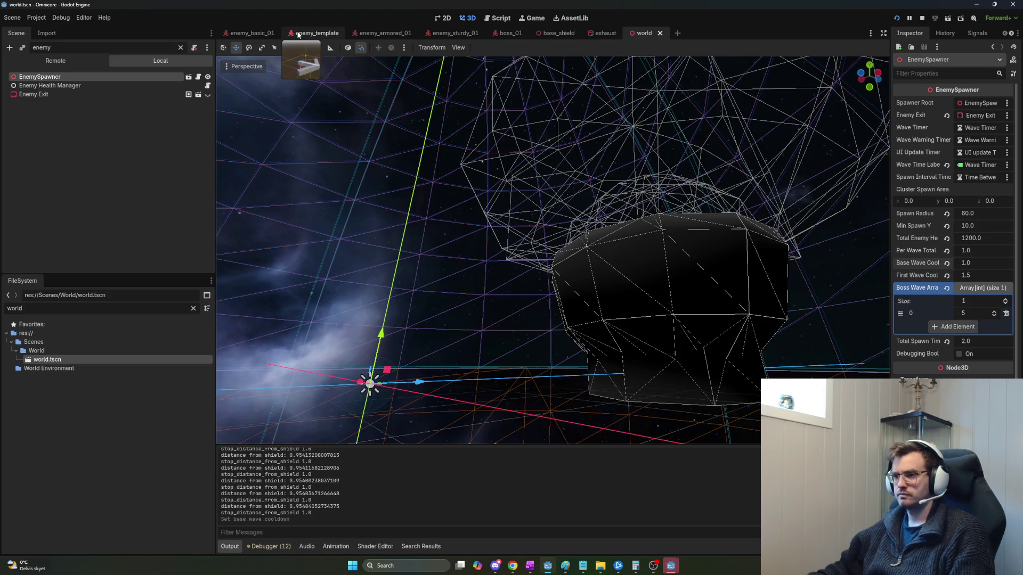
- Switch to the enemy_basic_01 scene, filter the tree by 'drill', and select Drill Hole
key(ctrl+Tab)
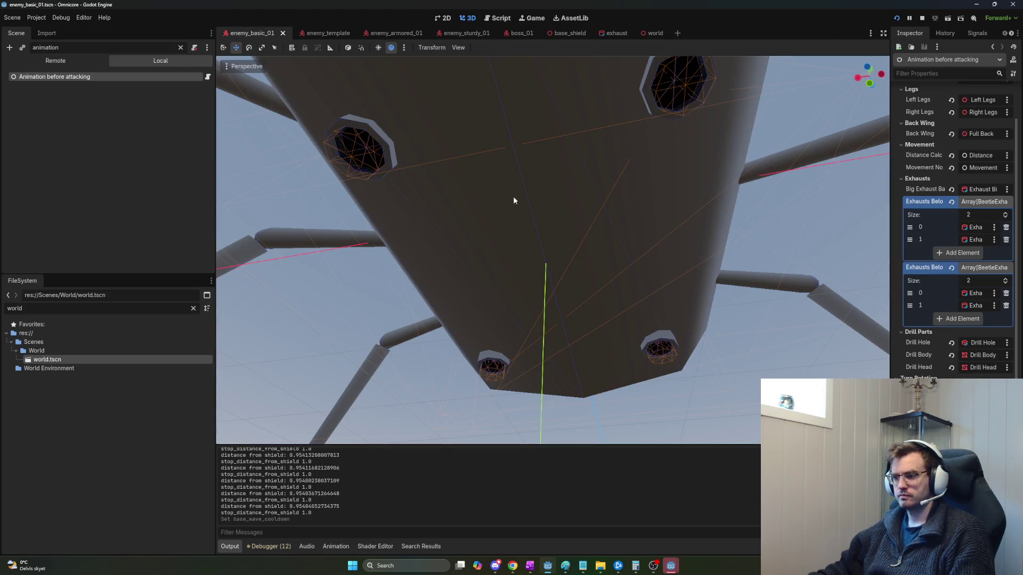
text(drill)
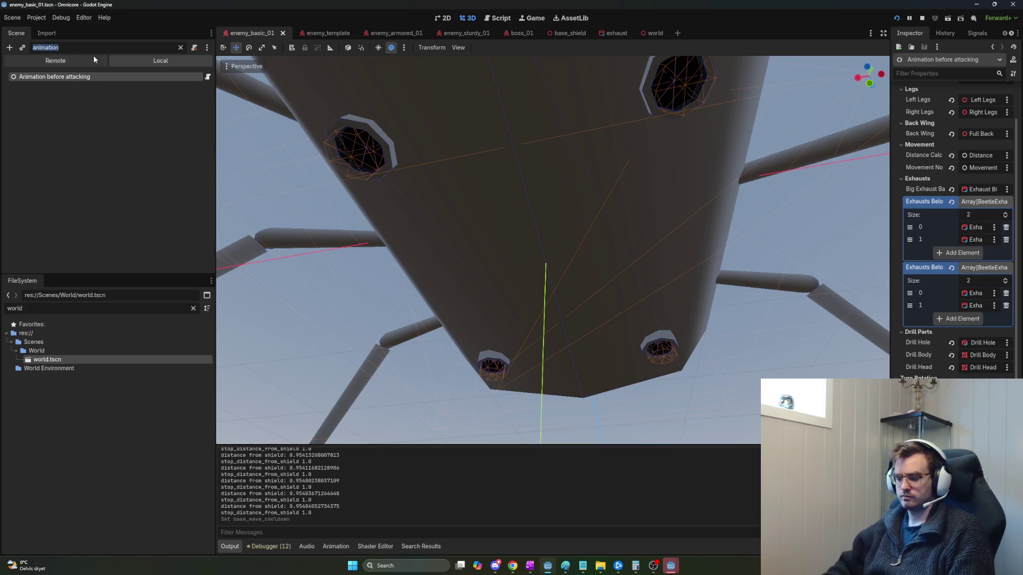
click(31, 76)
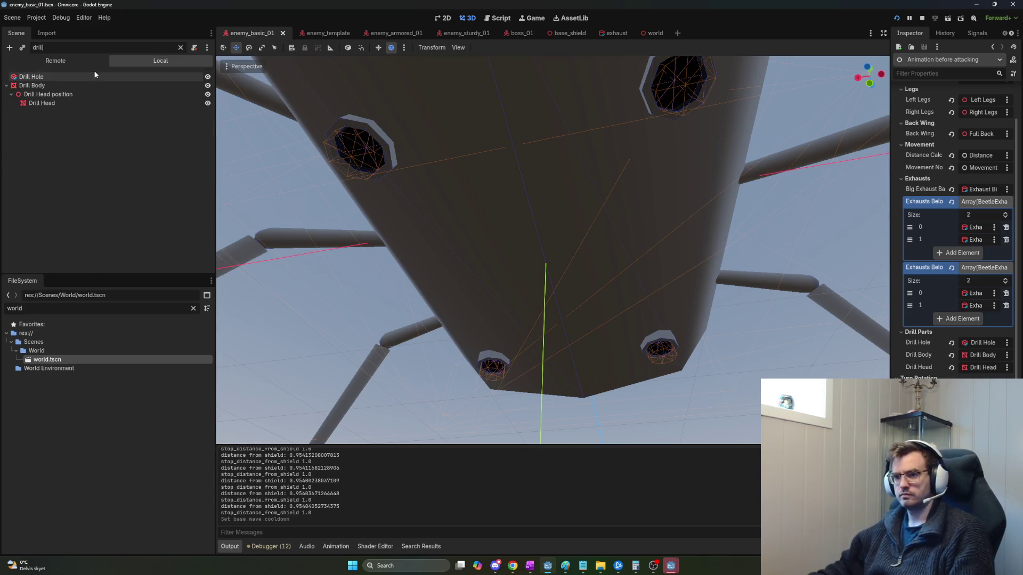
- Try scaling Drill Hole along x and z in the viewport, then undo the scaling
key(e)
key(r)
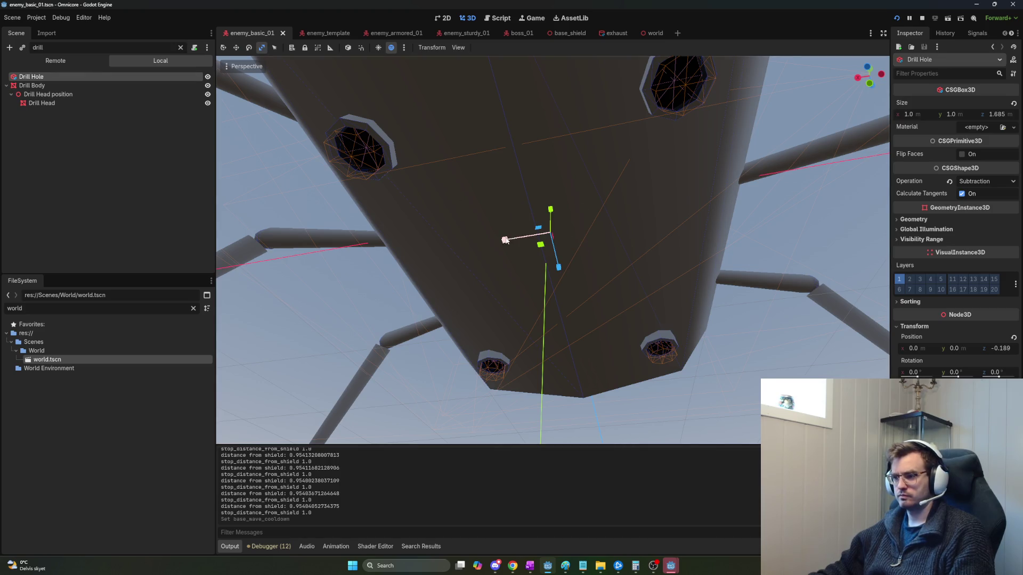
drag(505, 239, 454, 242)
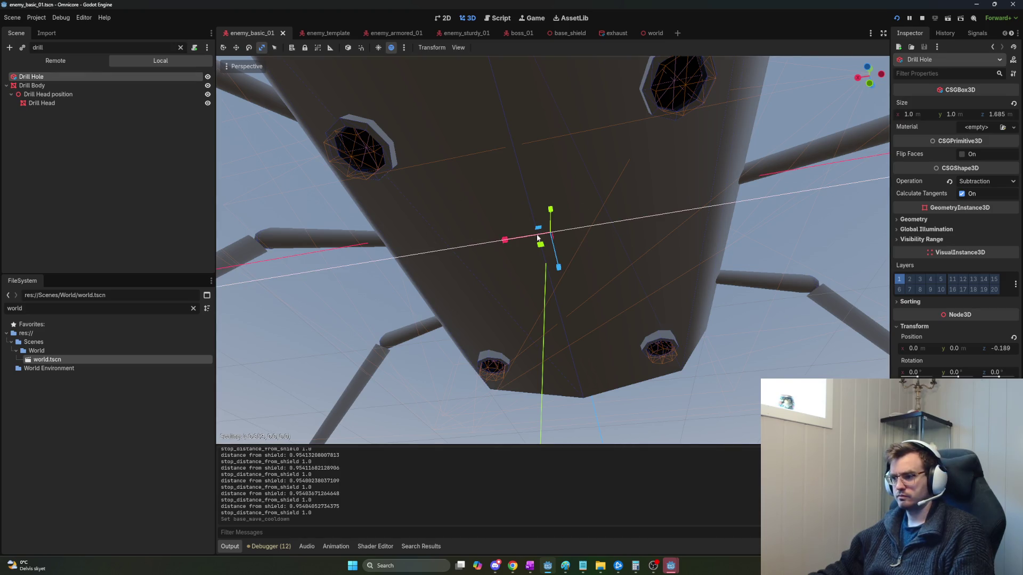
drag(537, 238, 558, 301)
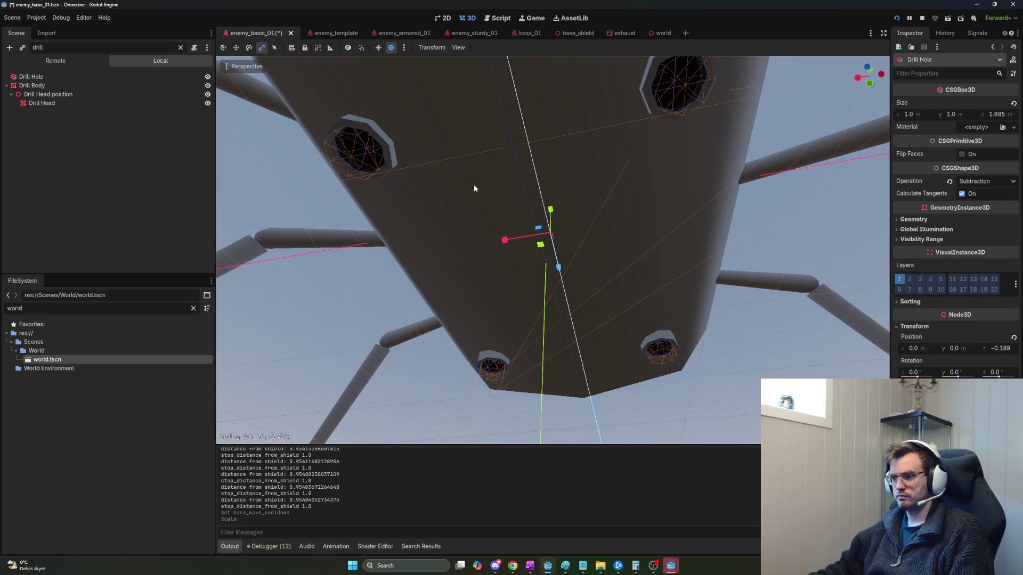
drag(474, 188, 475, 187)
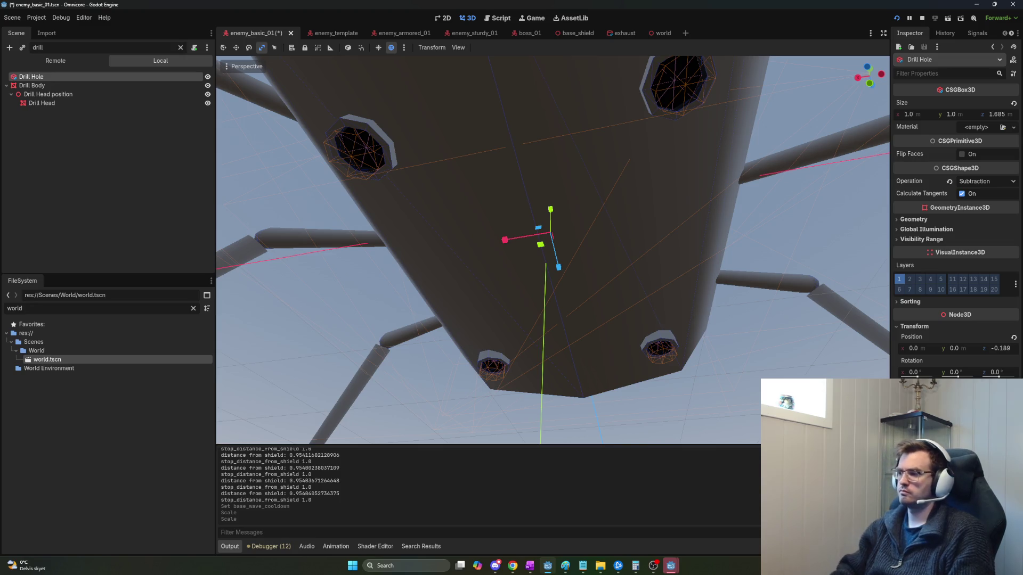
key(ctrl+z)
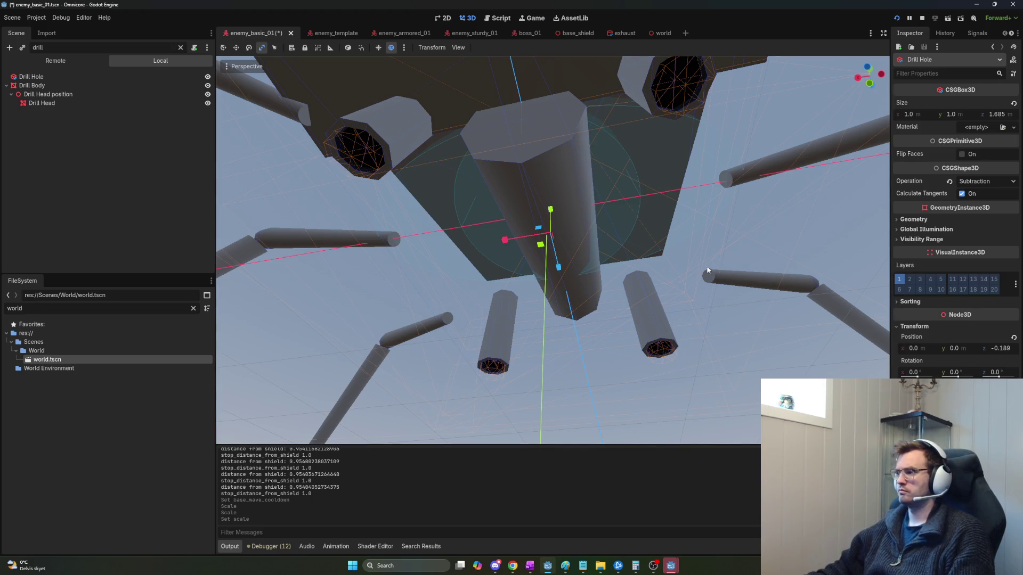
- Set Drill Hole's CSGBox3D size z from 1.685 to 1 m
scroll(701, 264, down, 5)
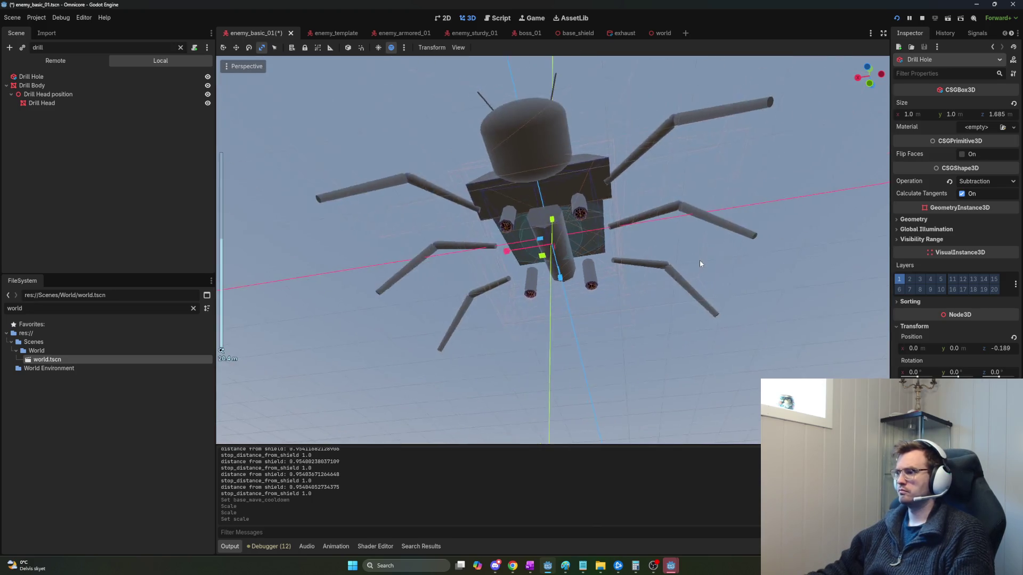
click(1010, 116)
text(1)
key(Return)
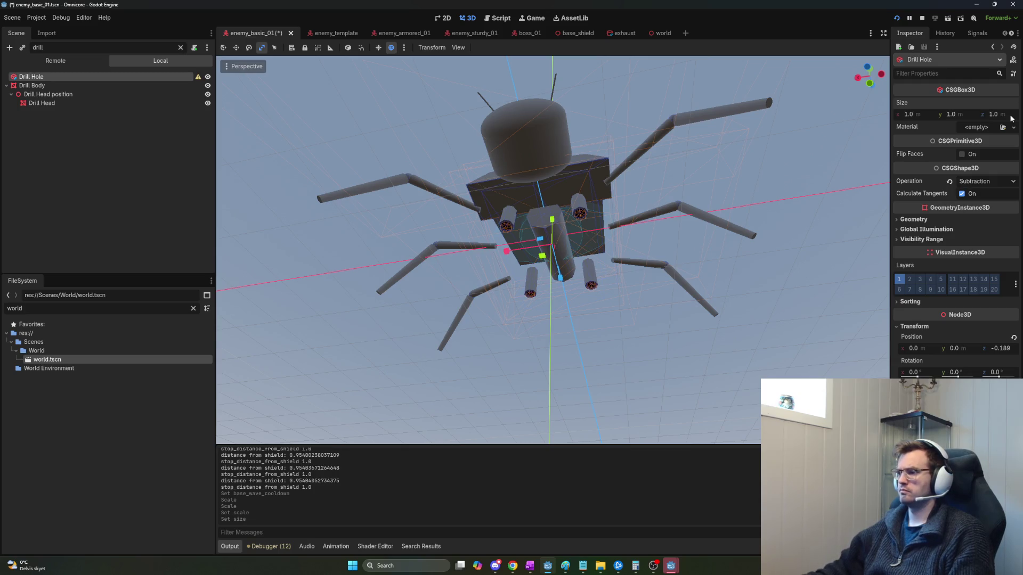
scroll(718, 220, up, 5)
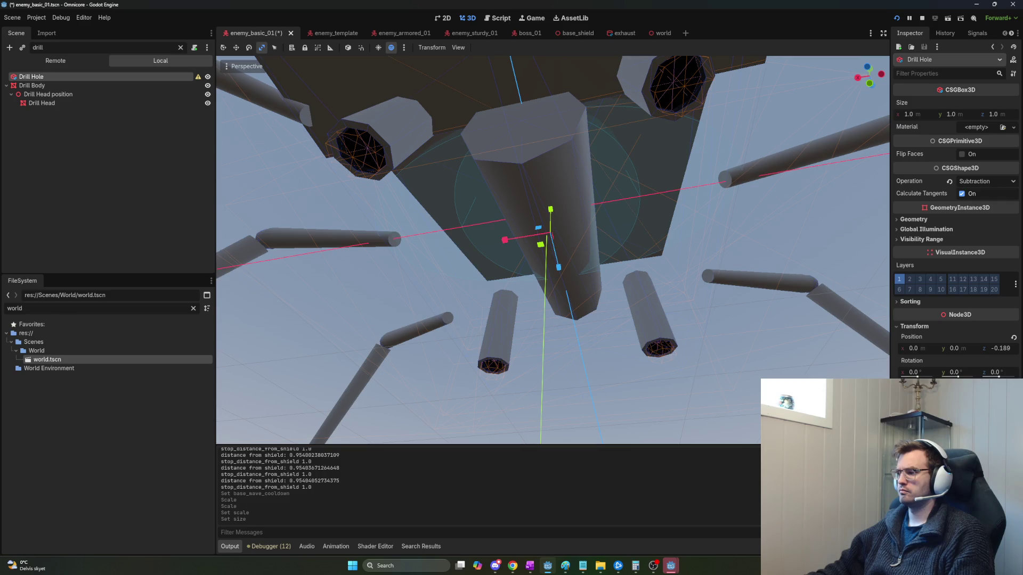
key(ctrl+z)
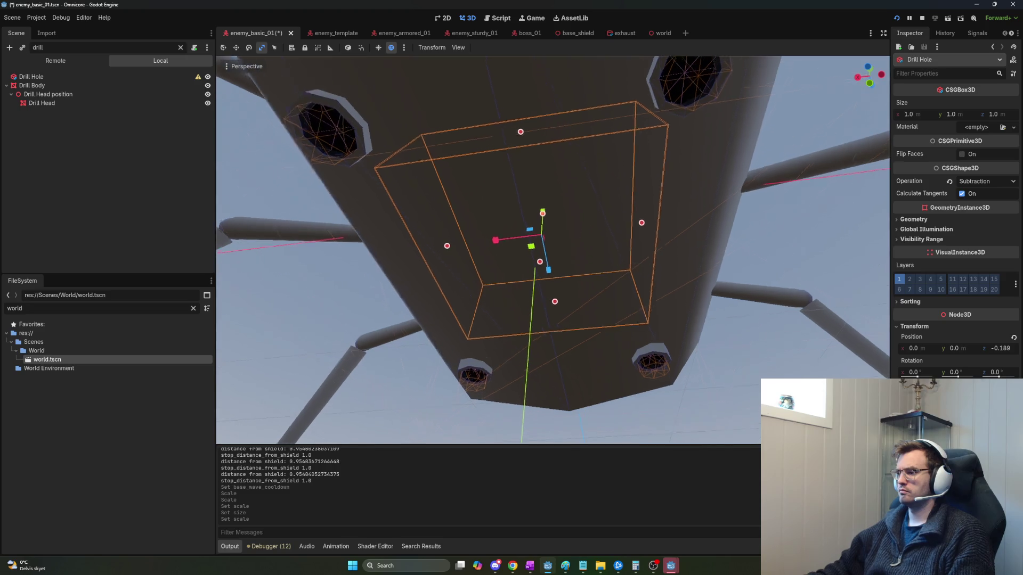
- Move Drill Hole down to z -0.543, narrow and shorten it, and check it from below
scroll(679, 268, up, 4)
scroll(671, 269, up, 3)
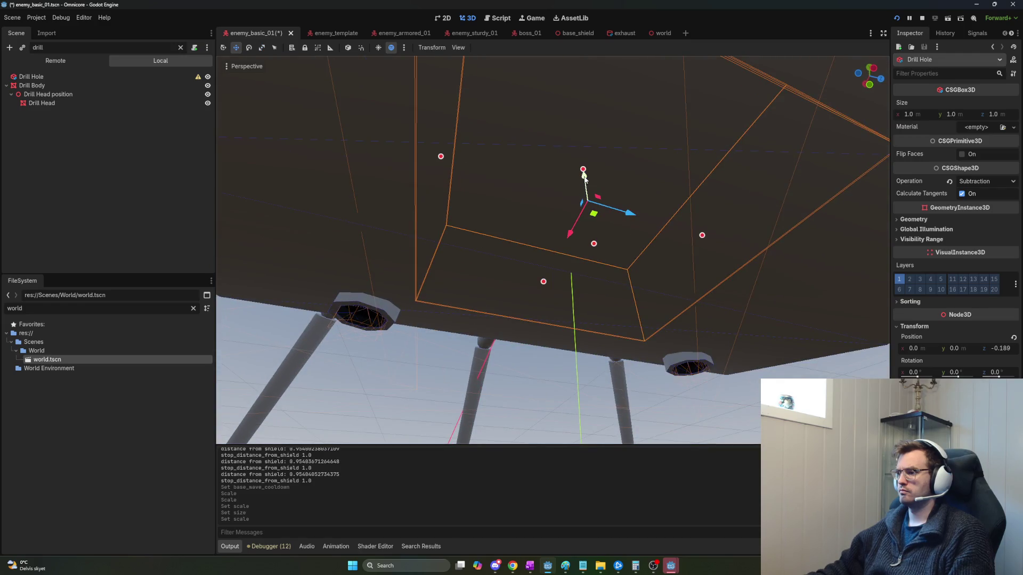
drag(584, 176, 563, 272)
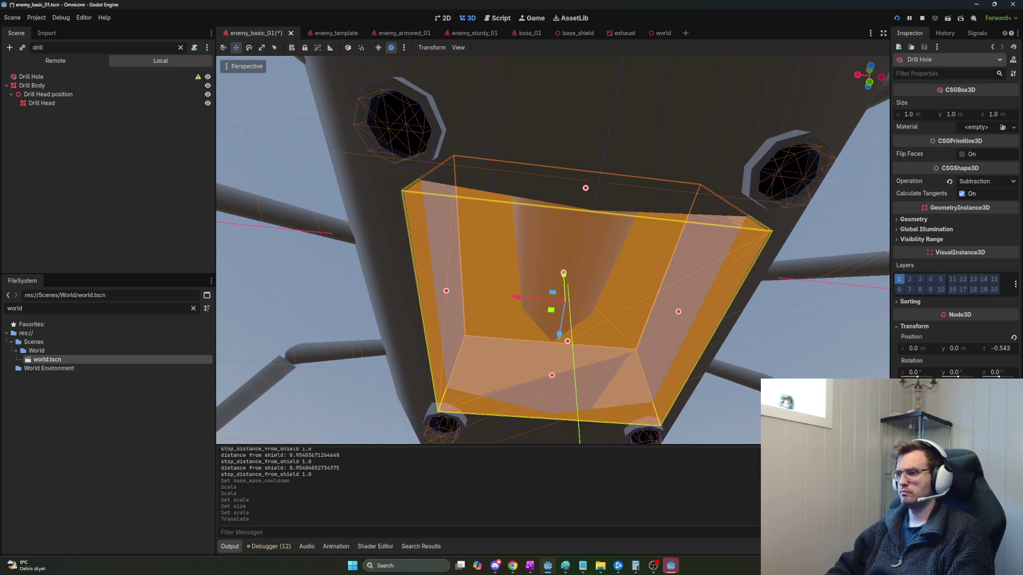
key(Return)
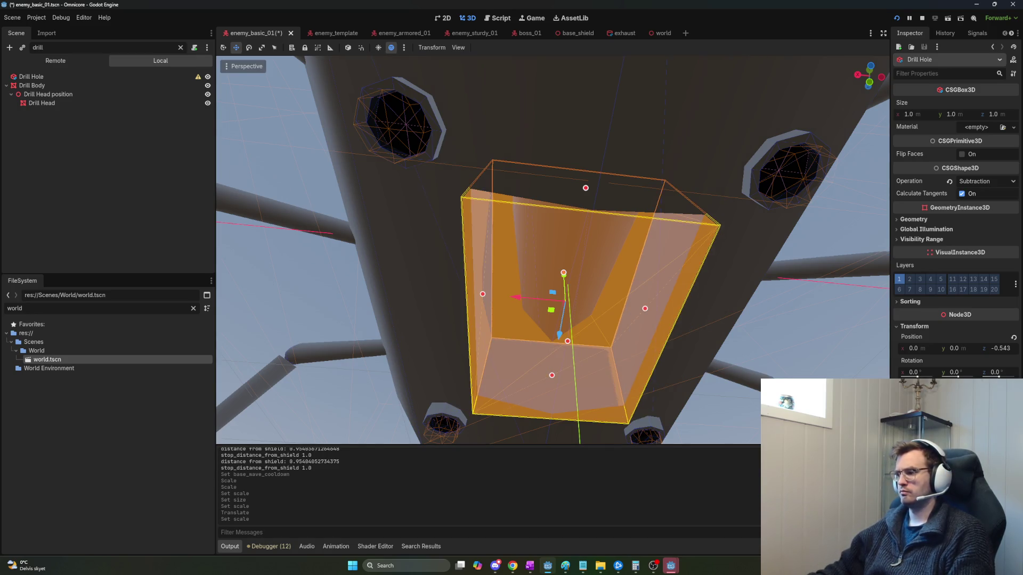
key(Return)
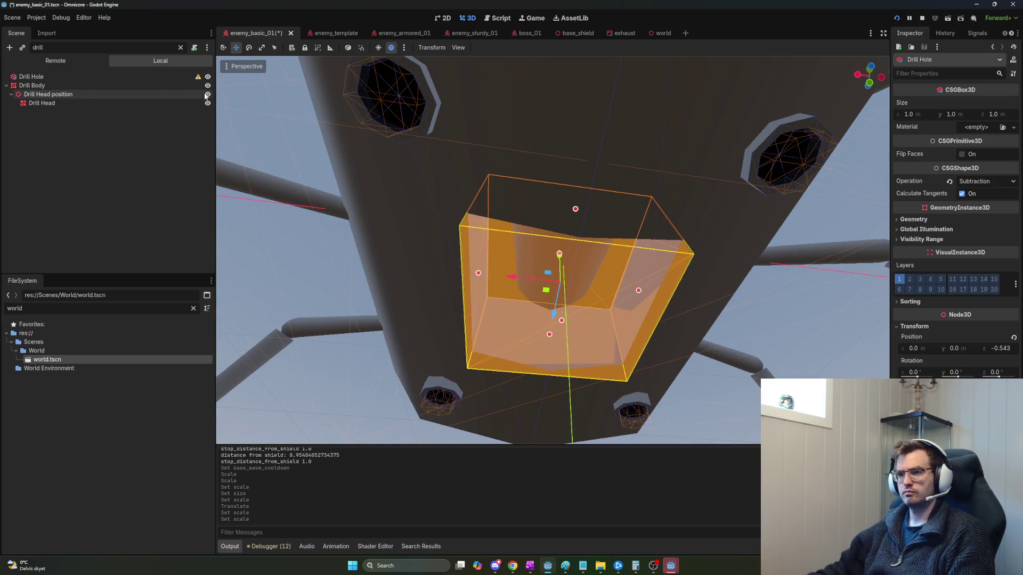
key(ctrl+KP_7)
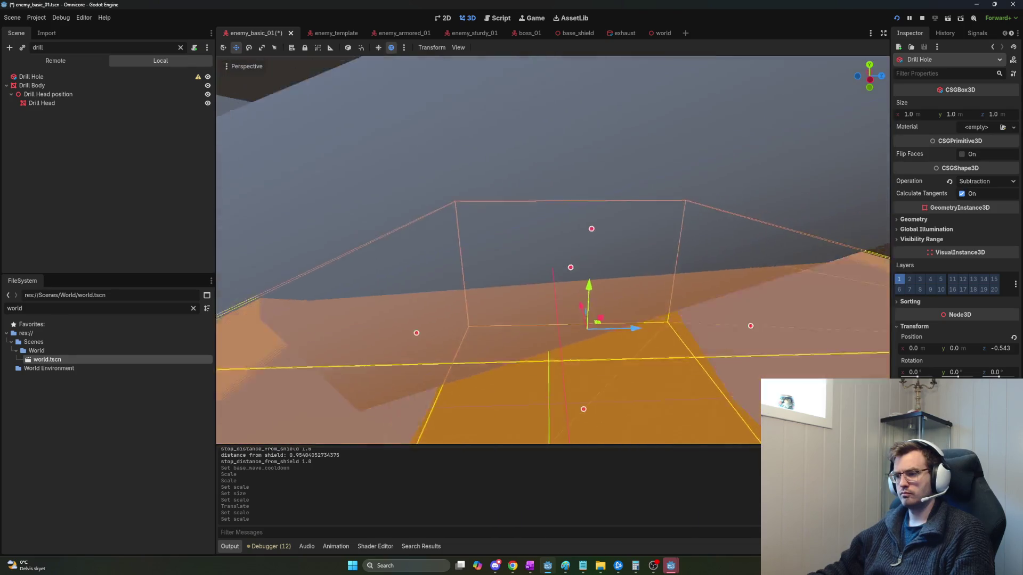
click(457, 133)
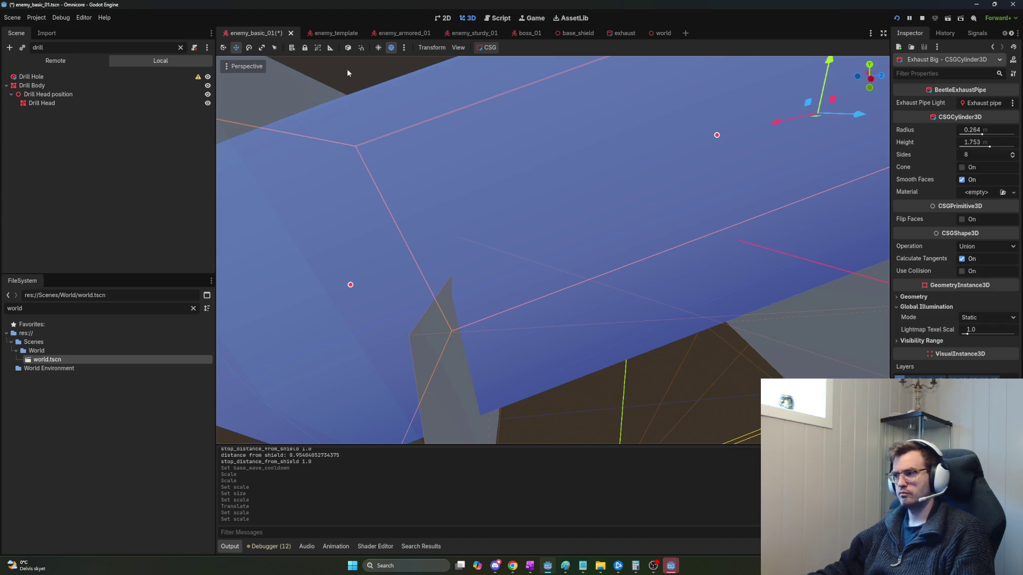
- Clear the tree filter, hide Exhaust Big, and nudge Drill Body slightly along x
click(180, 47)
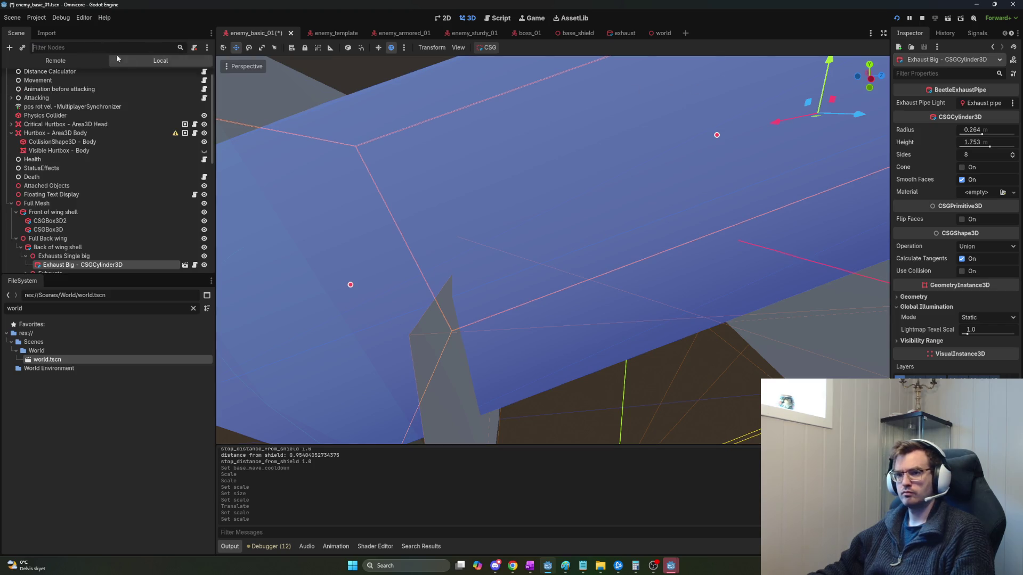
click(204, 265)
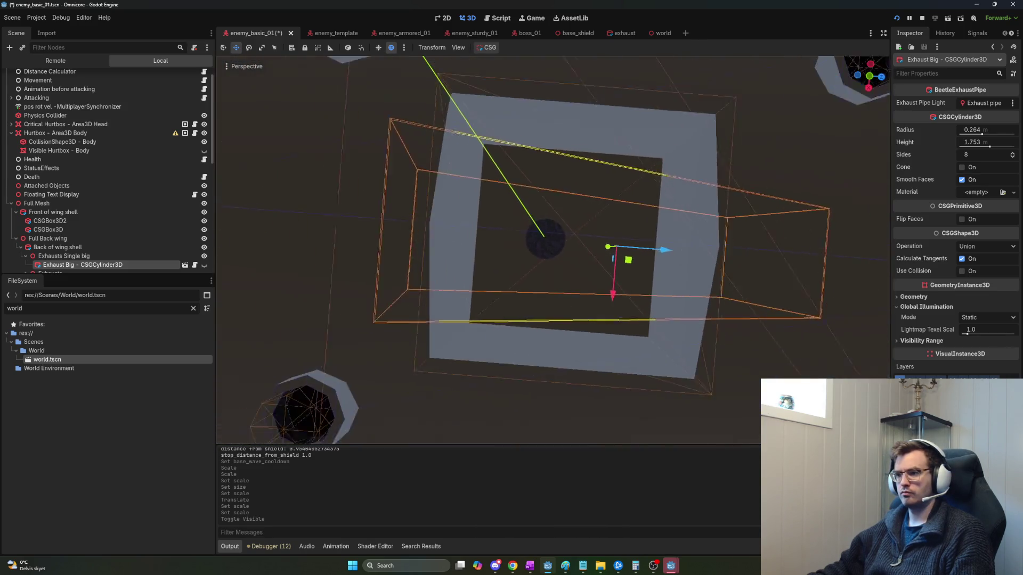
click(545, 246)
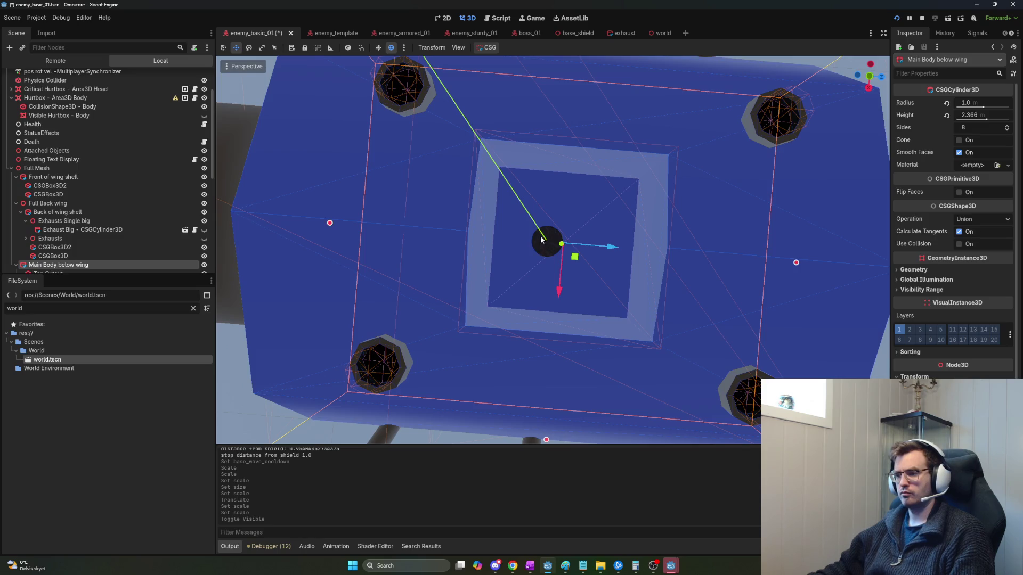
click(552, 233)
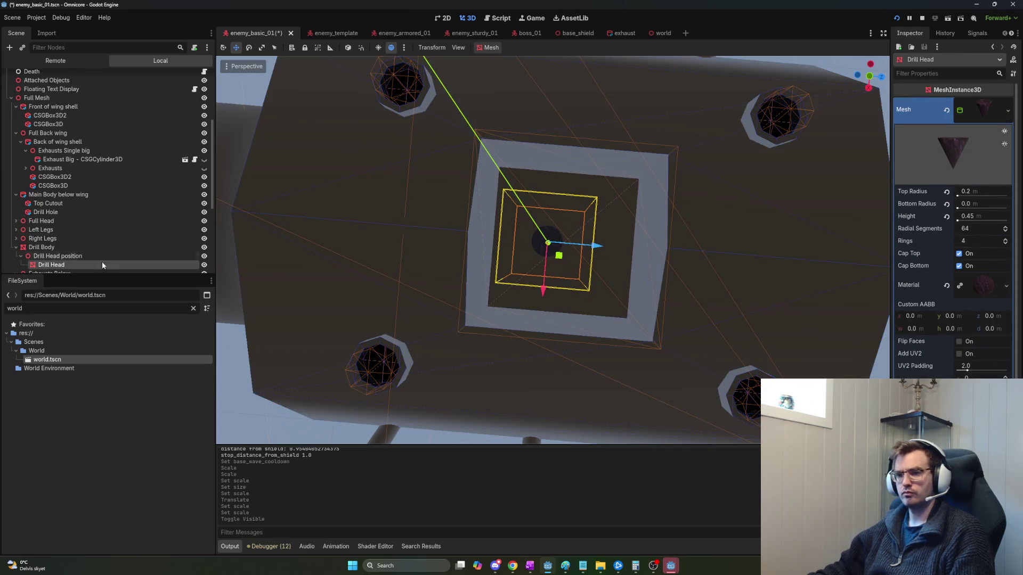
click(78, 257)
click(63, 247)
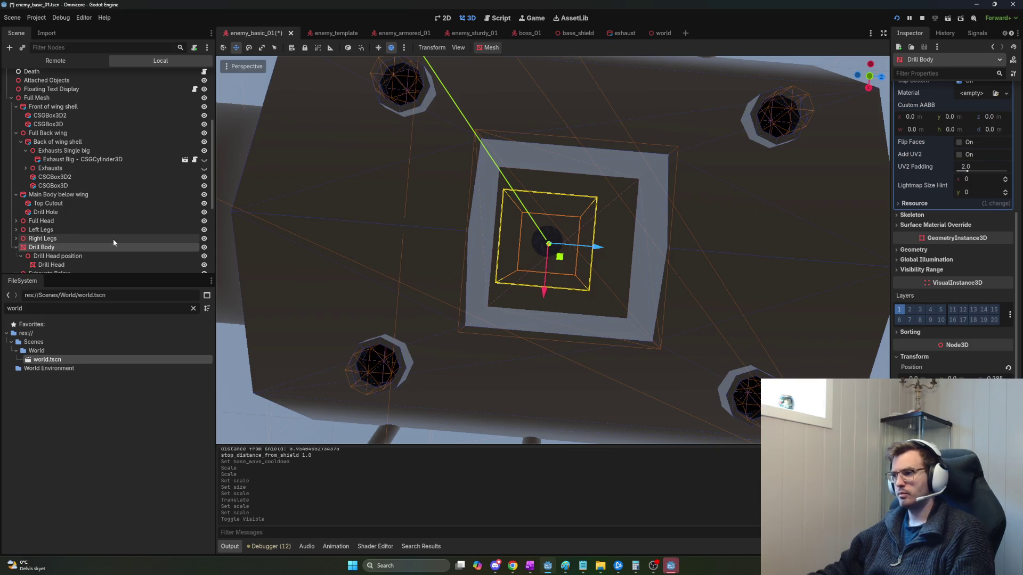
mouse_move(601, 249)
mouse_down()
mouse_move(650, 248)
mouse_move(617, 249)
mouse_up()
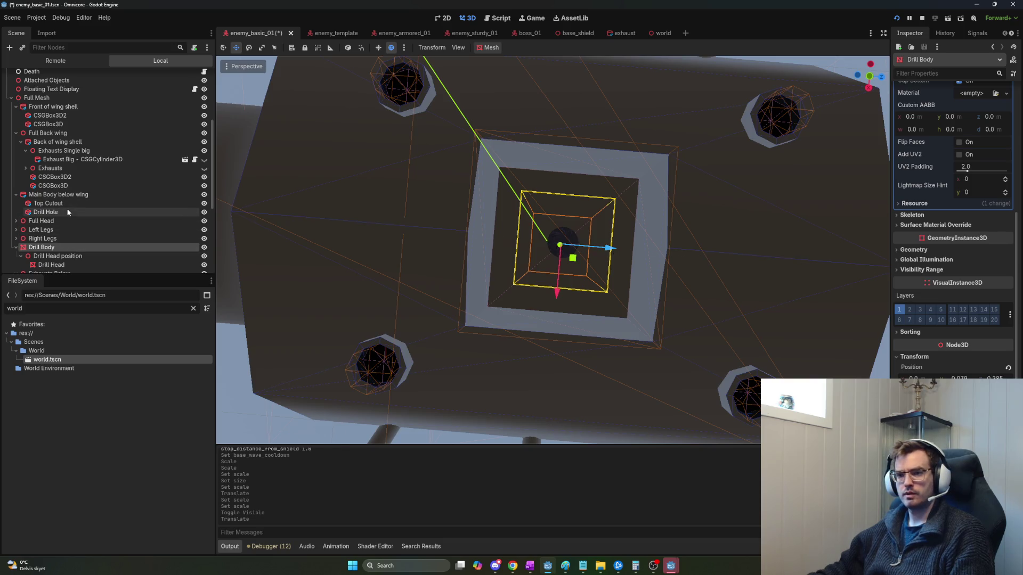
click(32, 212)
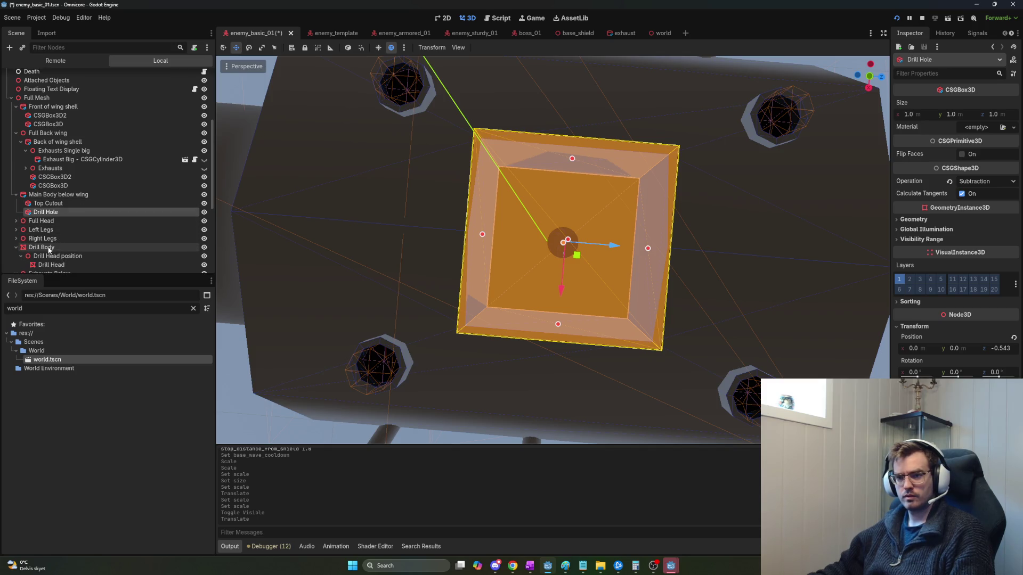
- Reparent Drill Body under Main Body below wing and set its position y to 0
drag(48, 249, 52, 203)
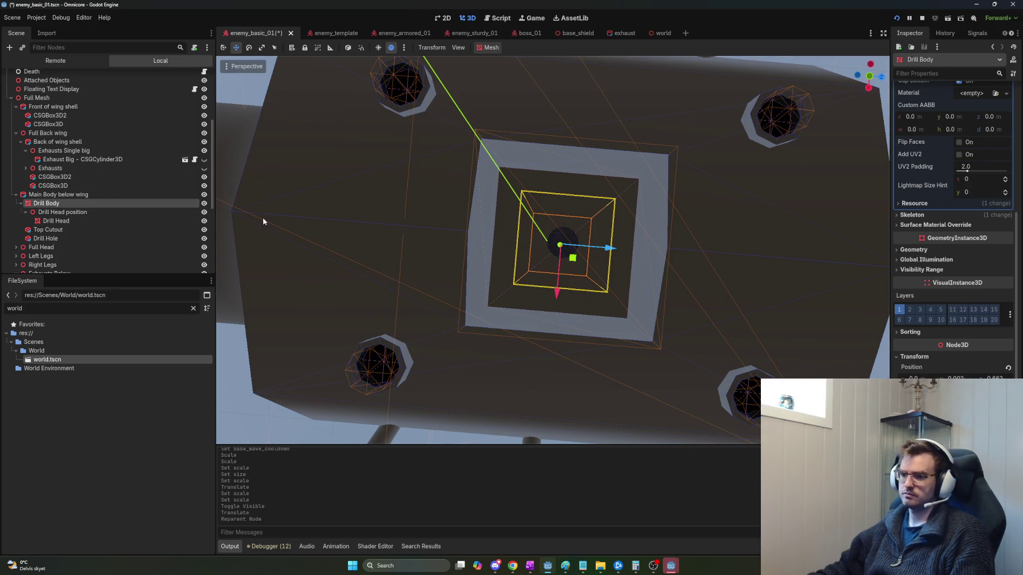
click(973, 377)
text(0)
key(Return)
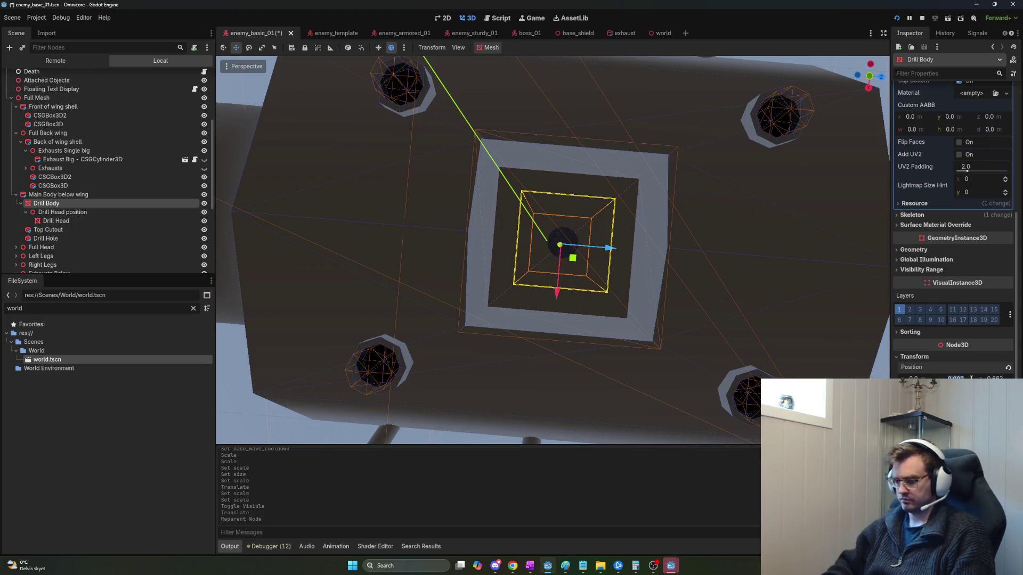
scroll(728, 294, up, 5)
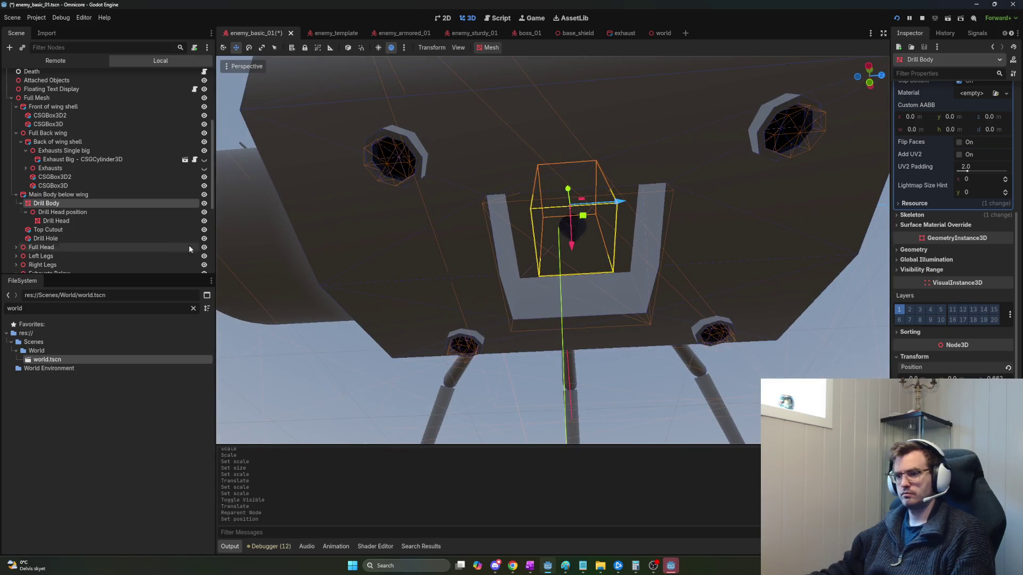
- Select Drill Head and fly the view in close beneath its cone
click(103, 211)
click(97, 220)
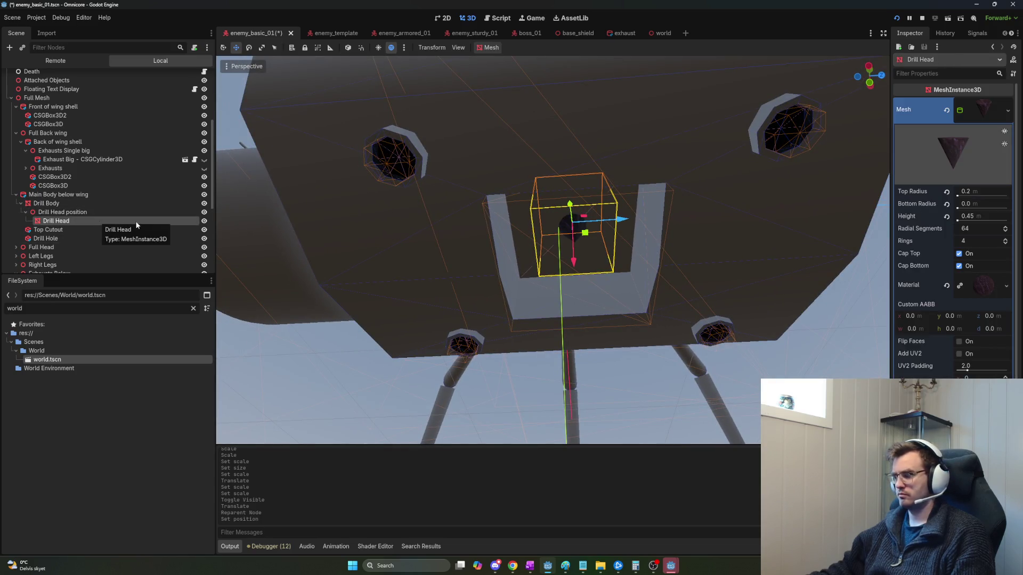
key(w)
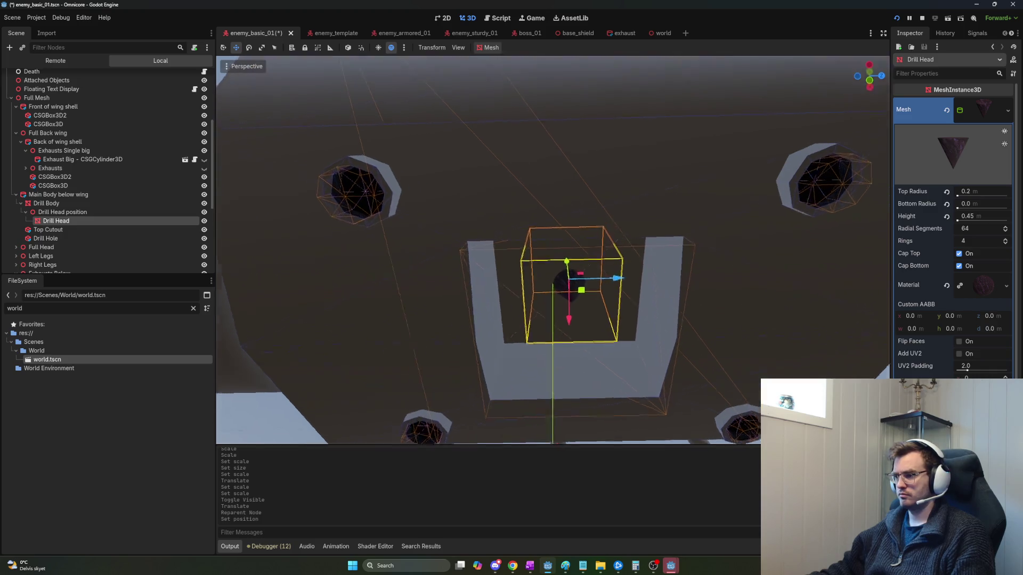
key(w)
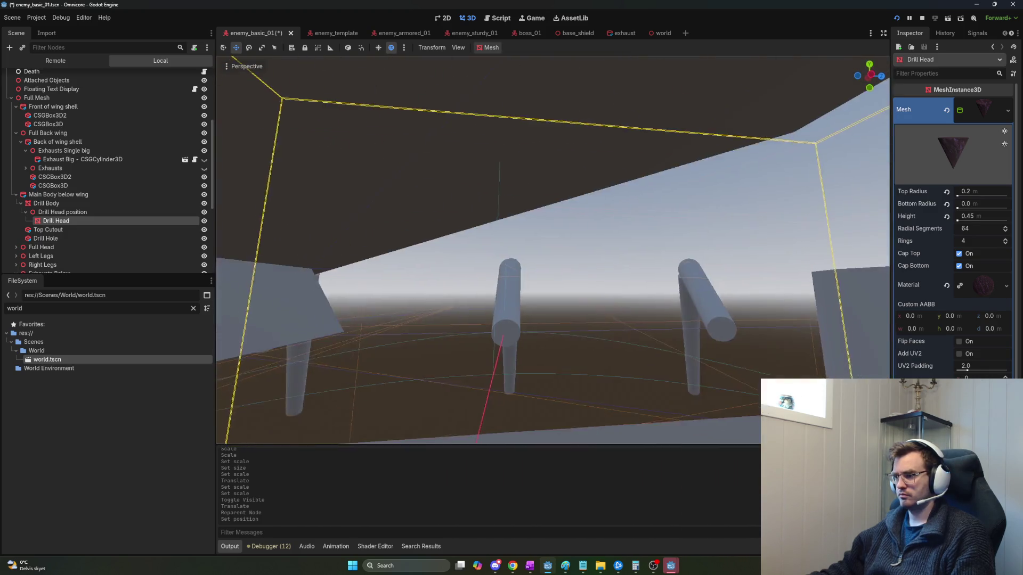
key(s)
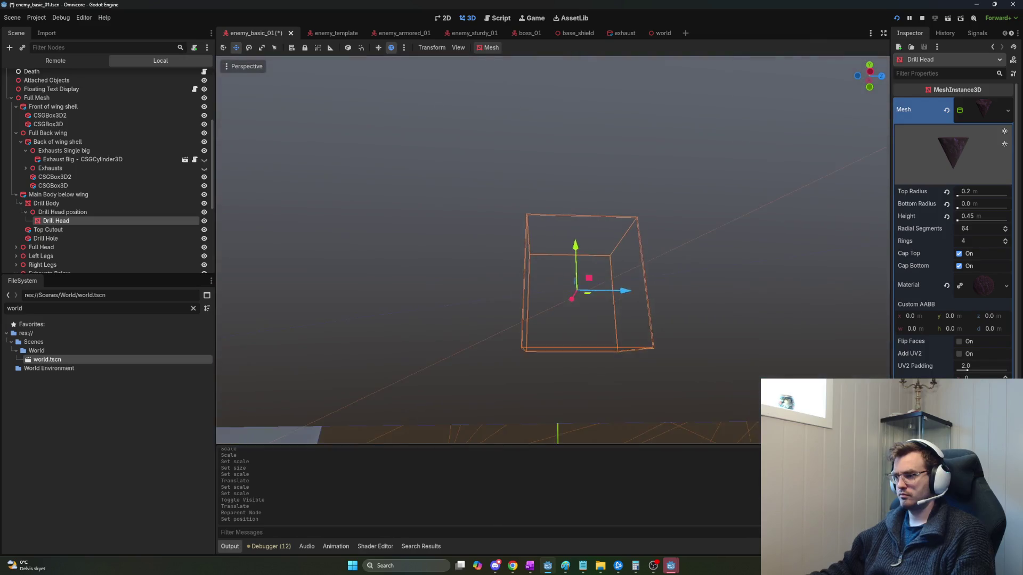
key(w)
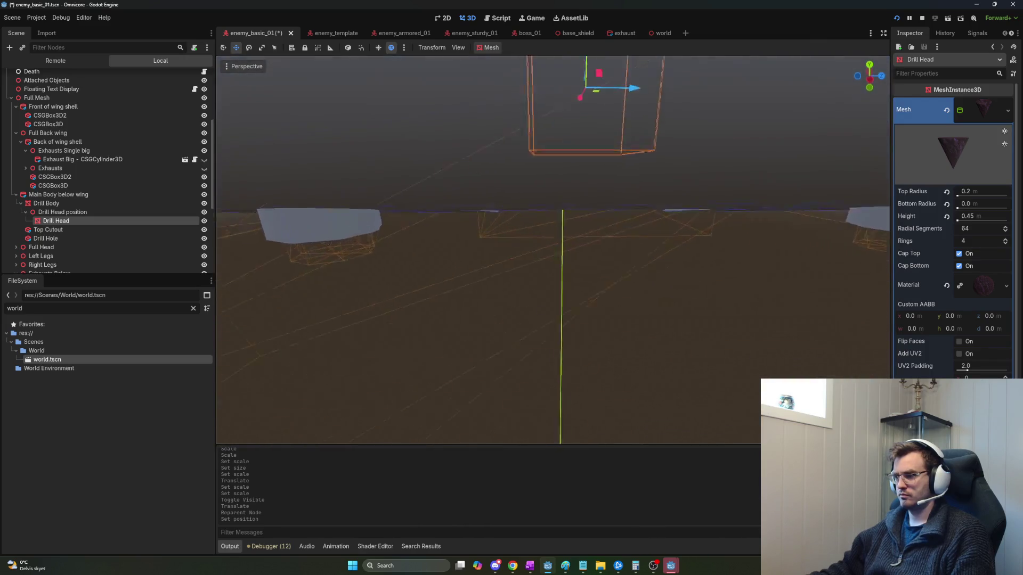
key(s)
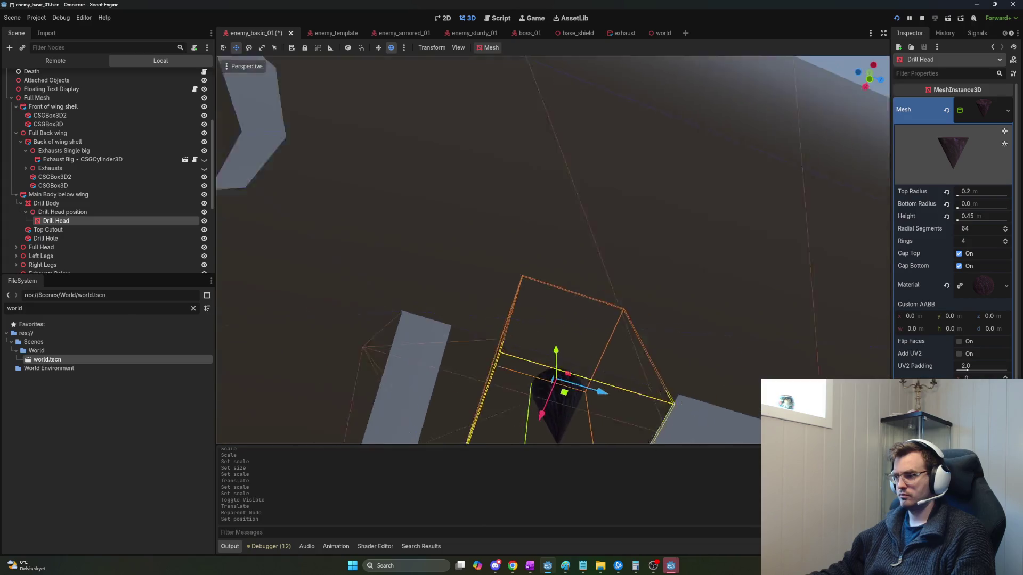
key(w)
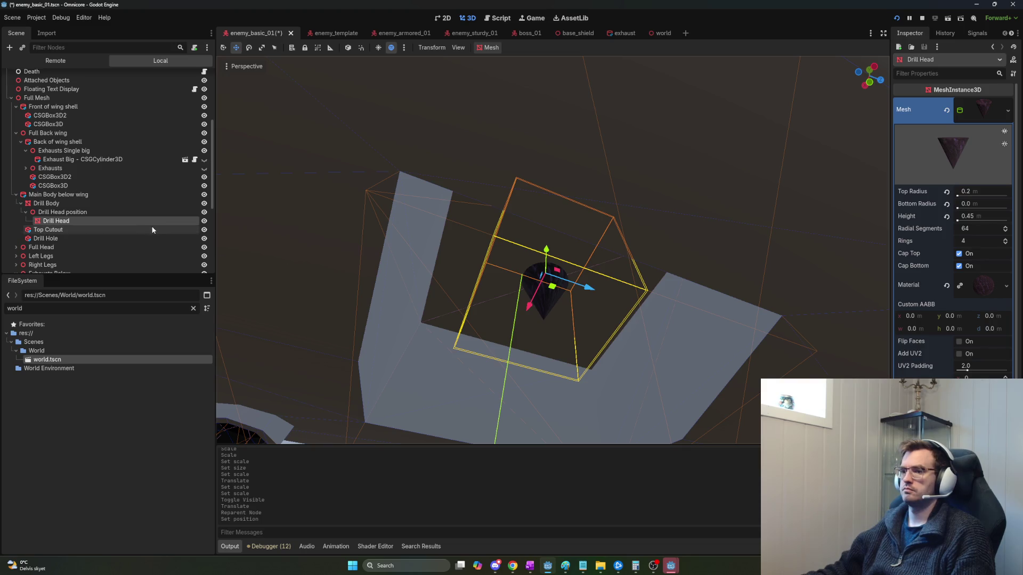
- Step through Drill Body, Drill Head and Top Cutout, ending on the Drill Hole box
click(112, 212)
click(100, 205)
click(94, 220)
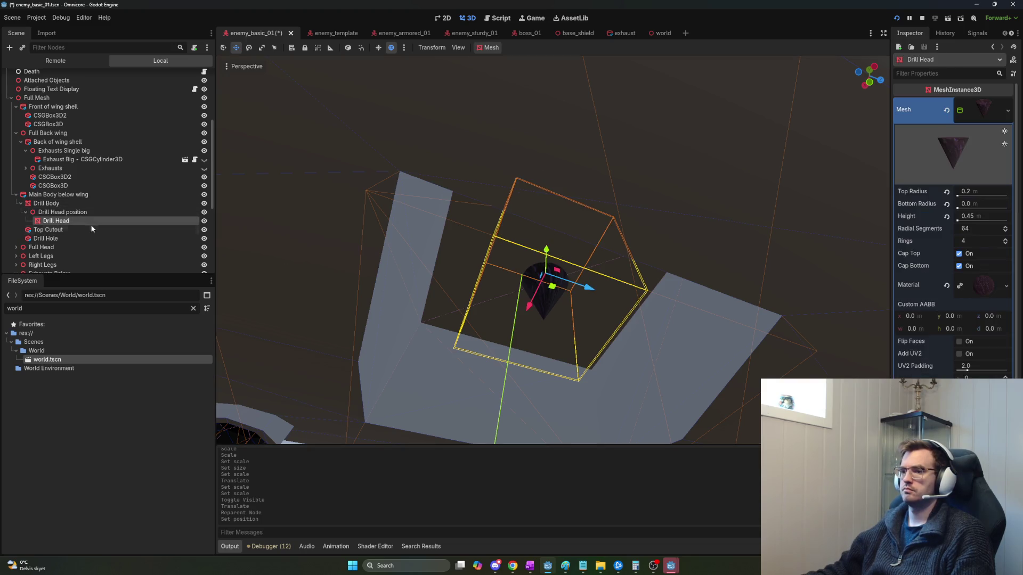
click(87, 230)
click(92, 221)
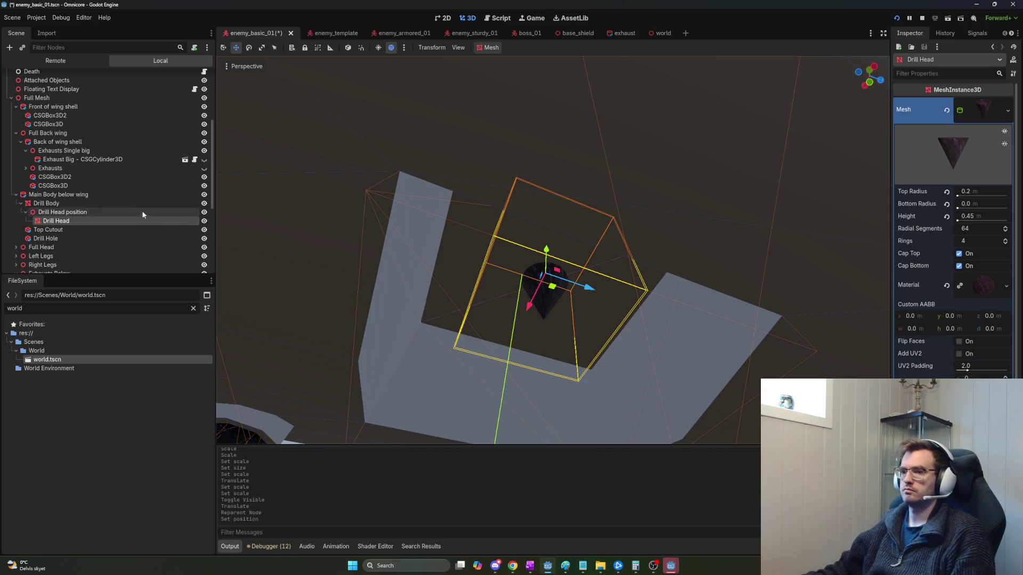
click(118, 195)
click(113, 204)
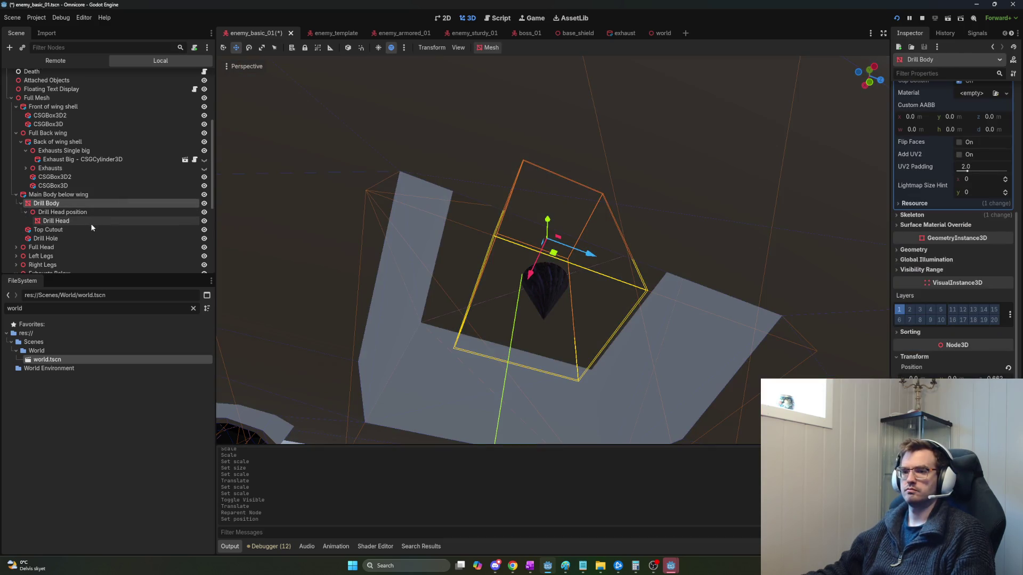
click(80, 238)
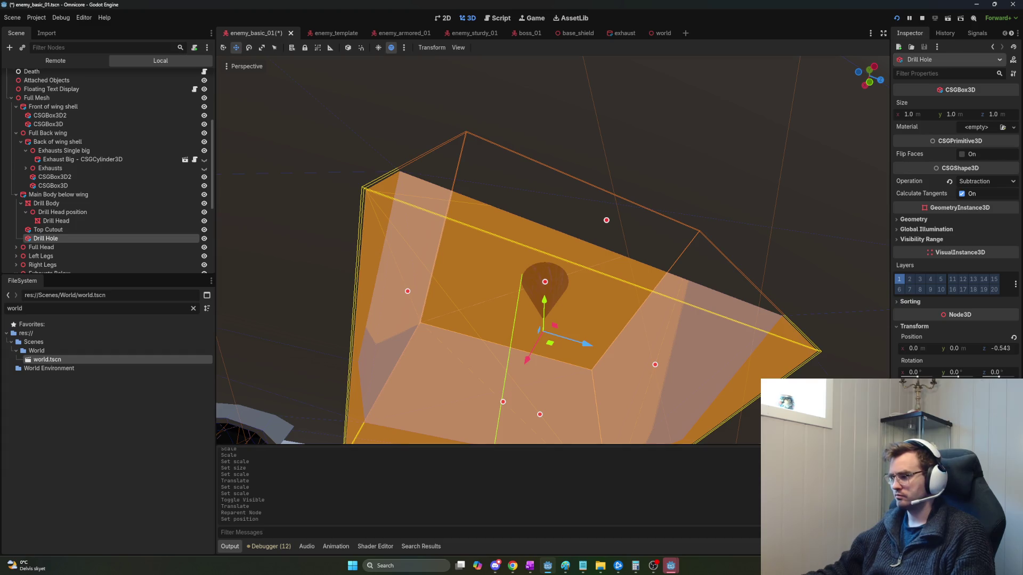
- Narrow Drill Hole sideways and move the Drill Head down its vertical axis
key(Return)
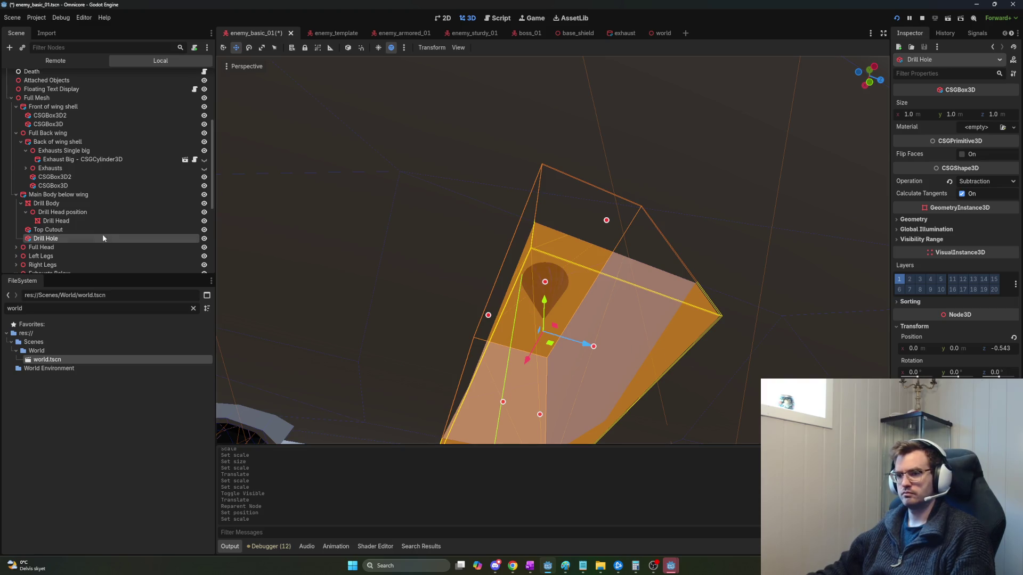
click(103, 220)
drag(536, 256, 565, 367)
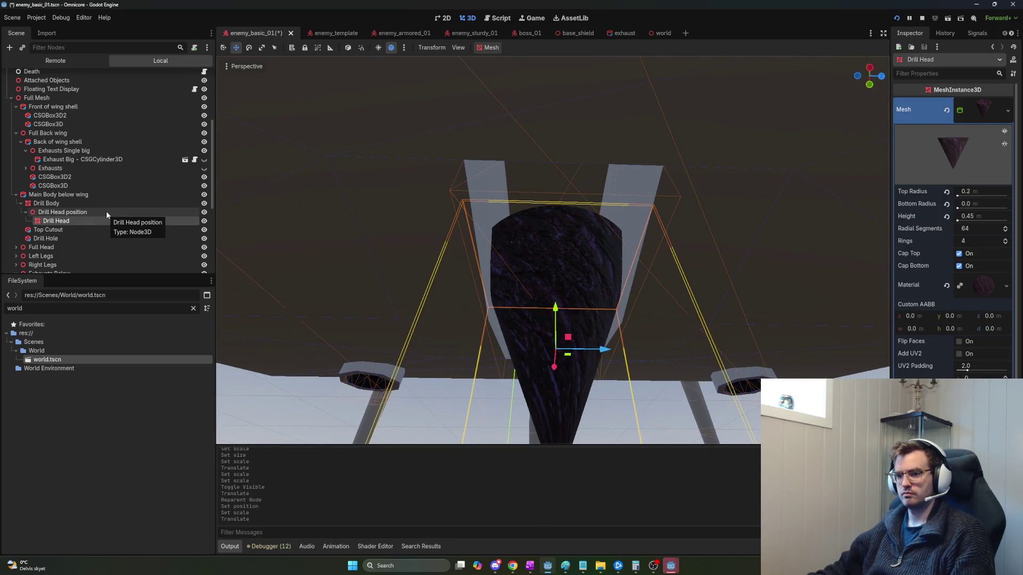
- Reselect the Drill Hole box and zoom in and out to inspect it
click(80, 230)
click(80, 238)
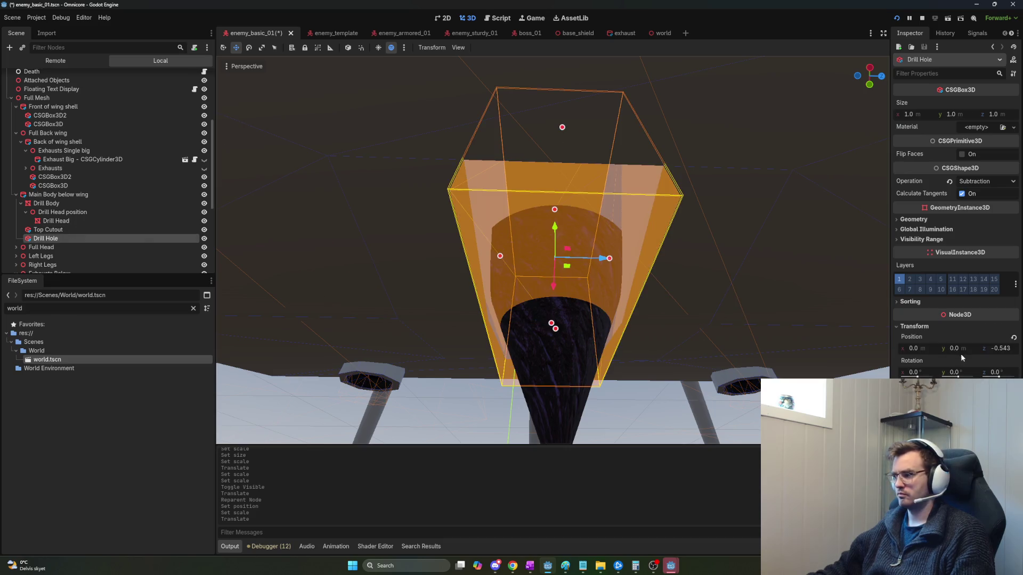
scroll(553, 251, up, 1)
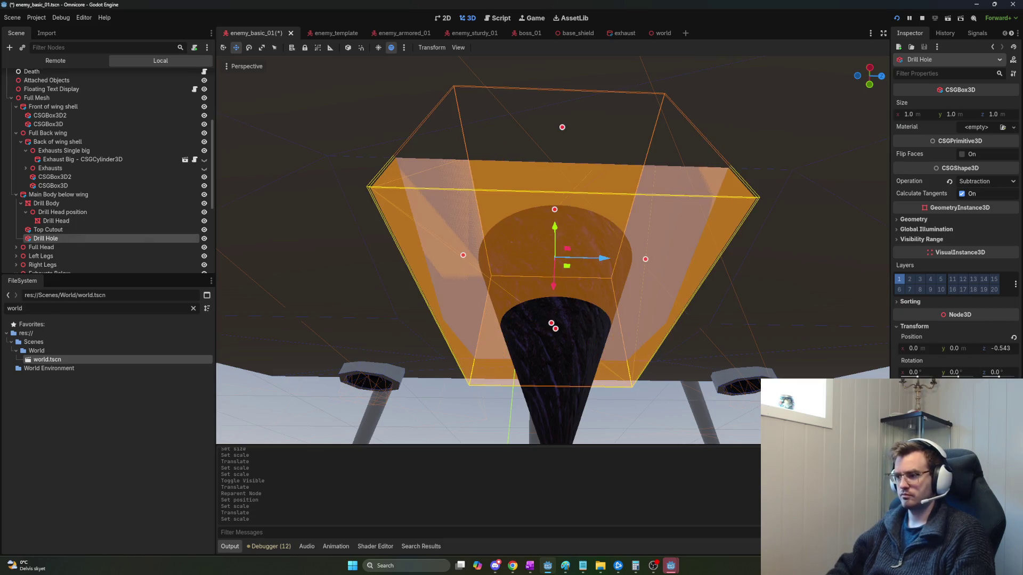
scroll(553, 250, up, 2)
scroll(553, 250, up, 3)
scroll(553, 250, down, 3)
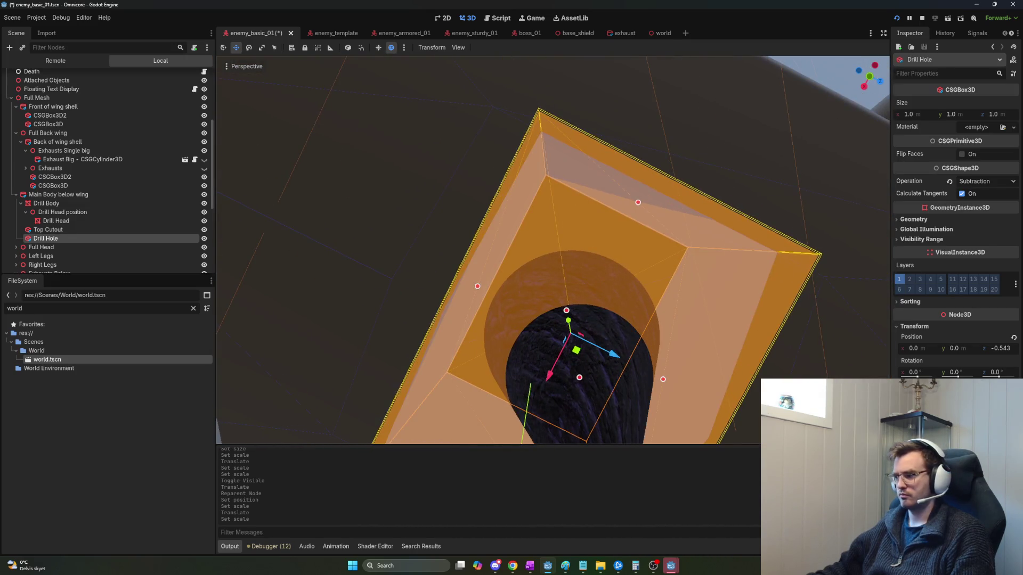
scroll(553, 251, up, 1)
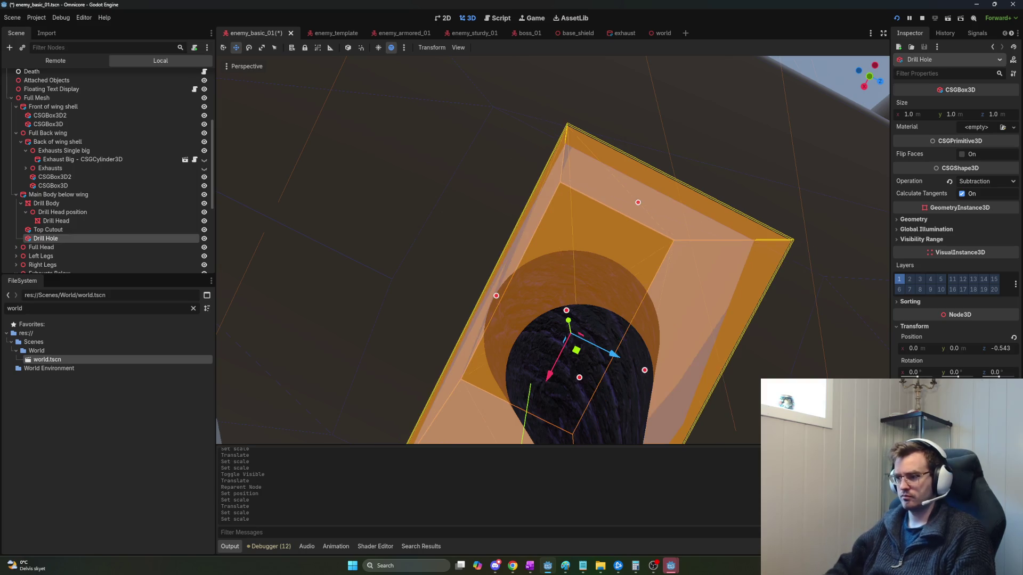
scroll(553, 250, up, 2)
scroll(553, 250, up, 4)
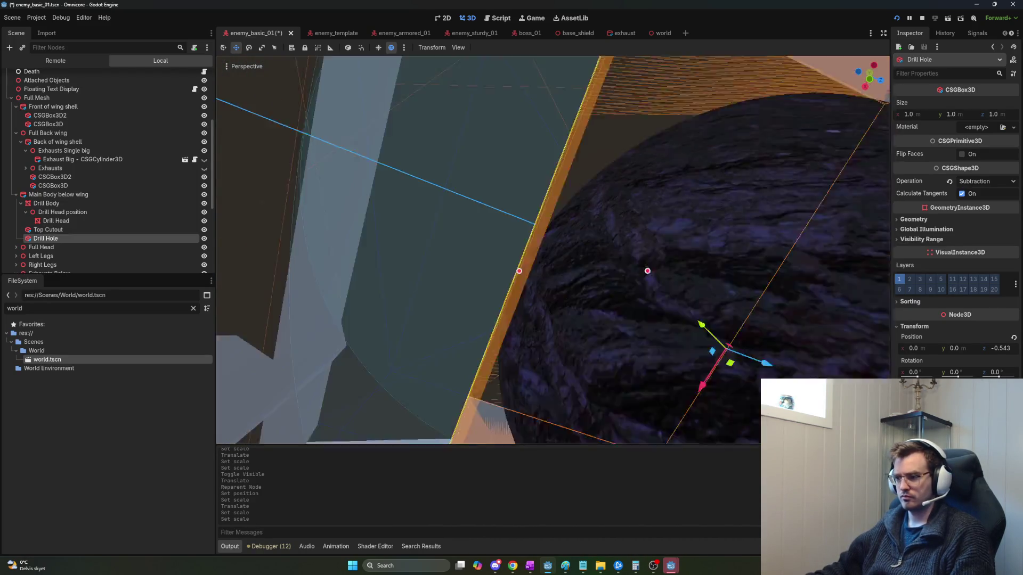
scroll(553, 250, down, 5)
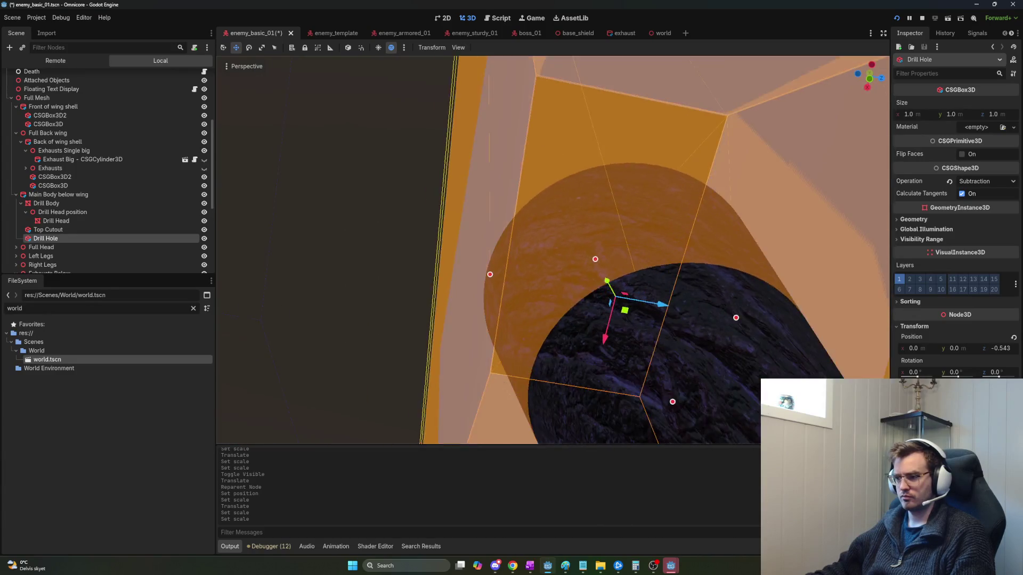
scroll(553, 251, down, 3)
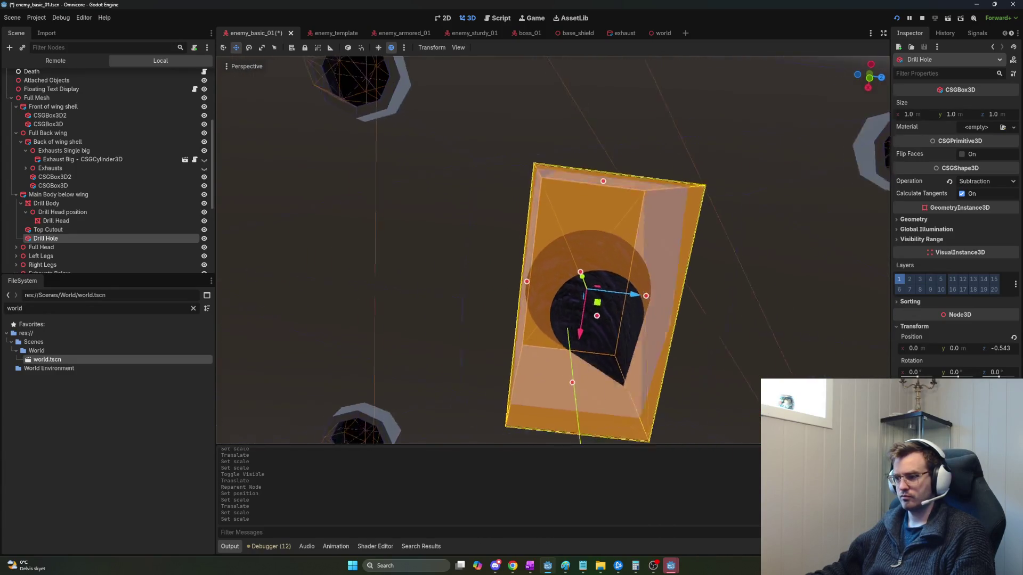
scroll(553, 251, up, 5)
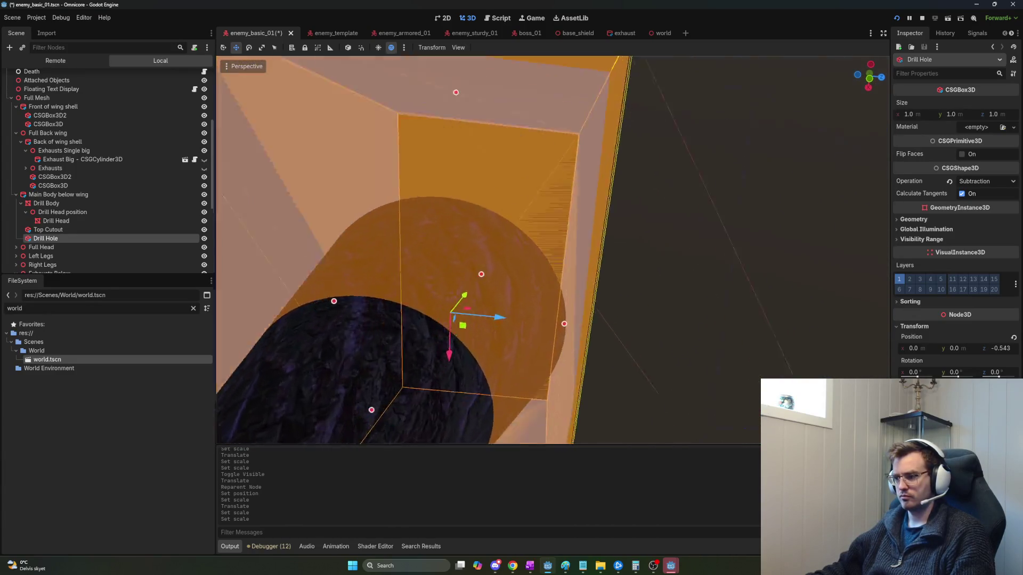
scroll(553, 251, up, 2)
scroll(553, 250, down, 5)
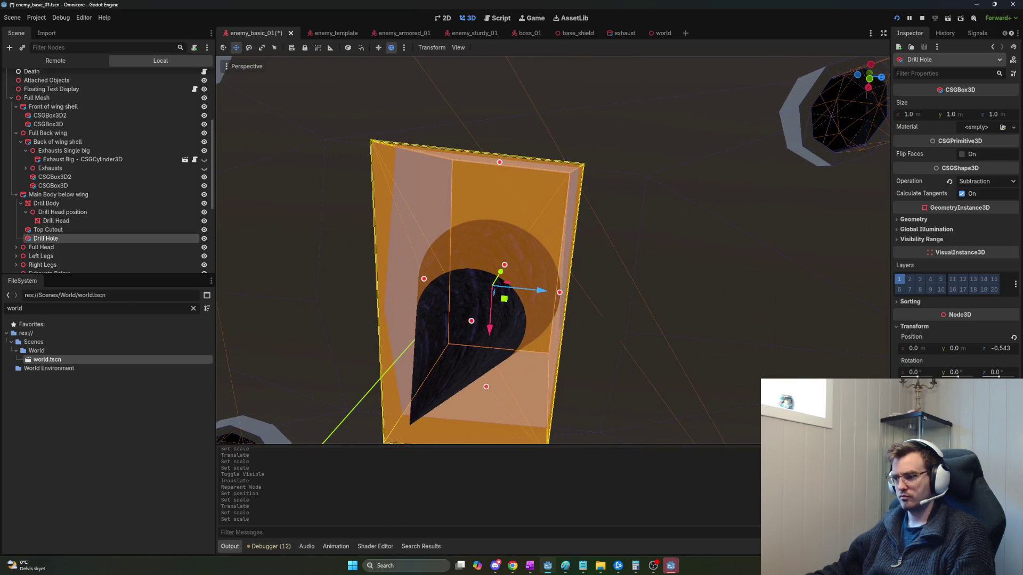
scroll(553, 251, down, 3)
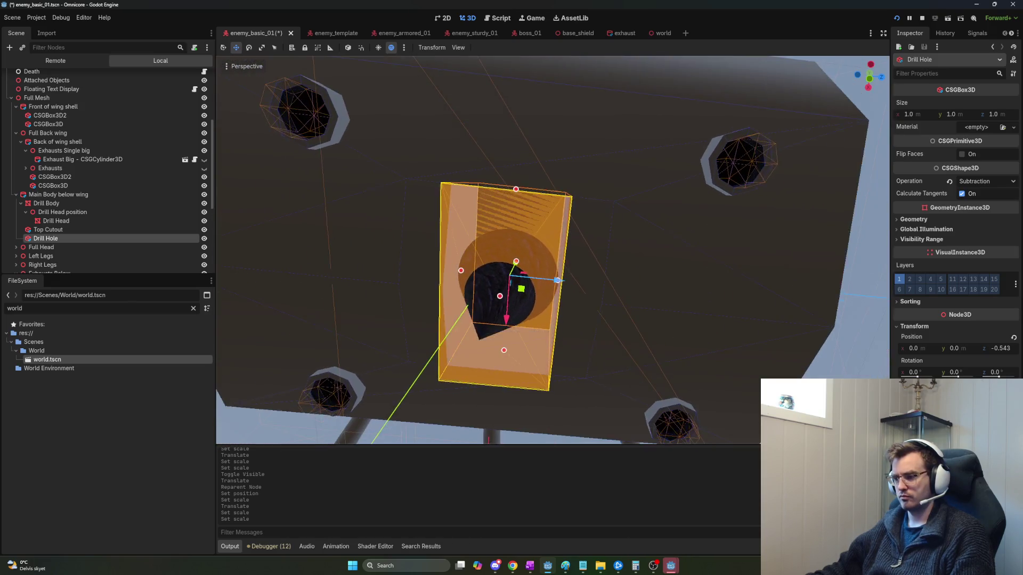
scroll(553, 250, up, 4)
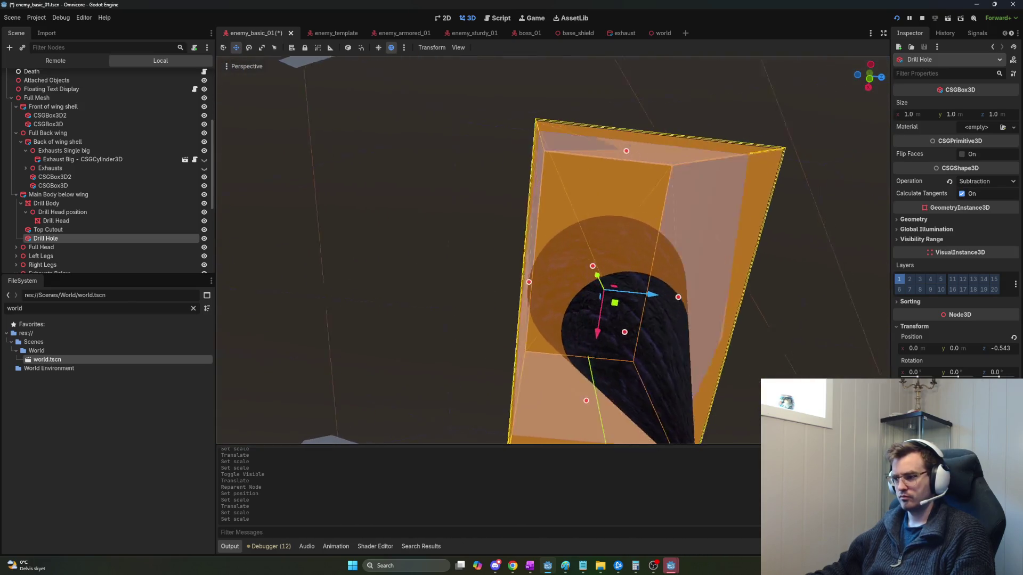
- Fly around the Drill Hole box, then undo both rescales and the drill head move
key(w)
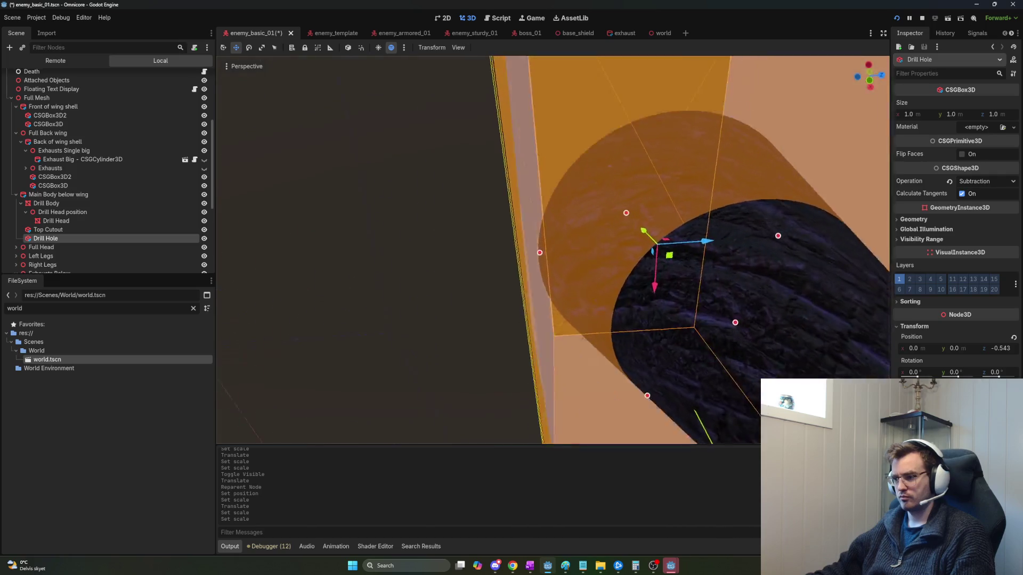
key(w)
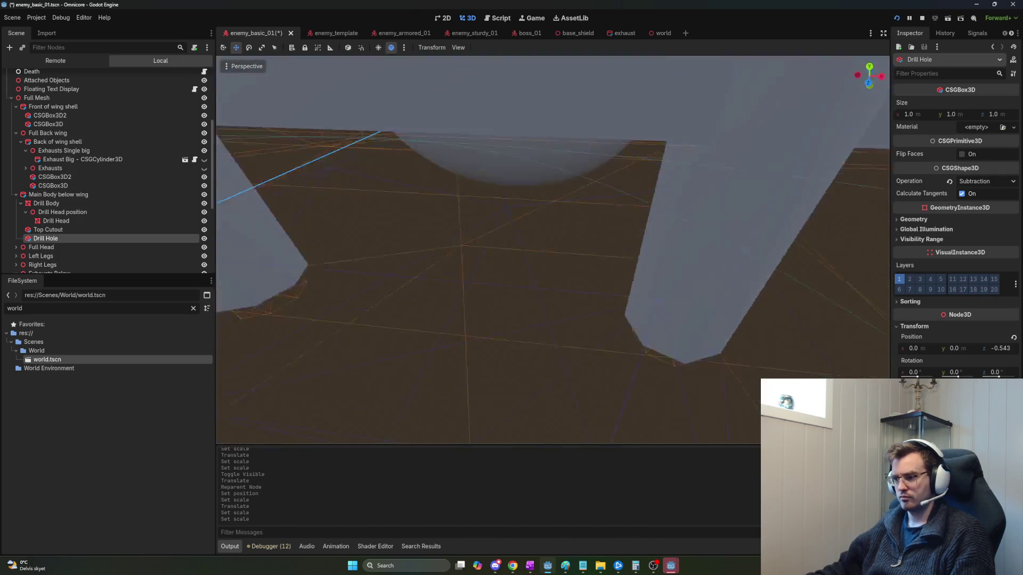
key(w)
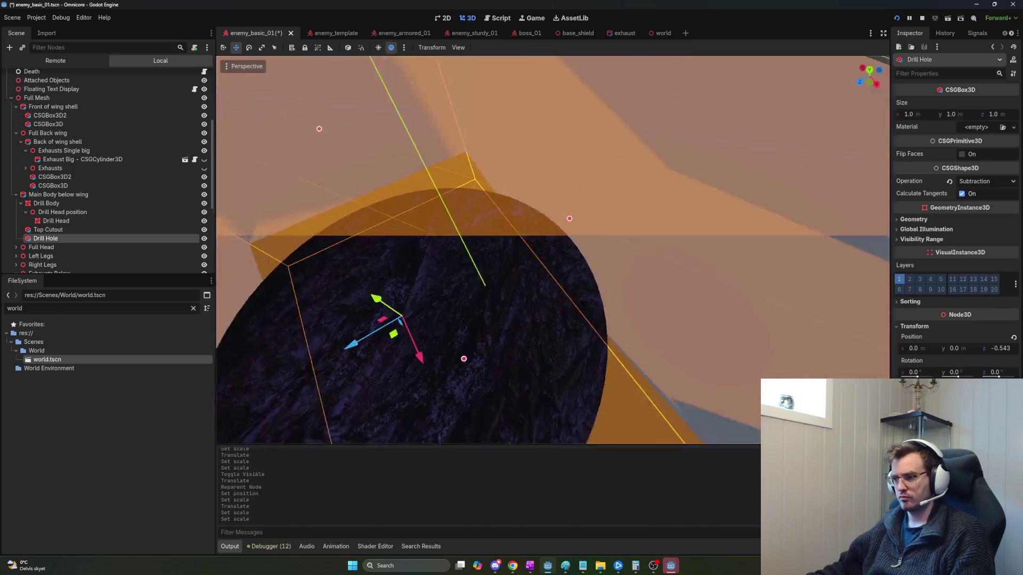
key(w)
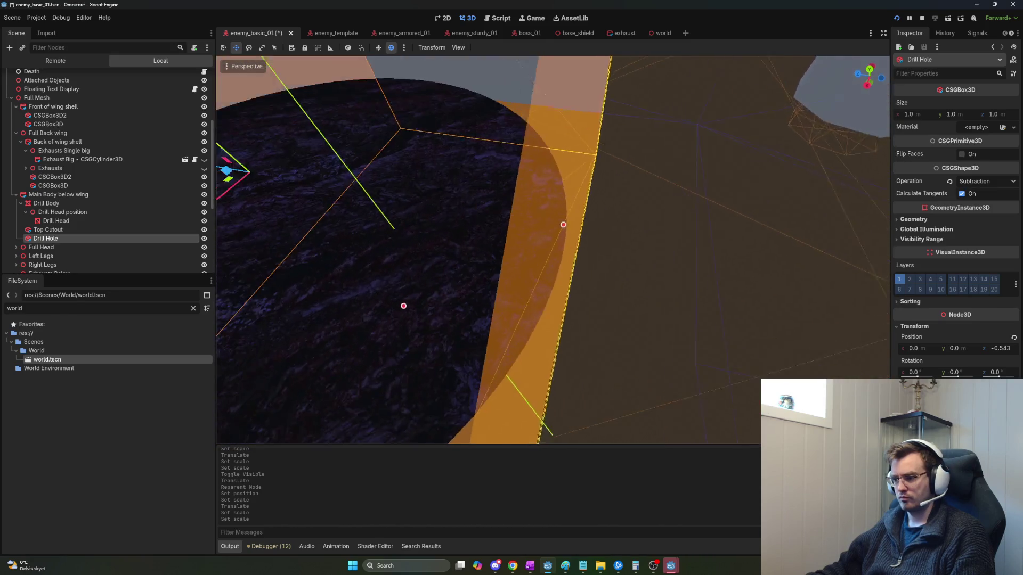
key(w)
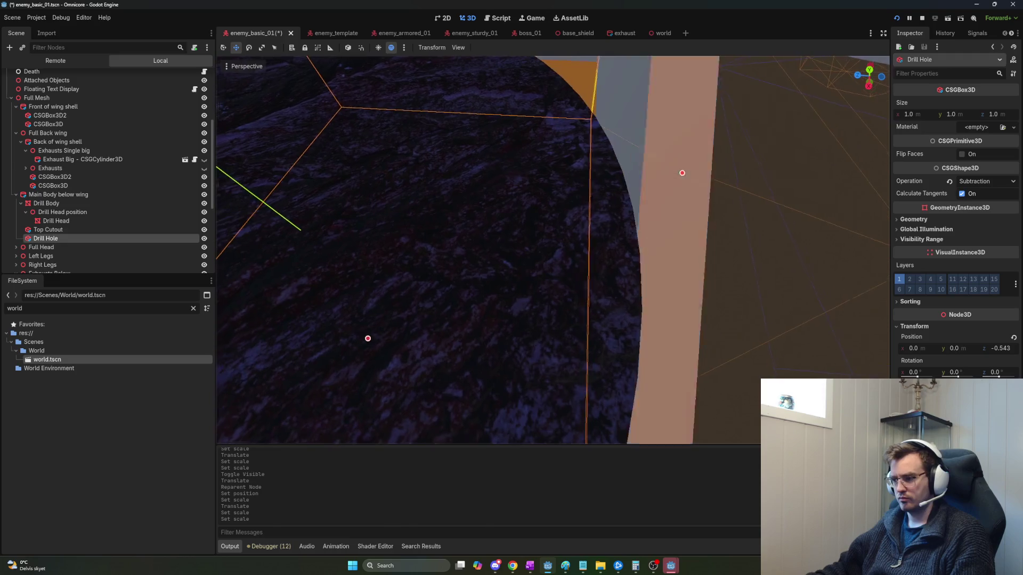
key(w)
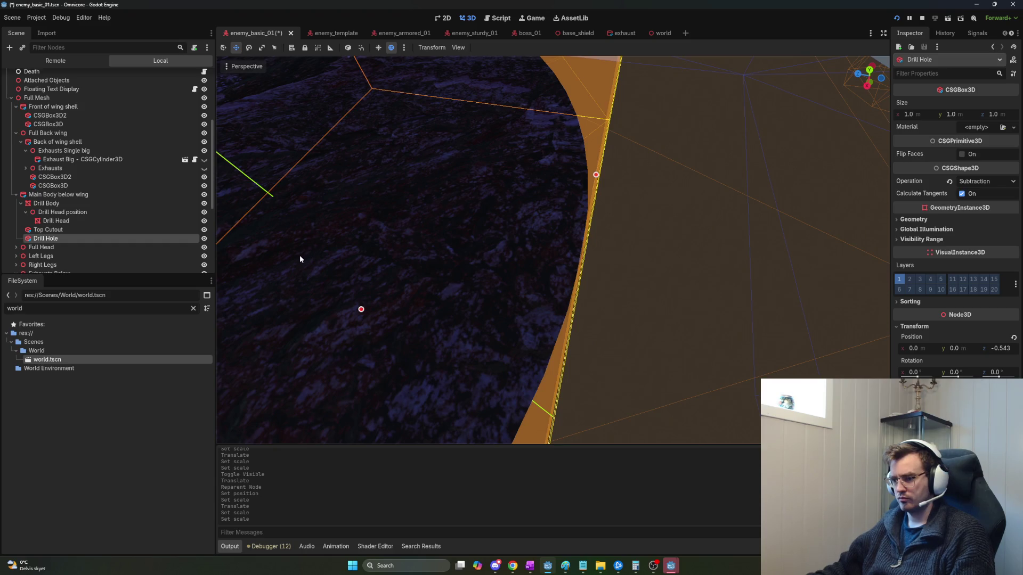
key(ctrl+z)
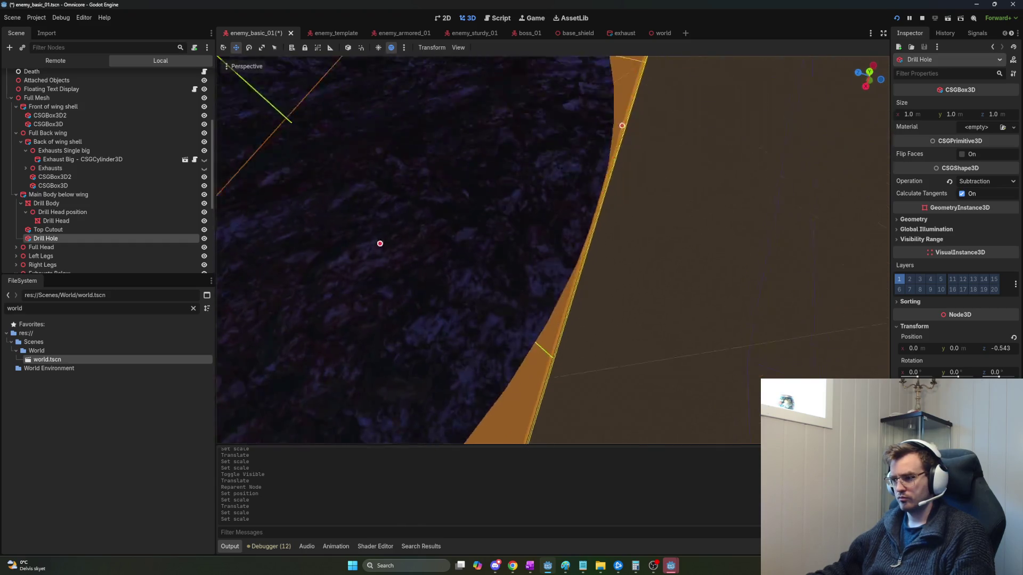
key(ctrl+z)
key(ctrl+z)
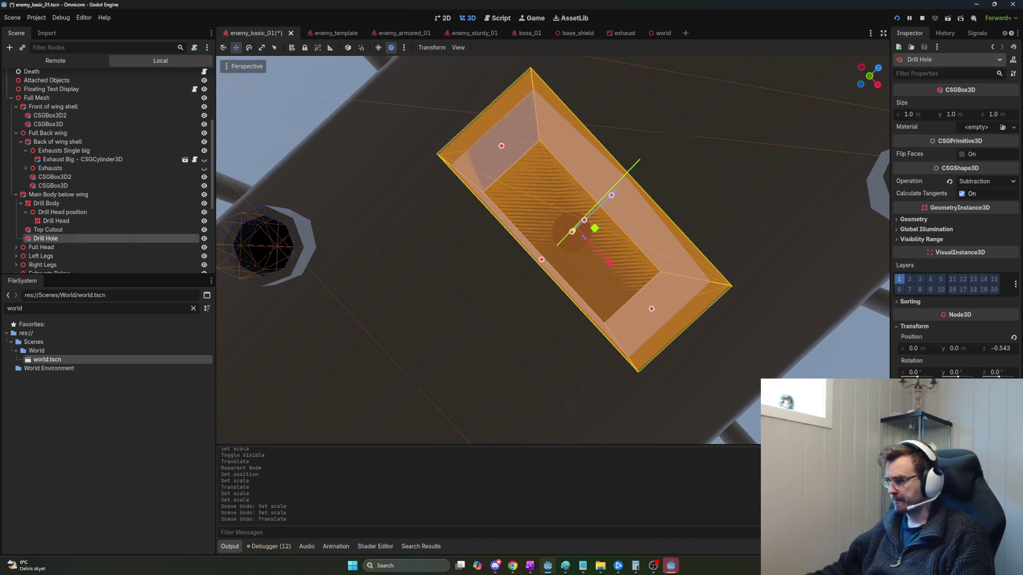
- Resize the Drill Hole box with its handles until Size z reads 1.077
drag(612, 195, 623, 184)
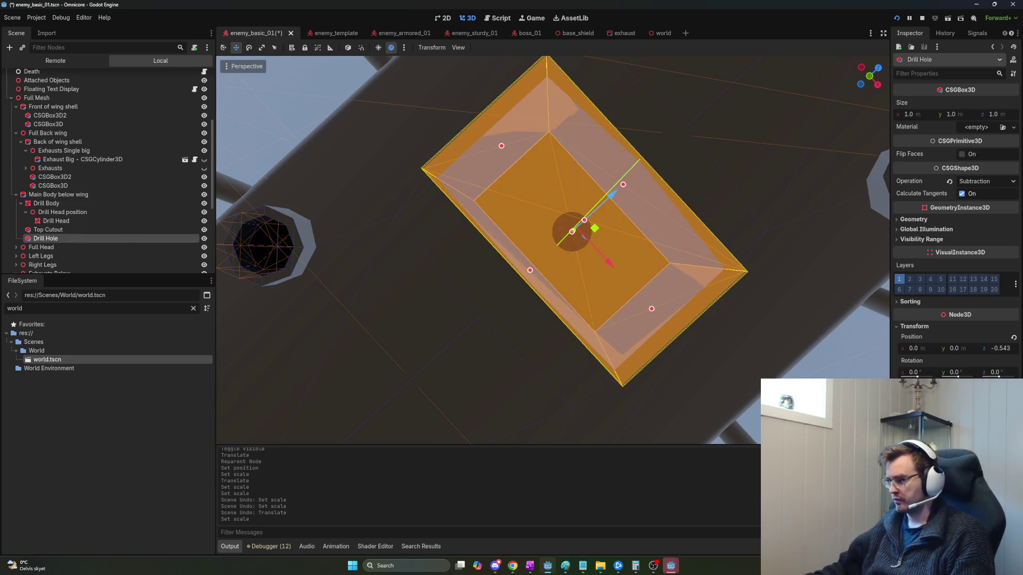
drag(652, 309, 620, 274)
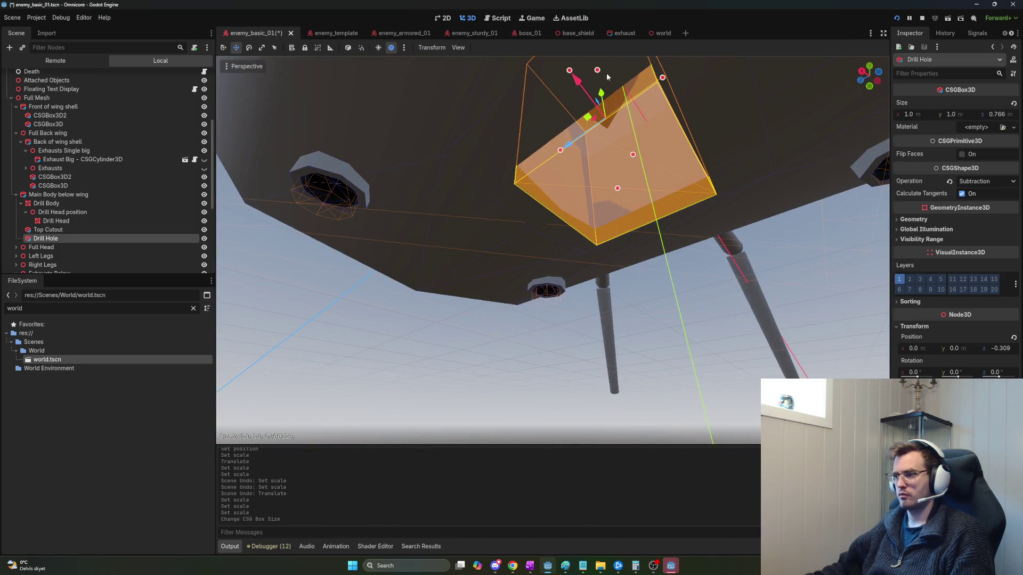
drag(597, 57, 595, 40)
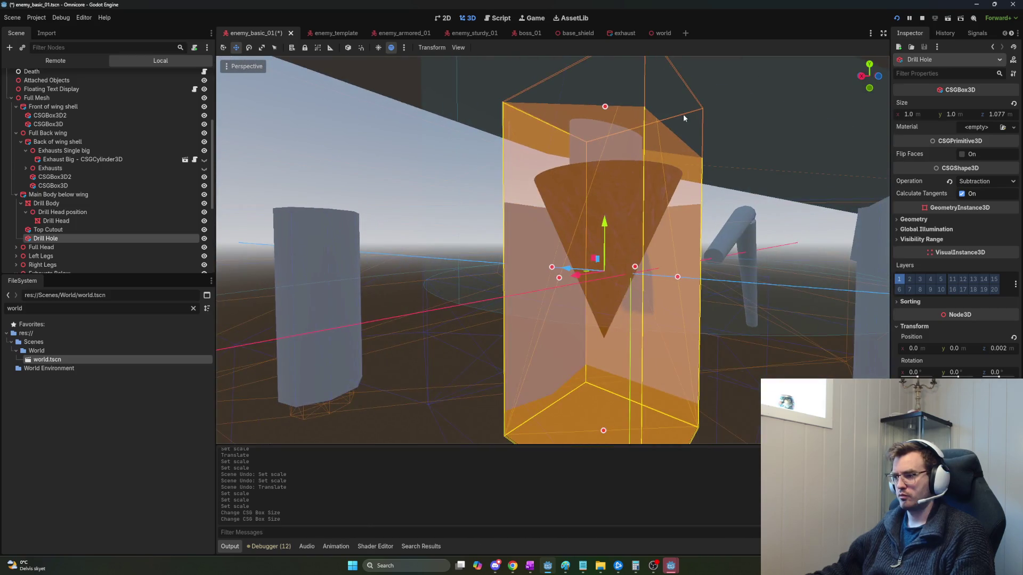
click(83, 213)
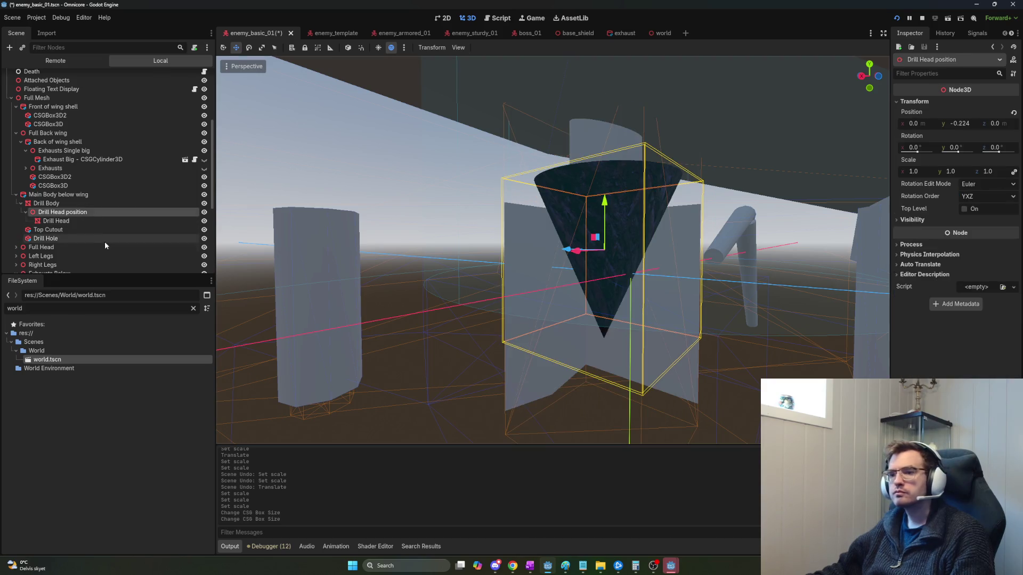
- Lower then raise Drill Body vertically, hide Drill Hole, and fine-tune Drill Body's height
click(111, 204)
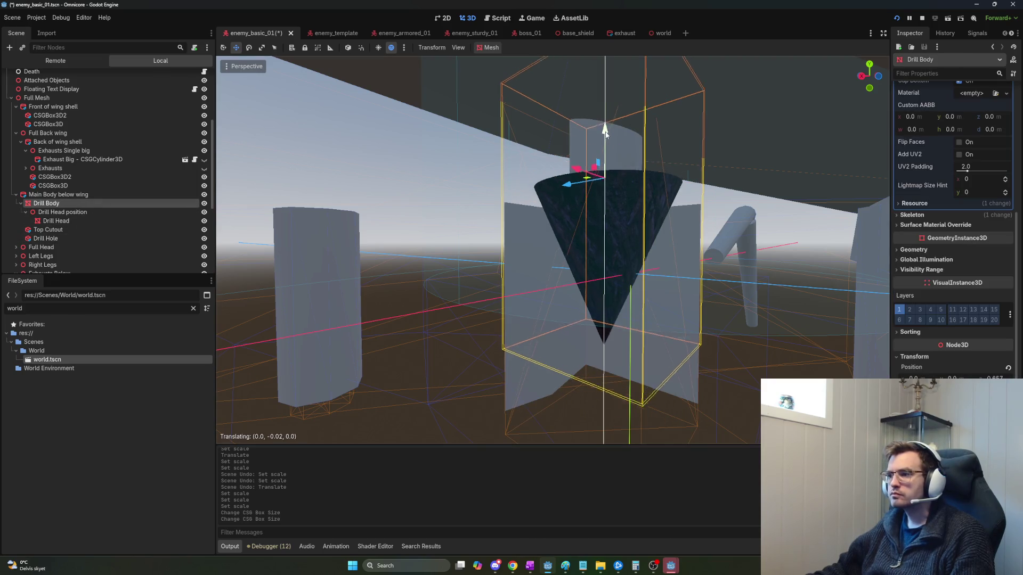
mouse_move(606, 133)
mouse_down()
mouse_move(601, 257)
mouse_move(594, 239)
mouse_up()
scroll(594, 239, up, 5)
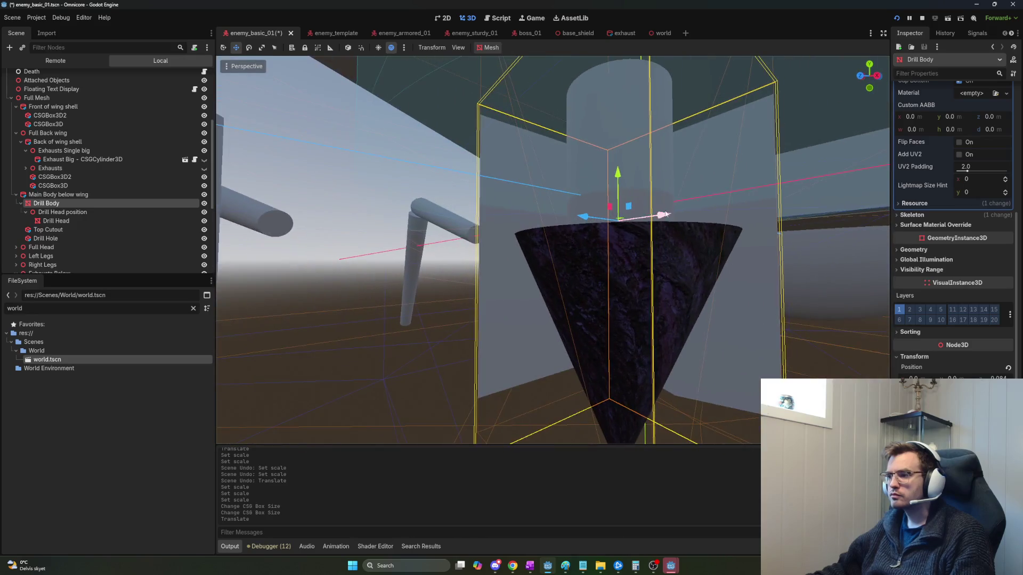
drag(617, 172, 611, 127)
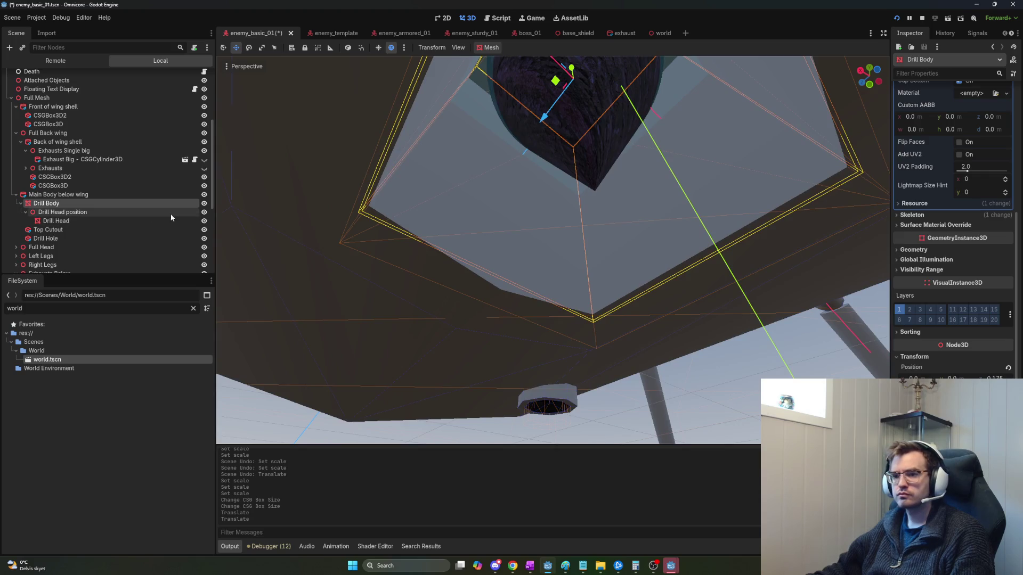
click(204, 239)
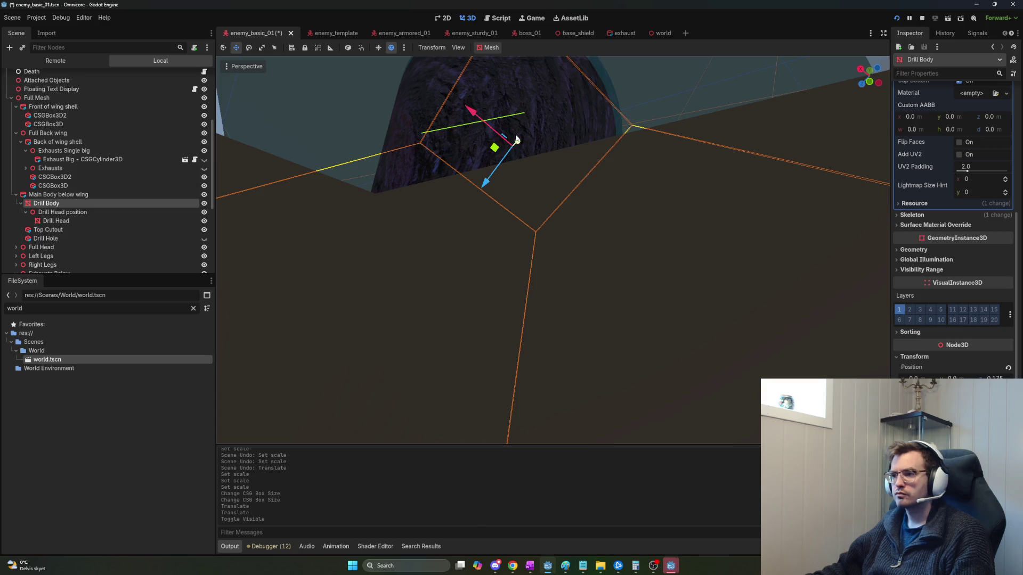
drag(516, 140, 520, 143)
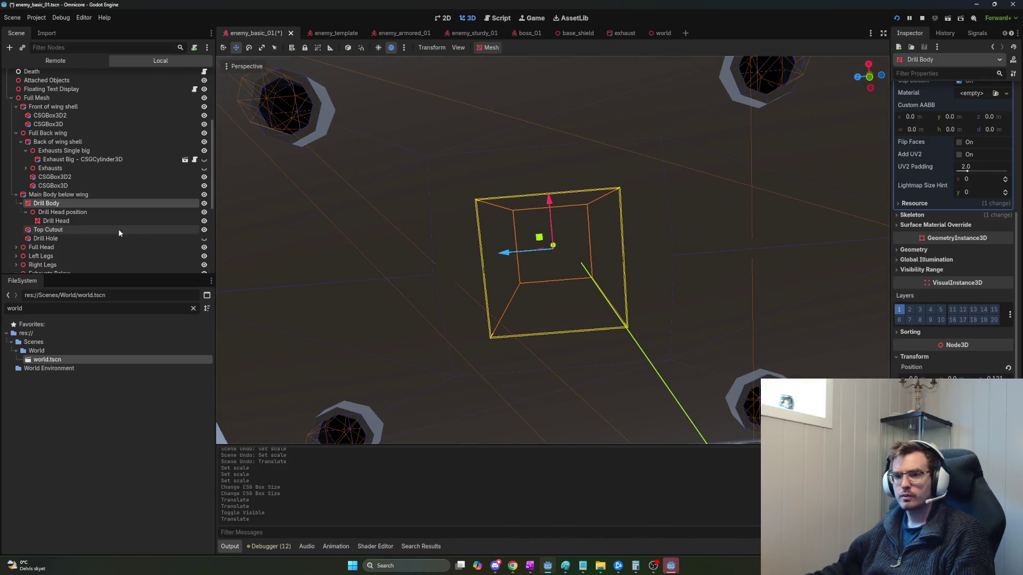
- Show Drill Hole again and squash it vertically into a thin slab
click(124, 239)
click(204, 238)
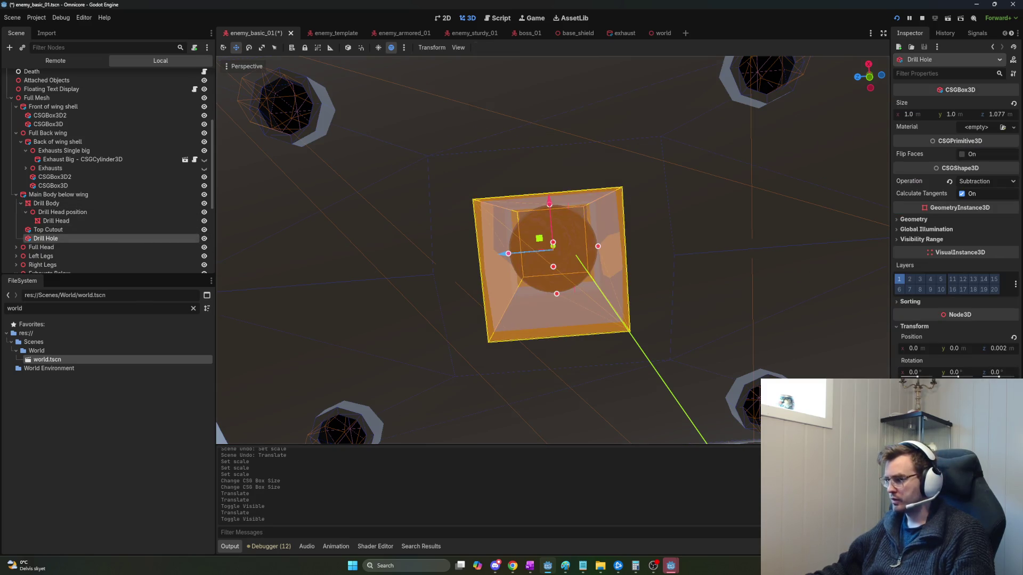
drag(549, 204, 553, 249)
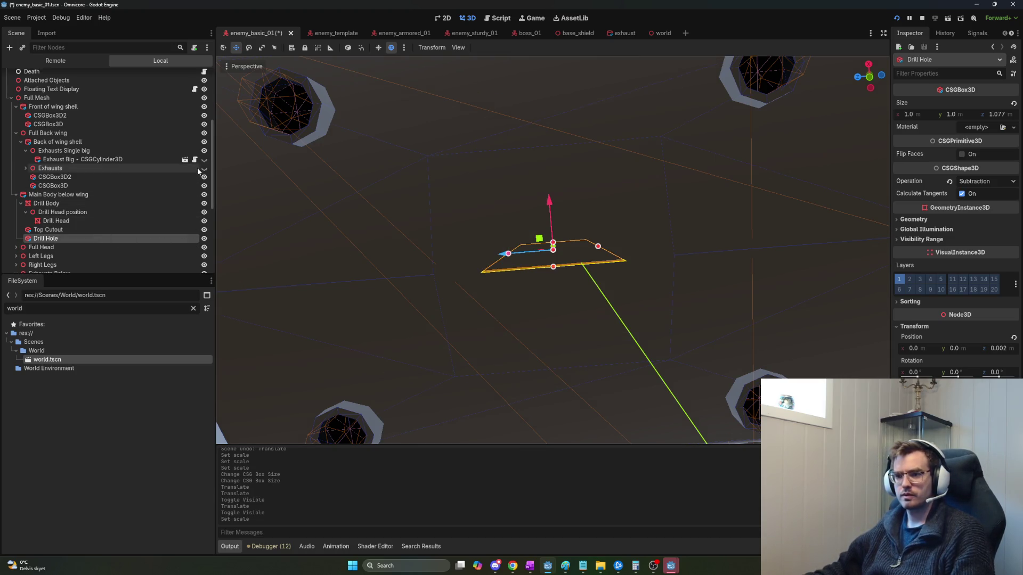
key(ctrl+F3)
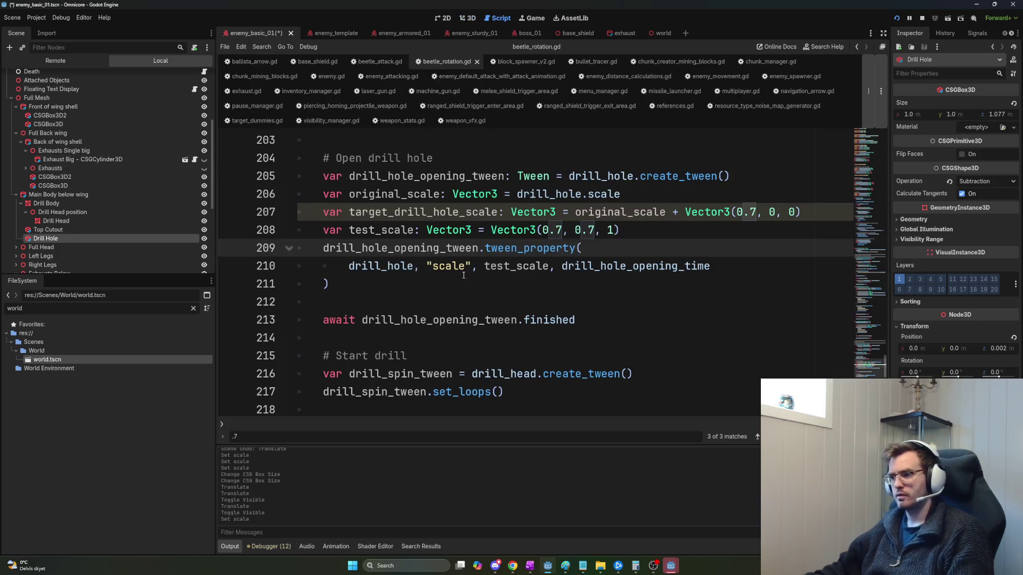
- Change the drill-hole widening amount in the test scale from 0.7 to 0.4
click(591, 230)
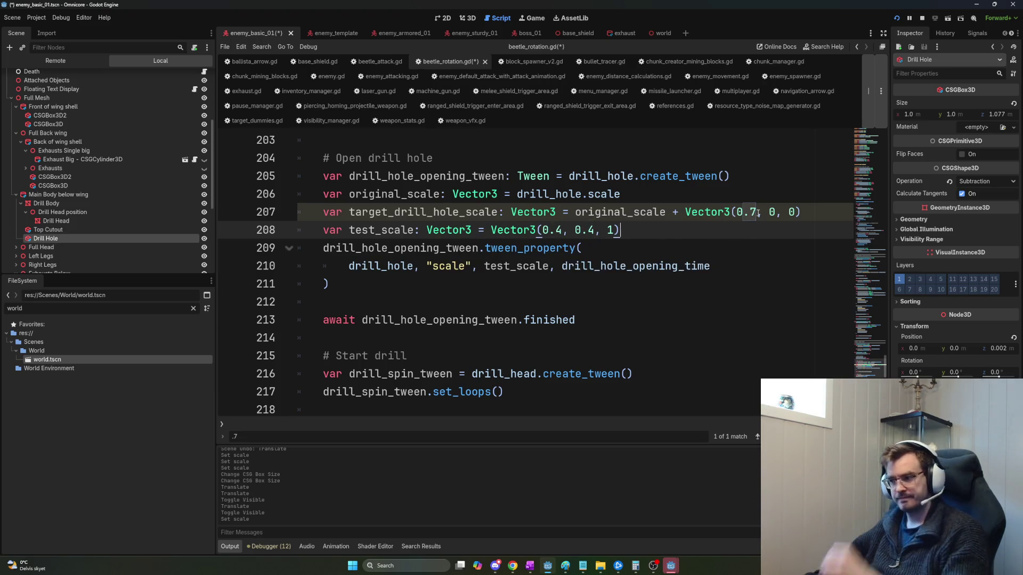
double_click(756, 212)
text(4)
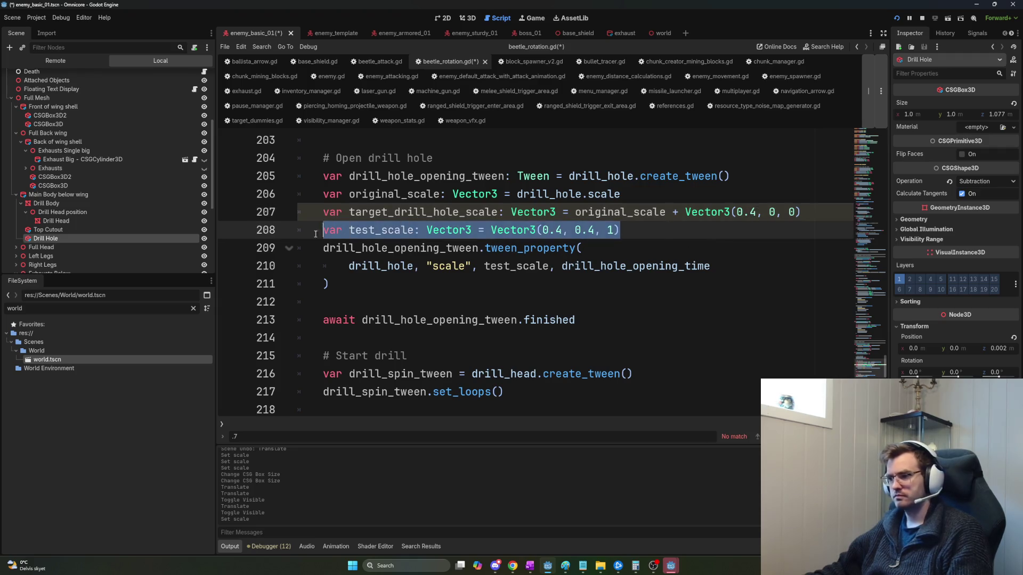
- Replace test_scale with target_drill_hole_scale in the tween_property call, then save and run the game
double_click(383, 212)
key(ctrl+c)
double_click(512, 266)
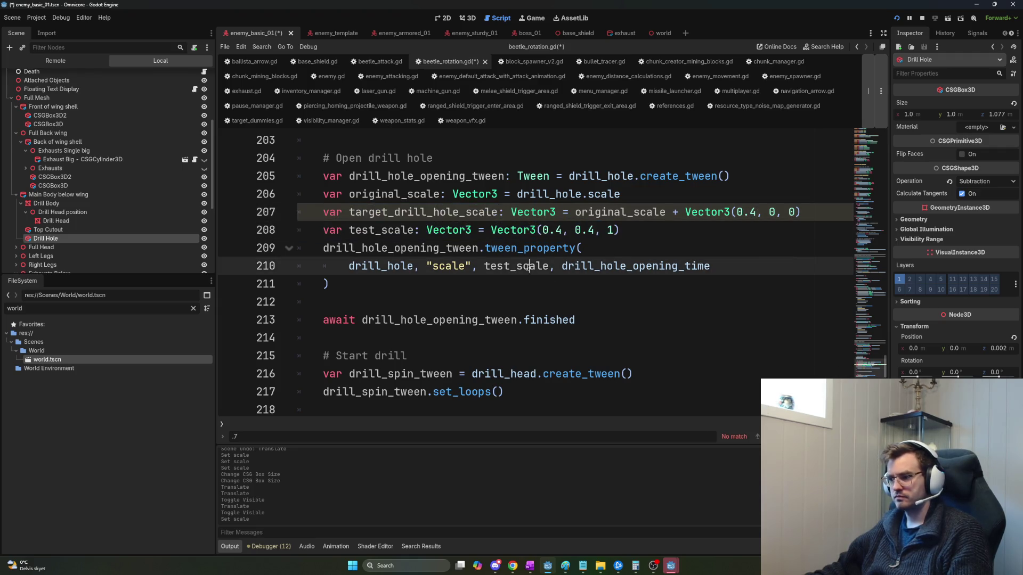
key(ctrl+v)
click(563, 282)
key(ctrl+s)
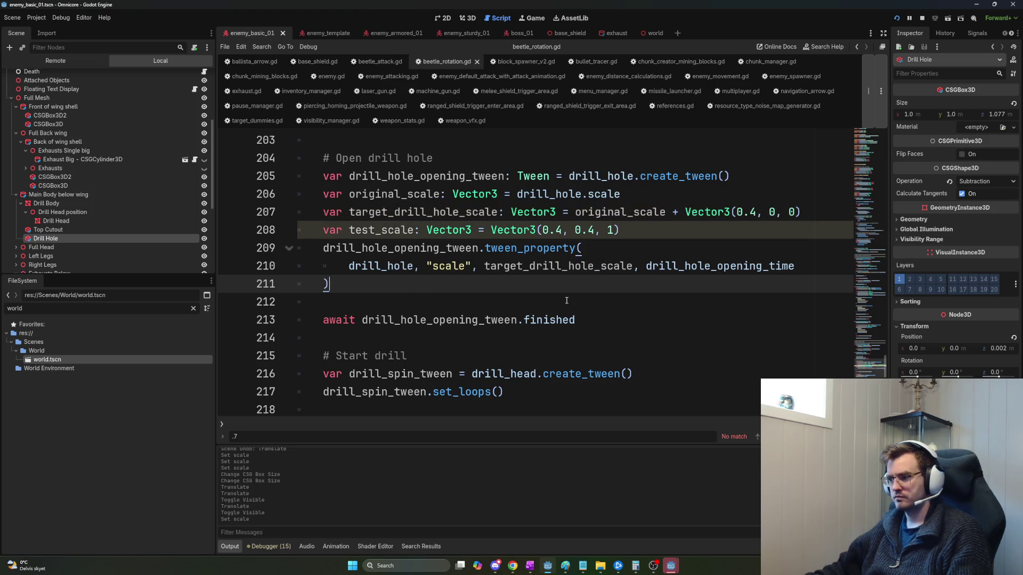
key(F5)
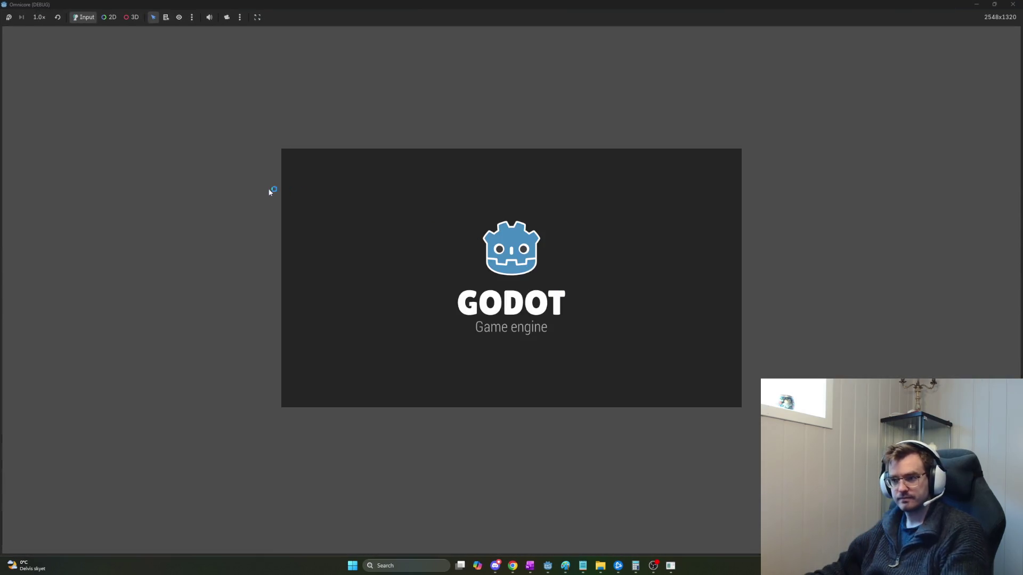
- Host a local session in the maximized game window to watch the drill, then pause and close it
key(alt+Tab)
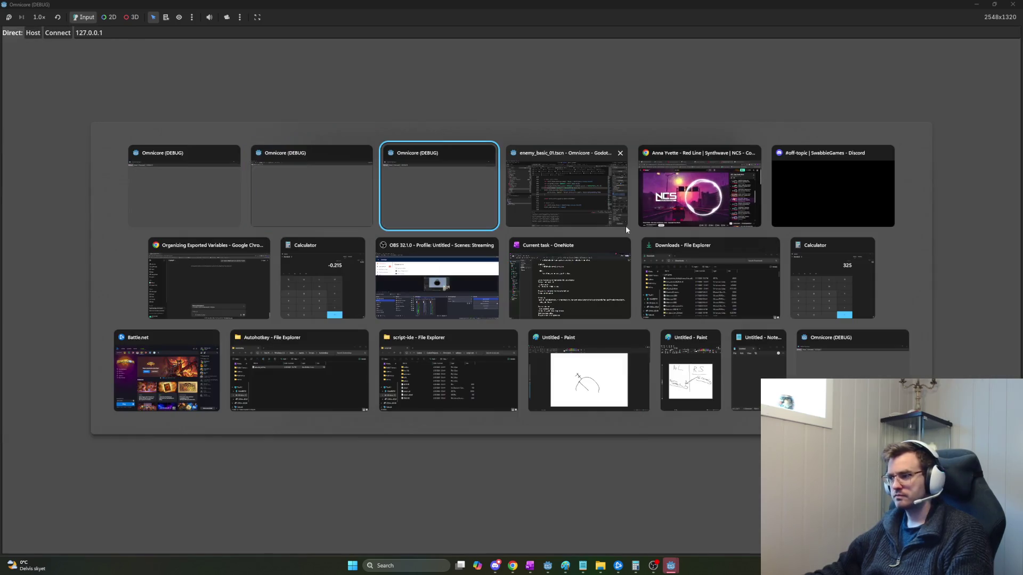
click(634, 227)
key(alt+Tab)
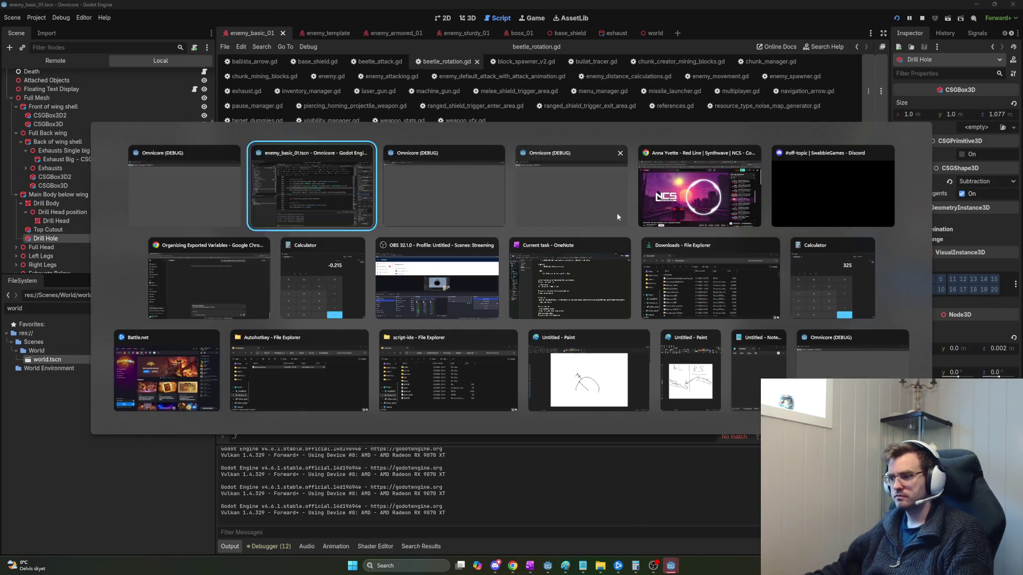
key(shift+Tab)
key(shift+Tab)
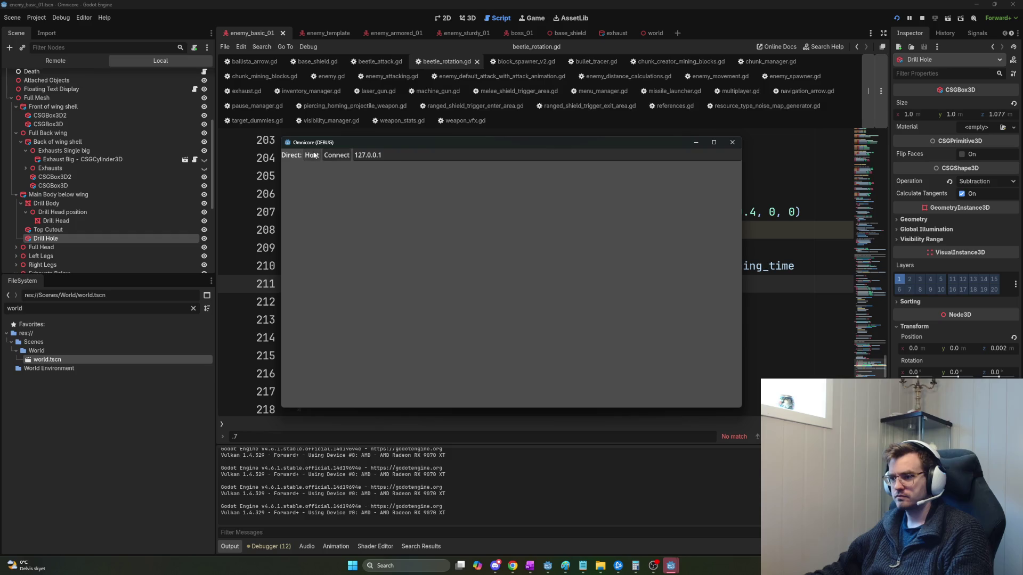
click(312, 156)
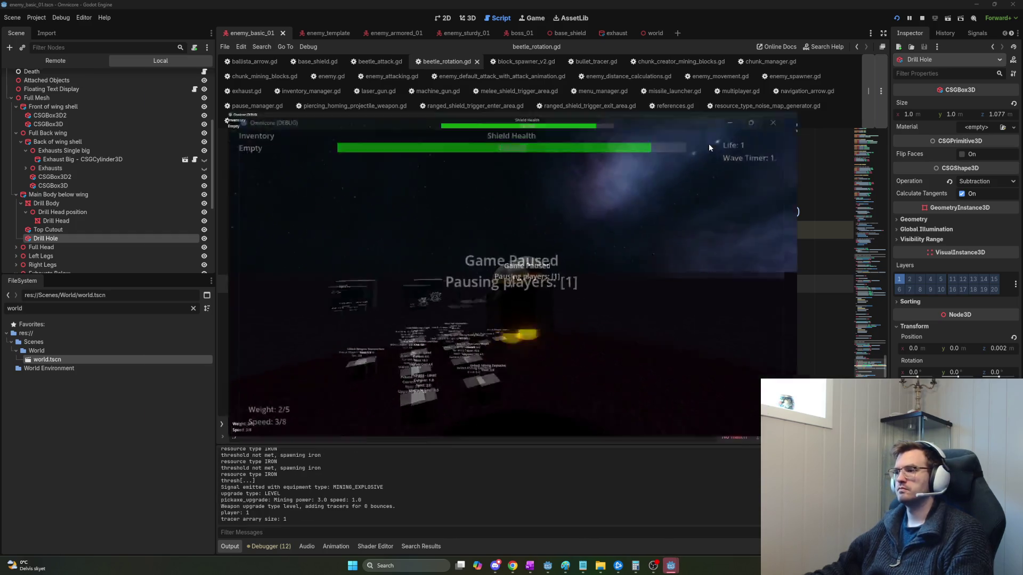
click(713, 142)
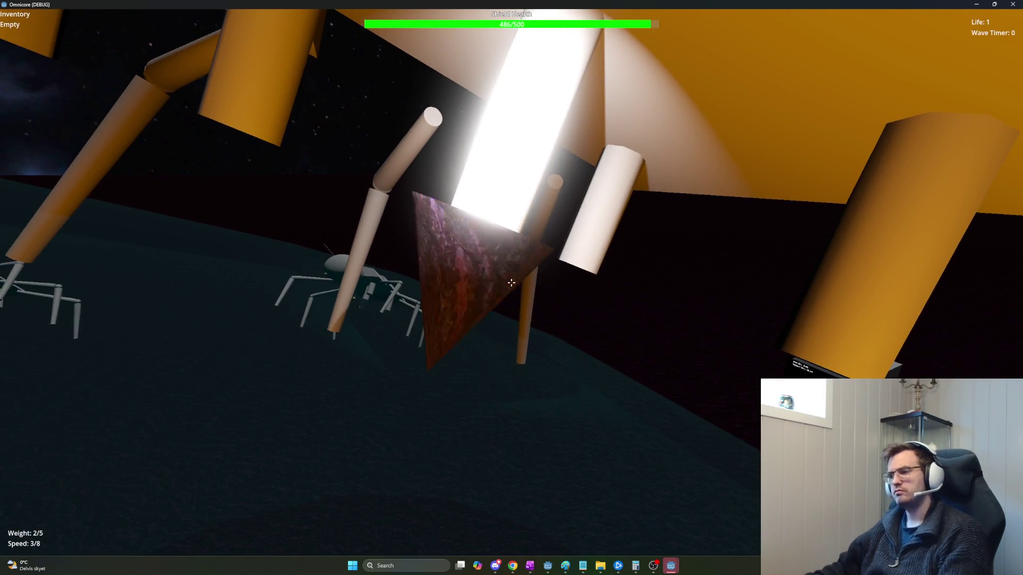
key(Escape)
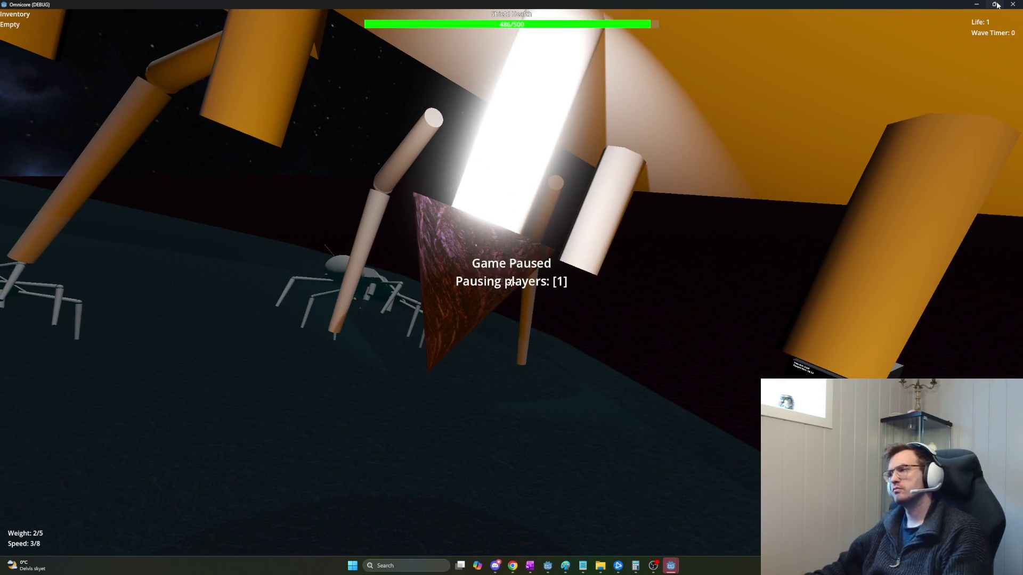
click(1013, 5)
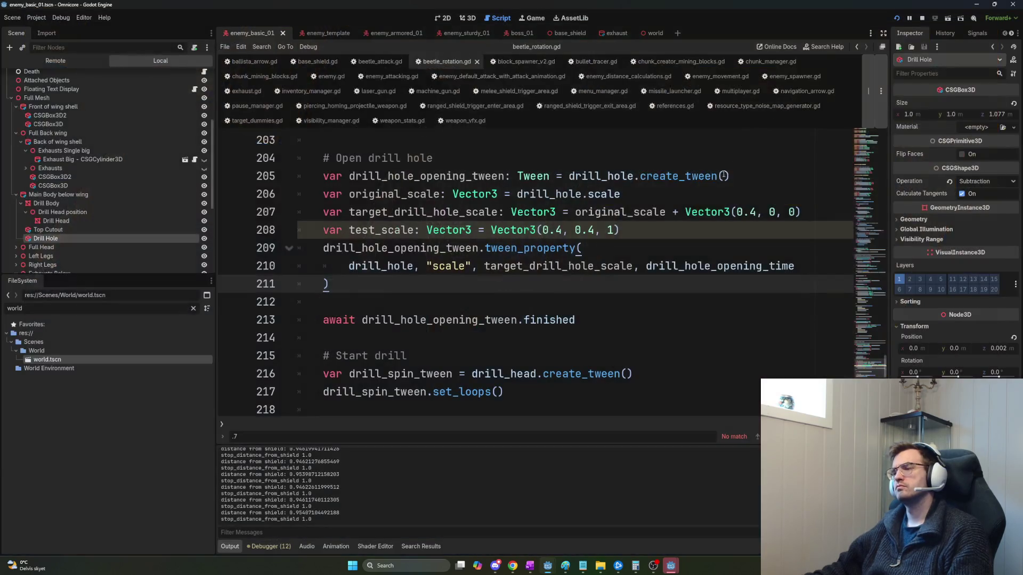
click(637, 231)
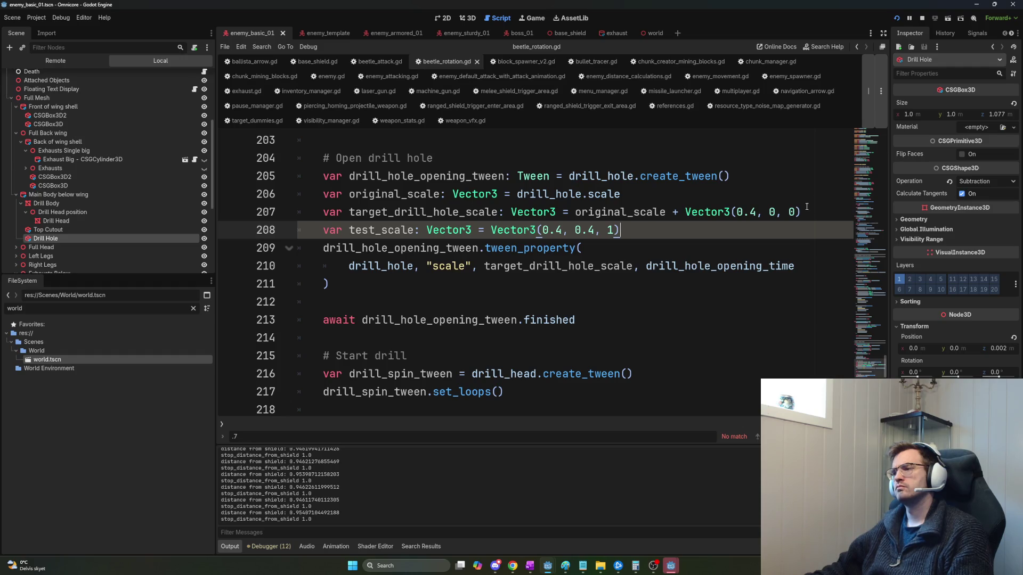
click(806, 206)
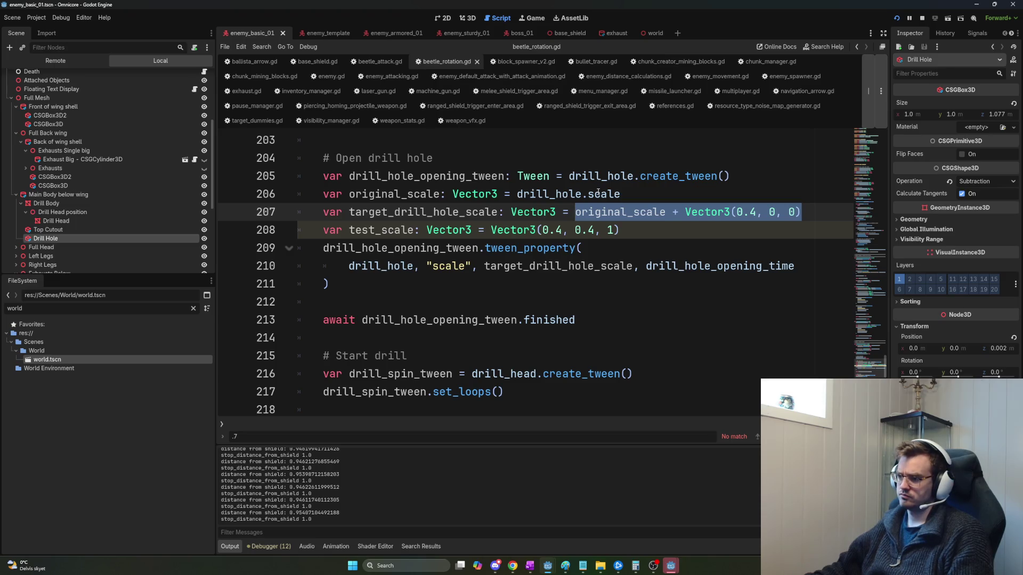
mouse_move(598, 192)
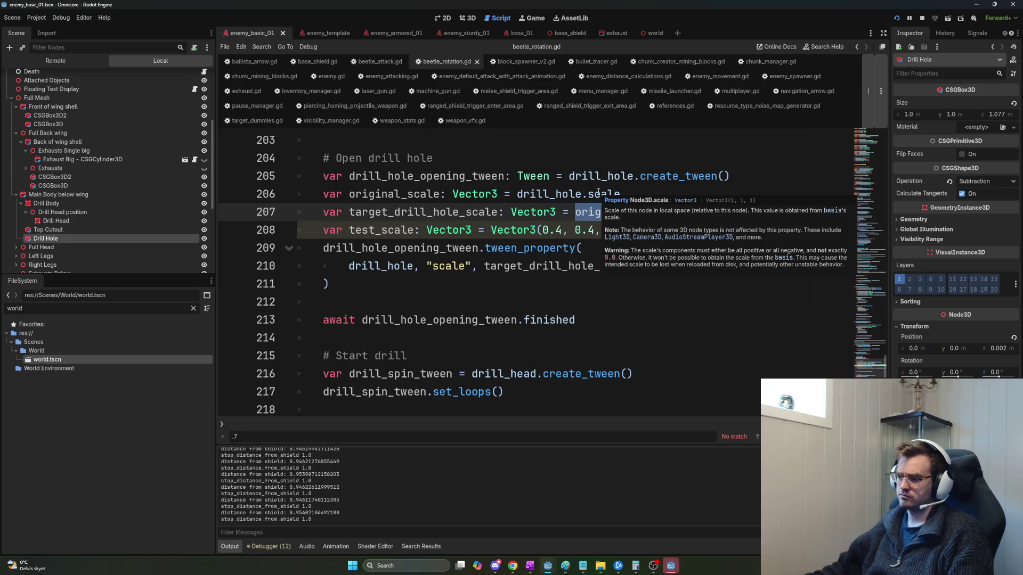
click(601, 194)
drag(803, 212, 300, 193)
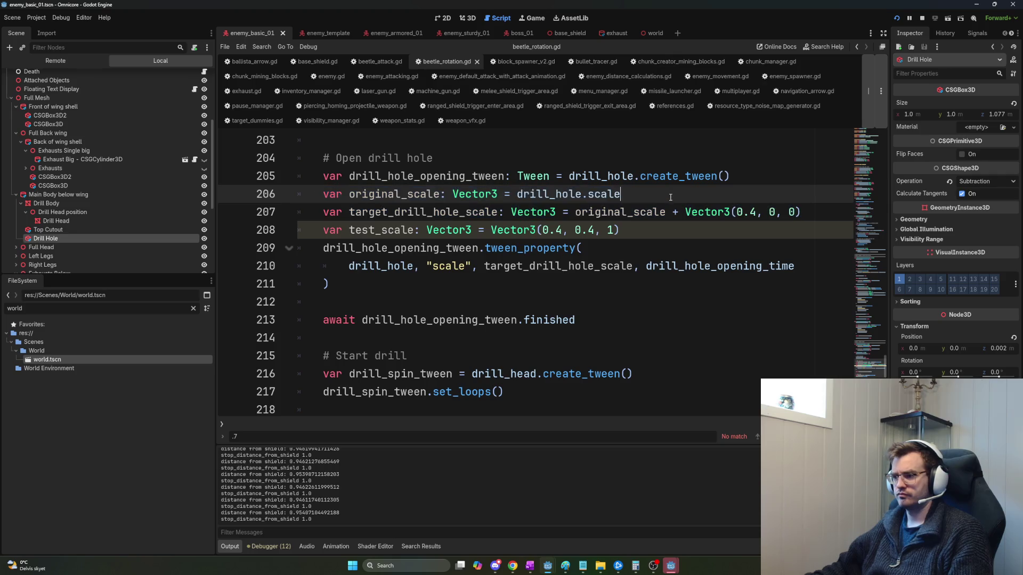
triple_click(598, 194)
key(BackSpace)
key(BackSpace)
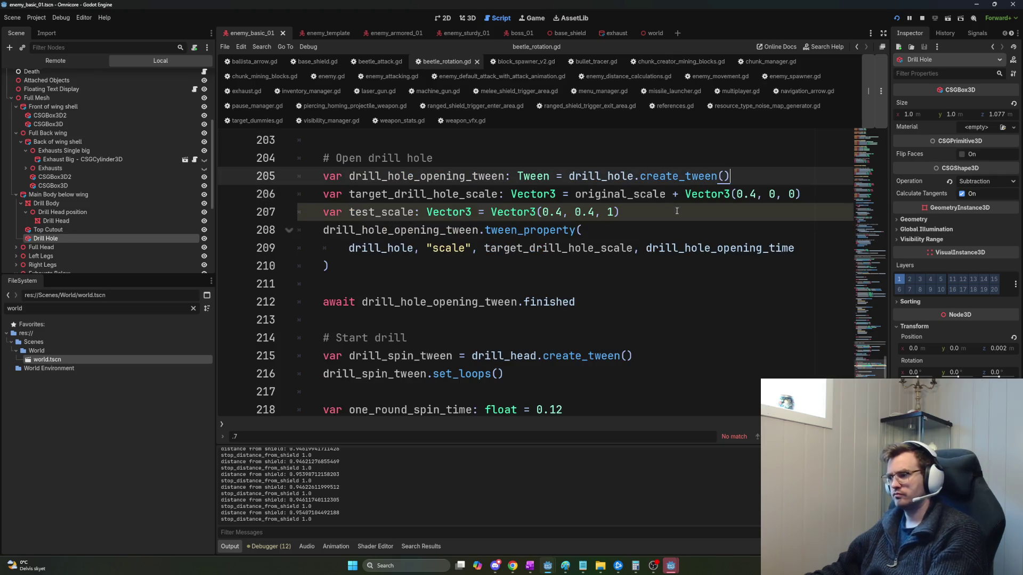
click(685, 194)
drag(590, 190, 575, 194)
key(BackSpace)
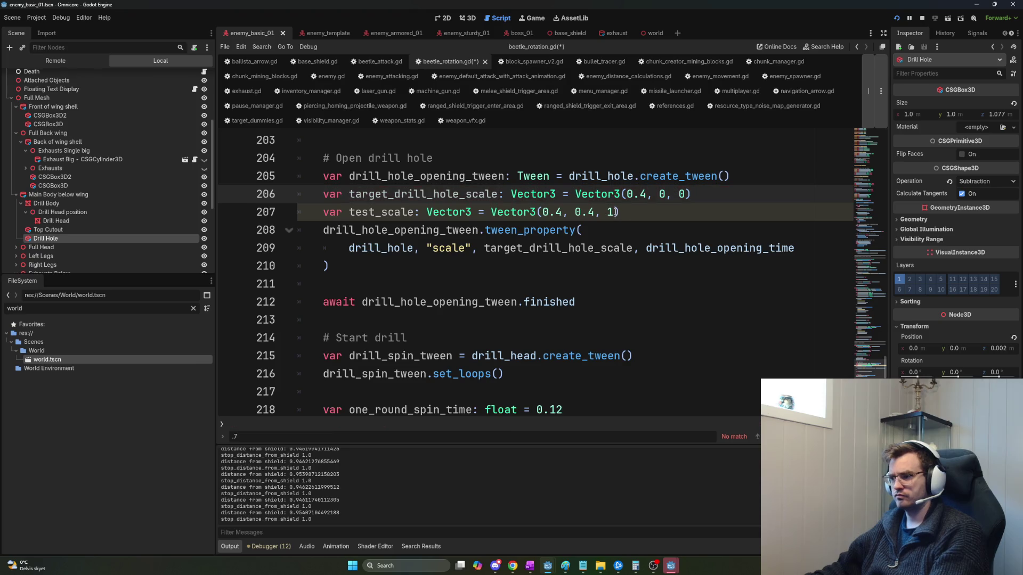
drag(643, 212, 238, 218)
key(BackSpace)
key(BackSpace)
text(10)
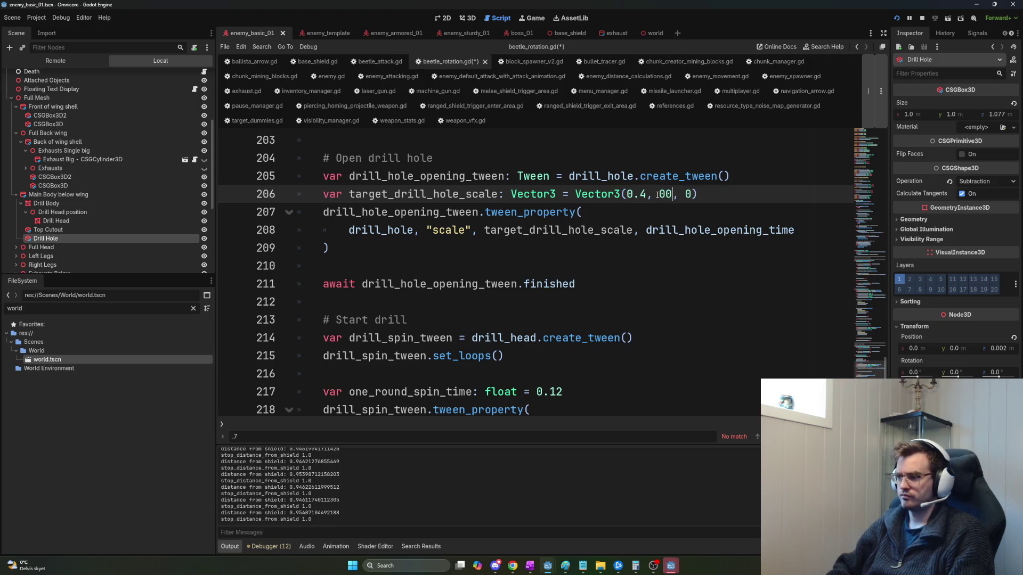
key(BackSpace)
key(shift+Tab)
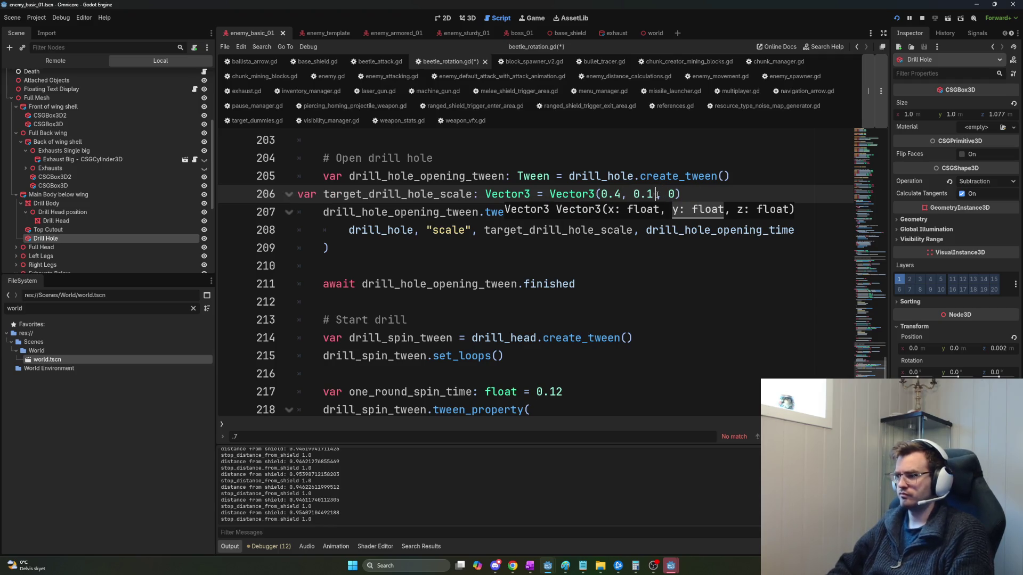
key(Tab)
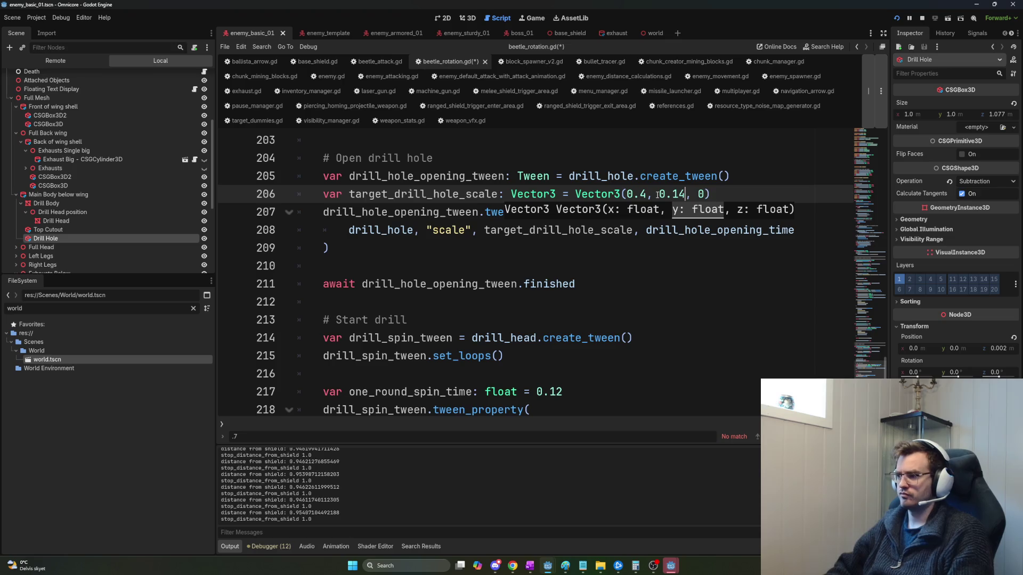
key(Right)
key(Right)
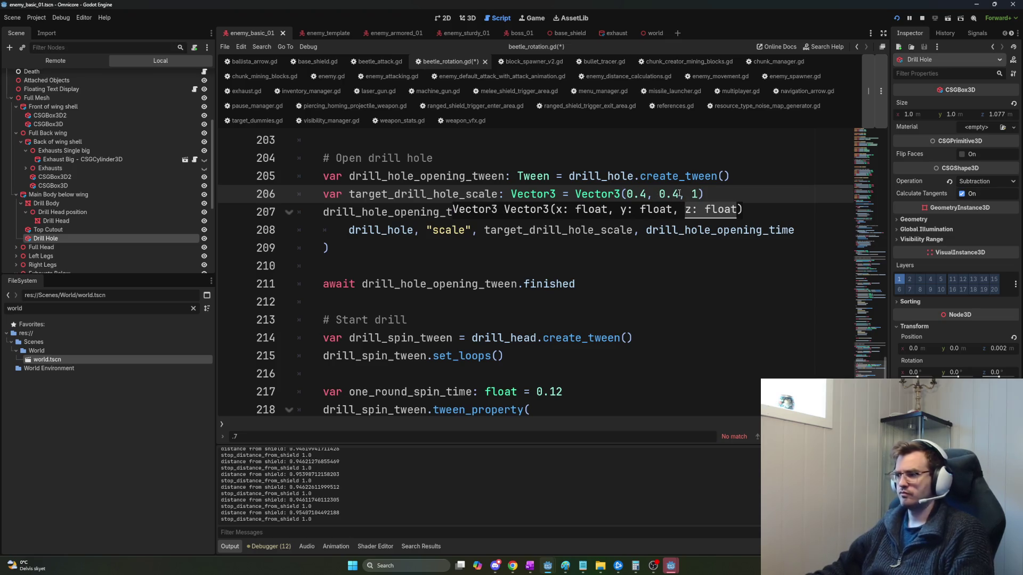
key(ctrl+s)
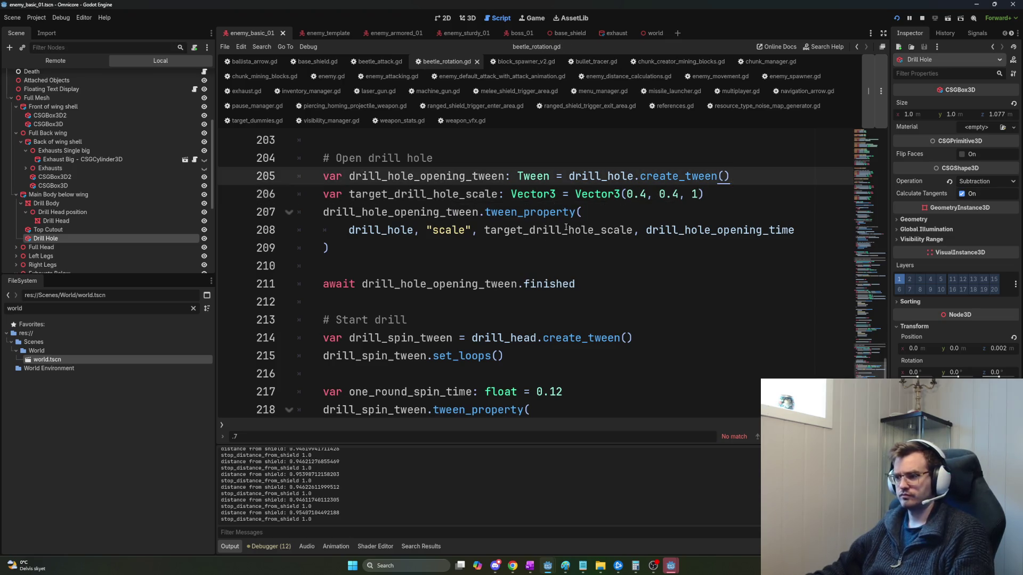
click(555, 232)
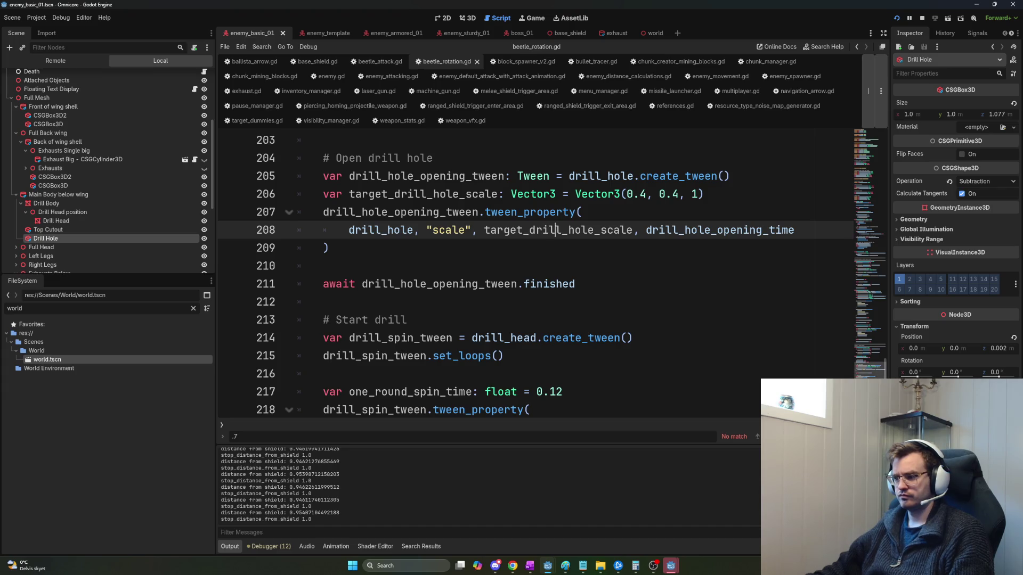
click(114, 81)
- Select Death, then Animation before attacking to view its Exhausts and Drill Parts references, and run the game
scroll(107, 88, up, 3)
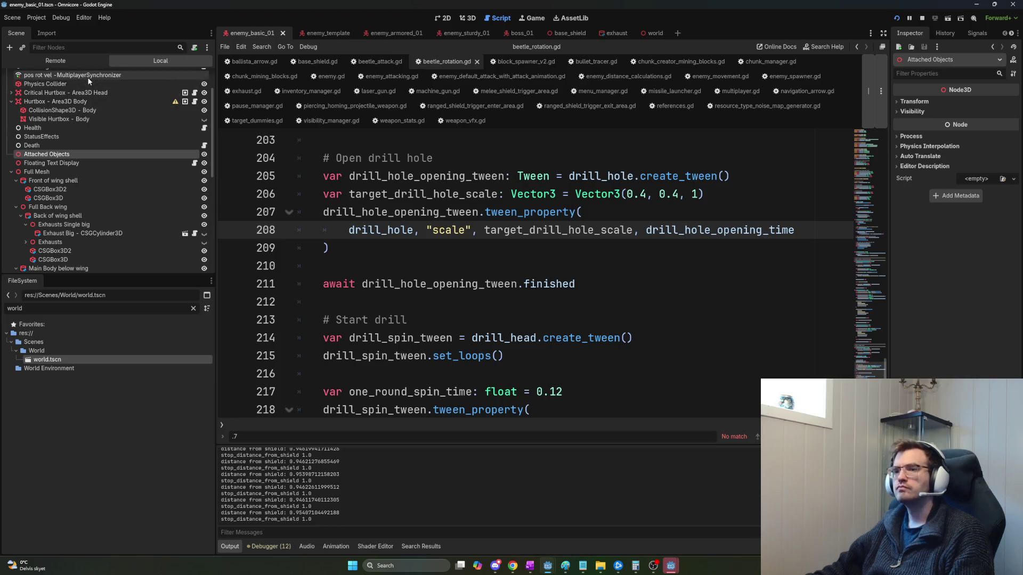
click(102, 147)
scroll(106, 142, up, 3)
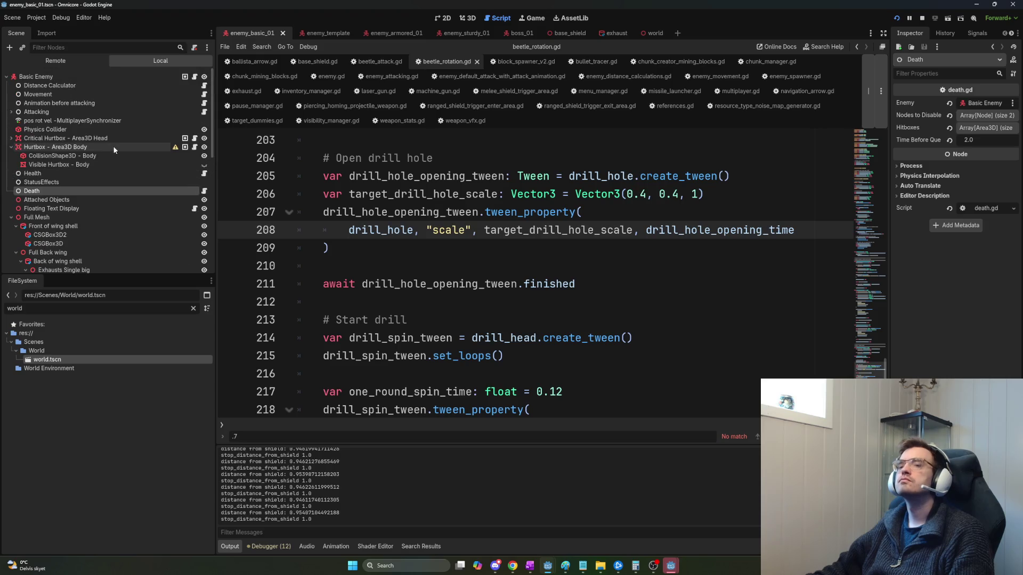
click(104, 102)
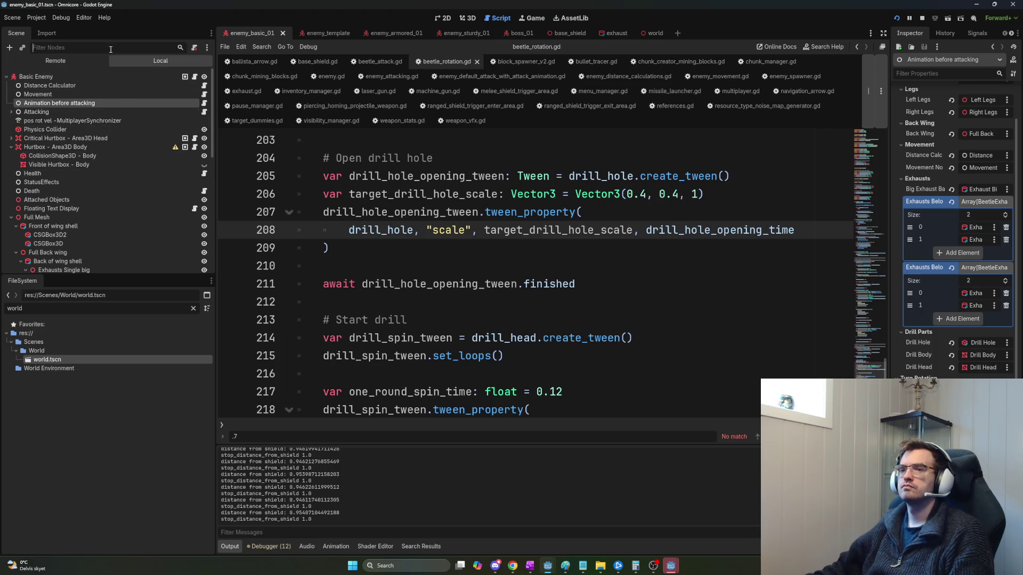
scroll(953, 224, down, 2)
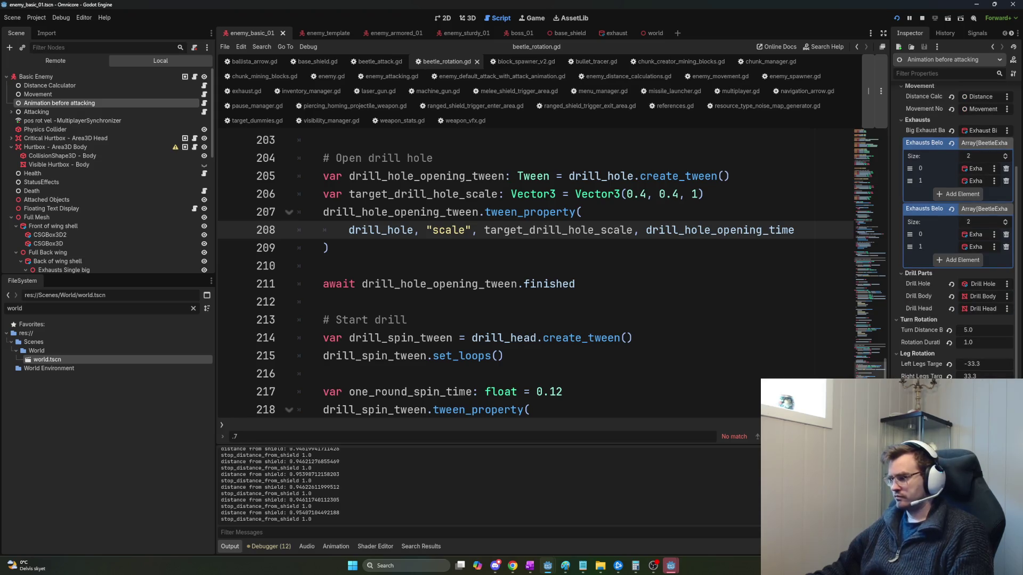
key(F5)
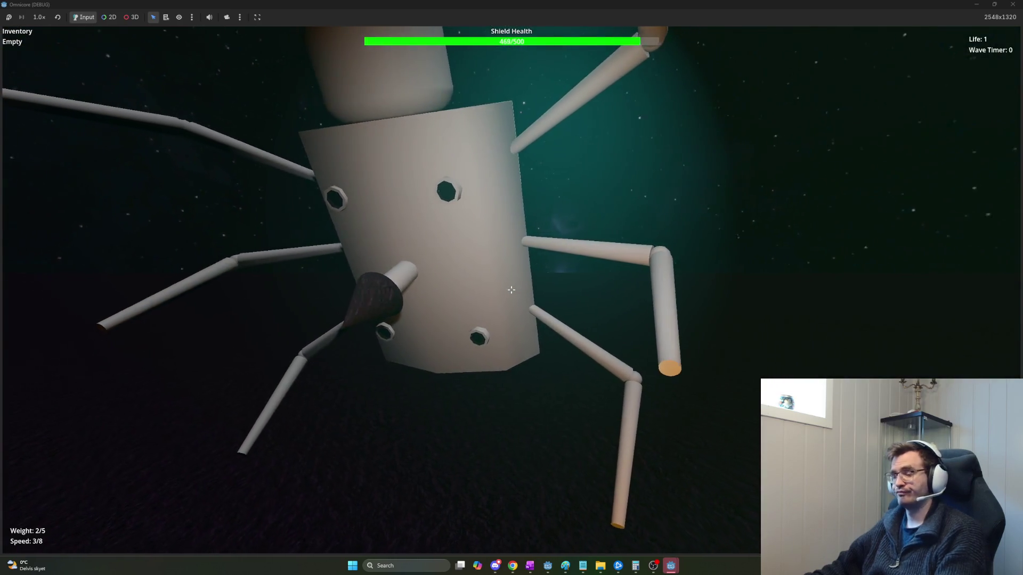
key(Escape)
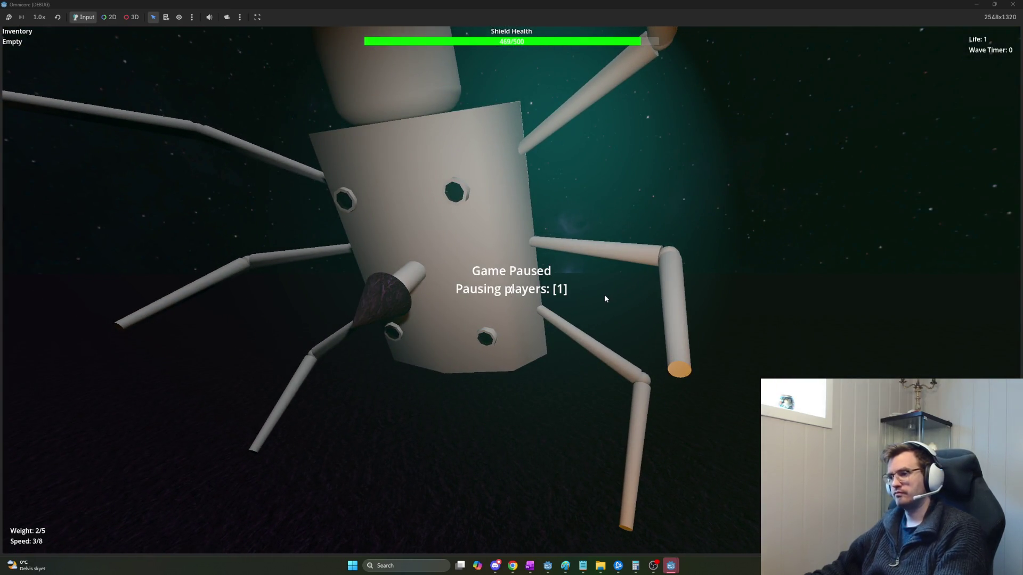
key(F8)
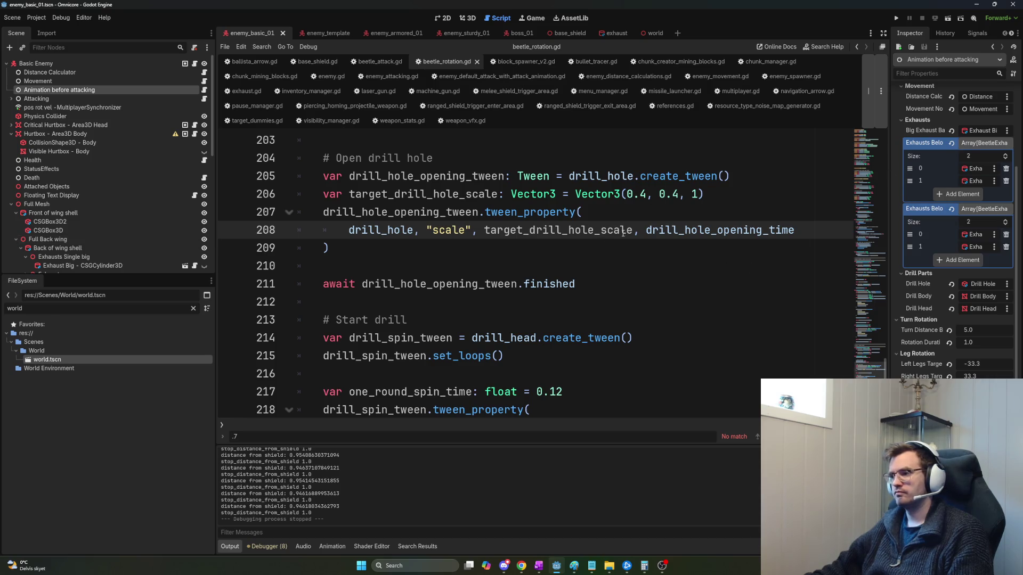
- Check the (0.4, 0.4, 1) drill-hole target scale on line 206, then switch to the 3D view
click(619, 194)
drag(622, 193, 716, 195)
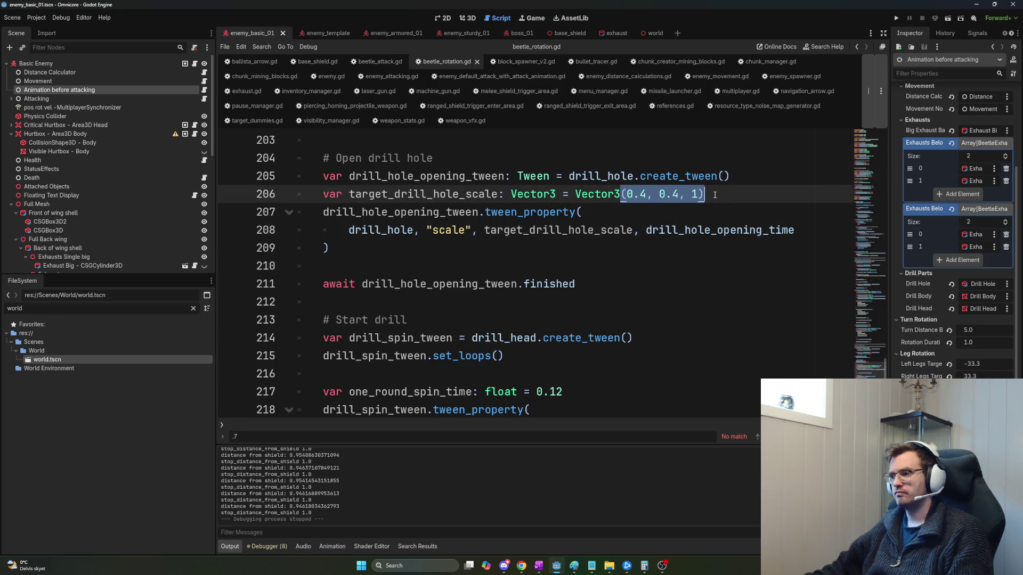
click(715, 195)
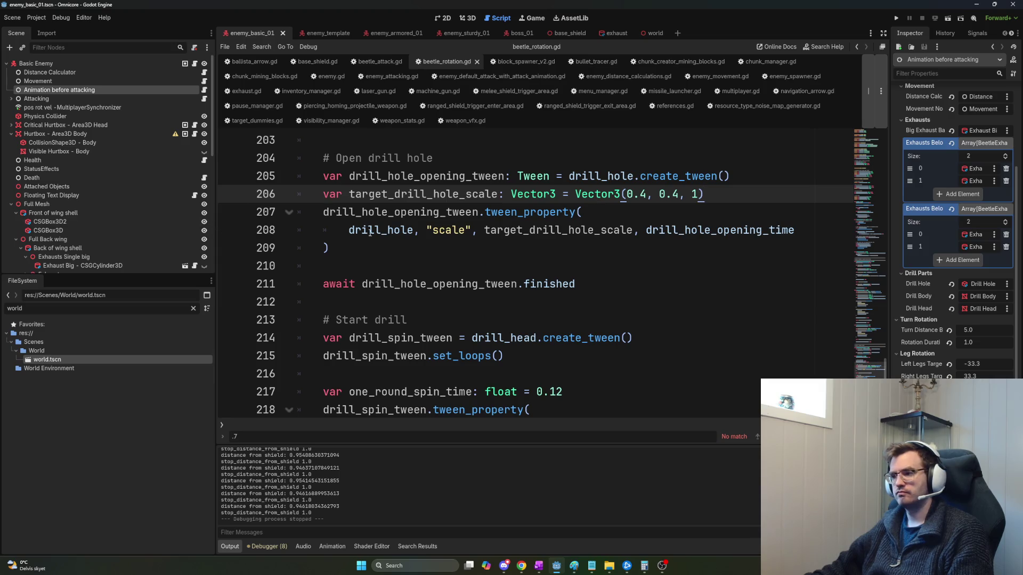
click(468, 20)
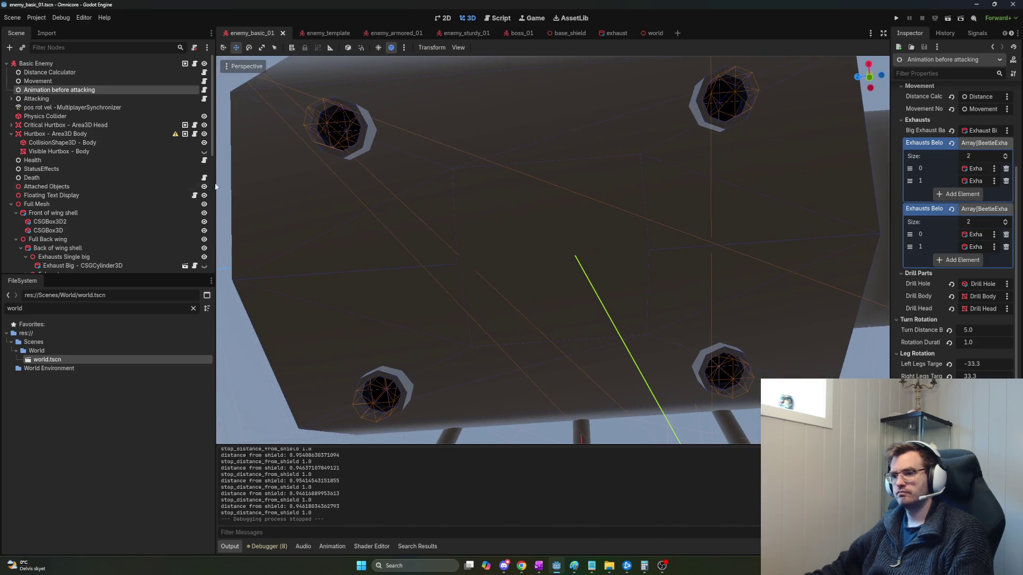
- Hide the Exhausts node, make the Drill Hole box visible, and select it
scroll(197, 188, down, 5)
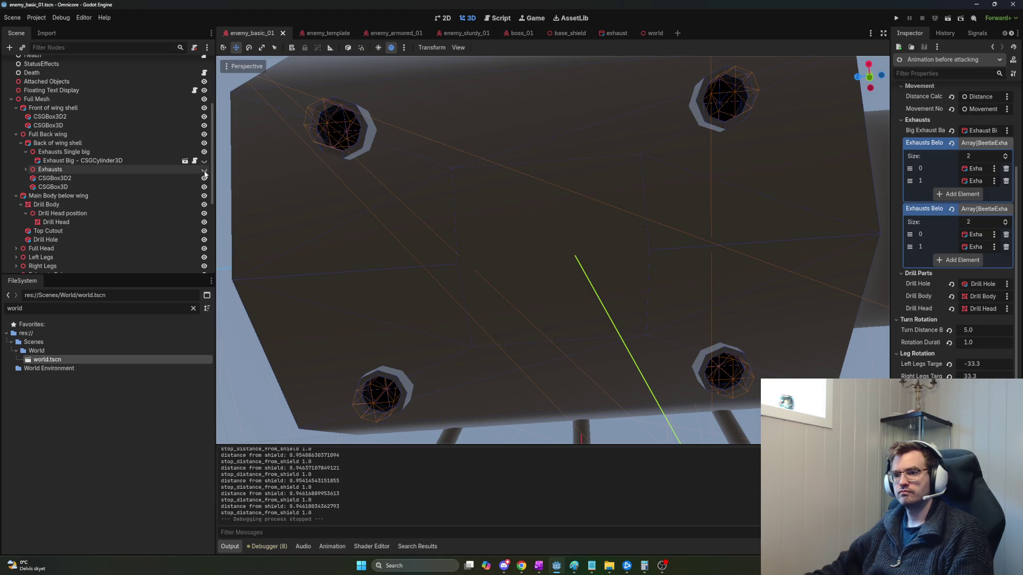
click(204, 169)
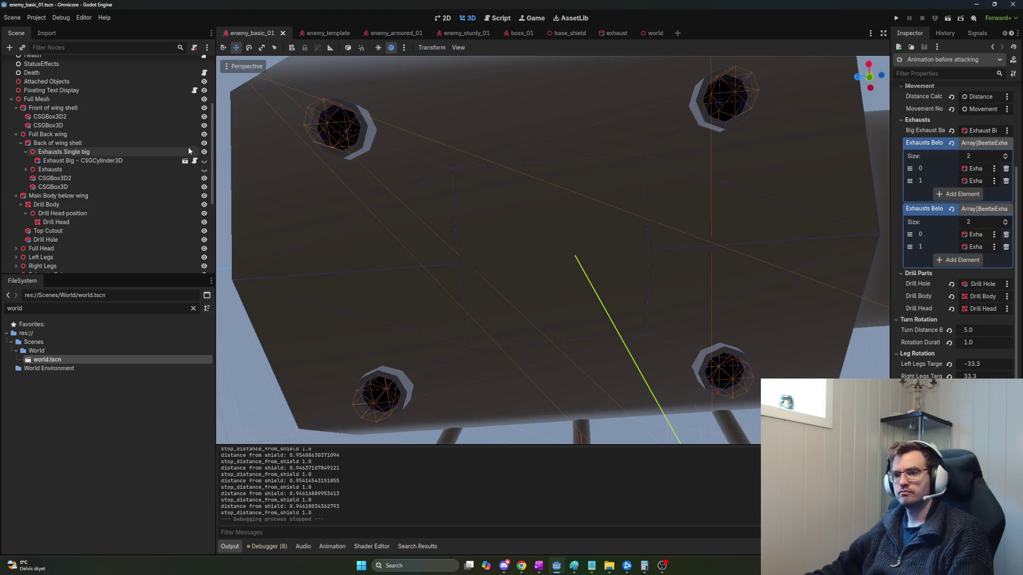
click(204, 240)
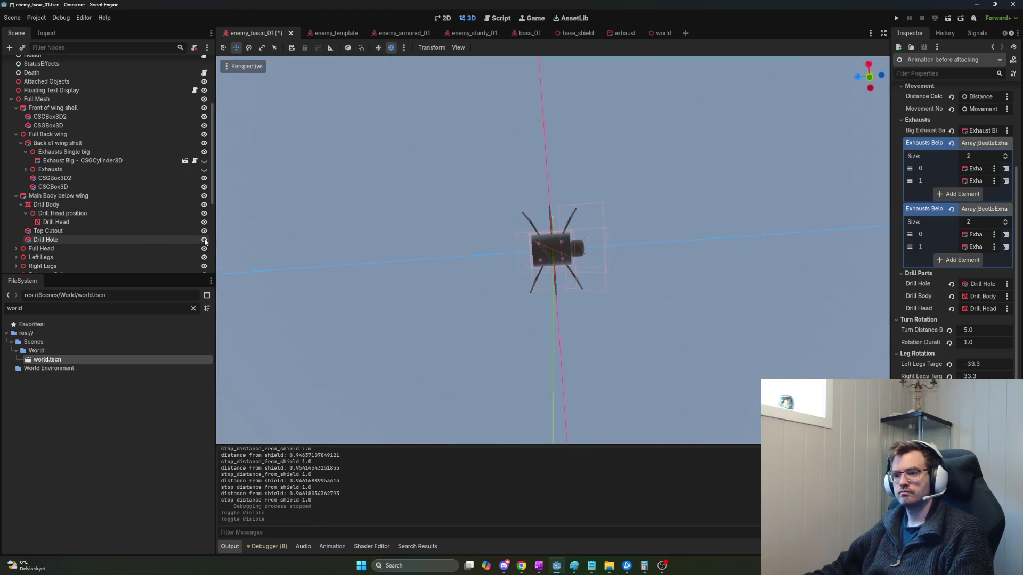
double_click(188, 240)
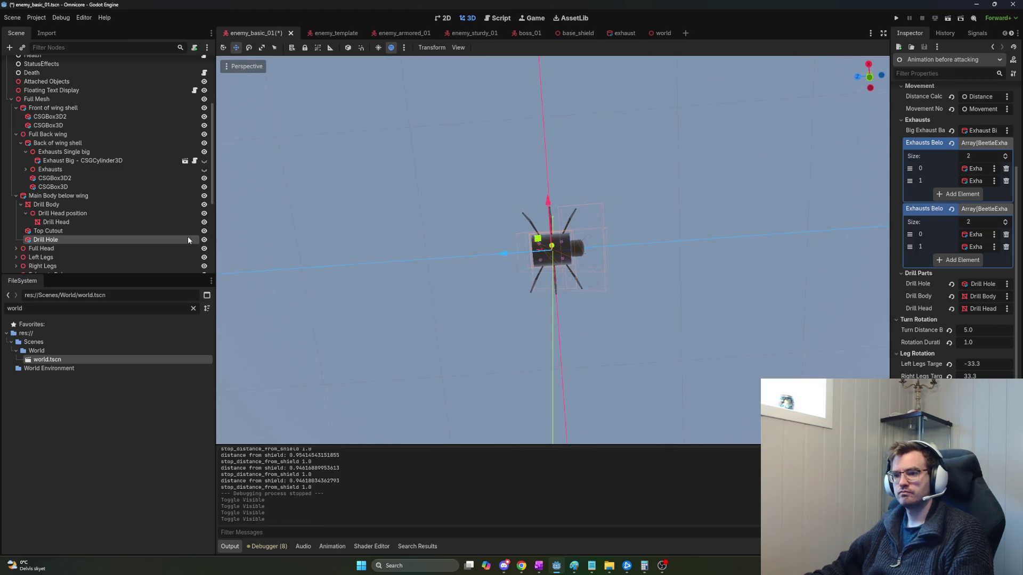
scroll(586, 263, up, 8)
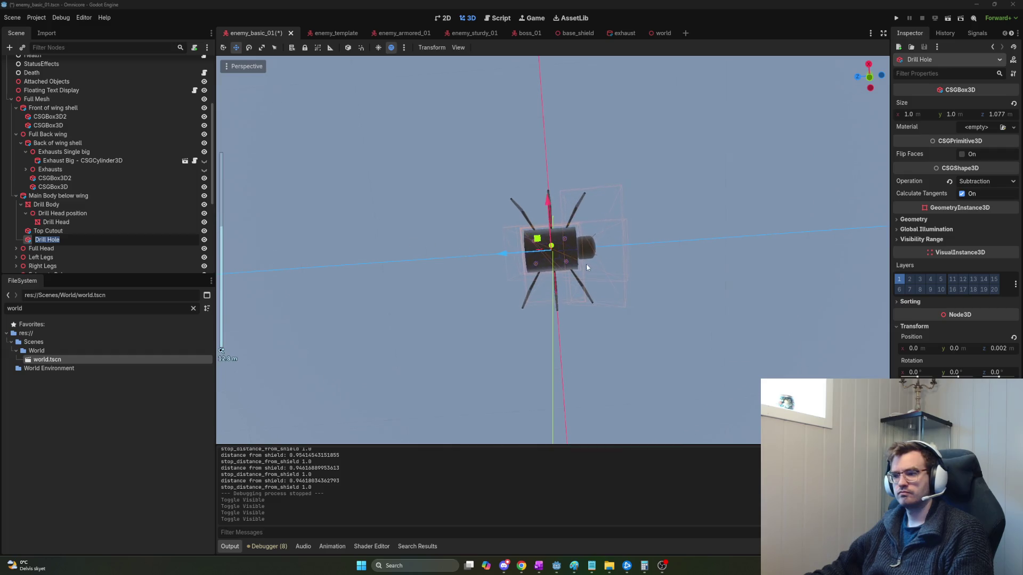
key(Return)
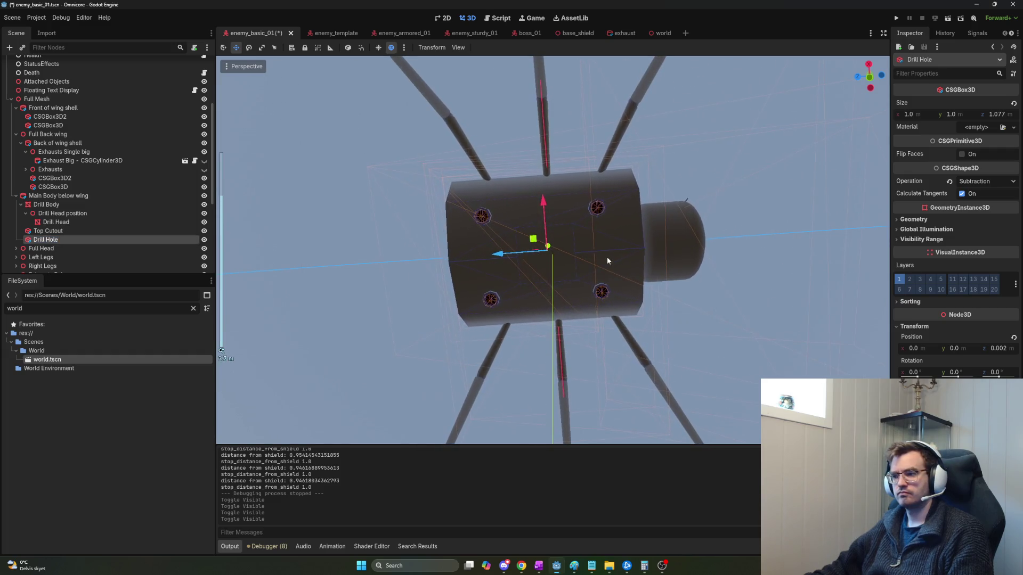
- View the beetle's underside and scale the Drill Hole box to Z size 1.548
scroll(600, 262, down, 5)
scroll(591, 274, down, 4)
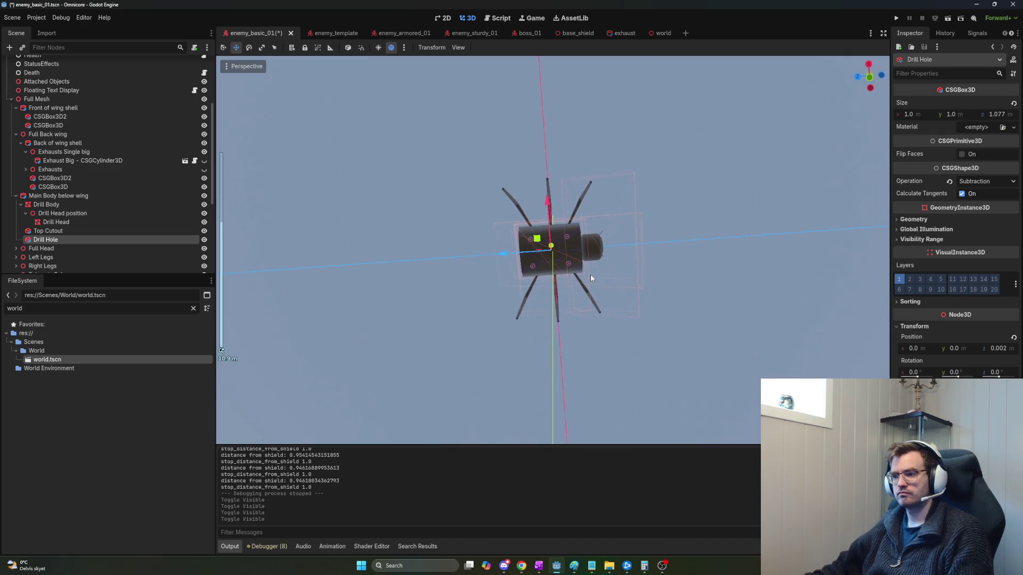
scroll(548, 248, up, 10)
key(w)
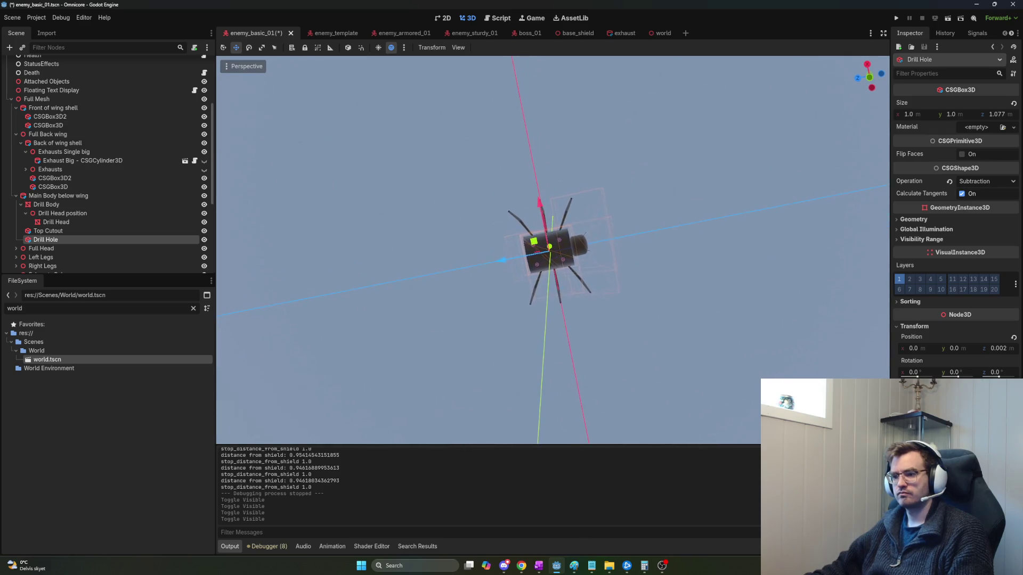
key(w)
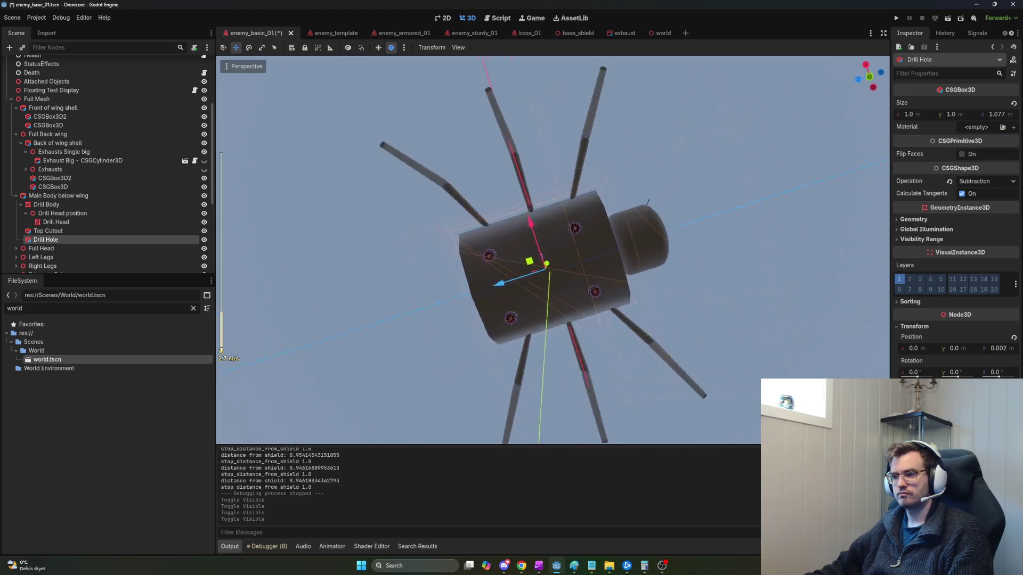
scroll(552, 250, down, 6)
key(q)
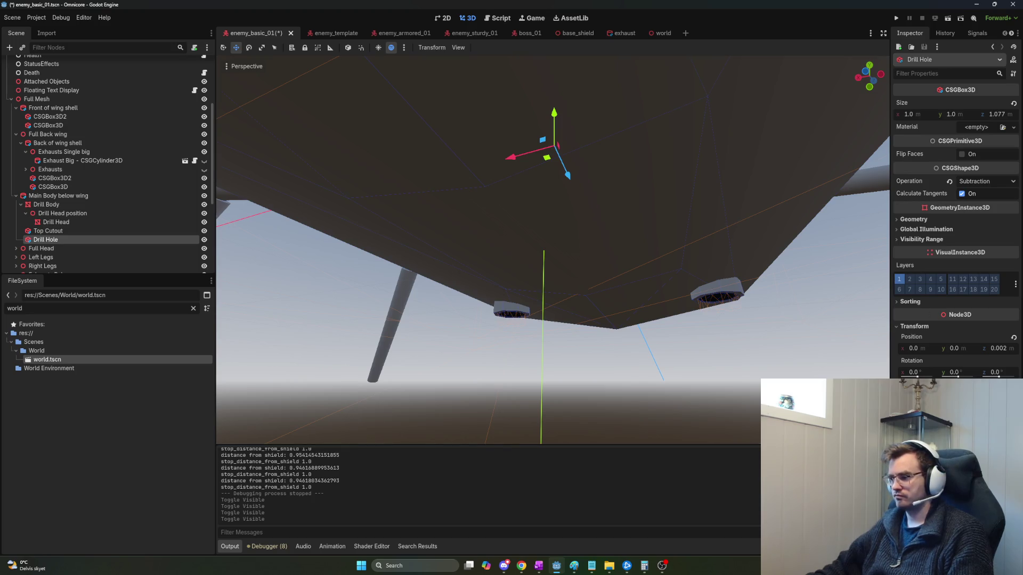
key(Return)
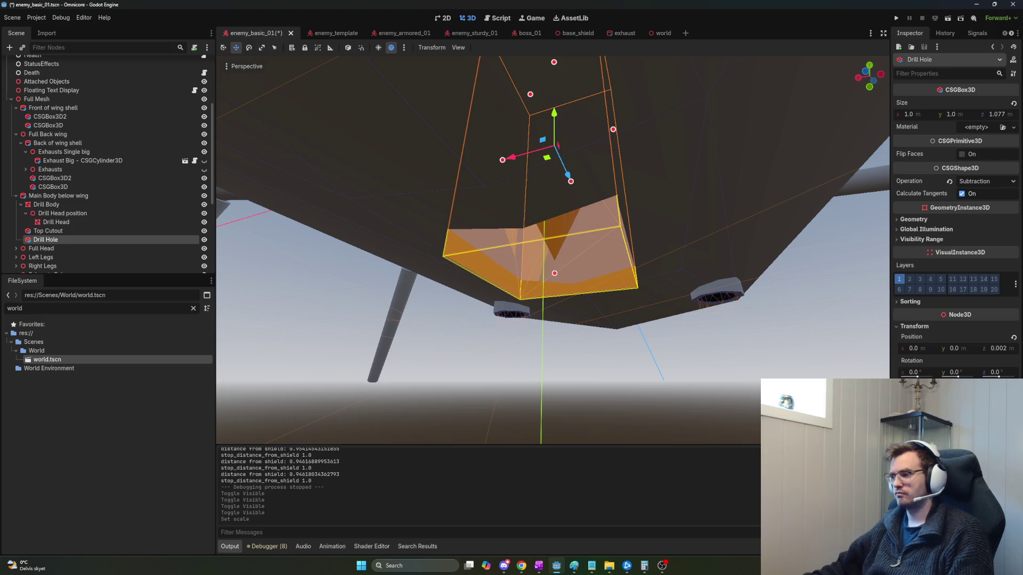
key(Return)
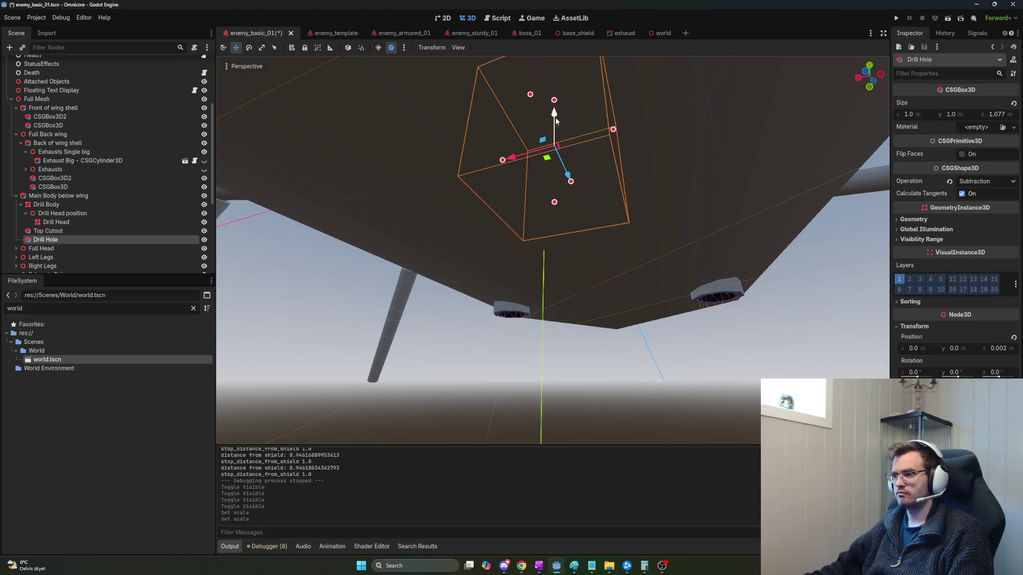
mouse_move(555, 206)
mouse_down()
mouse_move(554, 285)
mouse_move(567, 236)
mouse_move(561, 243)
mouse_up()
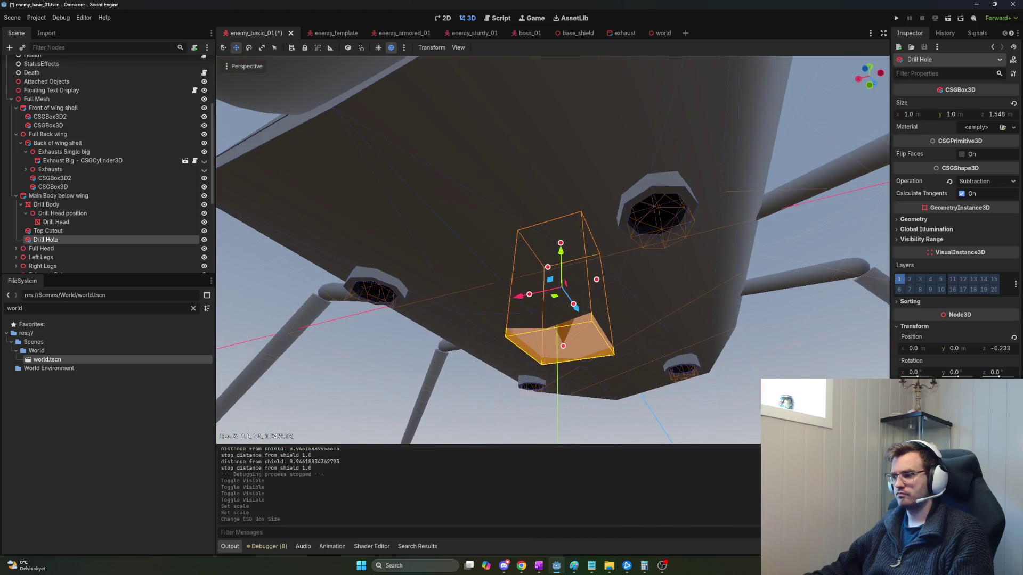
scroll(553, 250, up, 2)
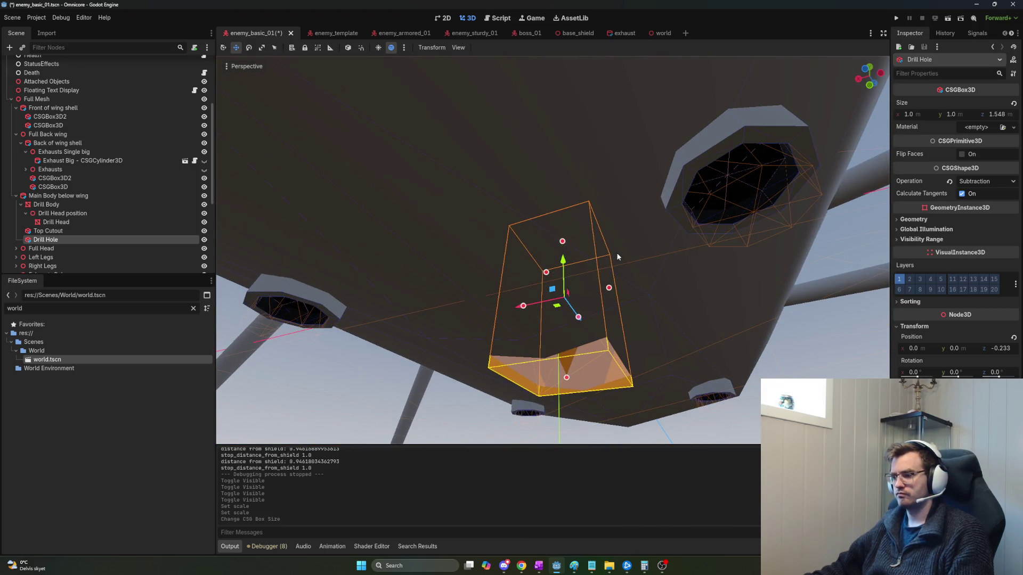
- Save the scene, undo back to a thin Drill Hole slab, and launch and host the game
key(ctrl+s)
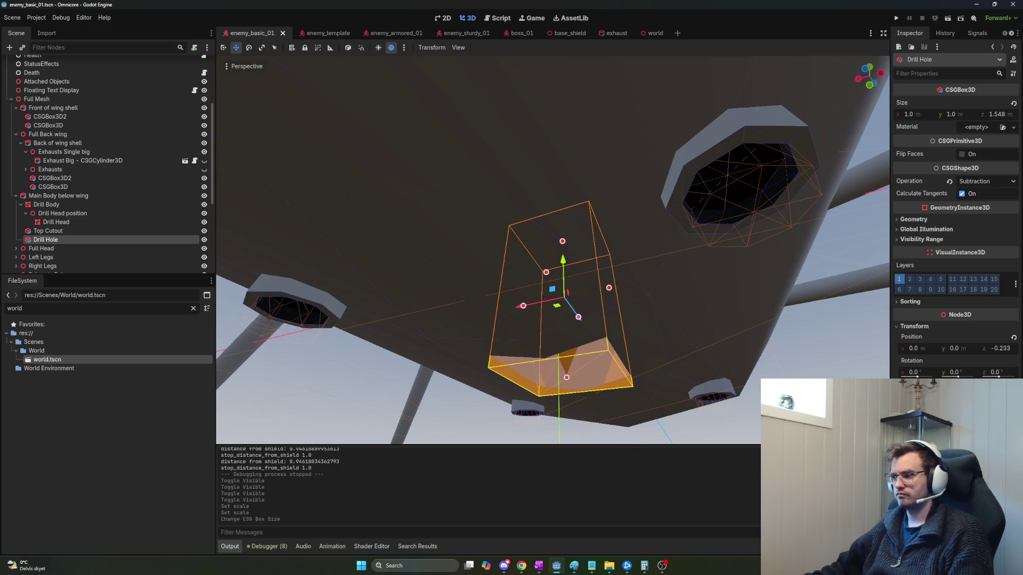
key(ctrl+z)
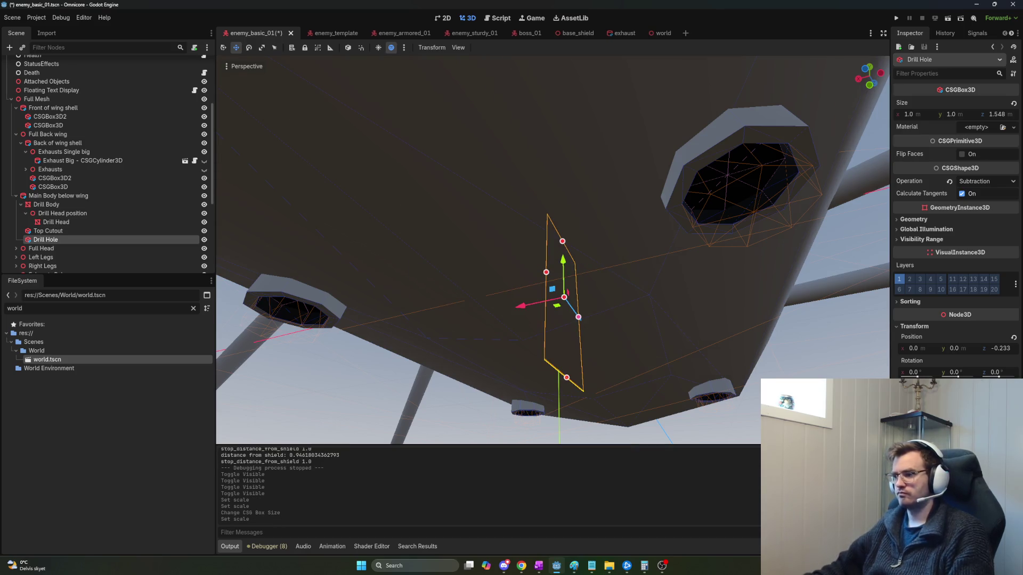
key(F5)
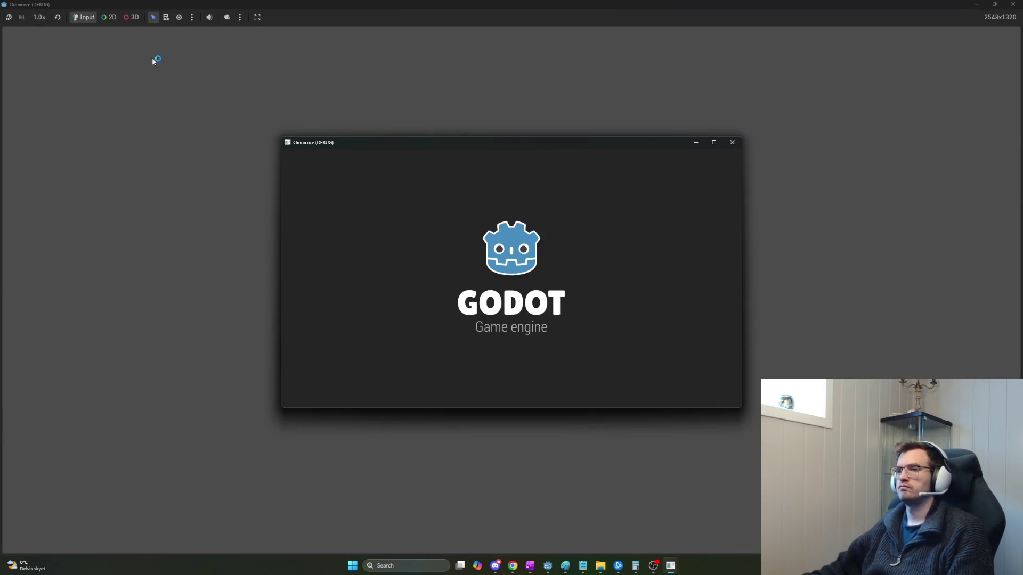
click(33, 33)
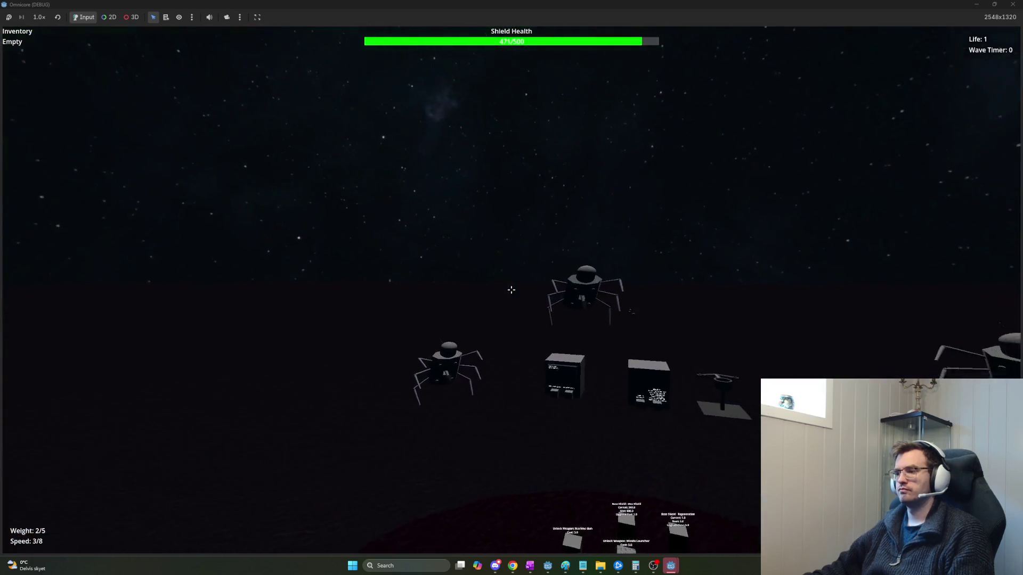
- Walk toward the beetle enemy in the running game, then pause and close the game window
key(w)
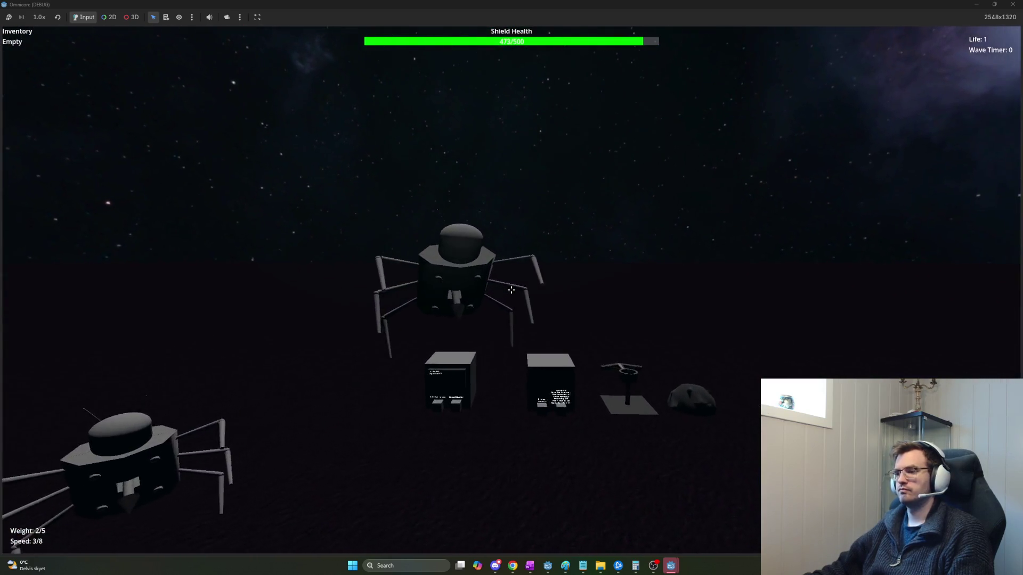
key(w)
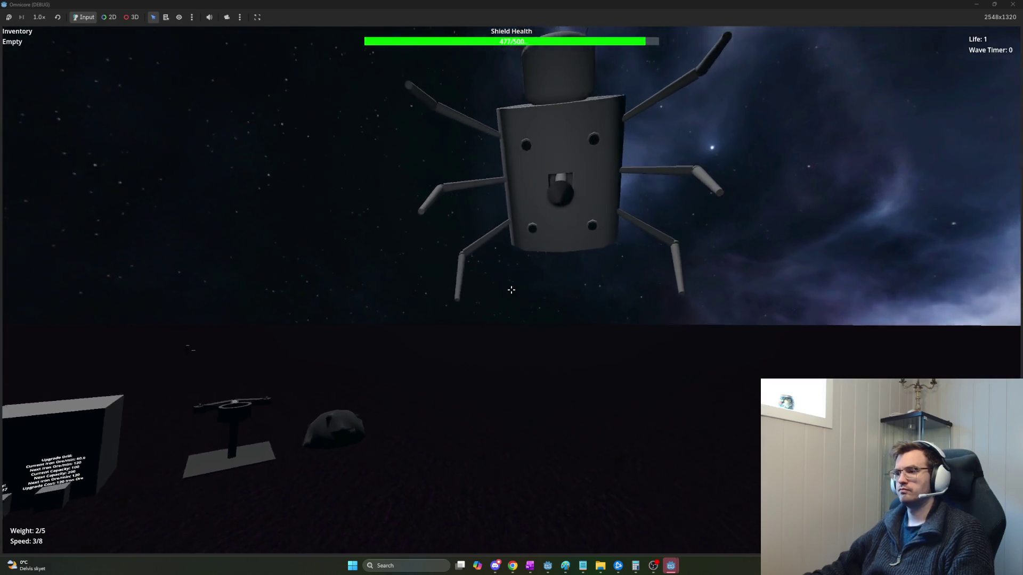
key(Escape)
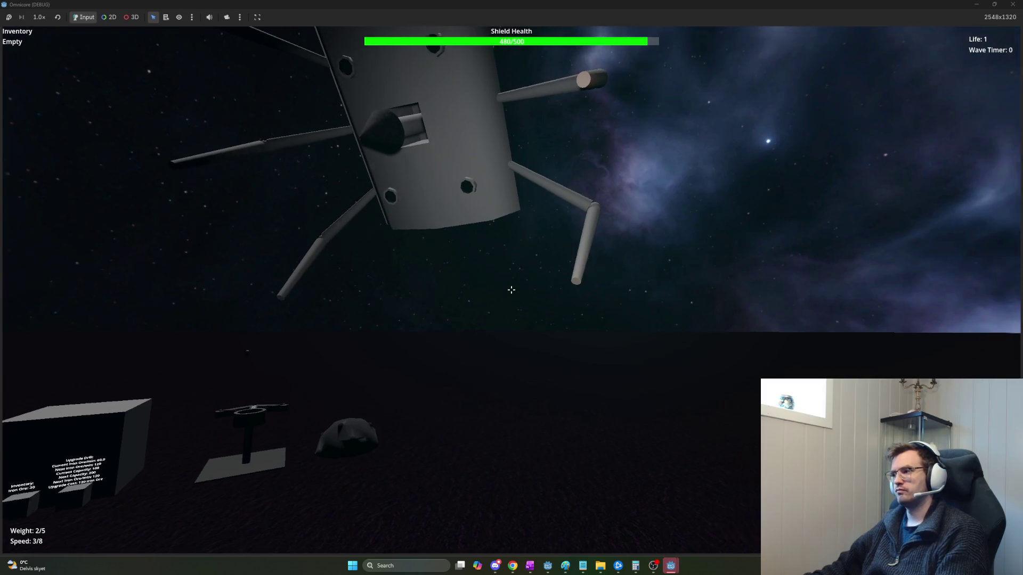
key(Escape)
click(1015, 5)
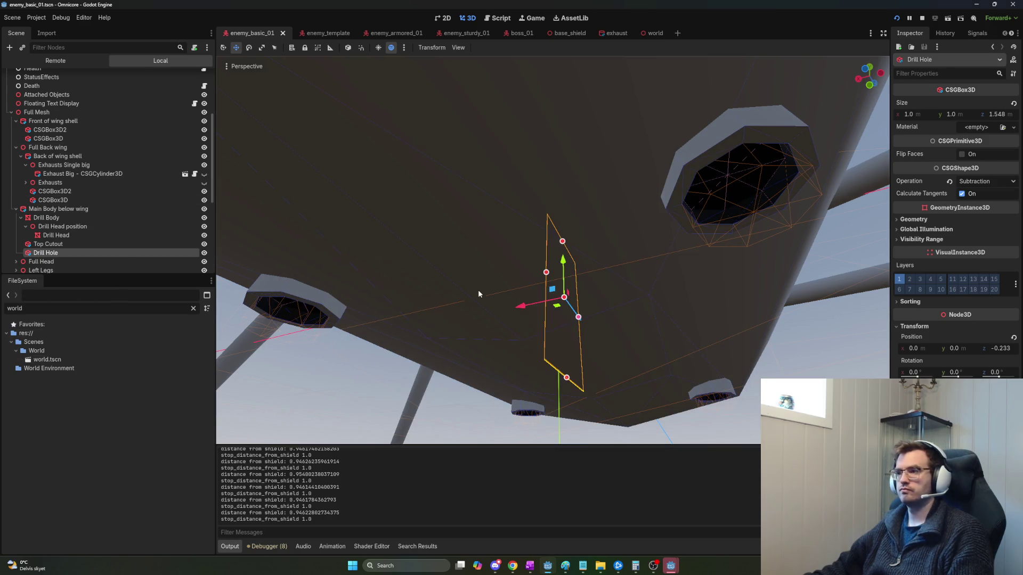
- Select Animation before attacking and set its Turn Distance Before Stopping to 10.0
scroll(123, 226, up, 5)
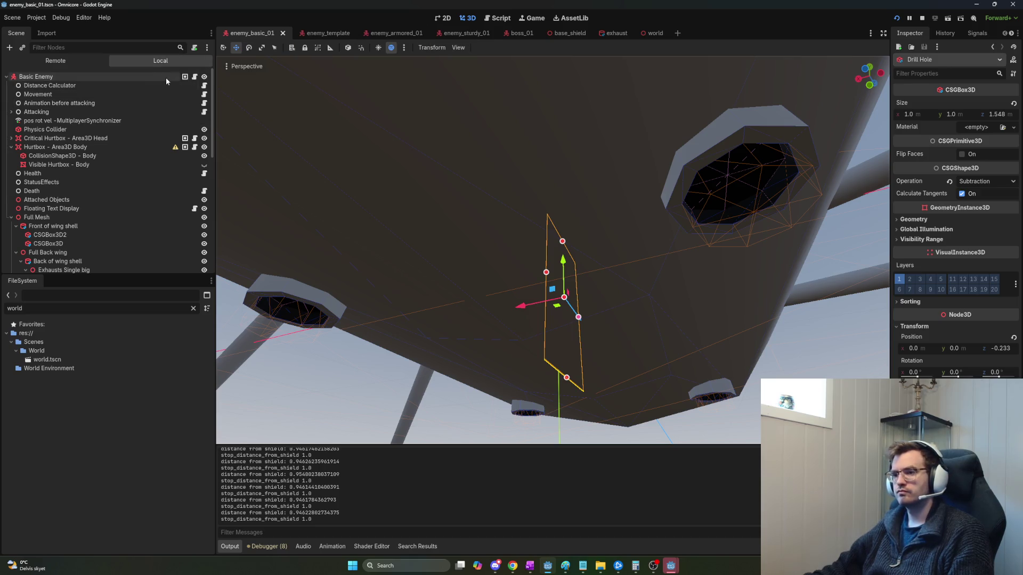
click(138, 102)
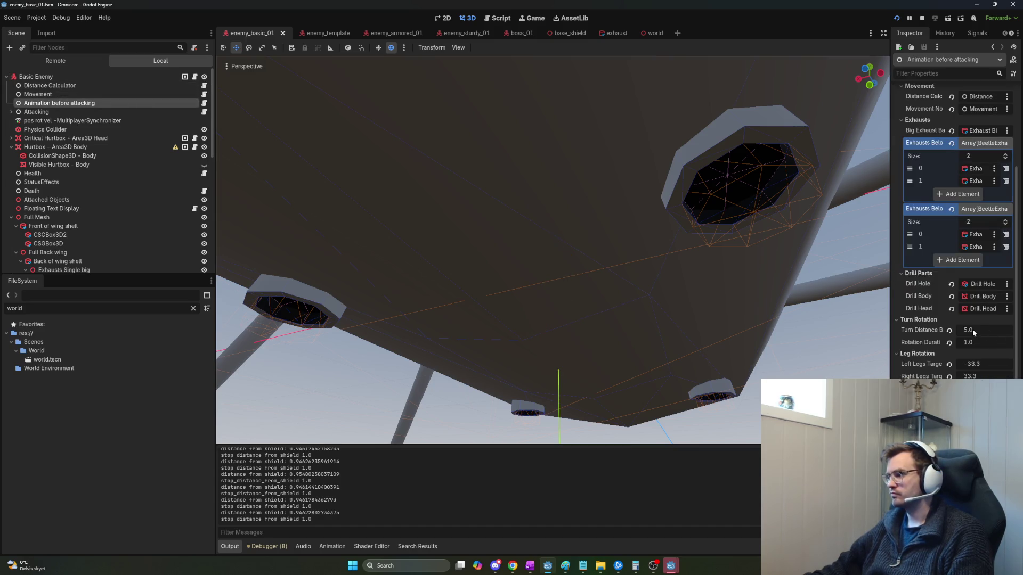
text(0)
key(Return)
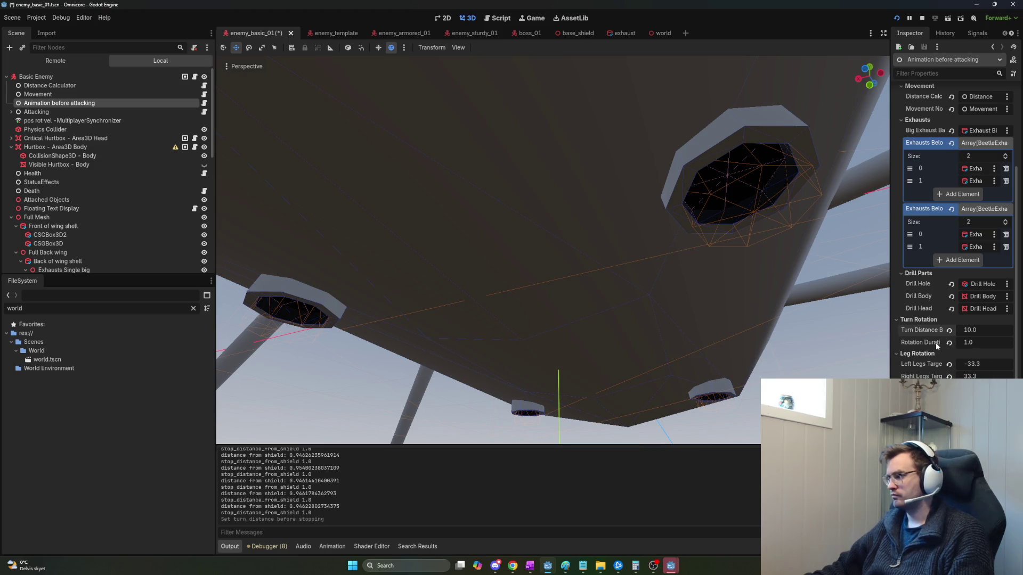
- Inspect the rotation duration value without changing it, then run the game
click(983, 345)
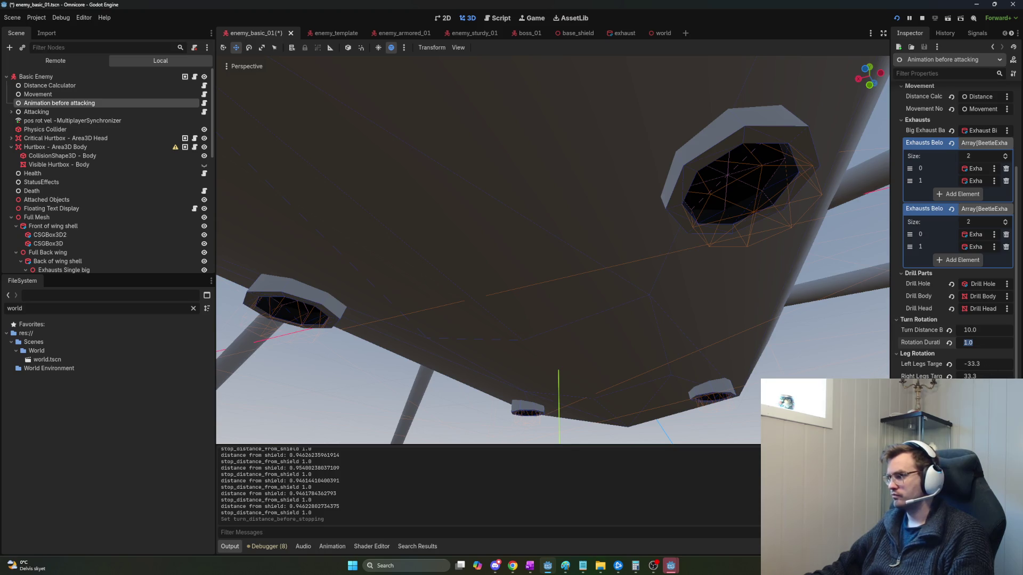
key(Return)
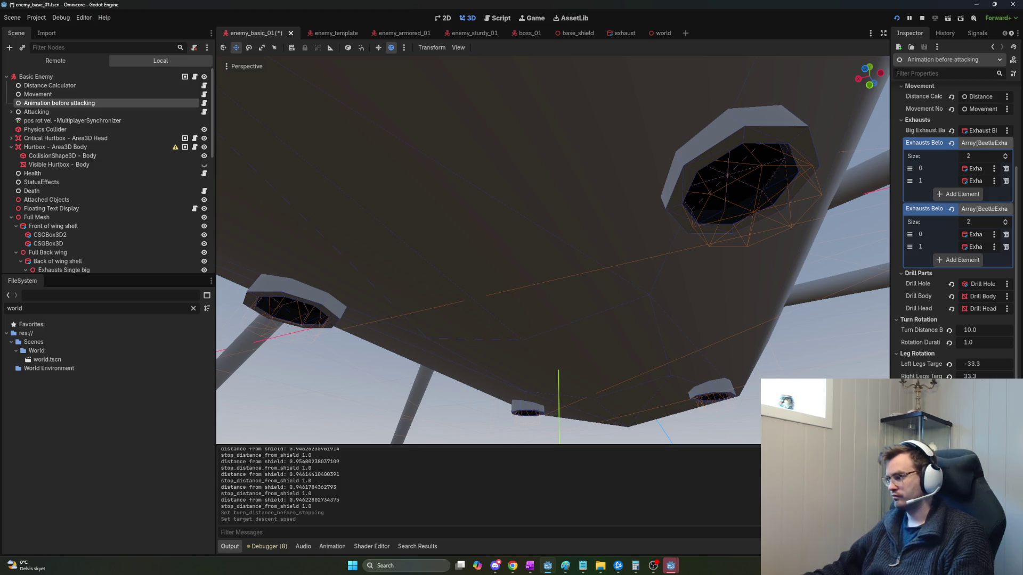
click(978, 343)
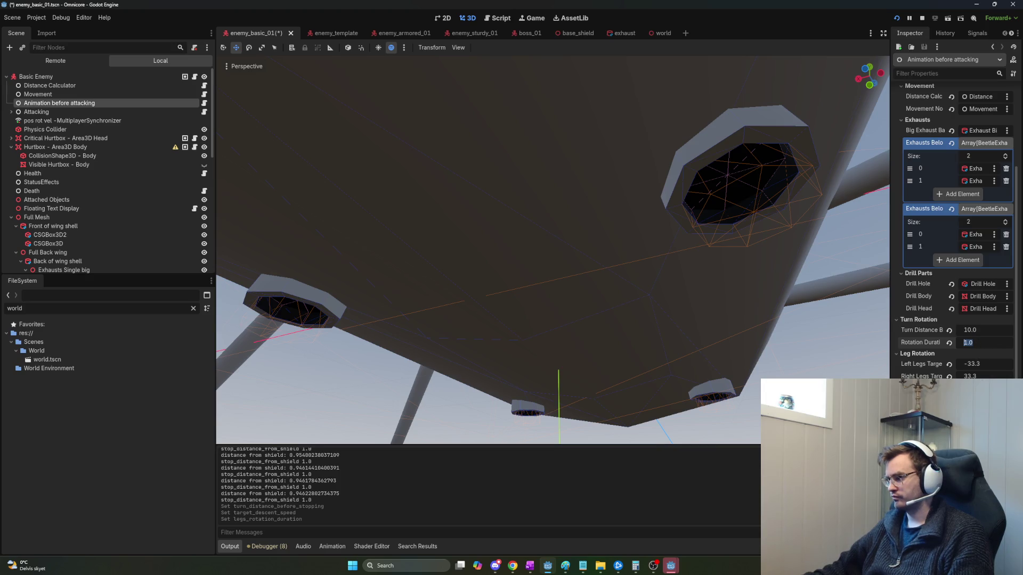
key(Return)
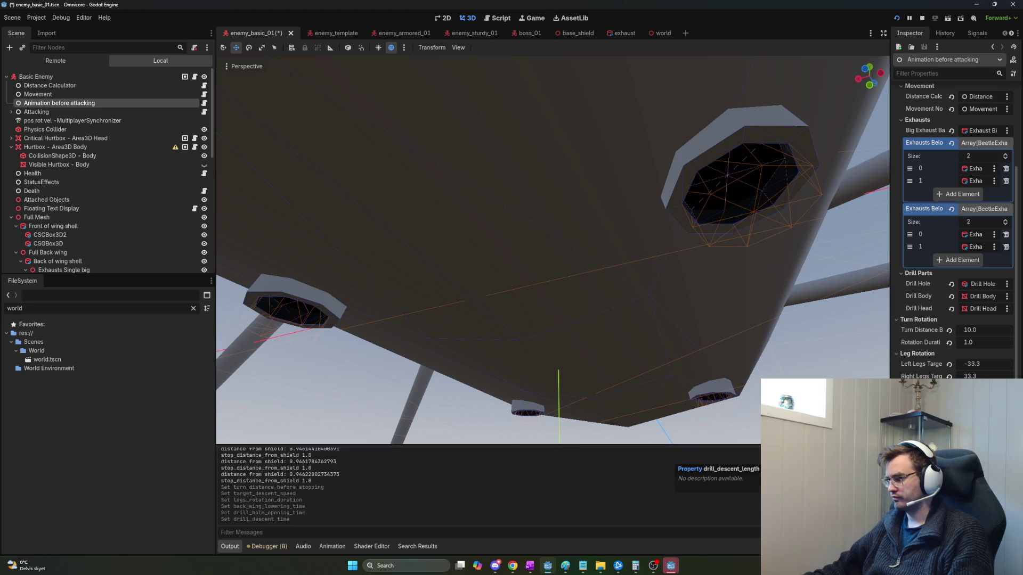
key(F5)
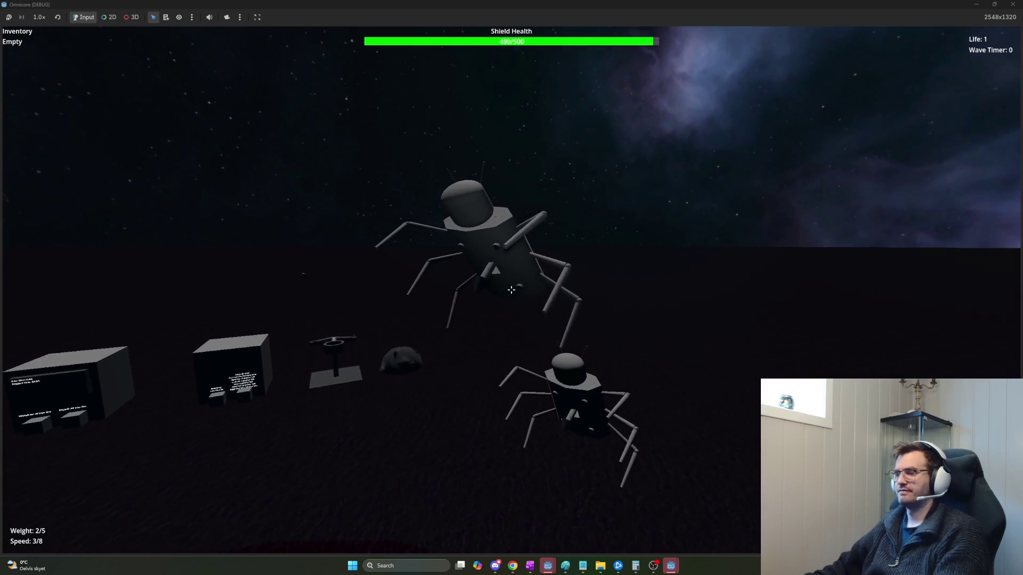
key(Escape)
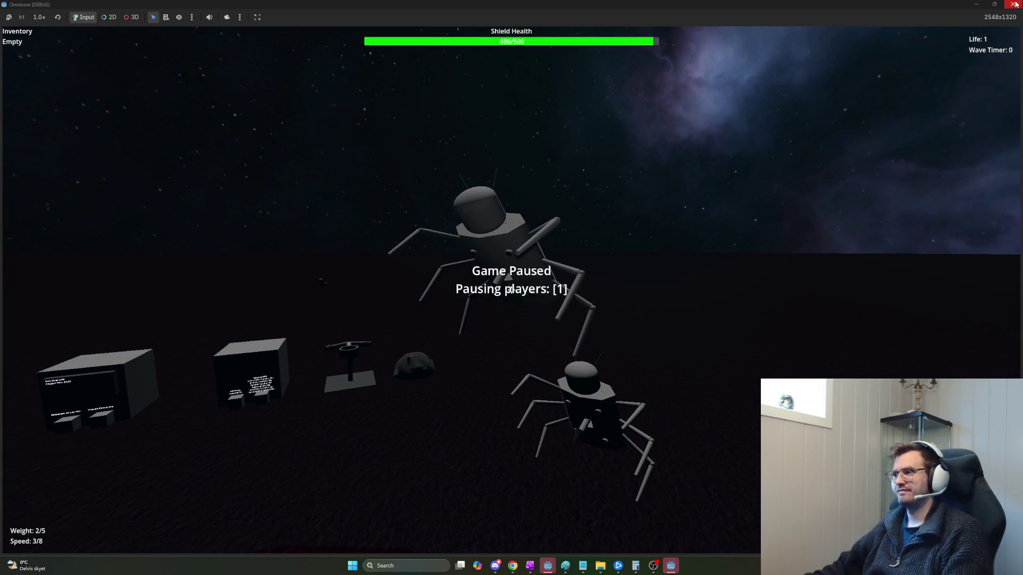
key(alt+Tab)
key(F8)
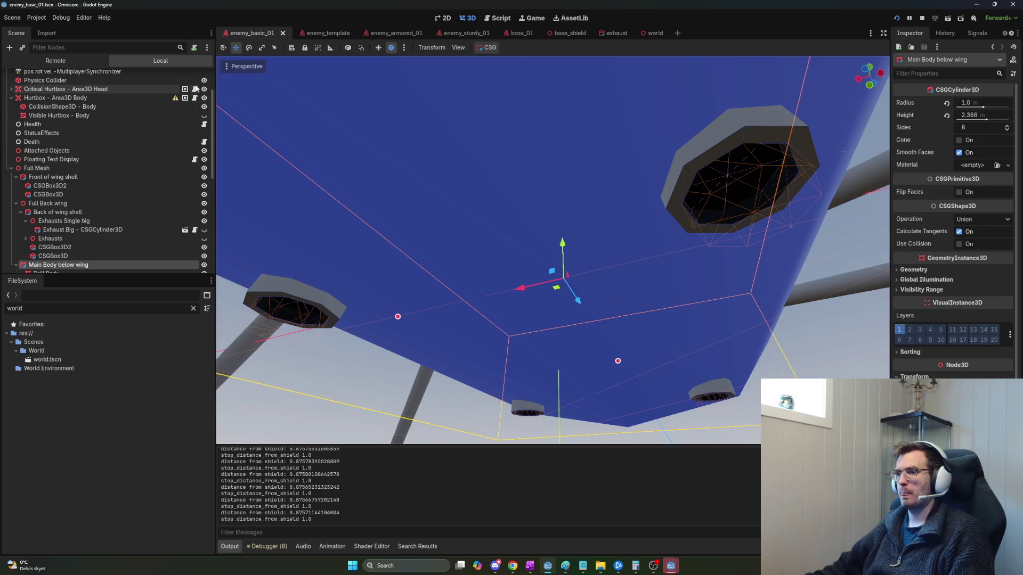
- Select Animation before attacking and raise its Turn Distance Before Stopping to 15.0
scroll(201, 148, up, 3)
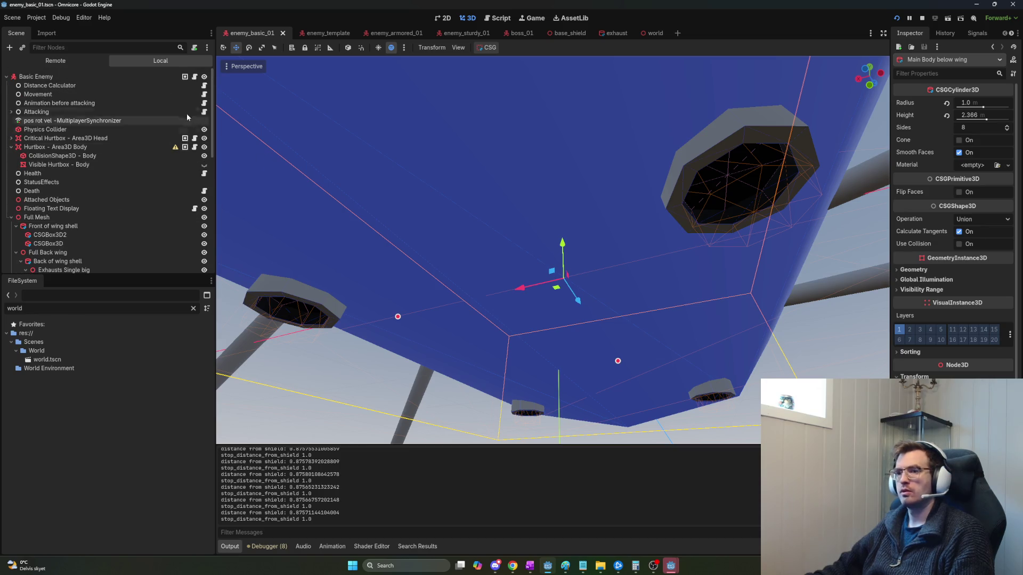
click(194, 76)
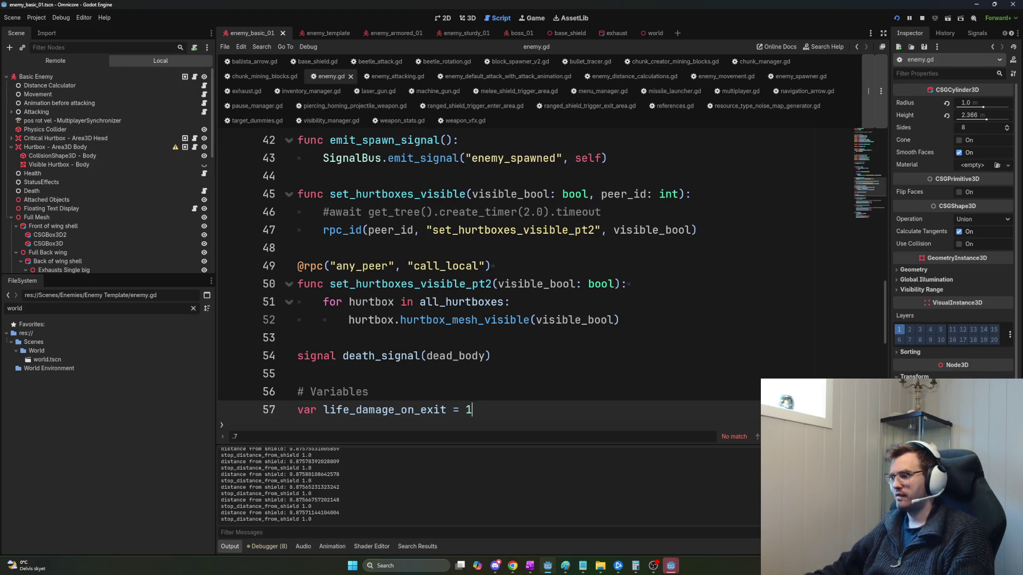
click(109, 88)
click(120, 103)
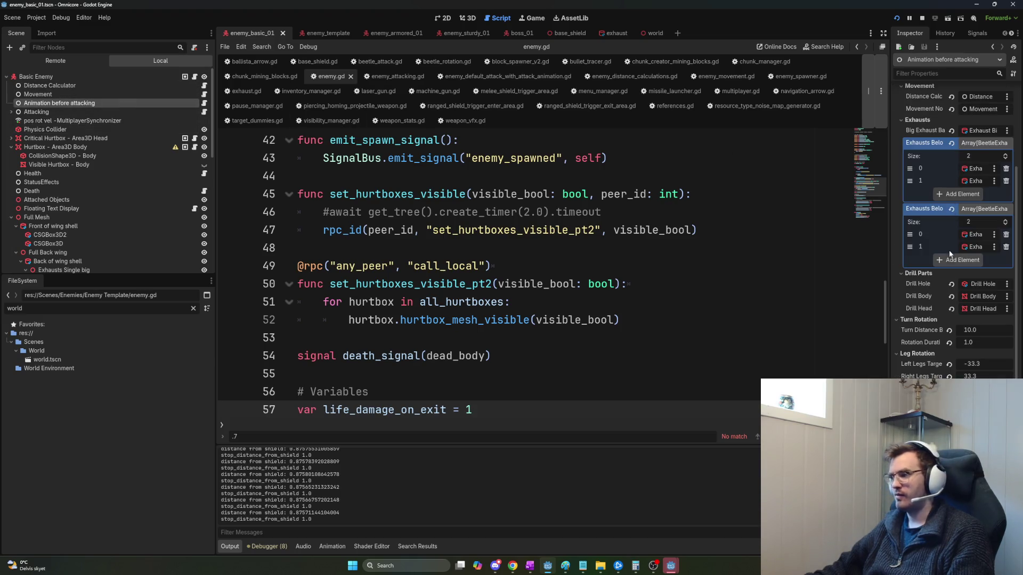
click(974, 330)
text(15)
key(Return)
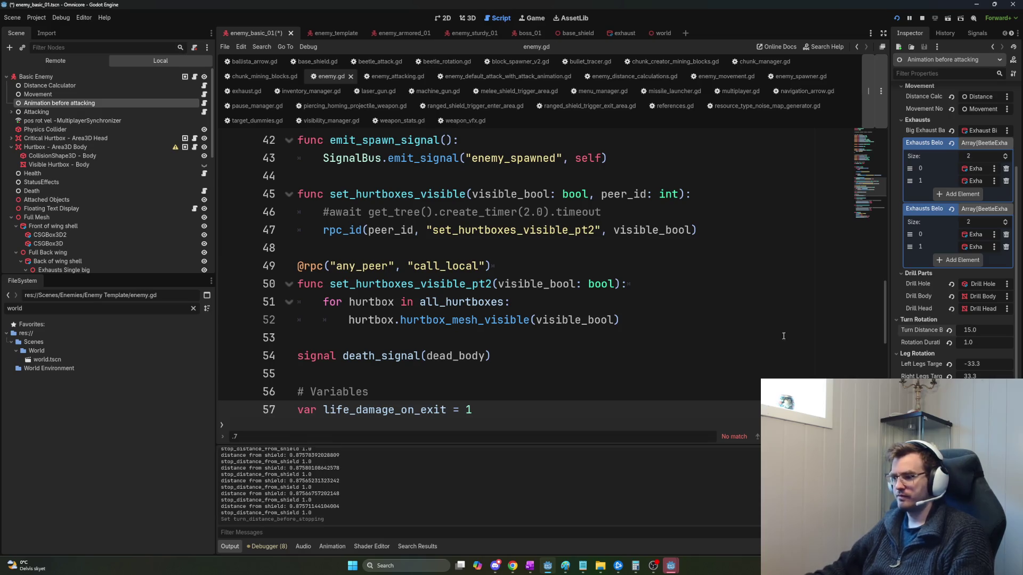
- Search the script for 'speed', filter the script list for 'animation', then open beetle_rotation.gd
key(ctrl+f)
text(speed)
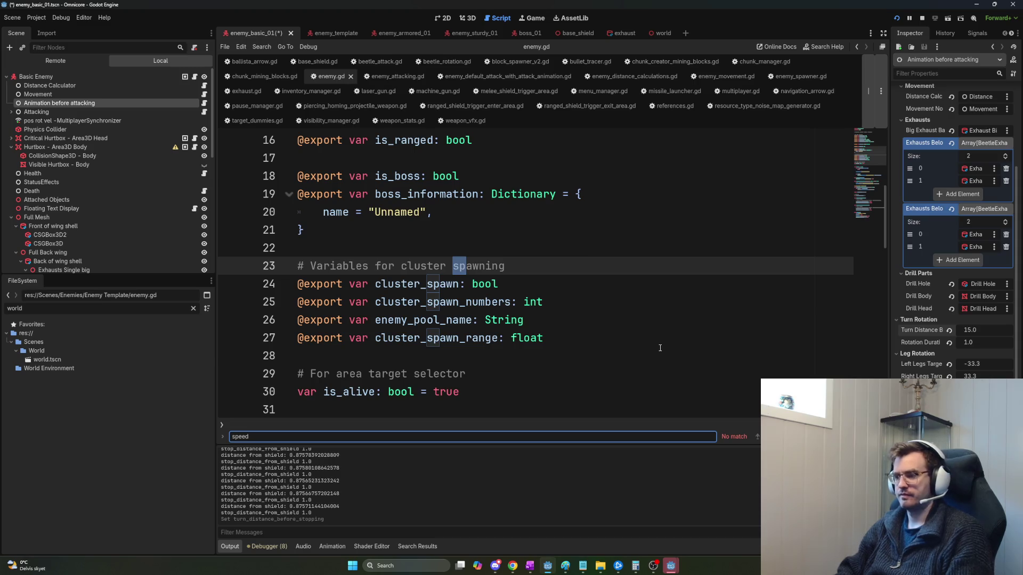
key(ctrl+backslash)
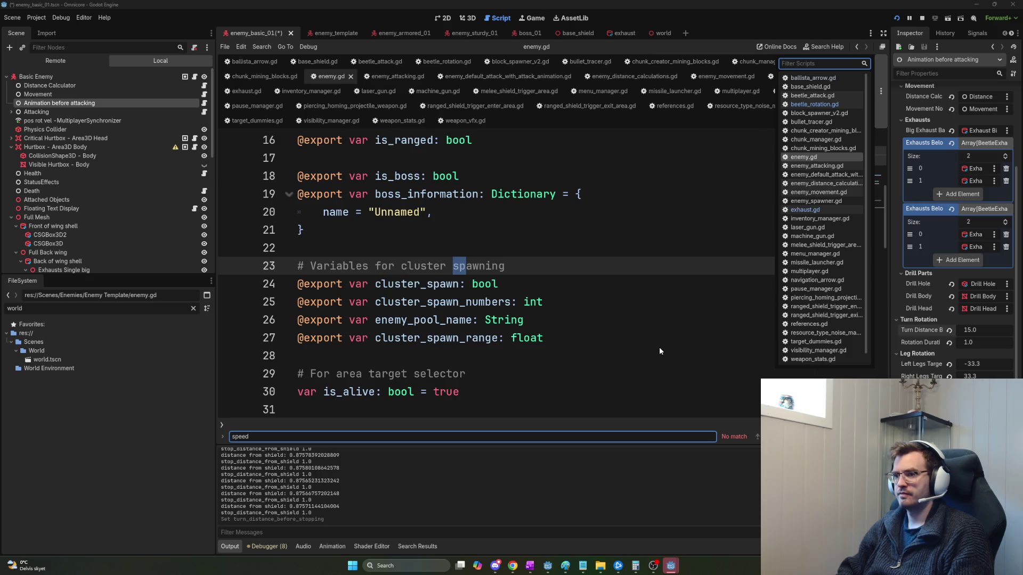
text(animation)
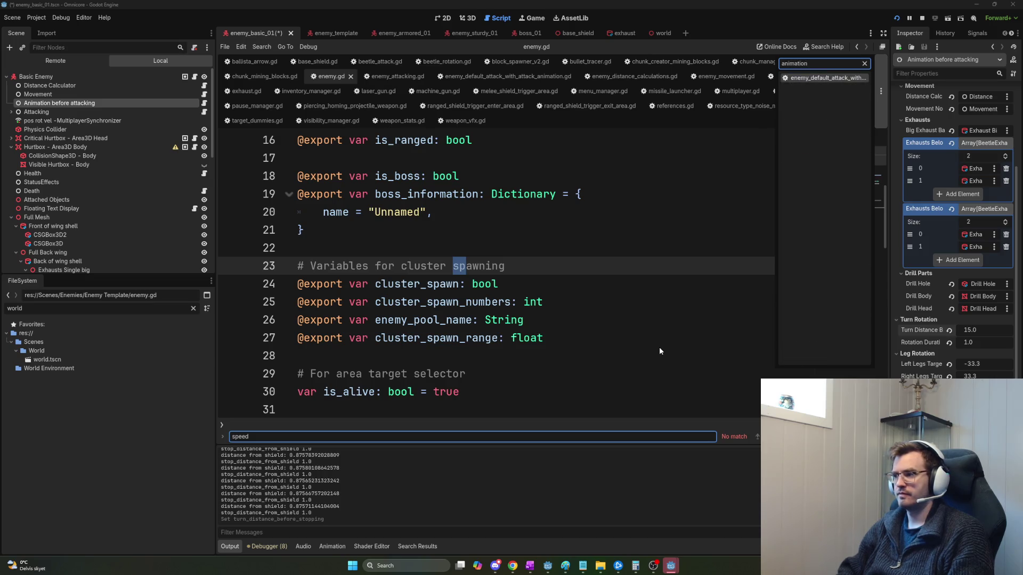
key(ctrl+BackSpace)
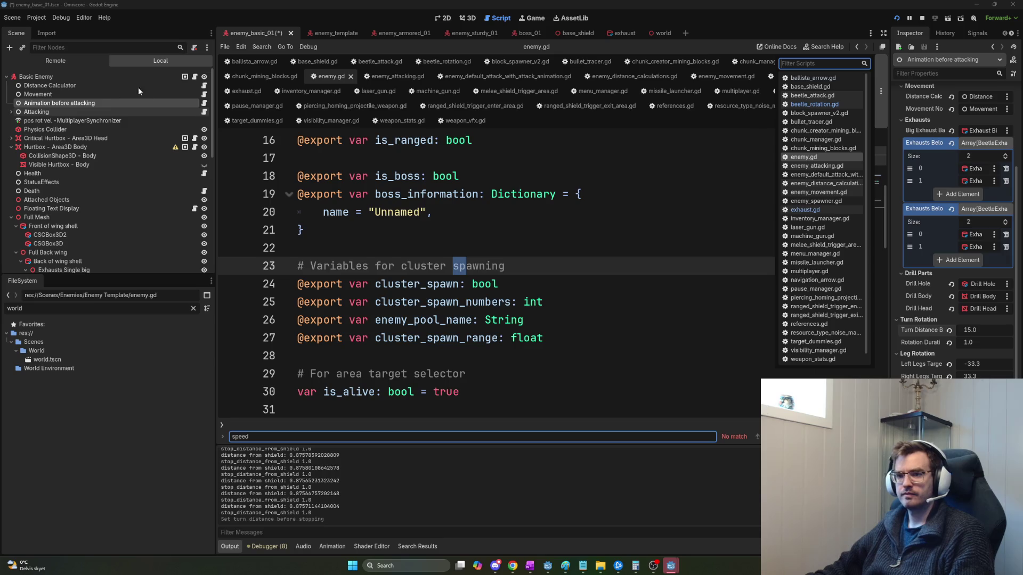
key(ctrl+backslash)
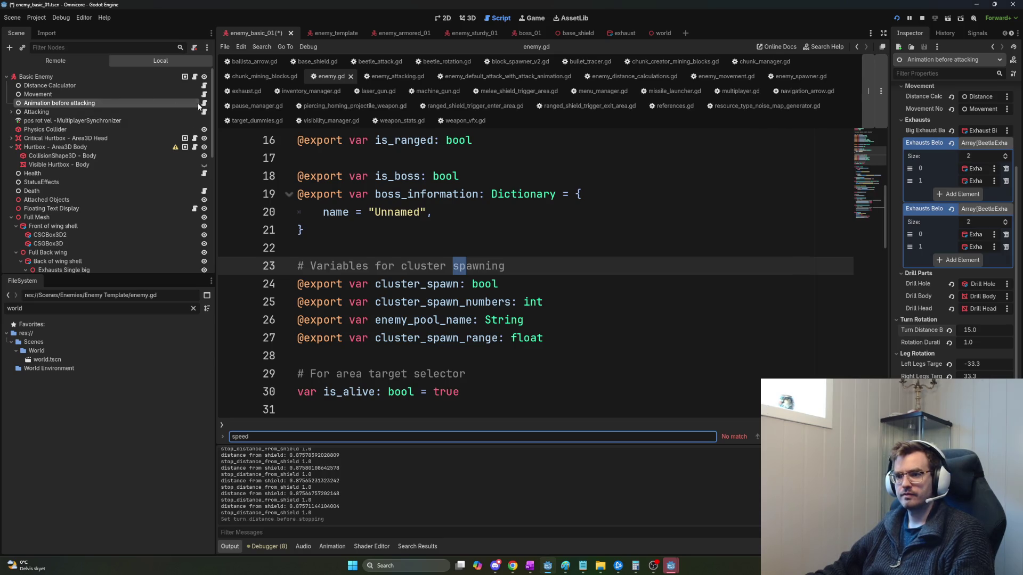
scroll(501, 269, up, 2)
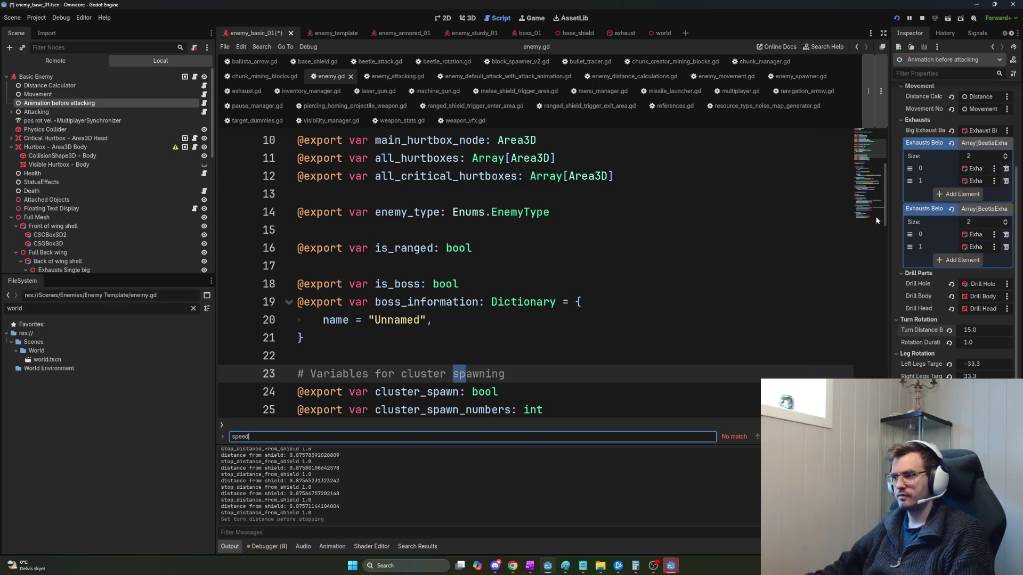
scroll(646, 244, up, 3)
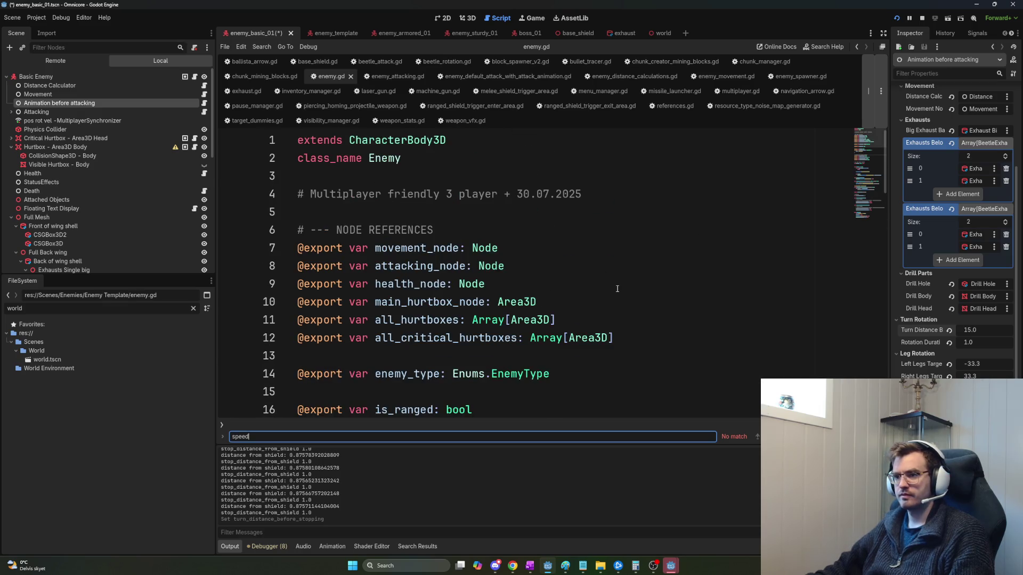
click(204, 103)
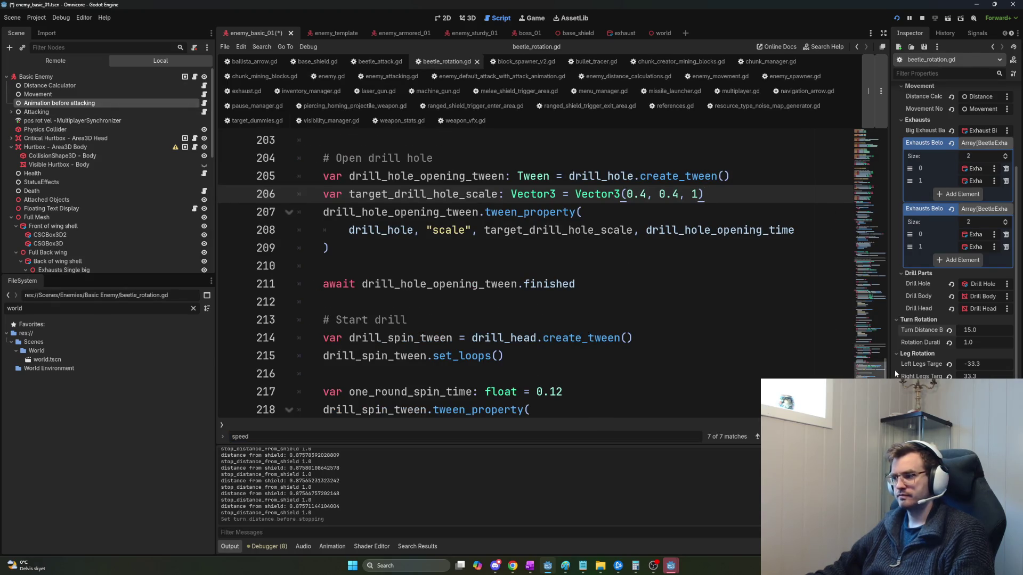
- Filter the FileSystem by 'beet' and rename beetle_rotation.gd to beetle_animations.gd
drag(887, 368, 886, 107)
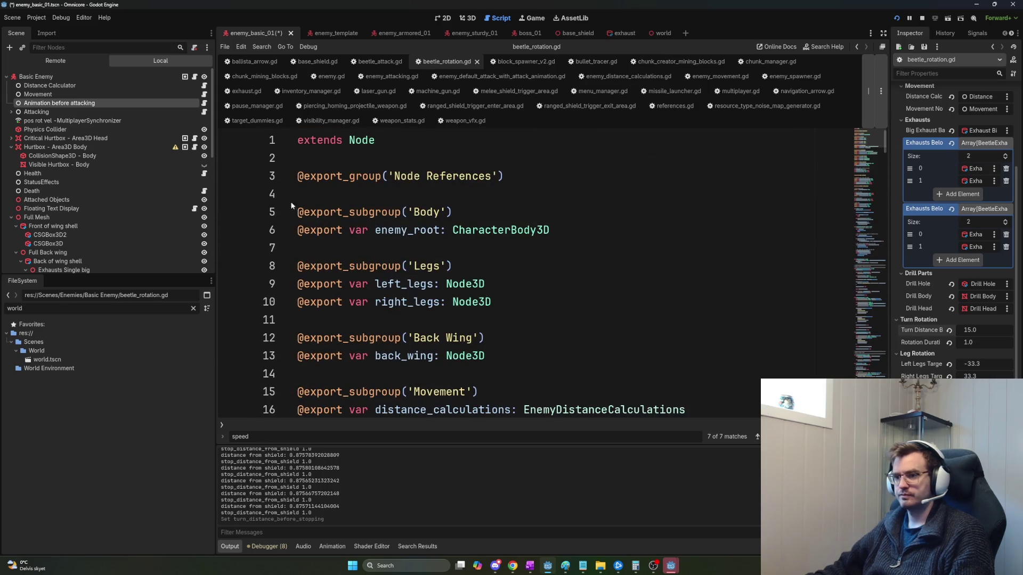
click(72, 311)
key(ctrl+a)
text(beet)
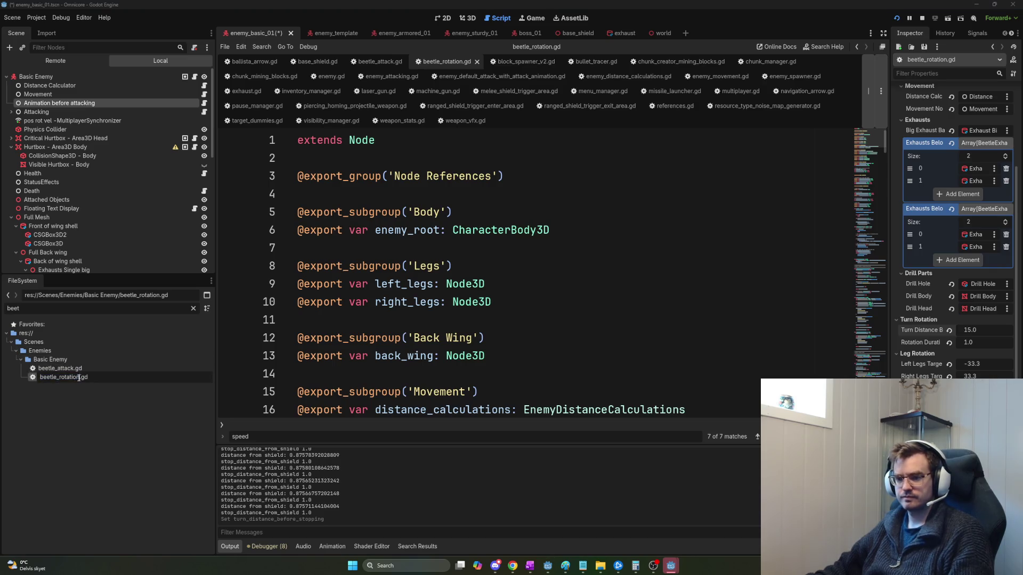
drag(80, 377, 58, 377)
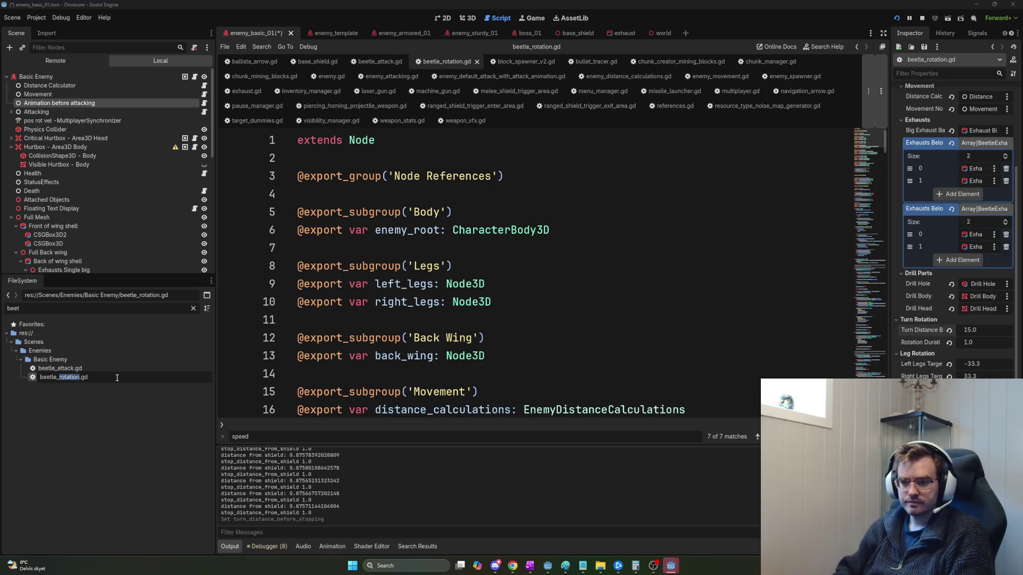
text(anim)
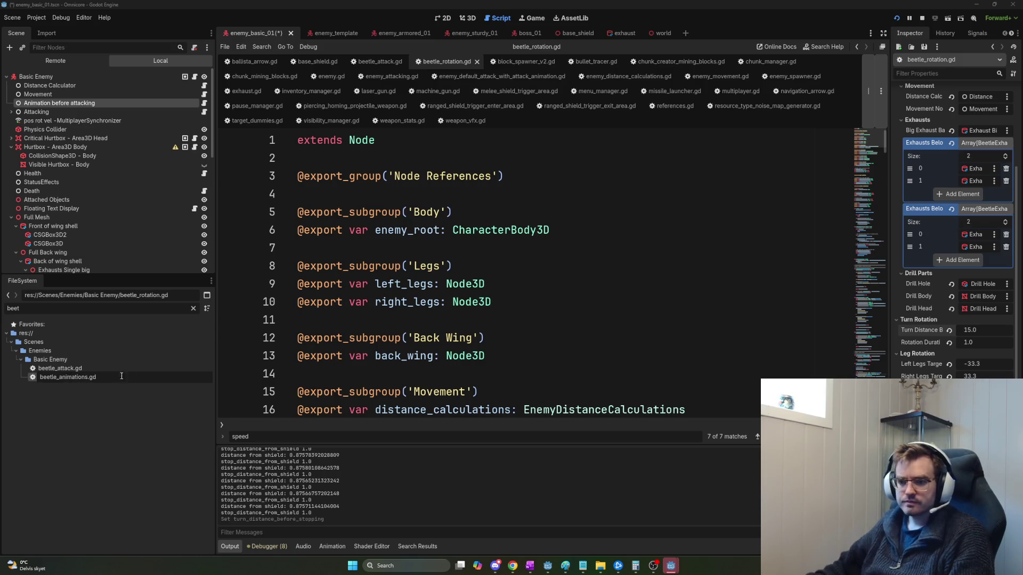
key(Return)
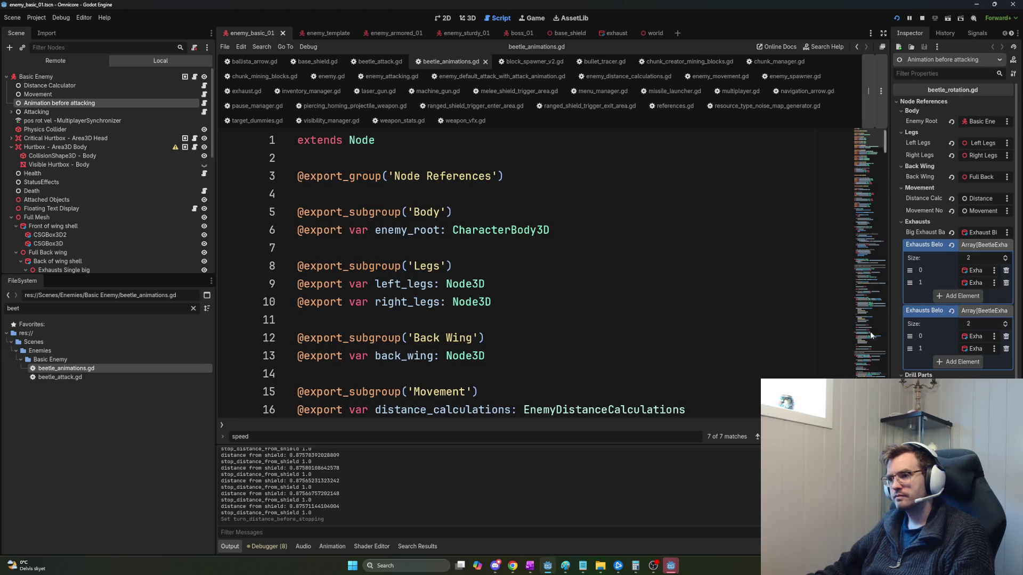
- Step through the script's speed matches, then search for descent_speed to reach line 95
click(576, 259)
key(ctrl+f)
key(Return)
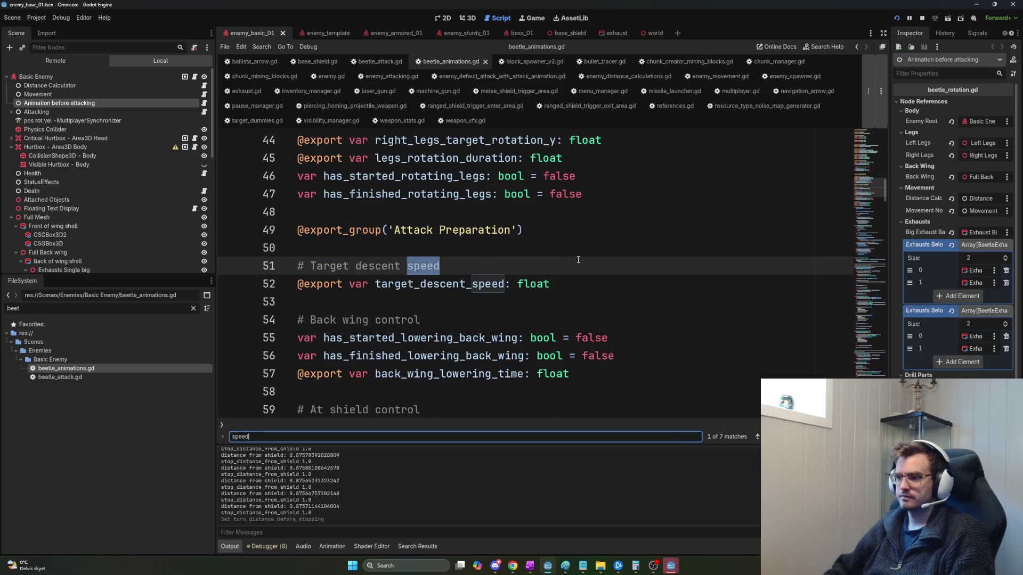
scroll(523, 291, down, 1)
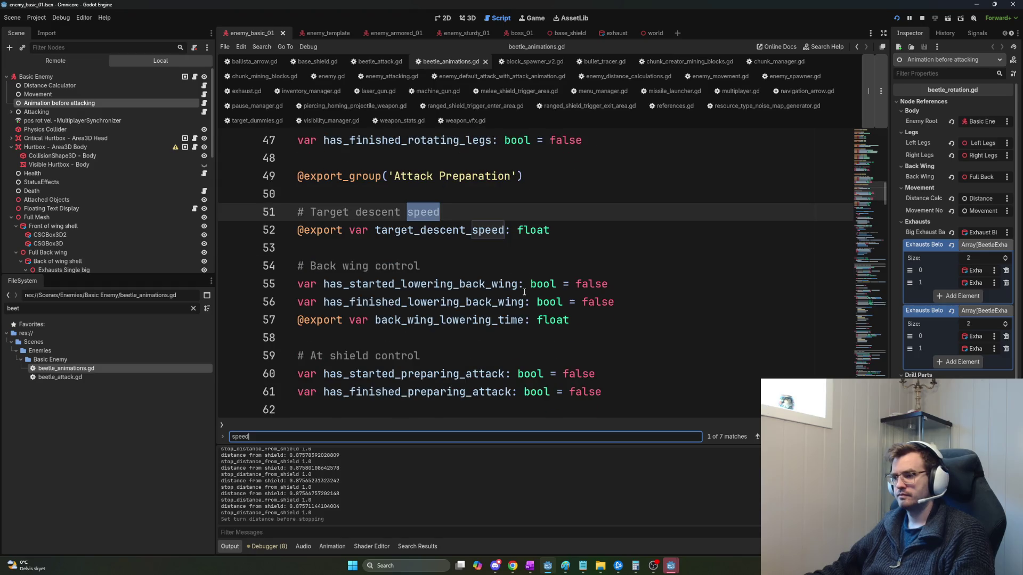
scroll(475, 253, down, 1)
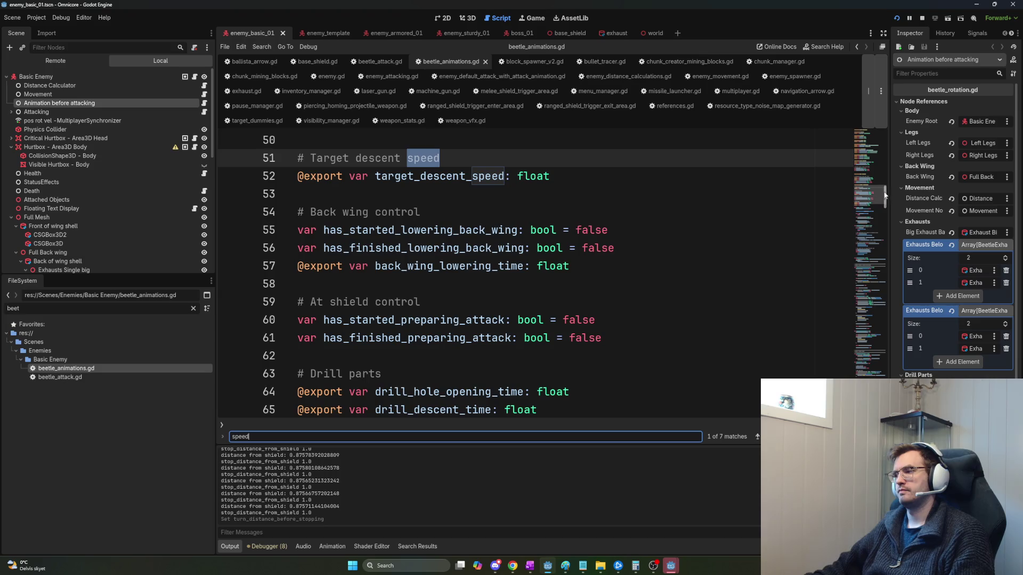
drag(886, 198, 888, 283)
click(651, 243)
key(ctrl+f)
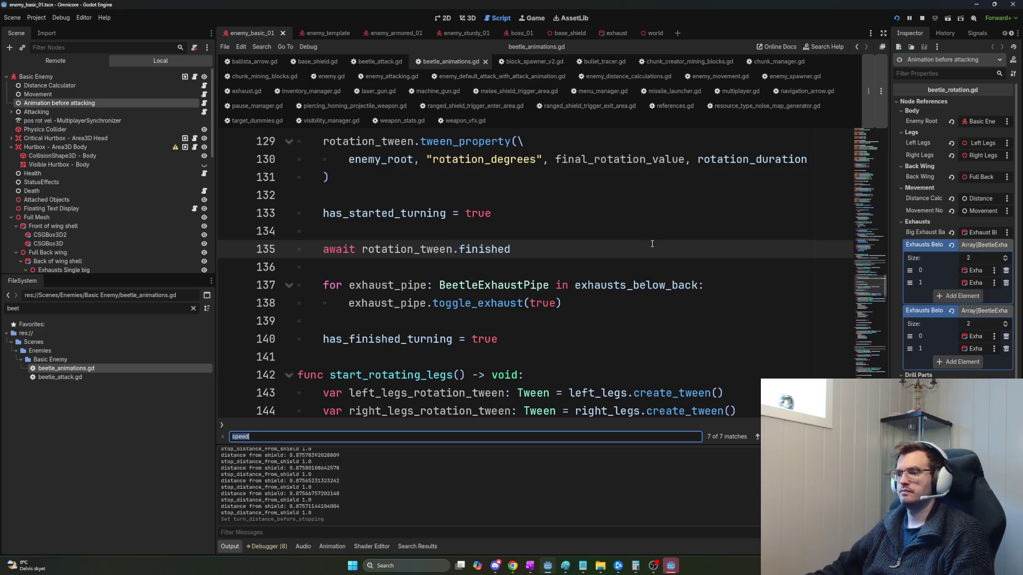
text(descent_speed)
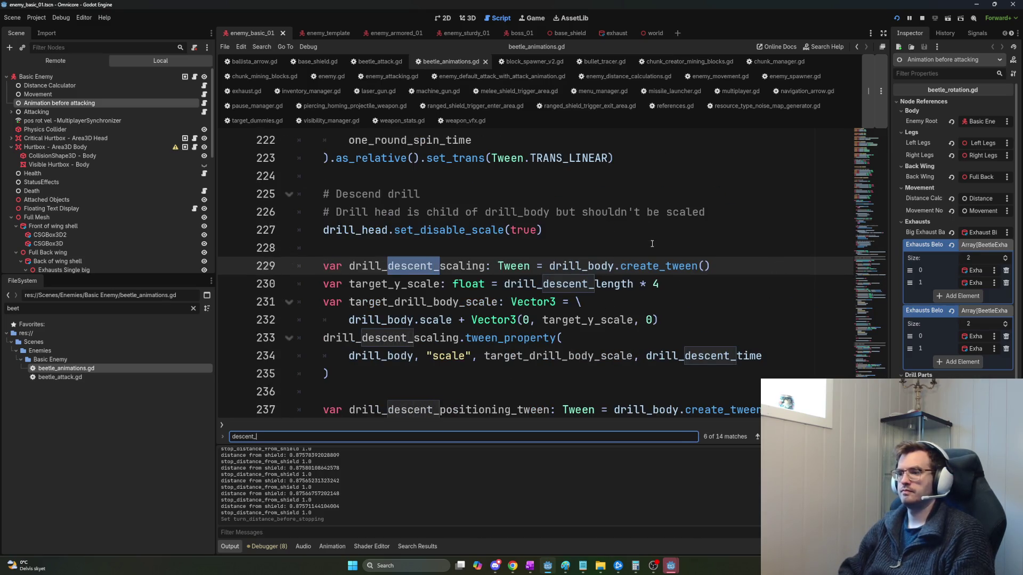
key(Return)
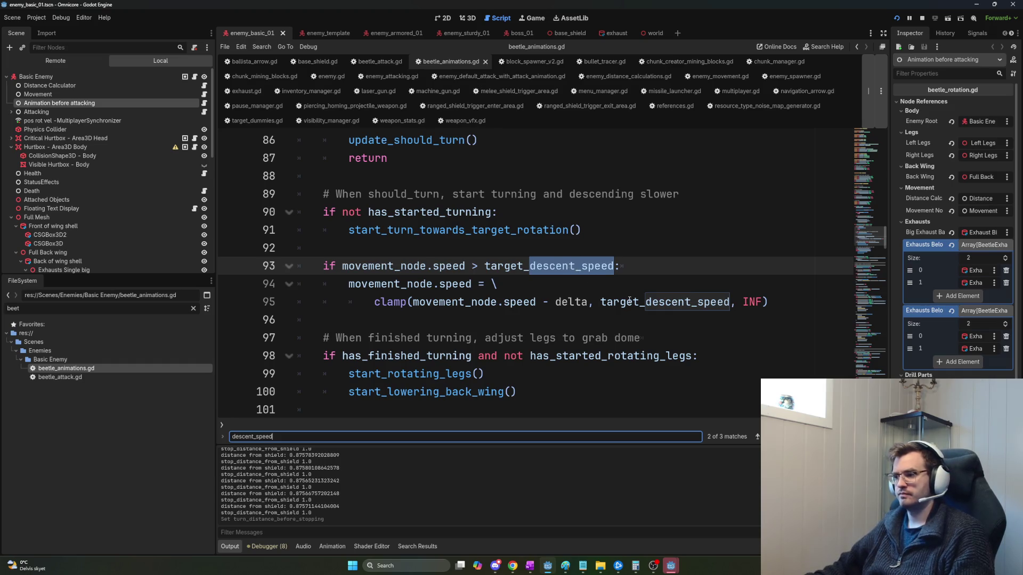
- Change delta to delta * 5 in line 95's clamp and run the game
click(591, 302)
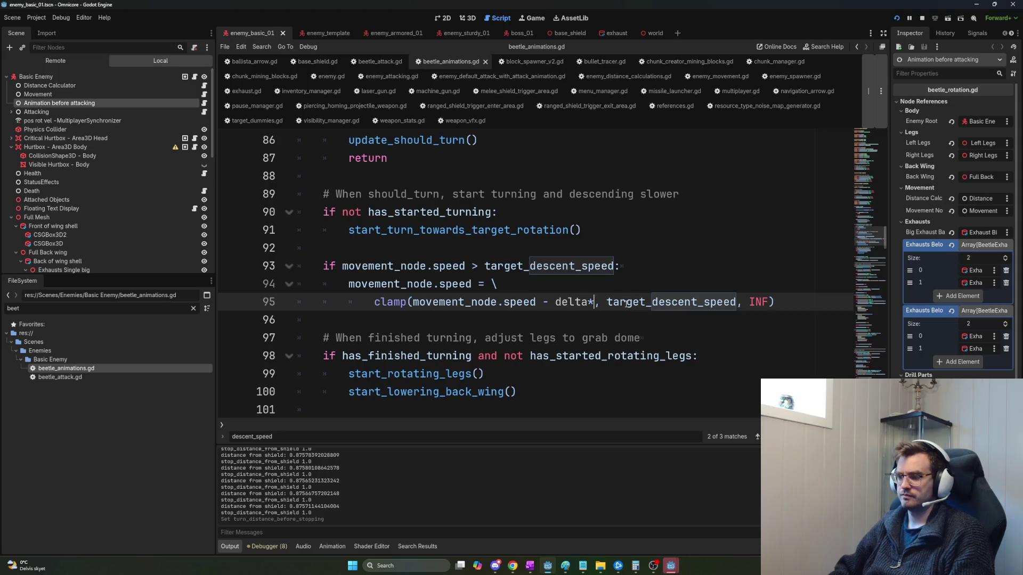
text(* 5)
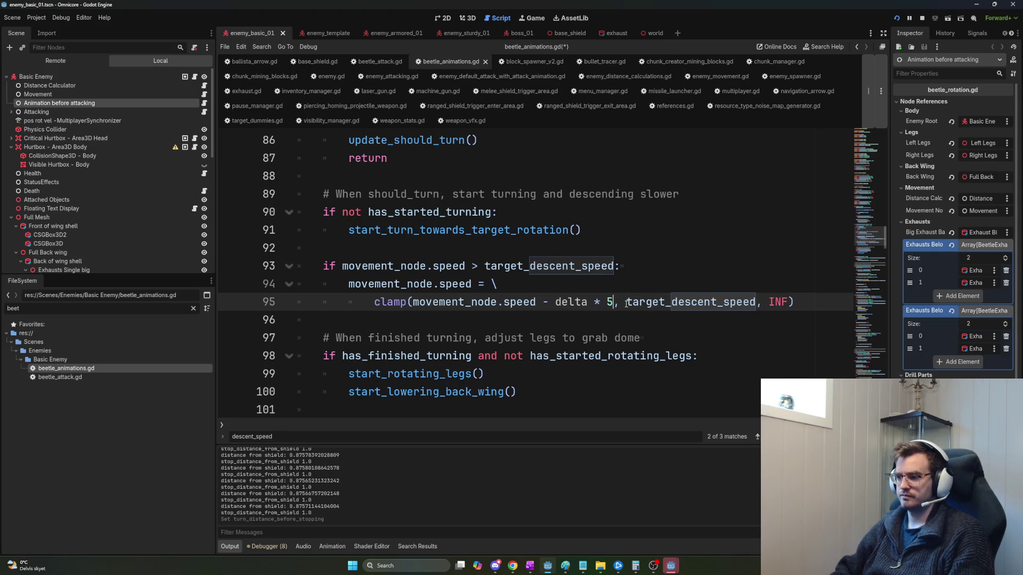
click(631, 280)
key(F5)
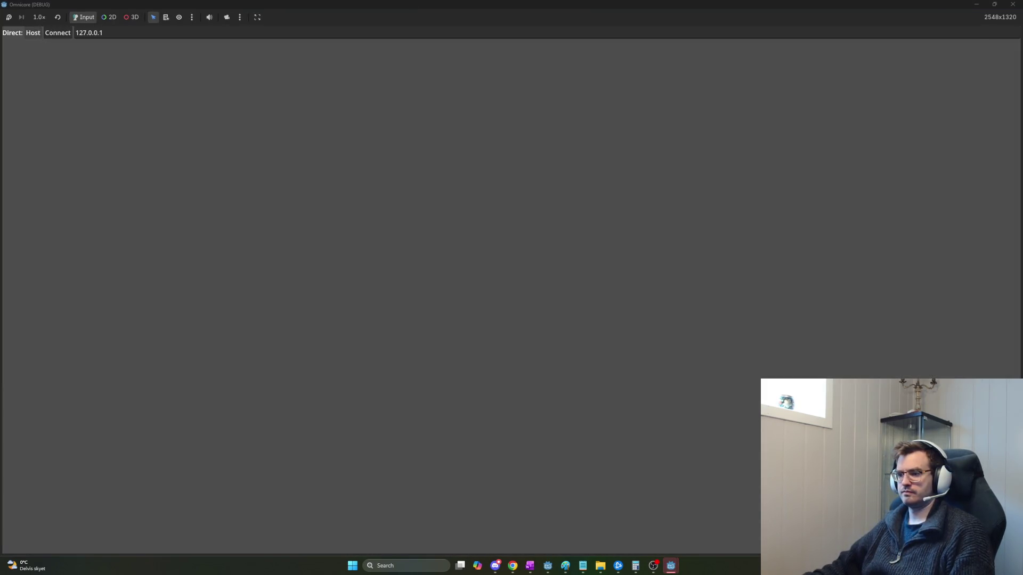
- Host a game session in a maximized window, watch the beetles descend toward the shield, then pause
click(33, 32)
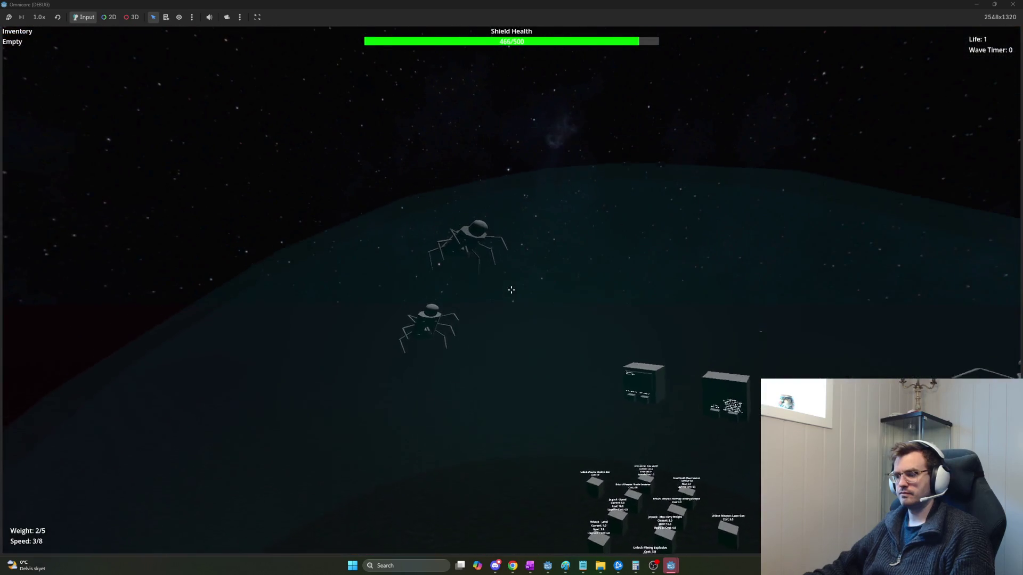
key(Escape)
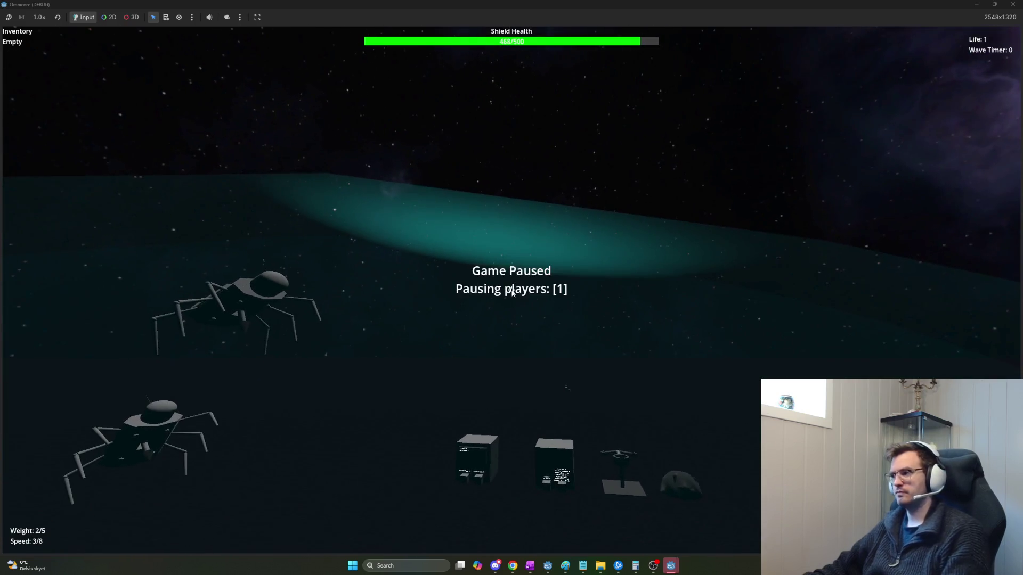
key(F5)
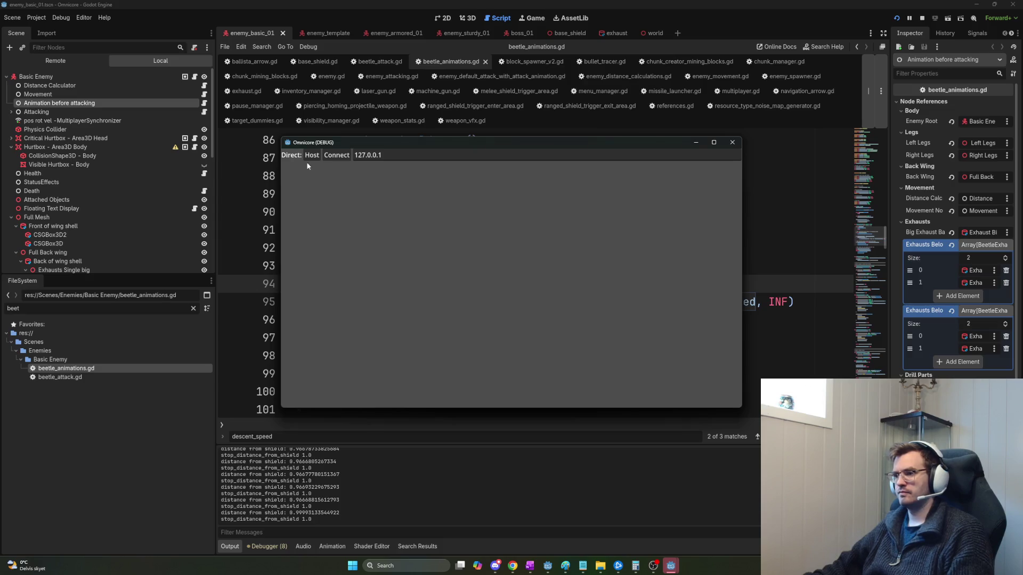
click(312, 155)
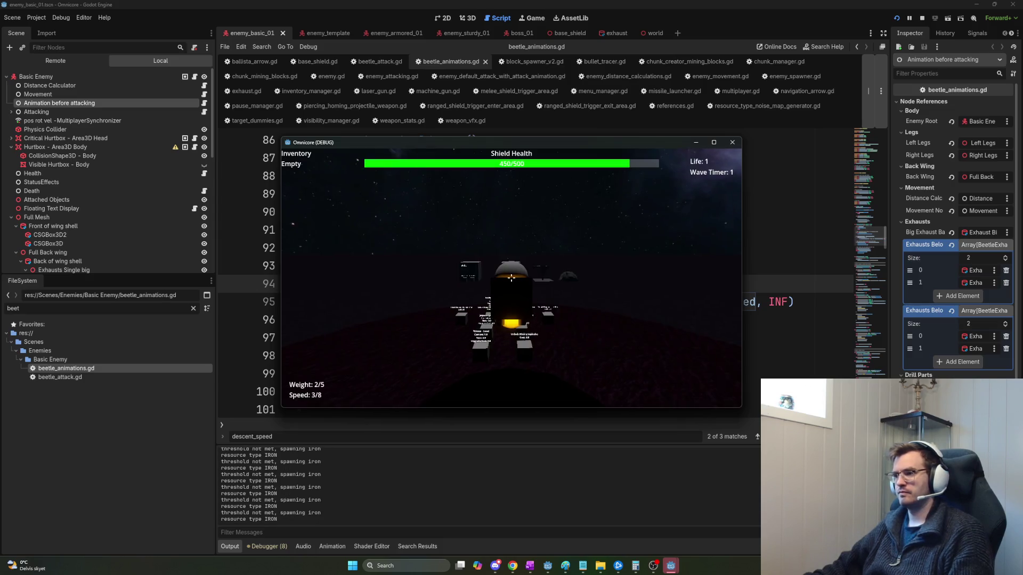
click(714, 142)
key(Escape)
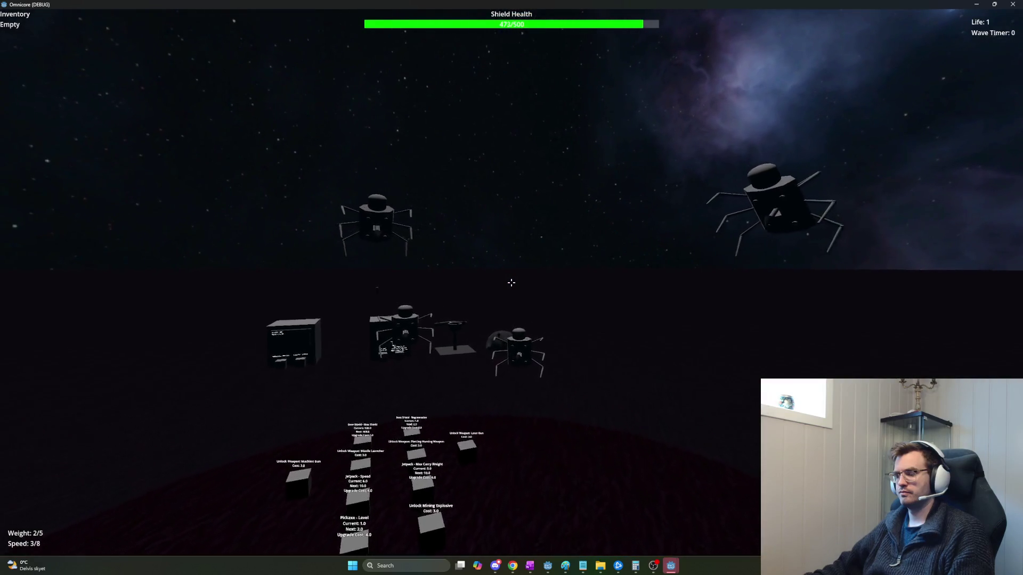
key(Escape)
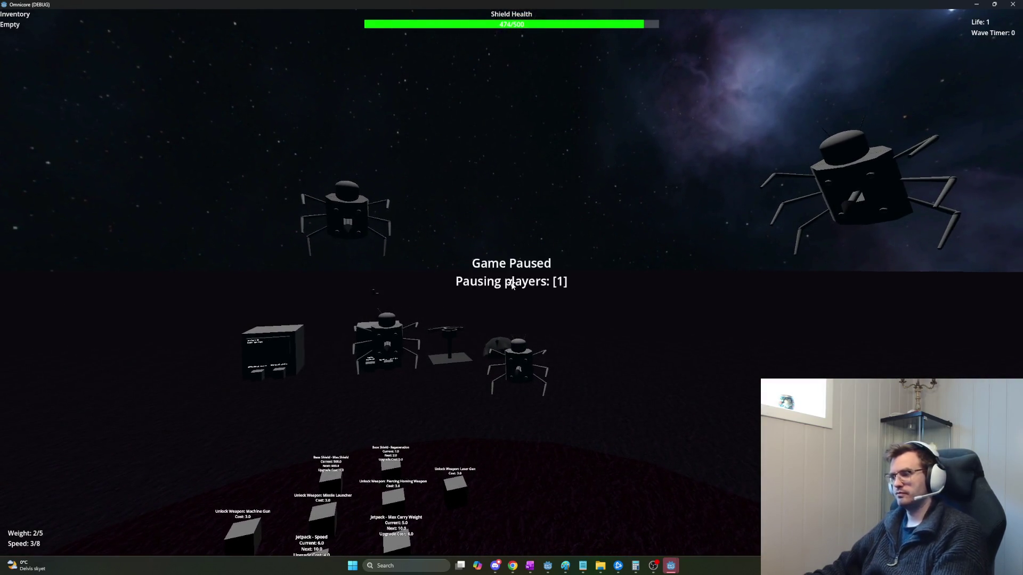
- Close the game window and scroll through beetle_animations.gd
click(1013, 5)
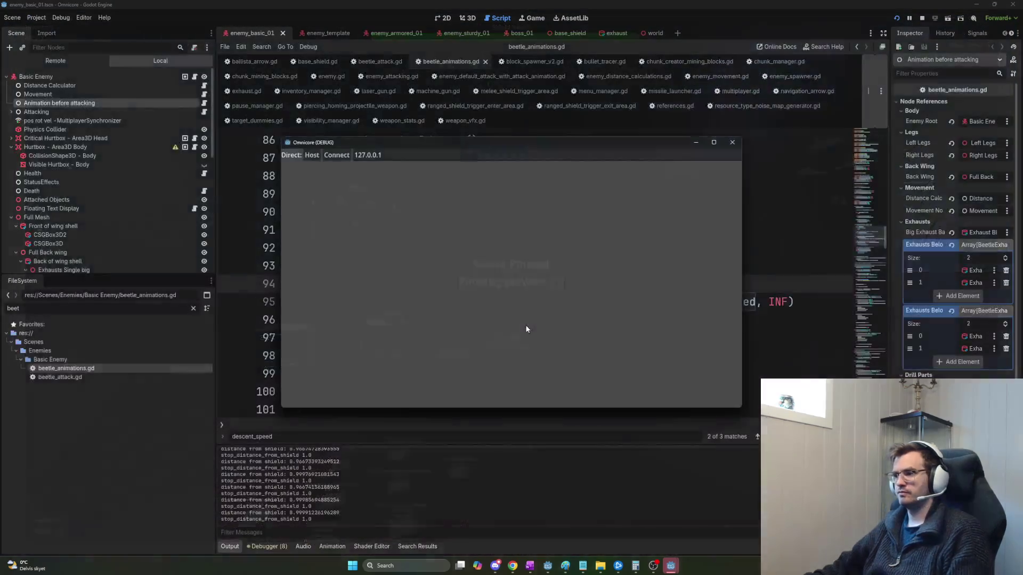
key(ctrl+f)
scroll(579, 319, down, 4)
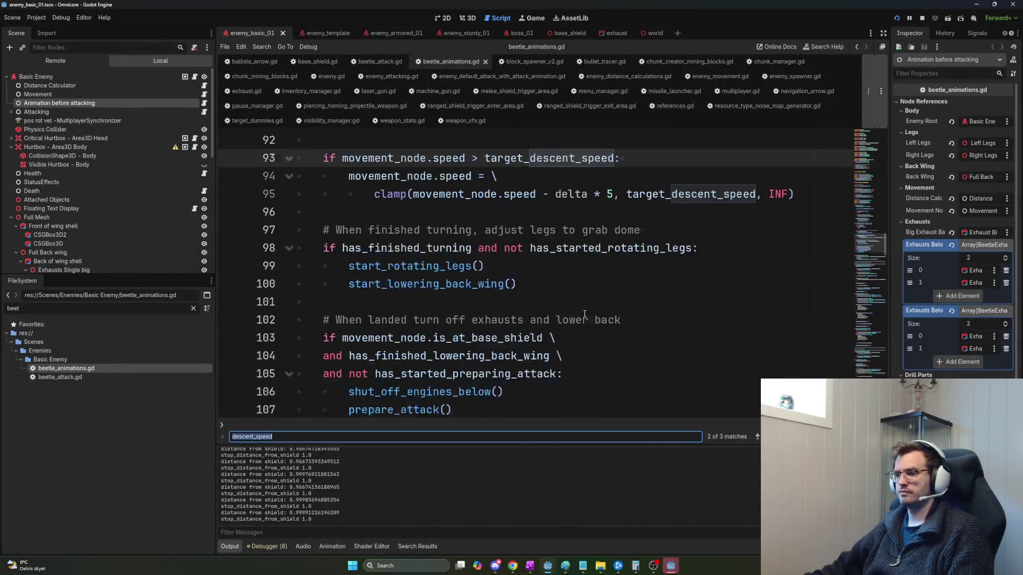
scroll(579, 319, up, 2)
scroll(584, 306, down, 2)
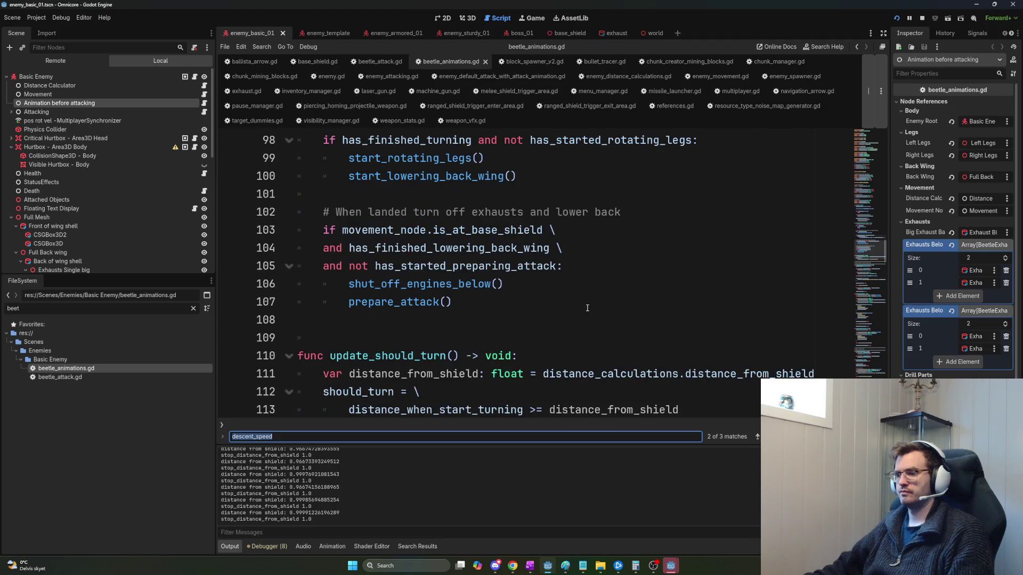
scroll(587, 308, down, 2)
scroll(592, 311, up, 3)
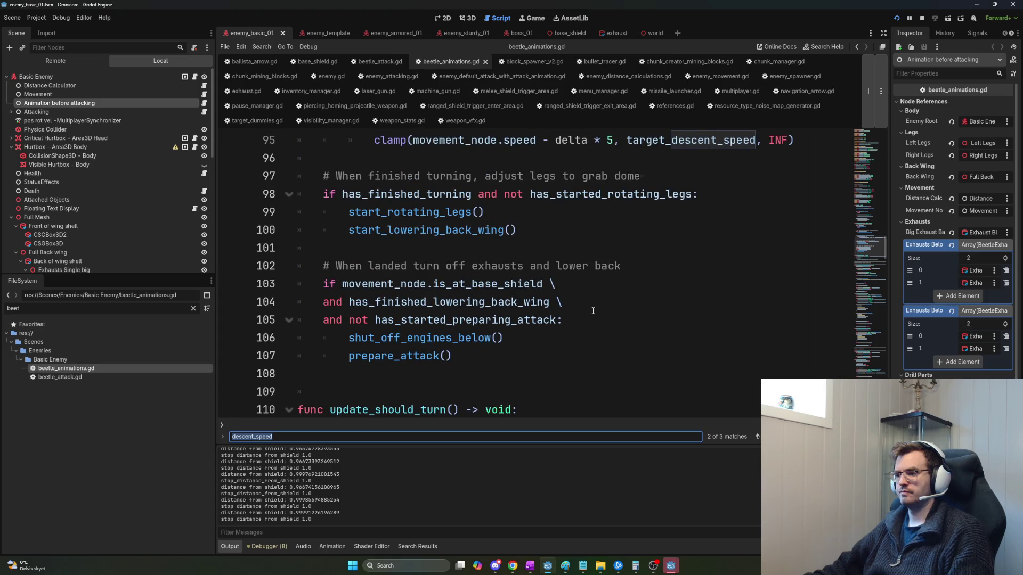
- Search the script for 'legs' and select the start_rotating_legs() call on line 99
scroll(594, 311, down, 2)
scroll(594, 311, up, 2)
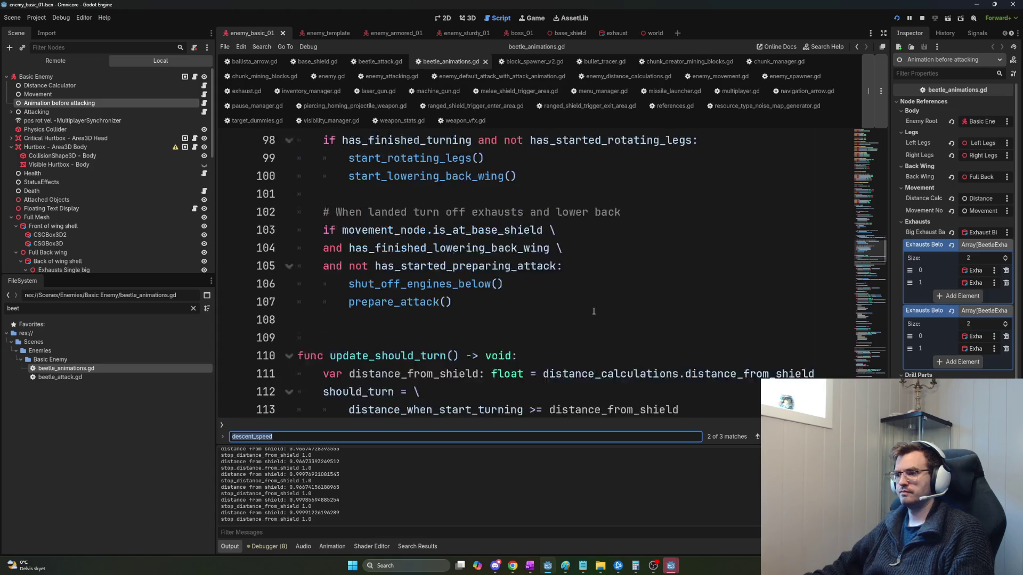
scroll(594, 312, up, 2)
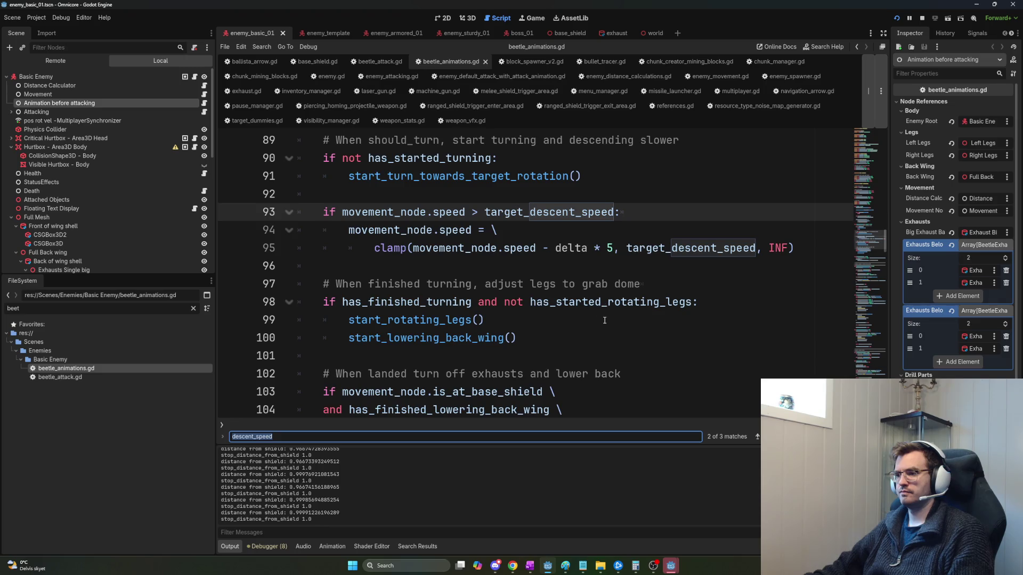
scroll(572, 328, down, 1)
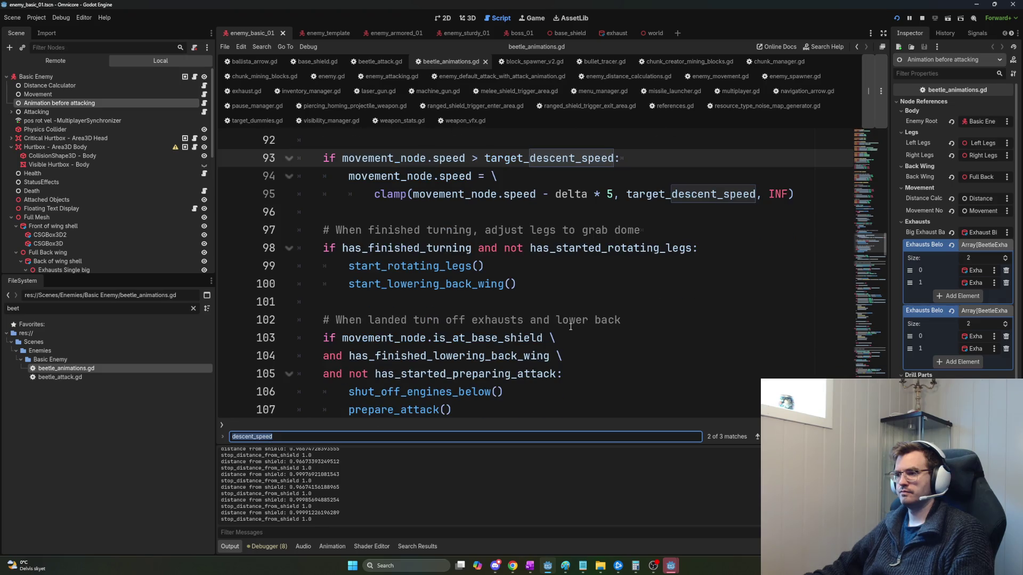
scroll(571, 327, up, 2)
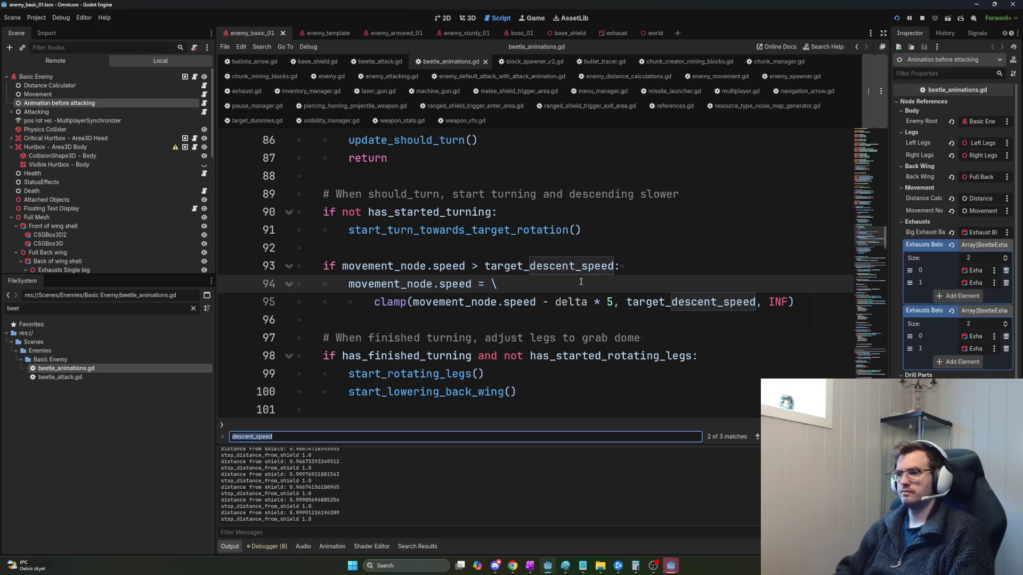
text(legs)
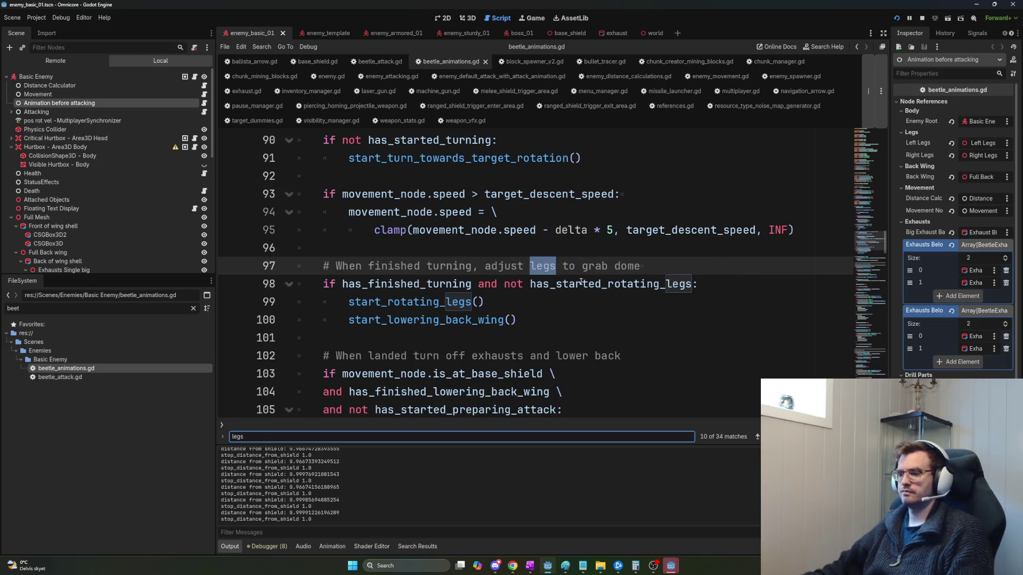
drag(484, 302, 342, 307)
- Delete the start_rotating_legs() call and its empty line
key(BackSpace)
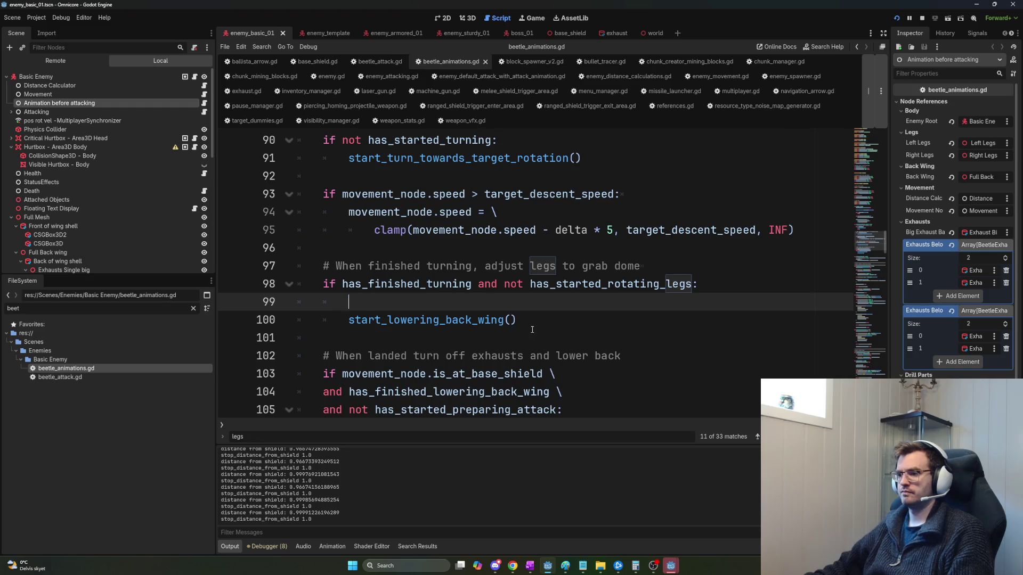
key(BackSpace)
key(BackSpace)
key(BackSpace)
scroll(527, 327, down, 1)
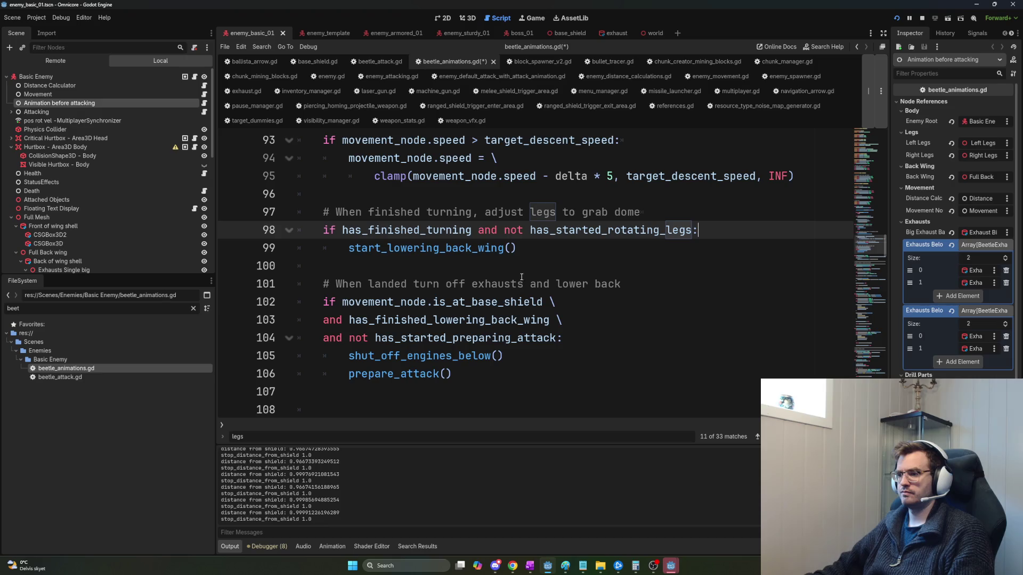
scroll(544, 284, up, 1)
- Add an 'elif not has_started_rotating_legs:' branch below the clamp on line 95
click(808, 227)
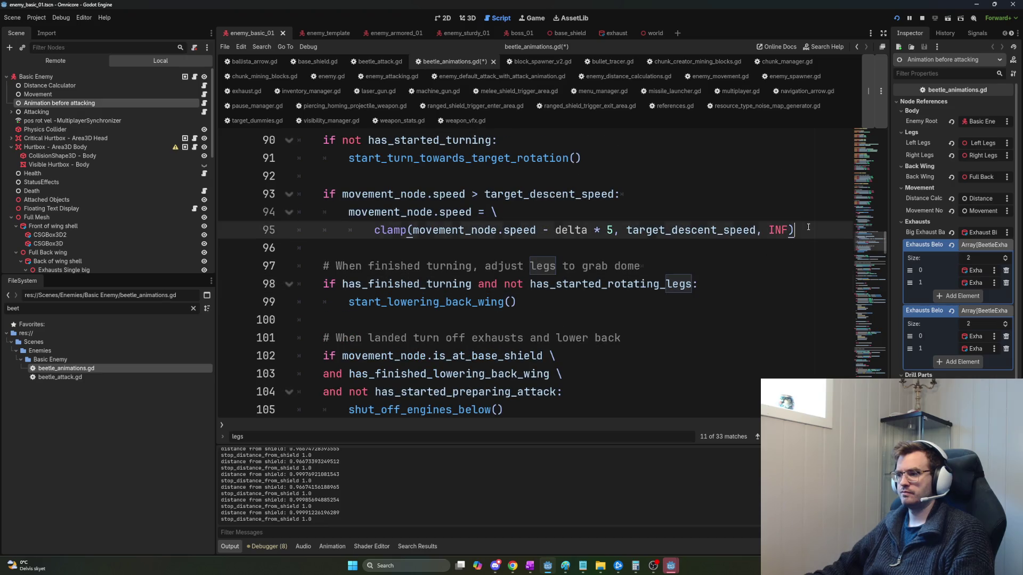
key(Return)
key(Return)
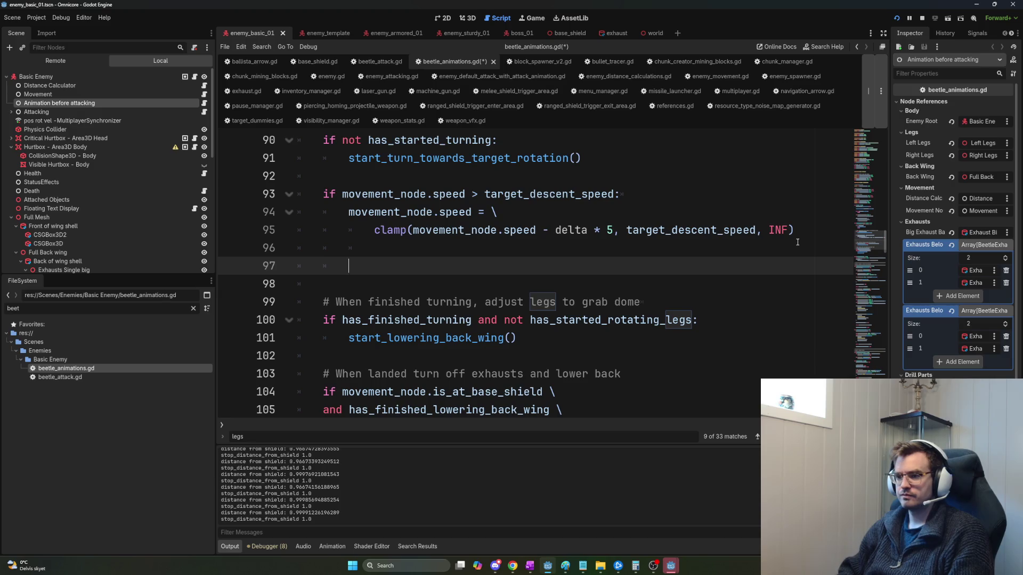
key(BackSpace)
text(else:)
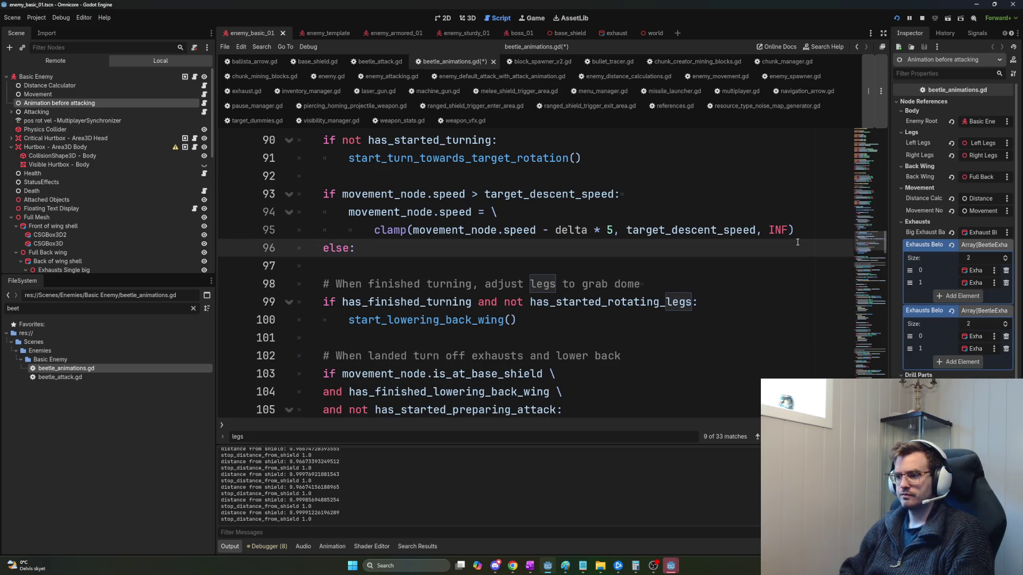
key(Return)
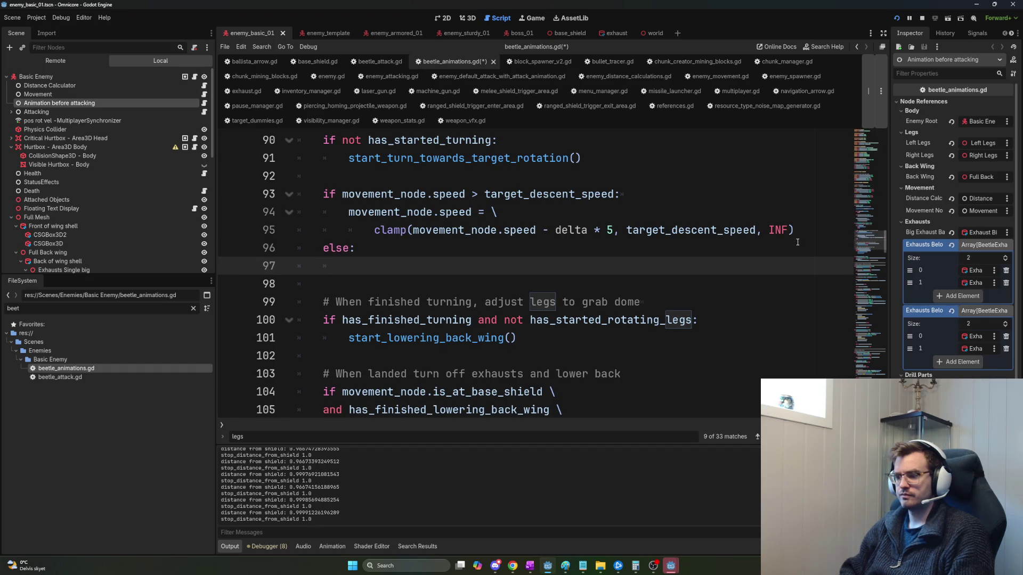
key(BackSpace)
key(BackSpace)
key(BackSpace)
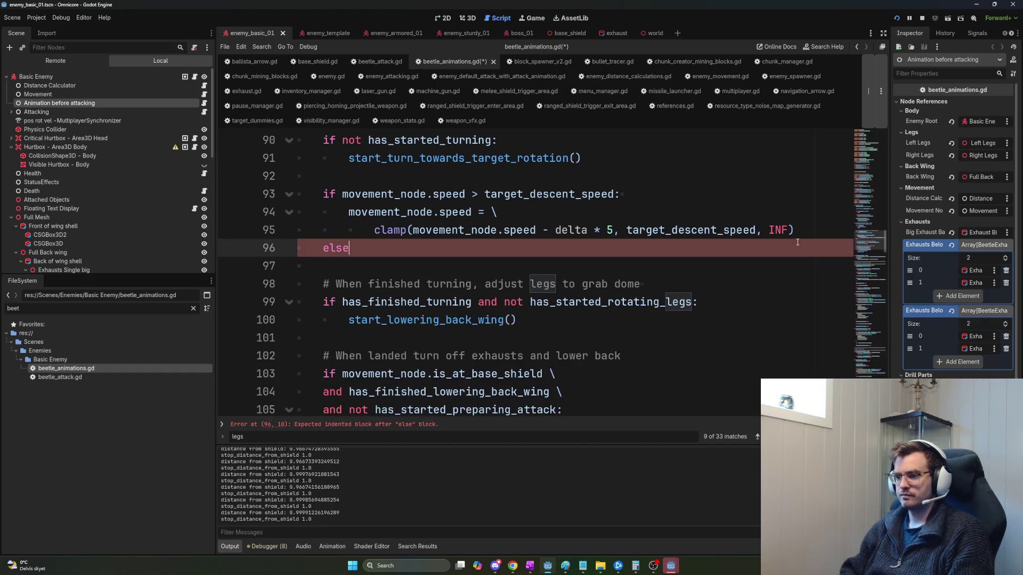
text(if not has)
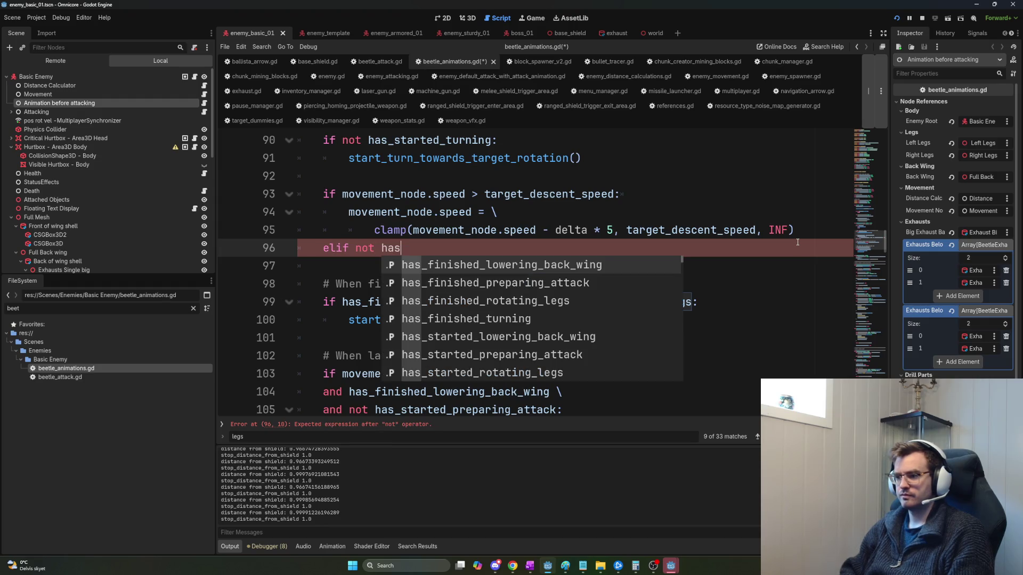
text(_sta)
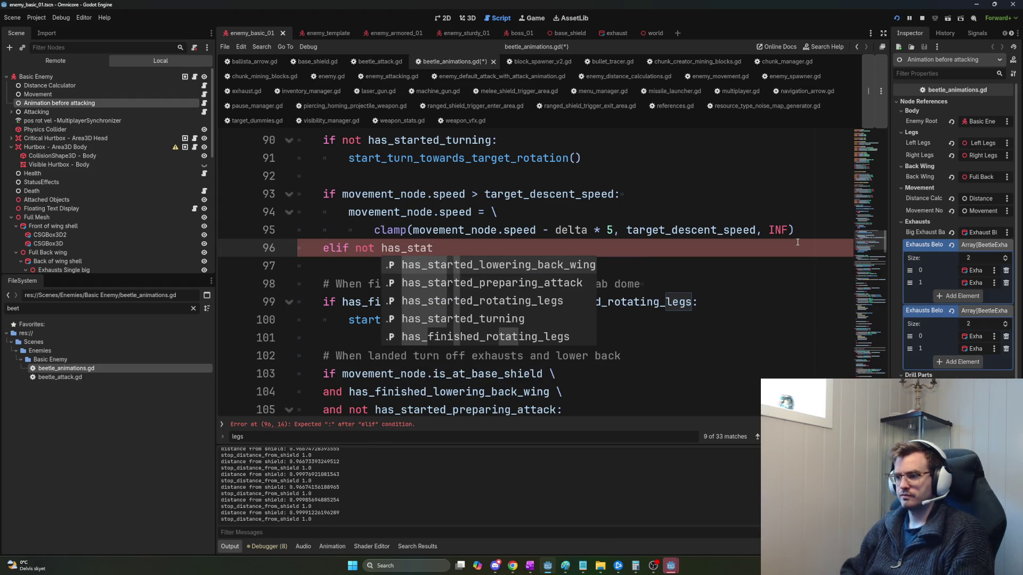
text(rted_rotatin)
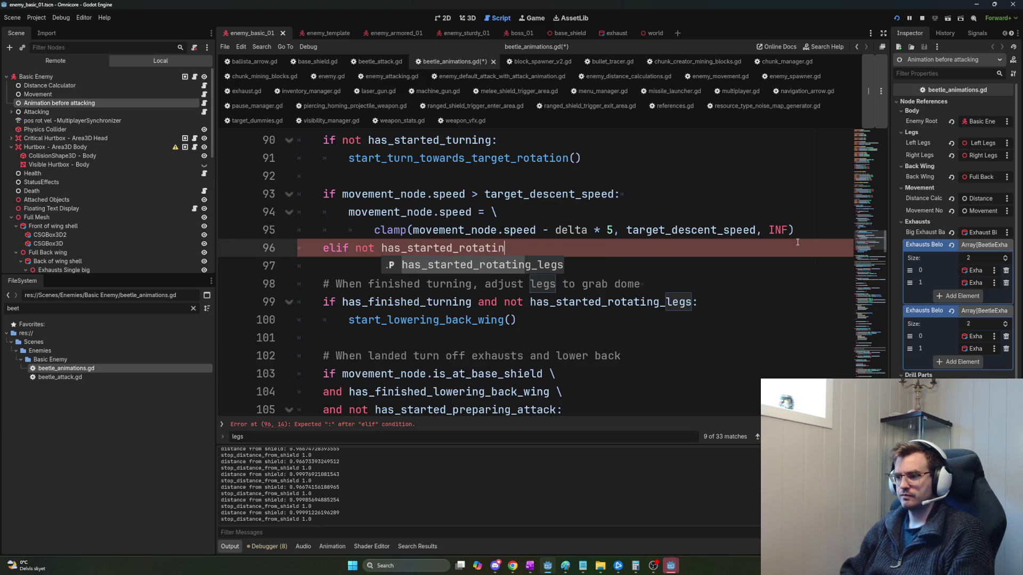
key(Return)
text(:)
key(Return)
text(start_rotating_legs())
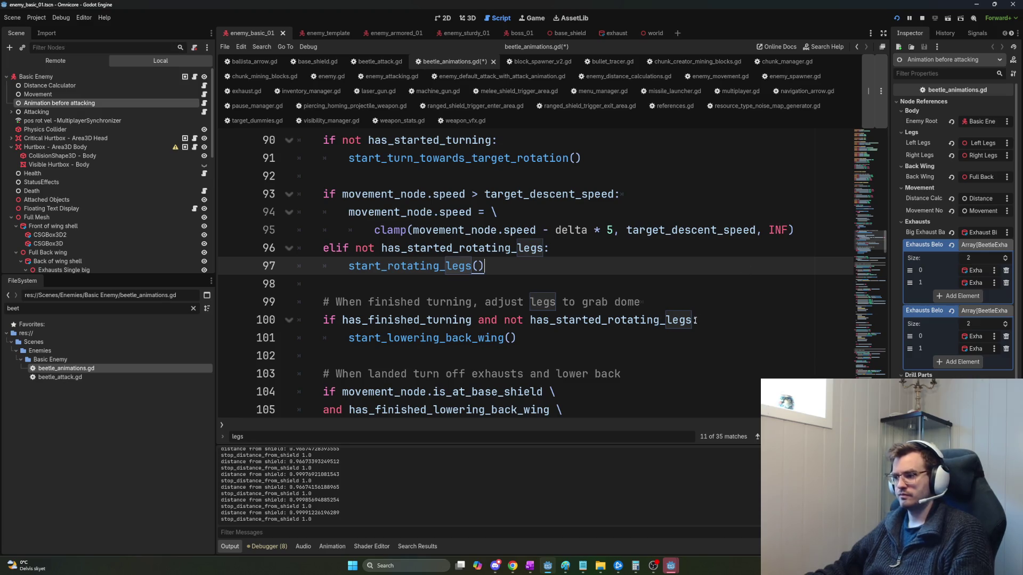
- Remove the rotating-legs check from line 100, save the script, and launch the game
drag(695, 321, 497, 320)
key(BackSpace)
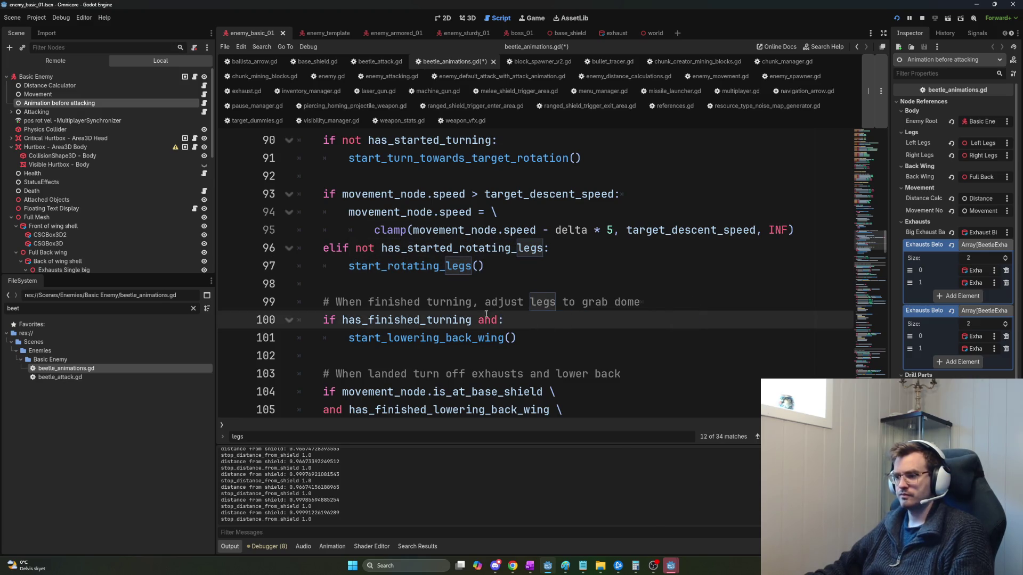
key(ctrl+s)
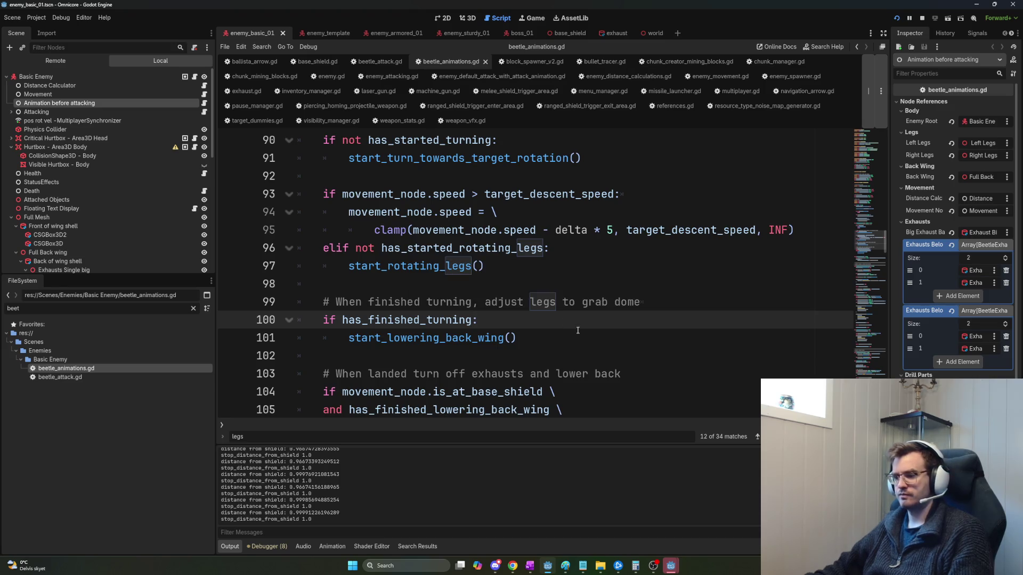
click(590, 331)
key(F5)
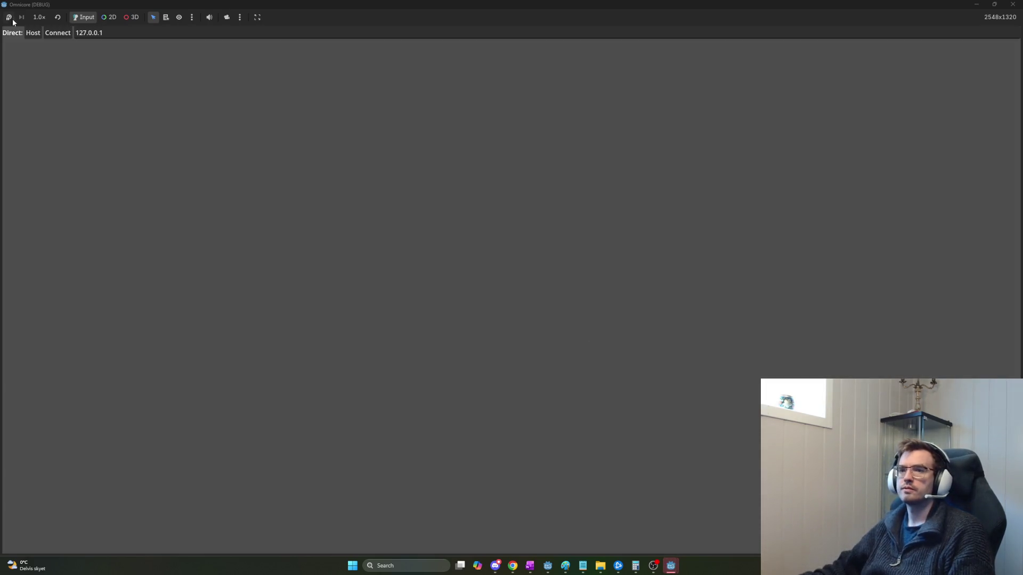
- Host a local game, inspect the beetle's drill cone and extended legs, then pause and quit
click(41, 34)
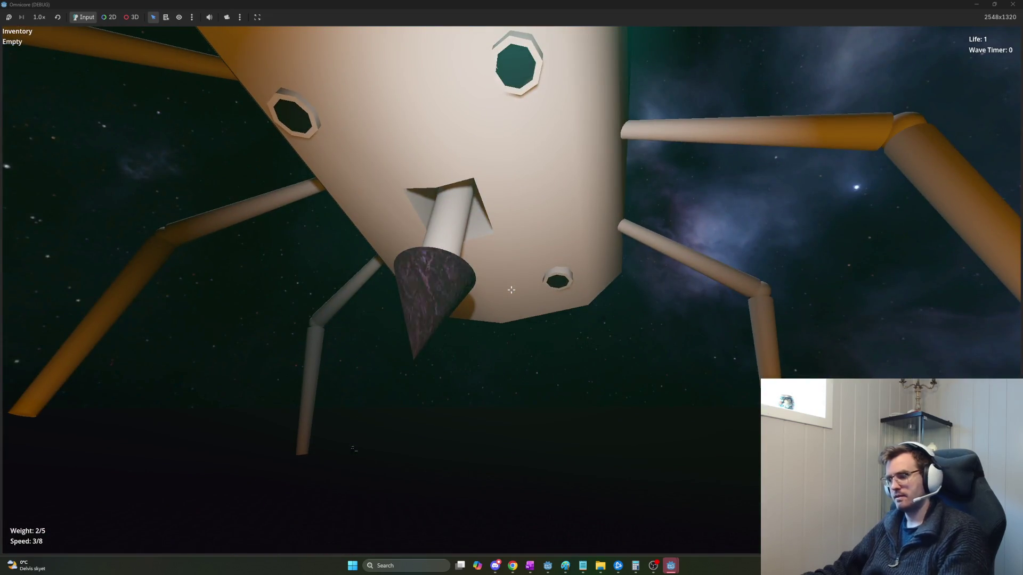
key(Escape)
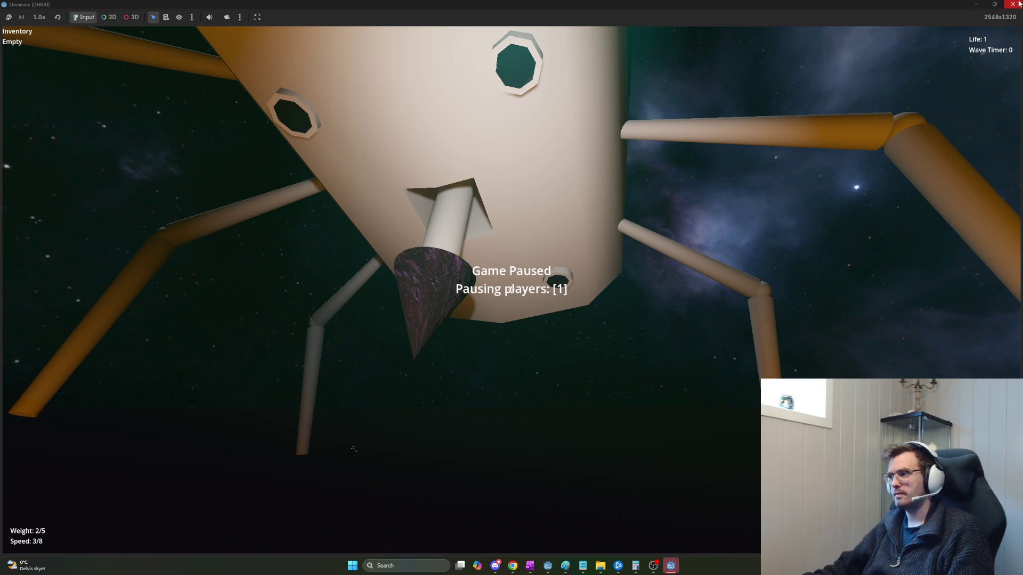
key(F5)
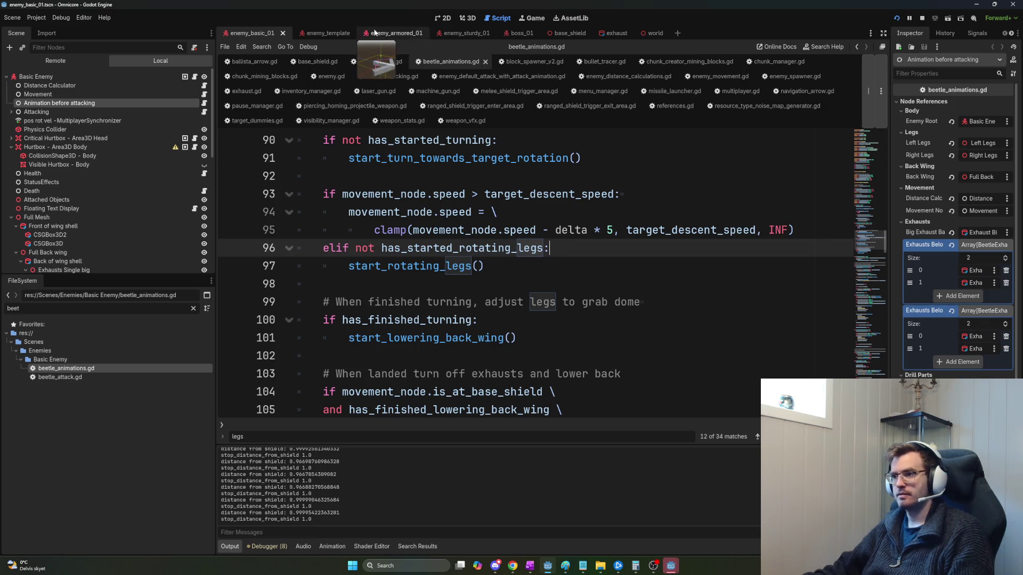
- Switch to the 3D view and collapse the four Exhaust Below nodes in the Scene dock
key(ctrl+F2)
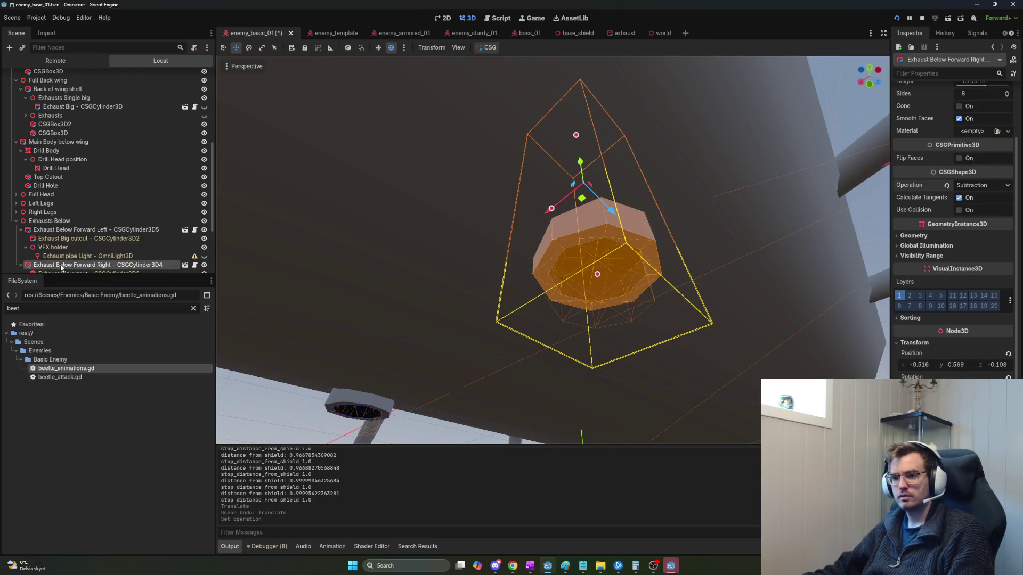
scroll(61, 268, down, 1)
scroll(54, 258, down, 2)
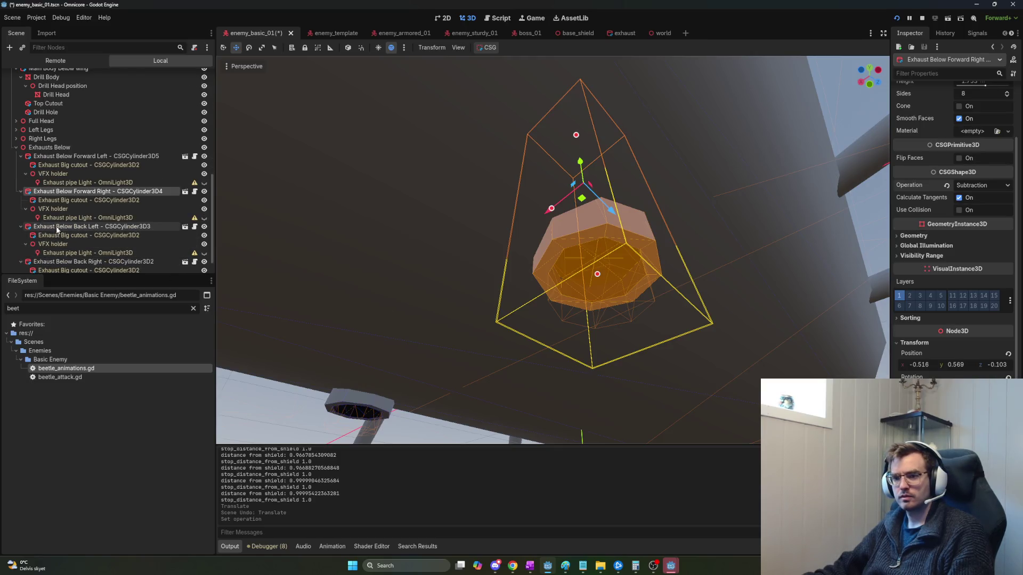
click(22, 191)
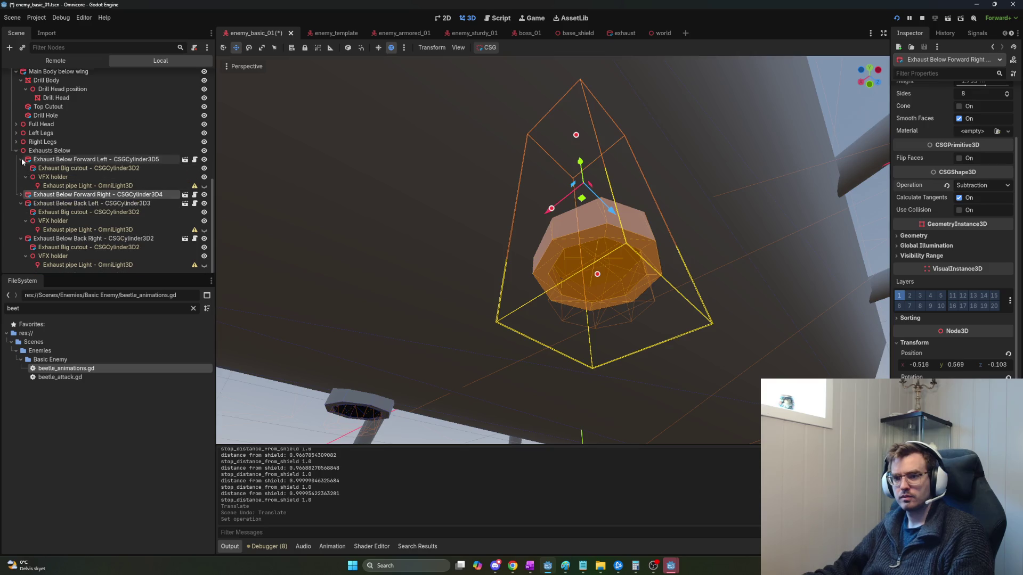
click(21, 160)
click(22, 204)
click(21, 239)
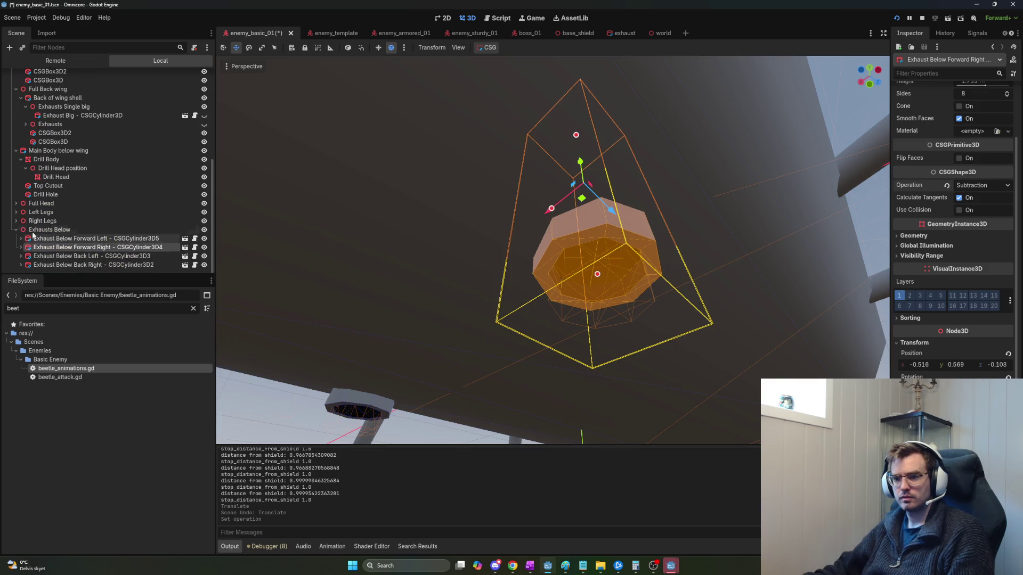
- Try moving the four Exhaust Below nodes under Main Body below wing, then undo it
shift+click(67, 264)
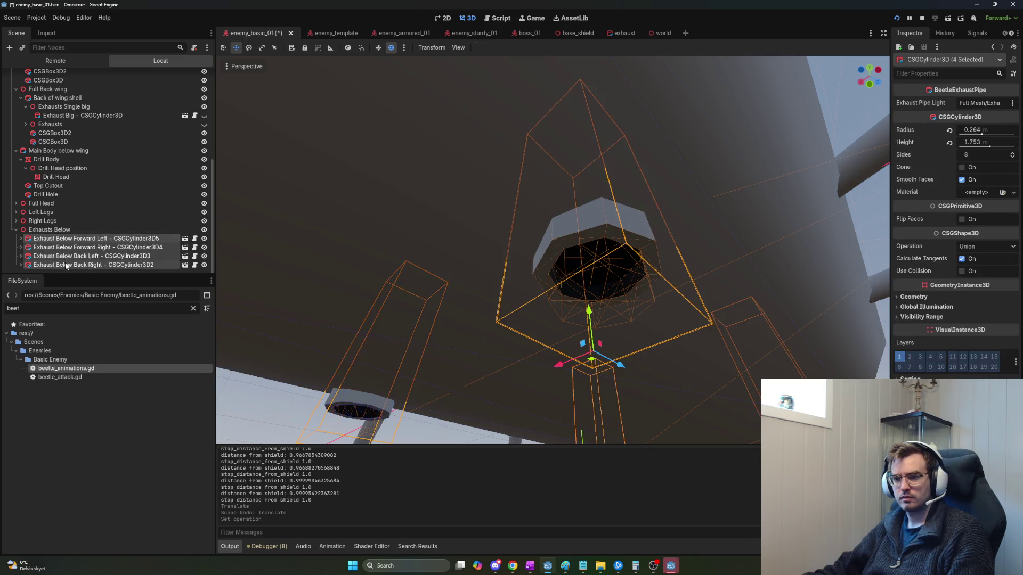
drag(72, 241, 62, 158)
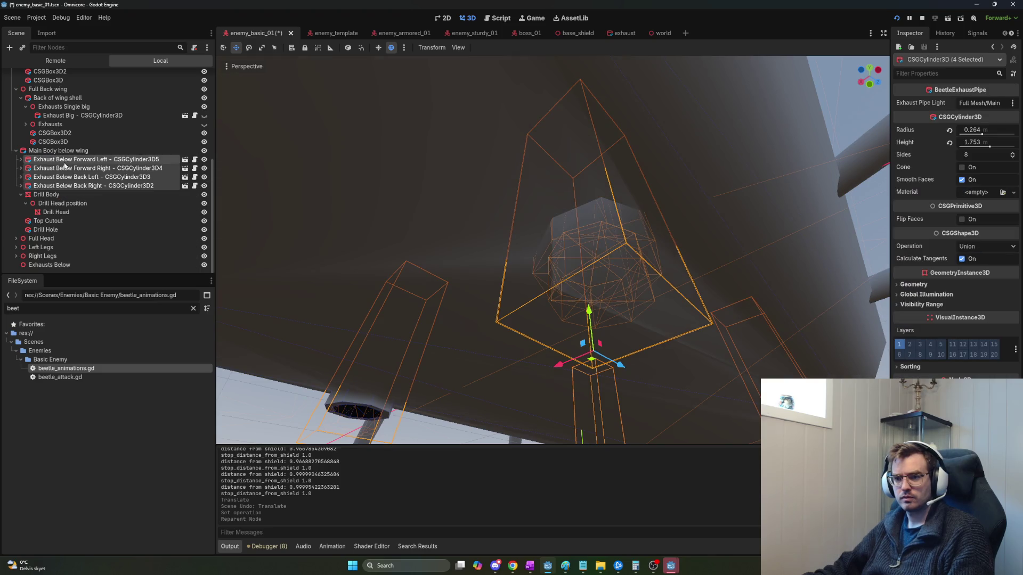
key(w)
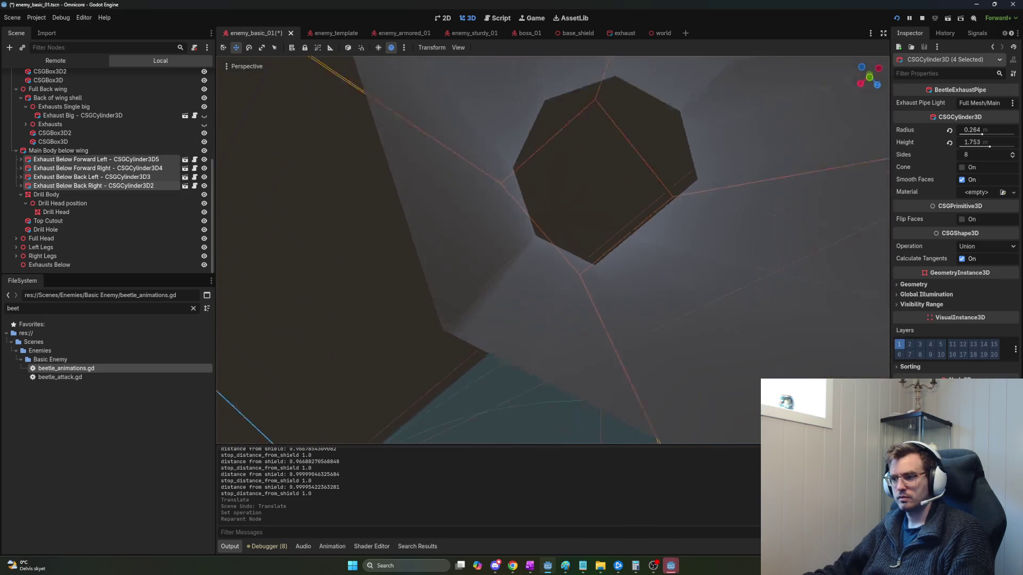
scroll(568, 308, down, 5)
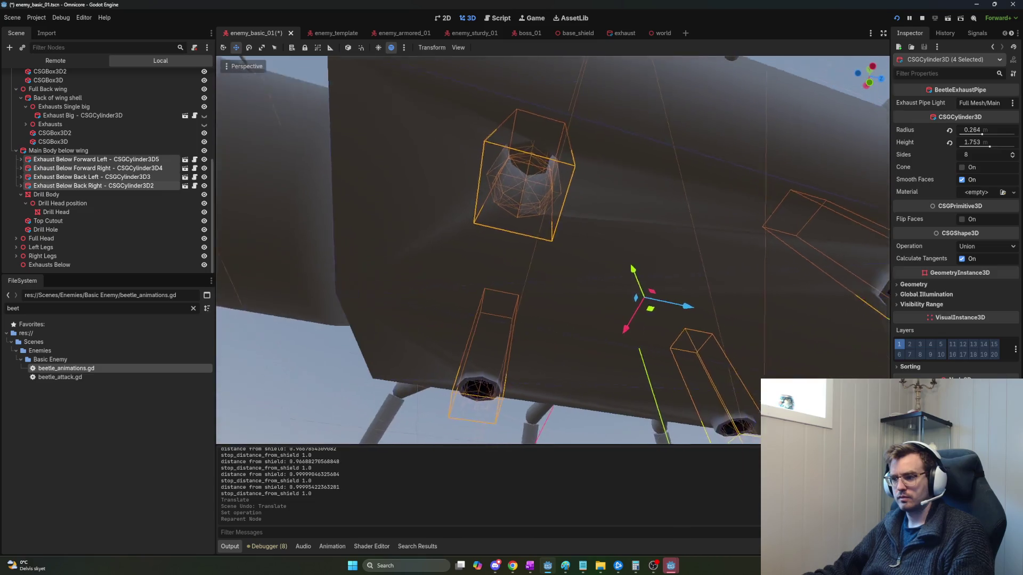
key(ctrl+z)
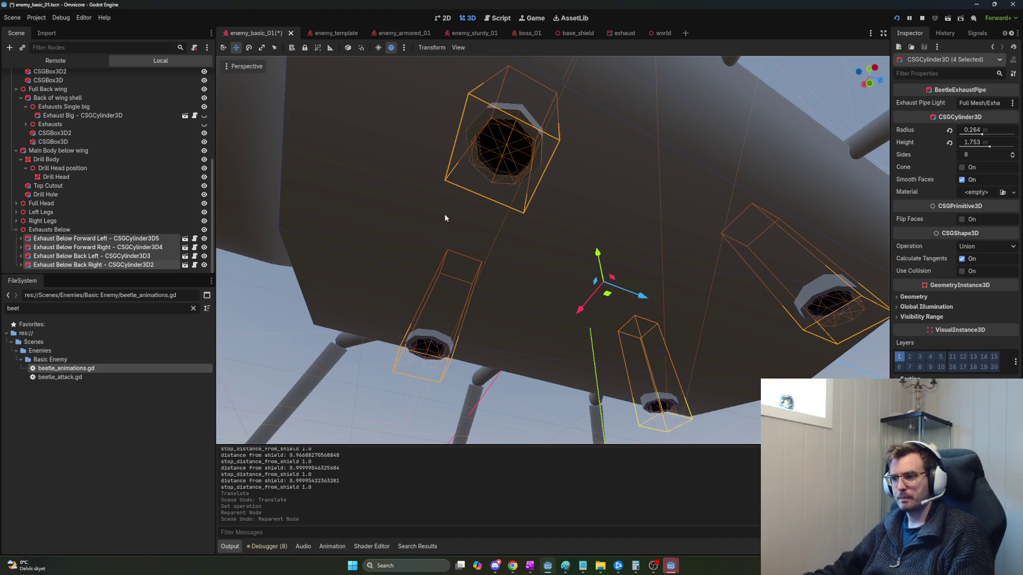
- Hide the Exhausts Below group and add a new node from Exhaust Below Forward Left
click(91, 265)
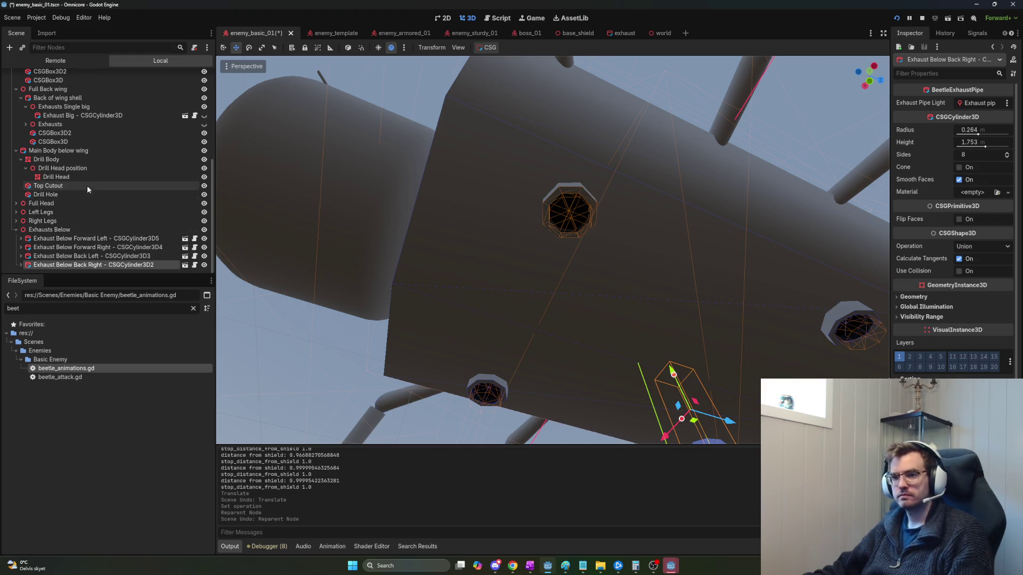
scroll(88, 184, up, 2)
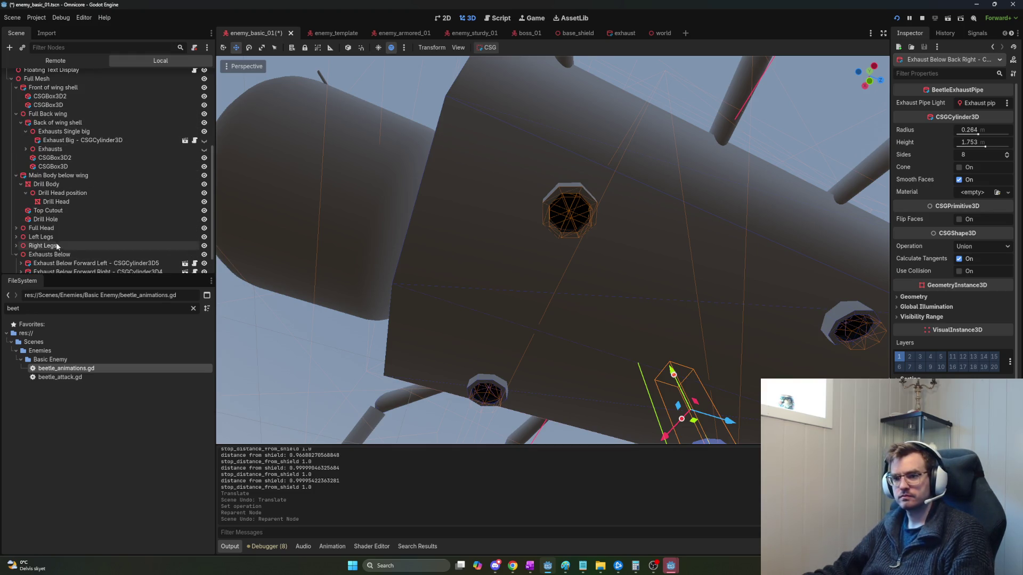
scroll(133, 248, down, 2)
click(204, 229)
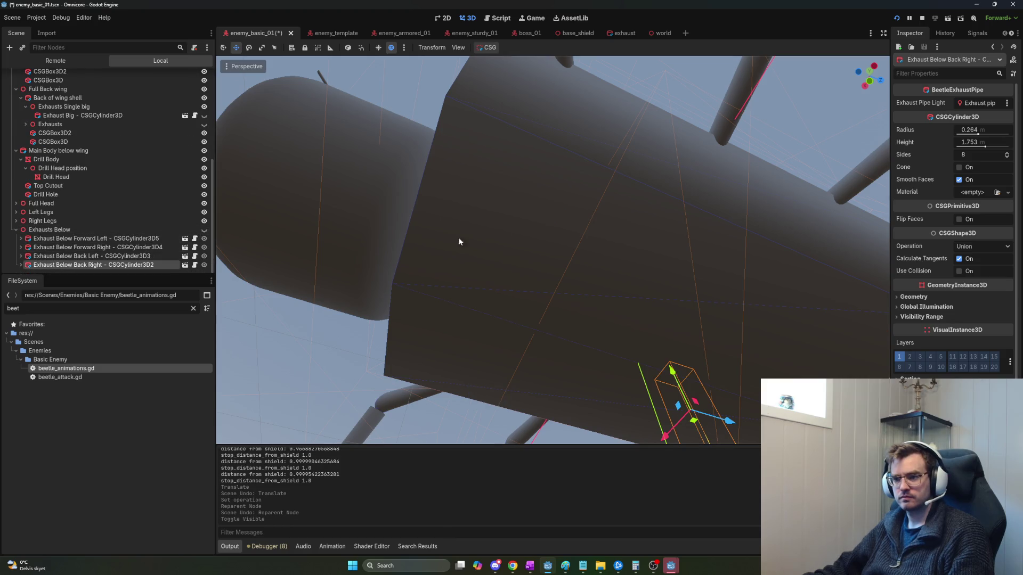
click(115, 239)
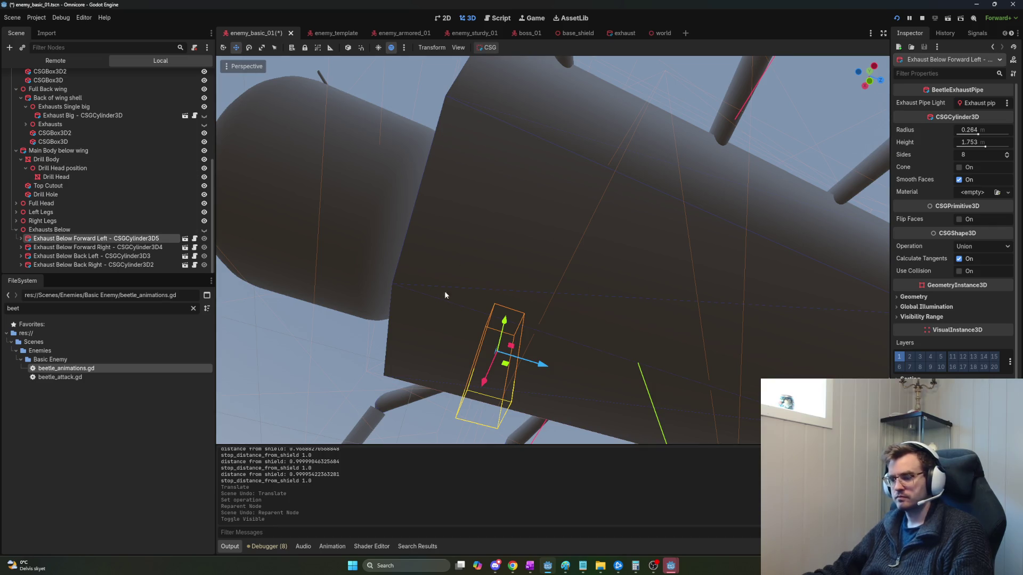
key(ctrl+a)
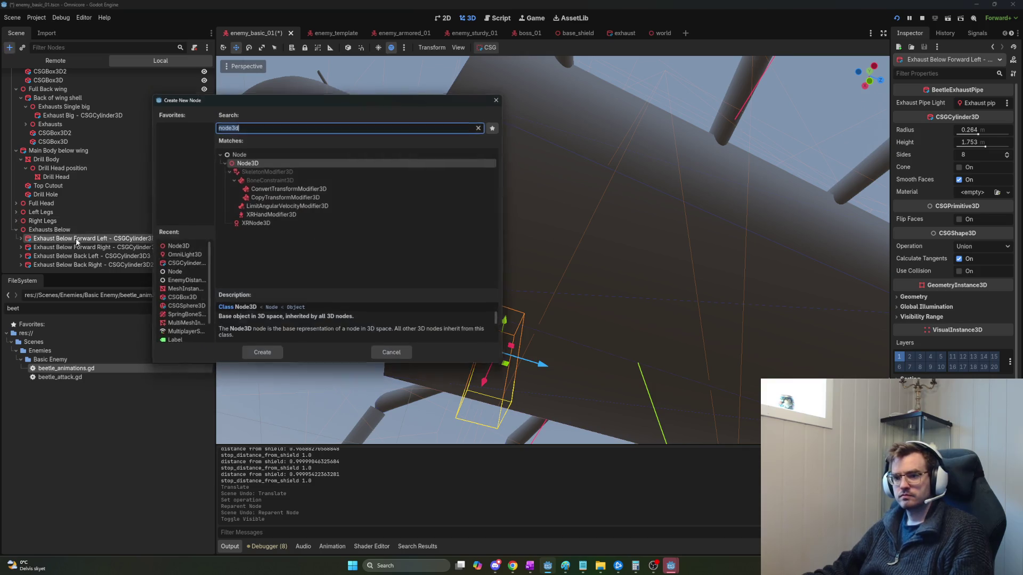
- Create a CSGBox3D node and drag it under Main Body below wing
key(BackSpace)
key(BackSpace)
key(BackSpace)
text(csg)
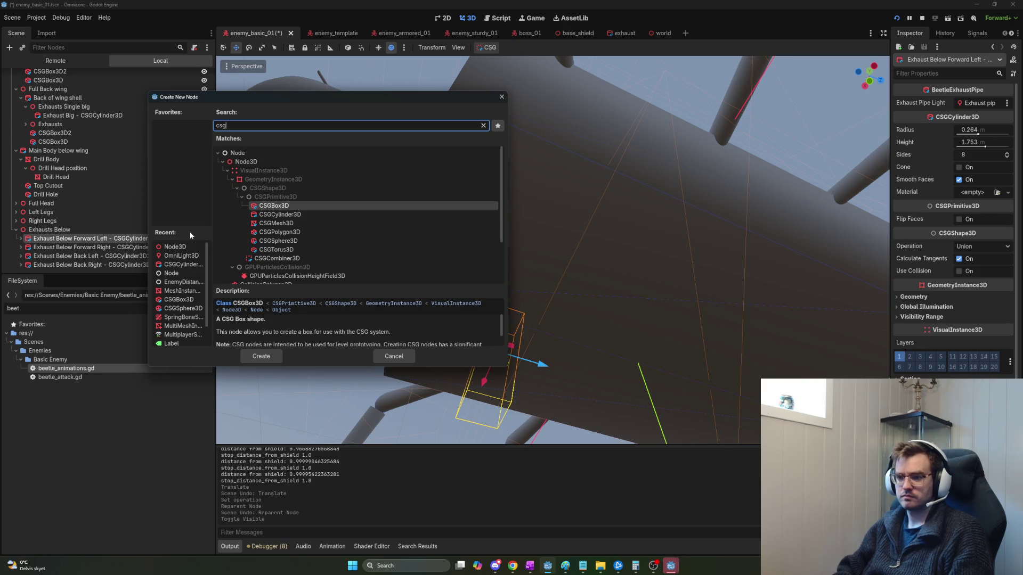
key(Return)
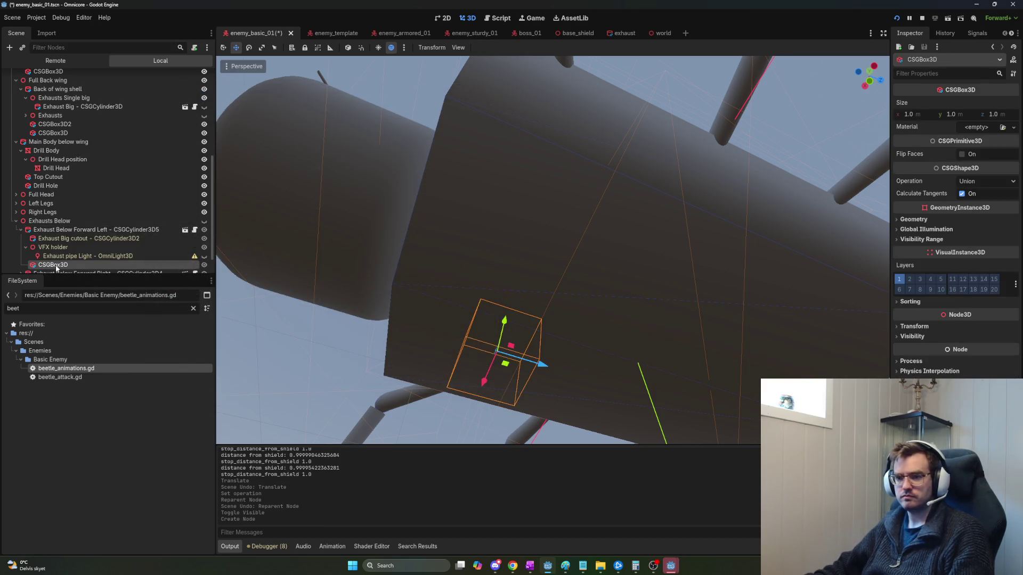
drag(56, 268, 67, 145)
mouse_move(67, 103)
mouse_down()
mouse_move(80, 70)
mouse_move(83, 143)
mouse_up()
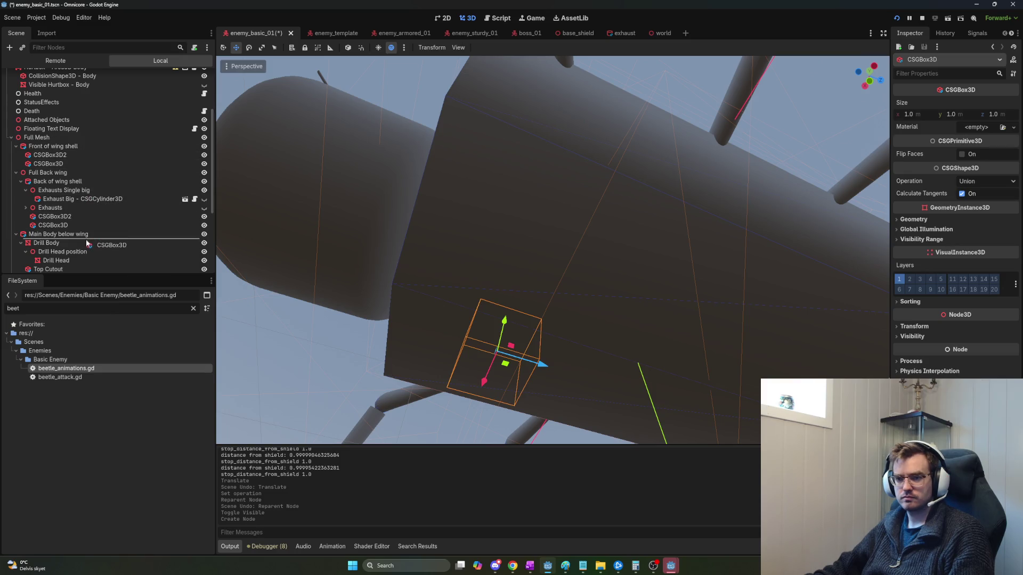
drag(87, 241, 85, 238)
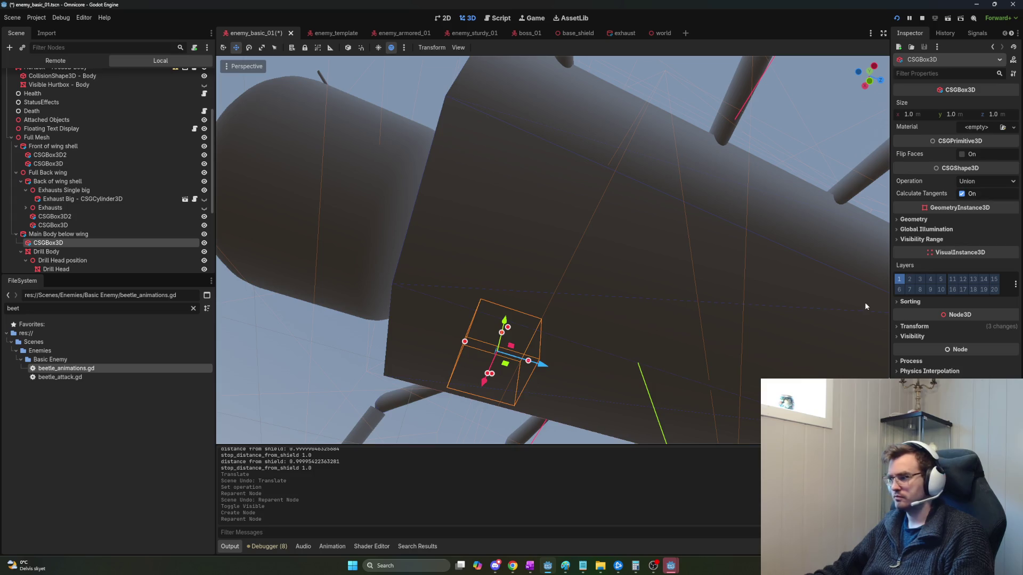
- Check the box's Material options, then undo the box's move and creation
click(983, 129)
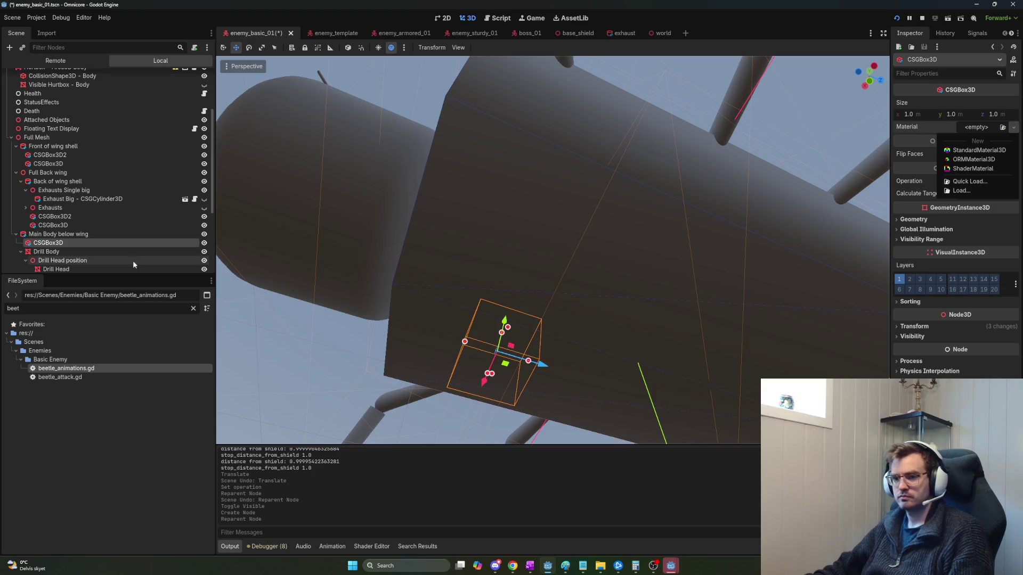
key(Escape)
key(ctrl+z)
key(ctrl+z)
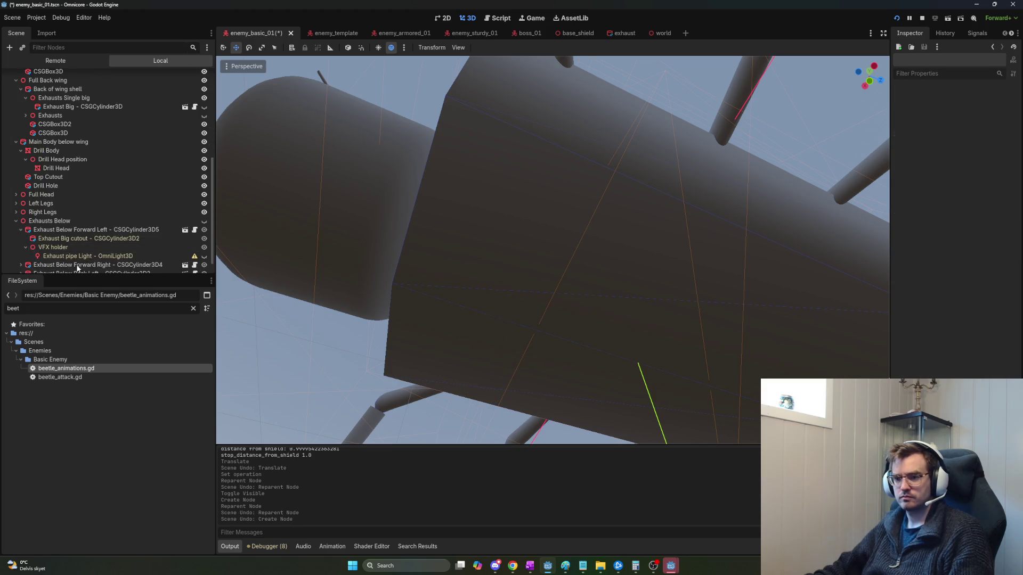
- Create a CSGCylinder3D node and reparent it under Main Body below wing
click(63, 231)
key(ctrl+a)
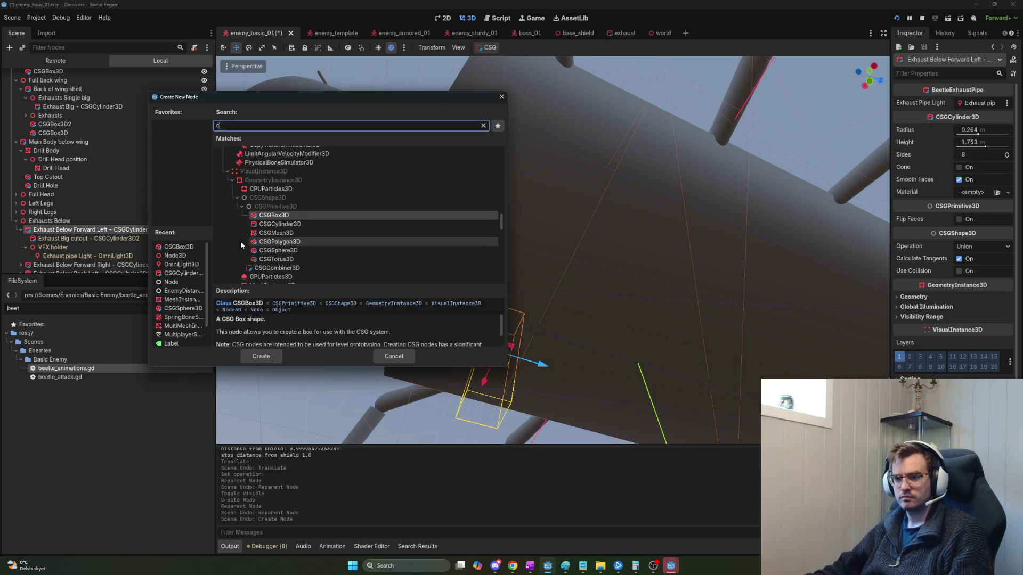
click(280, 214)
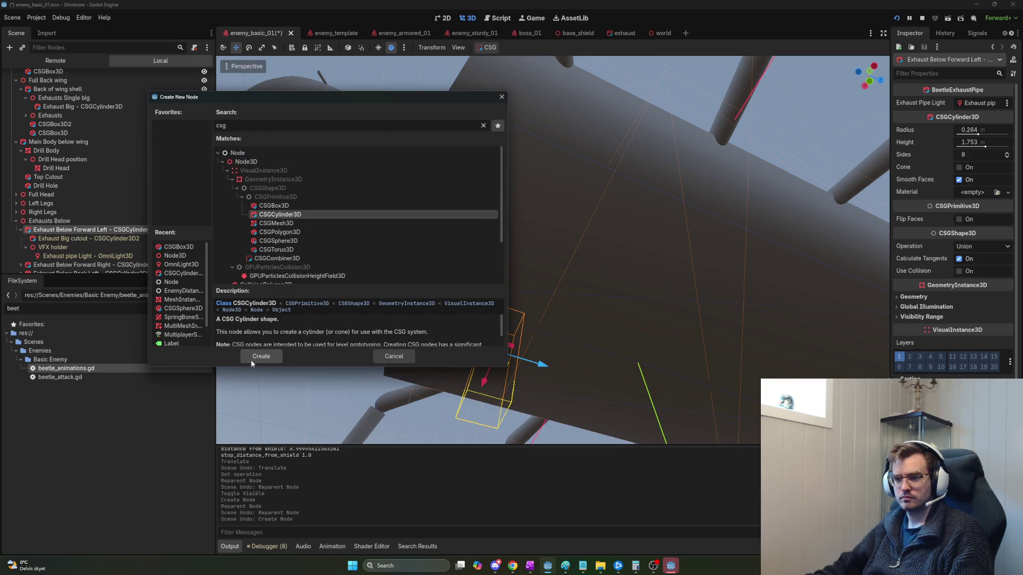
click(261, 356)
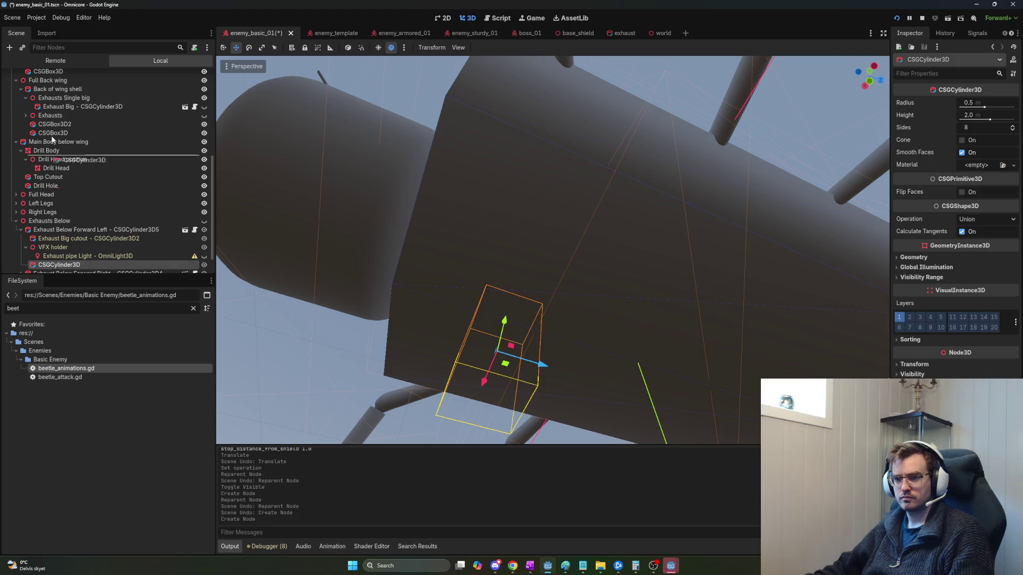
mouse_move(53, 139)
mouse_down()
mouse_move(53, 96)
mouse_move(58, 151)
mouse_up()
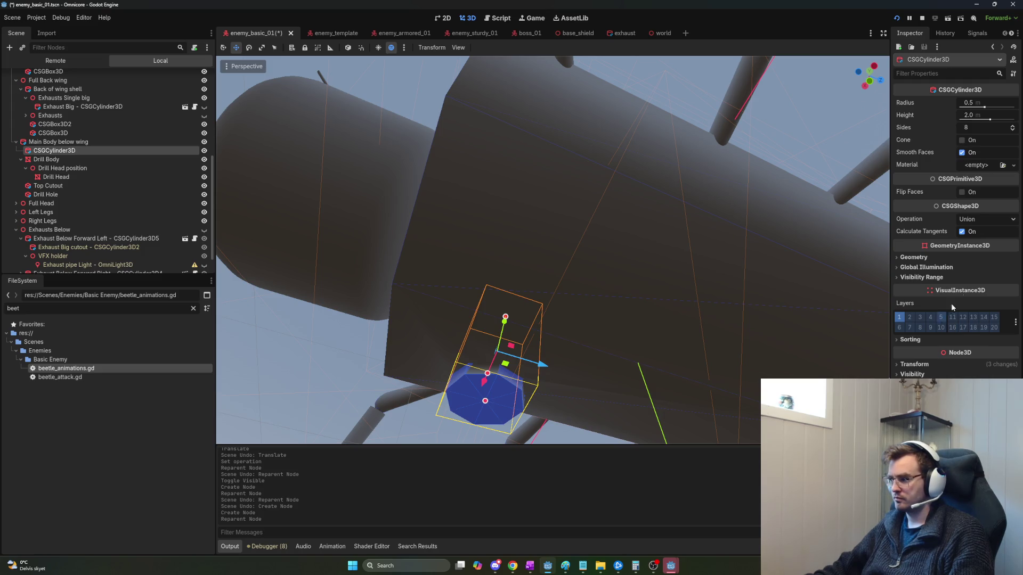
click(975, 219)
- Set the cylinder's Operation to Subtraction and shorten its height to 0.6
click(975, 254)
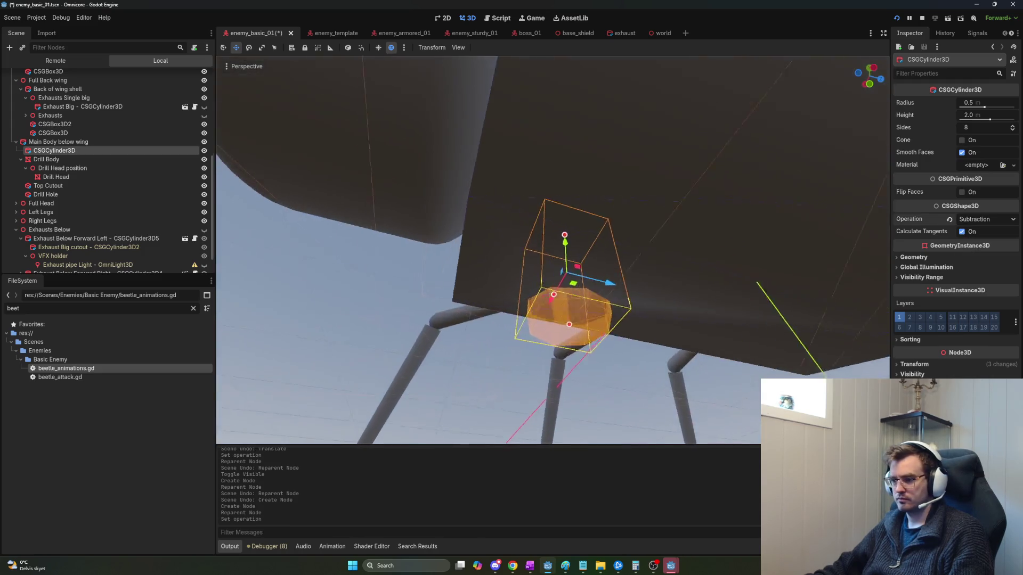
key(f)
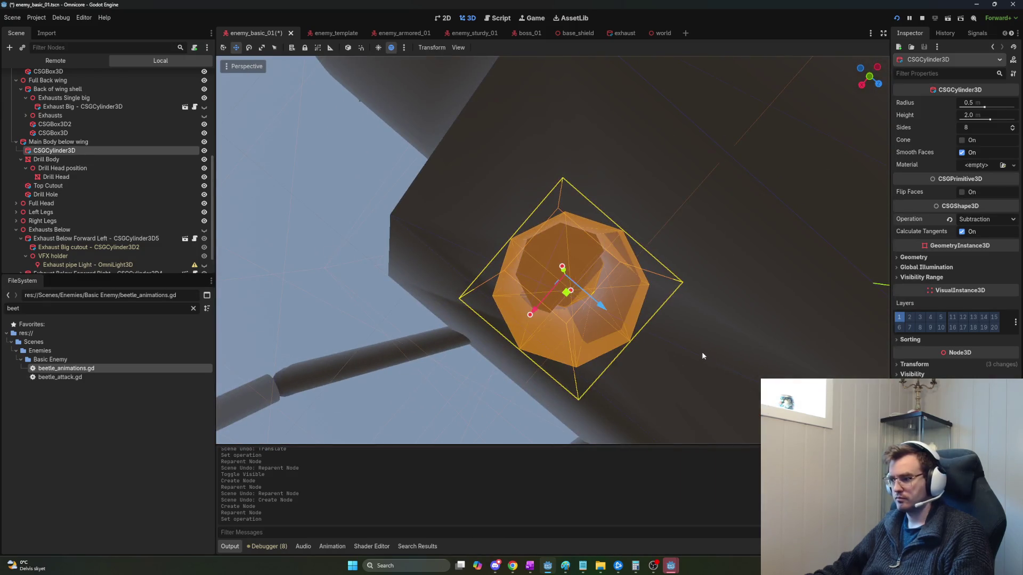
scroll(701, 355, up, 5)
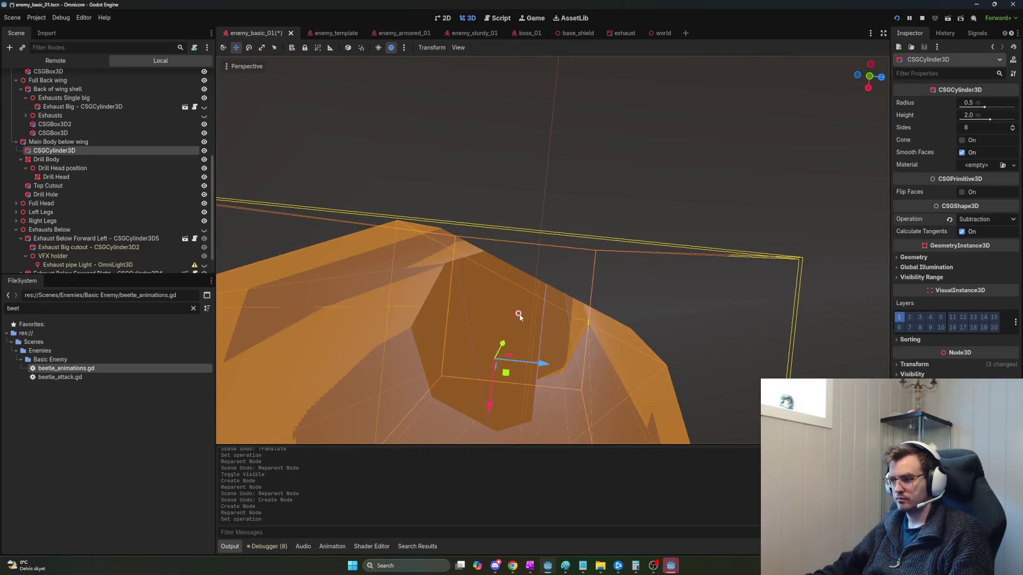
drag(518, 316, 506, 410)
scroll(506, 410, down, 3)
drag(533, 266, 597, 303)
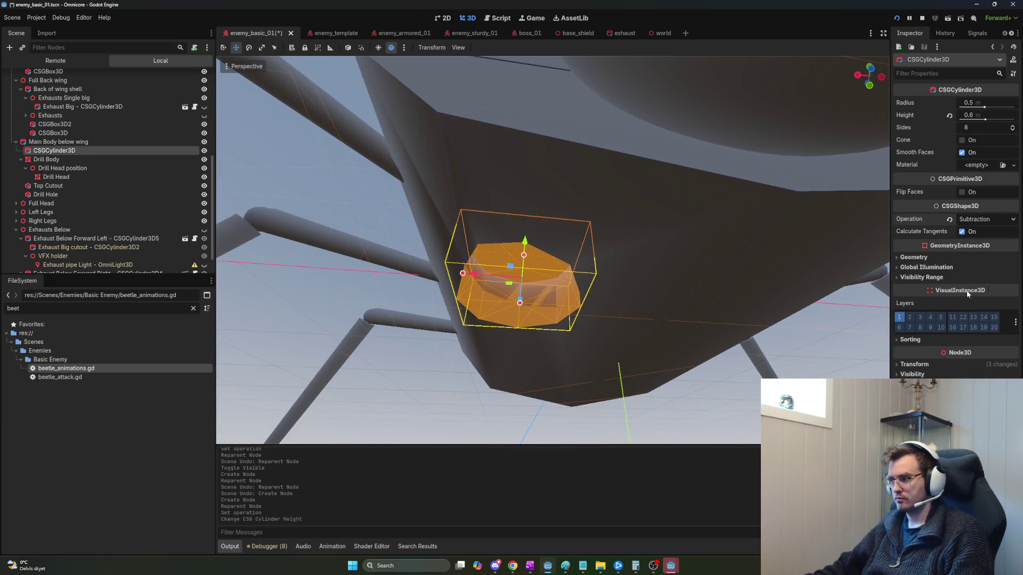
- Set the cylinder's radius to 0.2 in the Inspector
click(982, 104)
text(0.3)
key(Return)
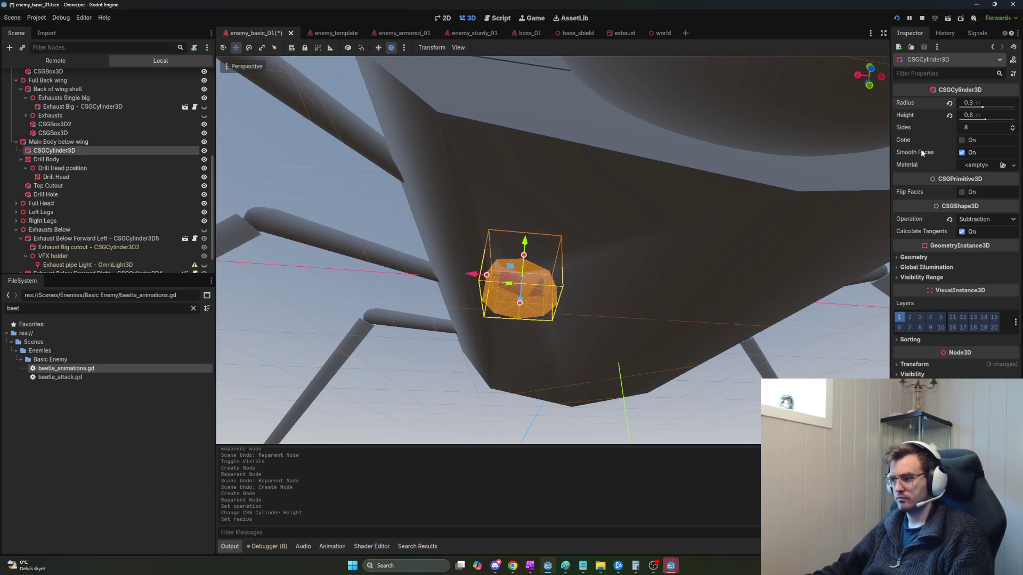
text(0.2)
key(Return)
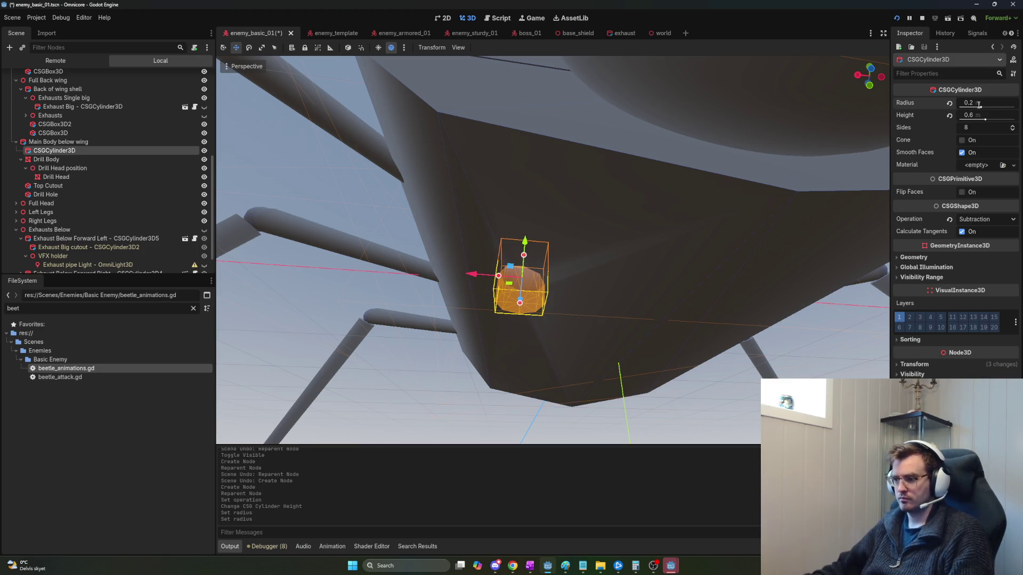
- Move the cylinder sideways and up with the gizmo to sit beneath the body
drag(477, 276, 500, 276)
scroll(553, 250, up, 5)
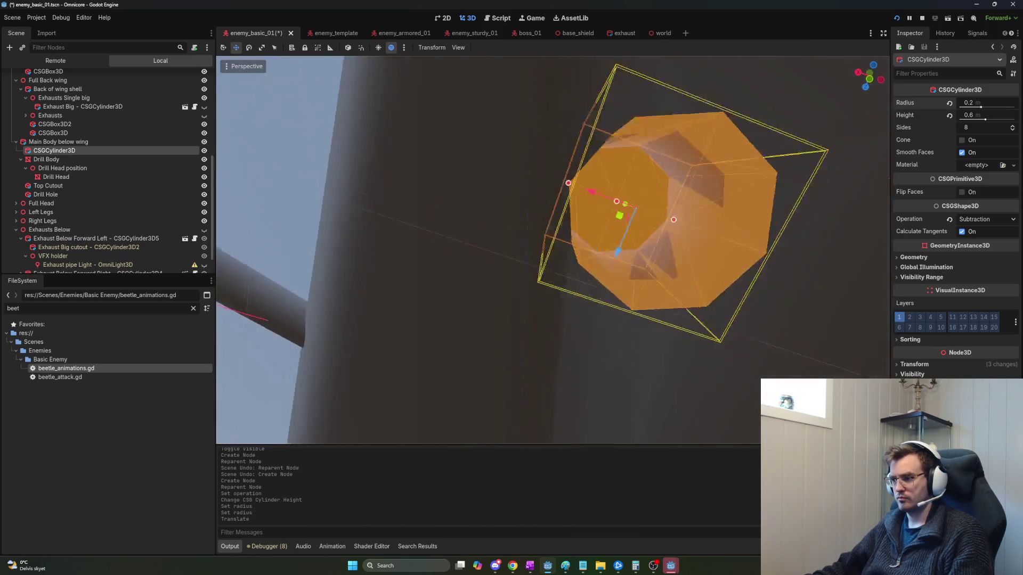
scroll(553, 250, down, 5)
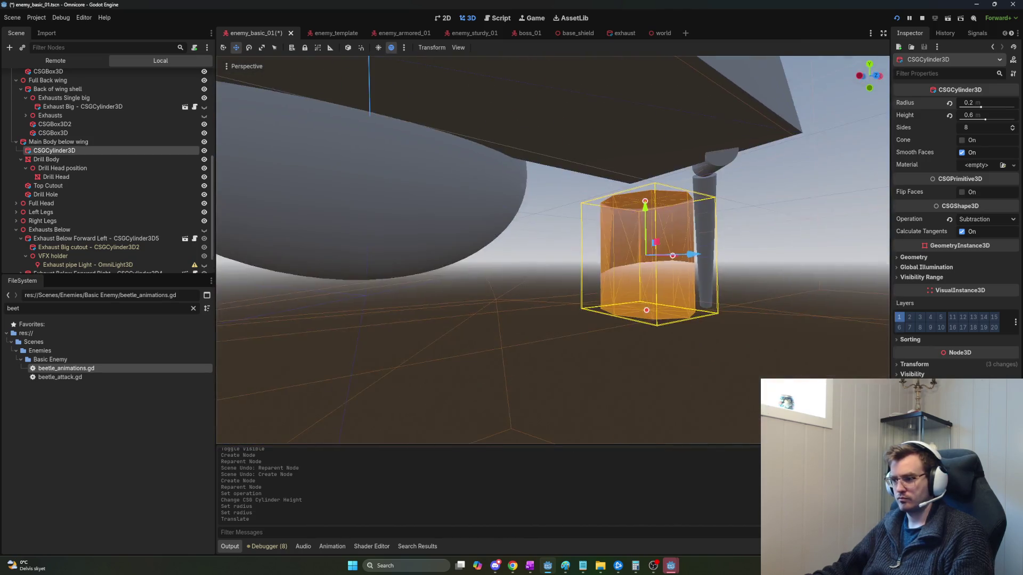
drag(643, 216, 643, 189)
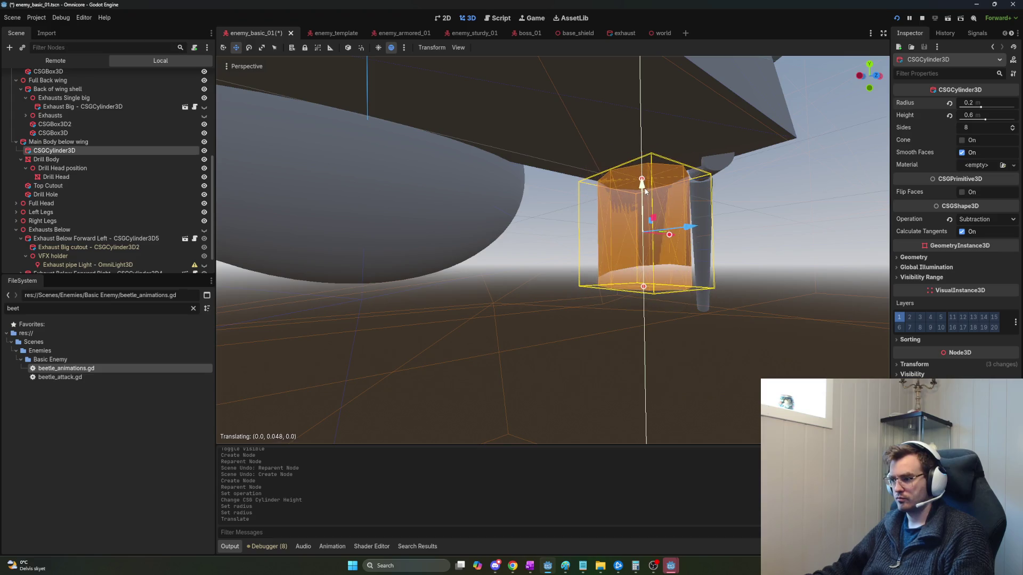
scroll(553, 251, up, 5)
scroll(553, 250, down, 5)
scroll(553, 250, up, 5)
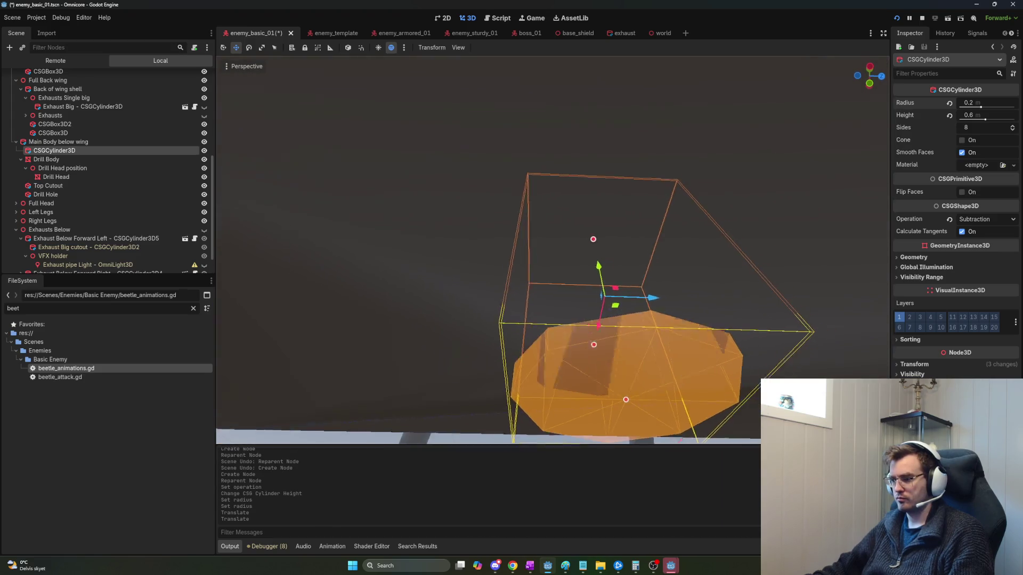
scroll(553, 251, down, 4)
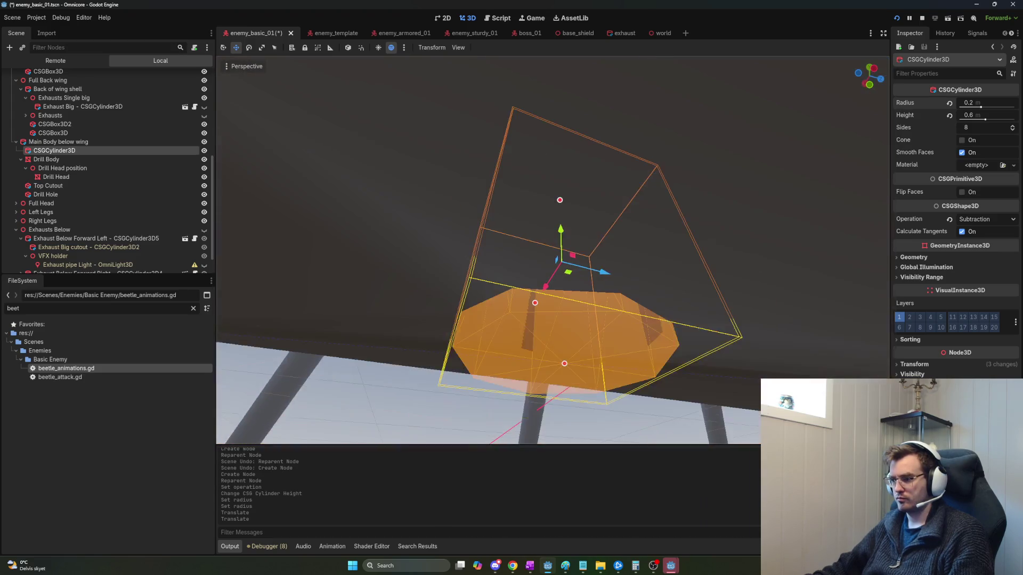
scroll(553, 250, up, 5)
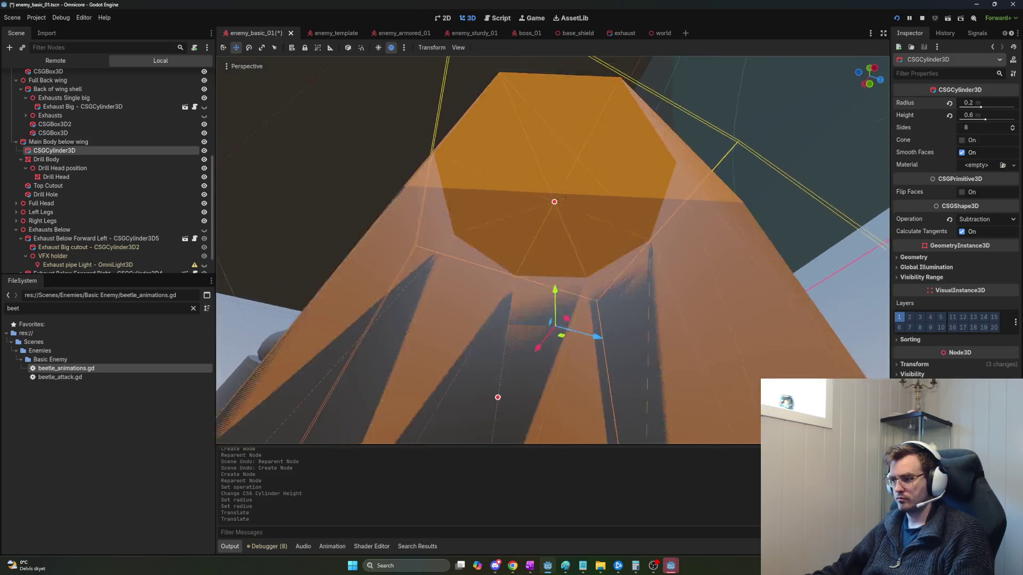
scroll(553, 250, down, 5)
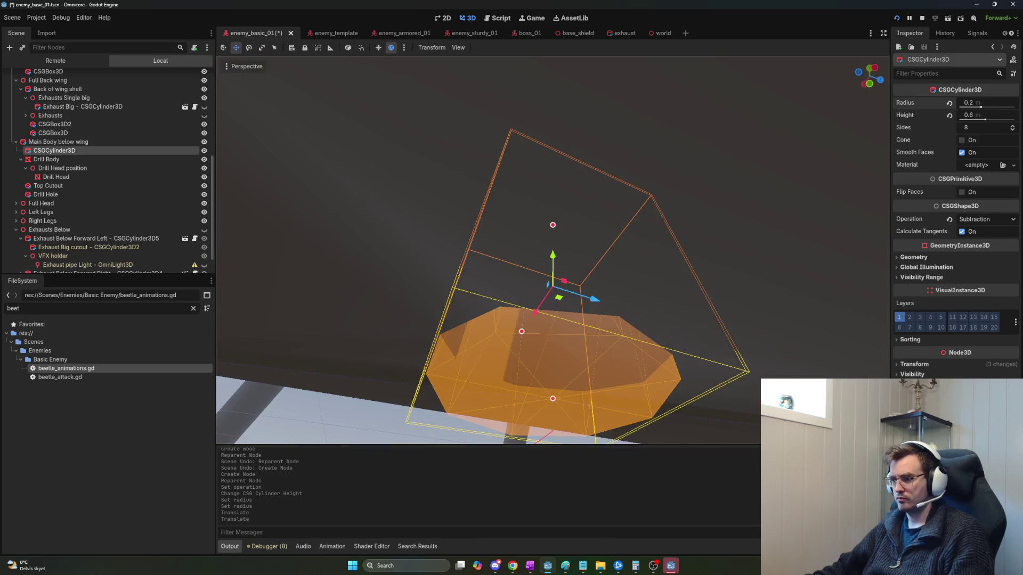
- Set the cylinder height to 0.2 and lower it into the body underside
click(986, 115)
text(0.2)
key(Return)
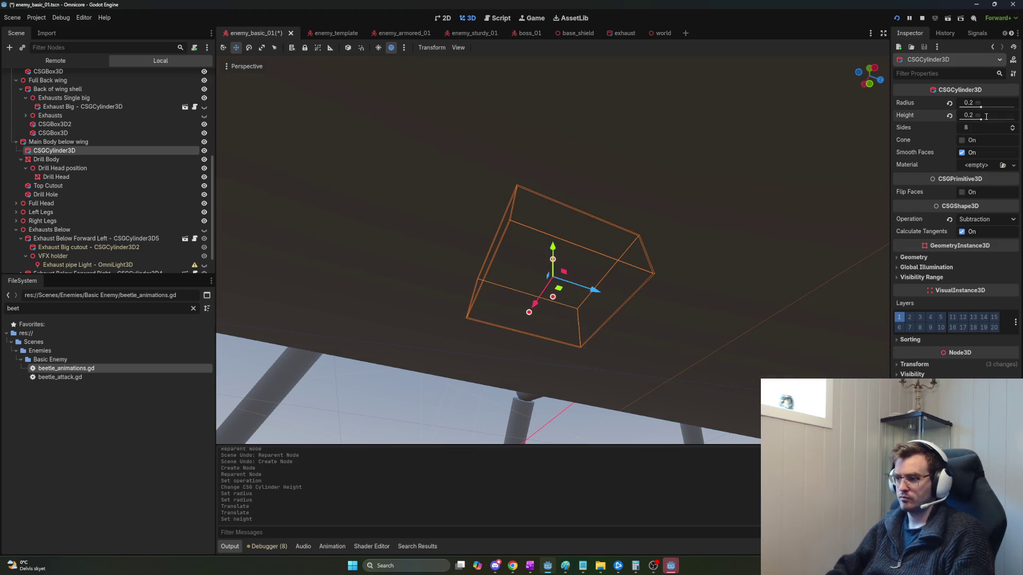
drag(552, 247, 554, 275)
scroll(554, 275, up, 5)
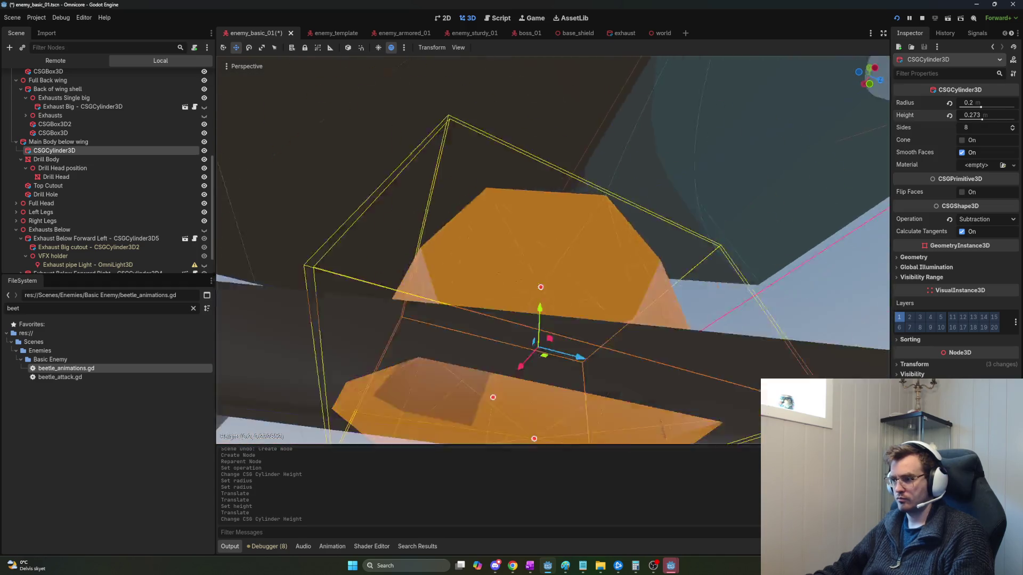
scroll(553, 275, down, 5)
scroll(554, 234, up, 5)
scroll(554, 234, down, 5)
scroll(554, 235, up, 5)
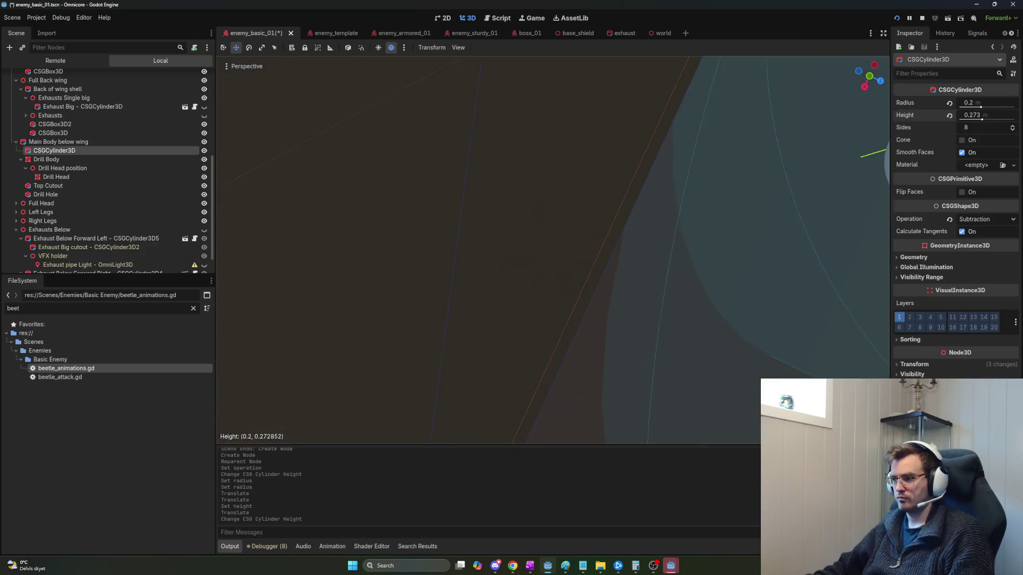
scroll(554, 235, down, 5)
scroll(555, 234, down, 5)
scroll(554, 234, up, 5)
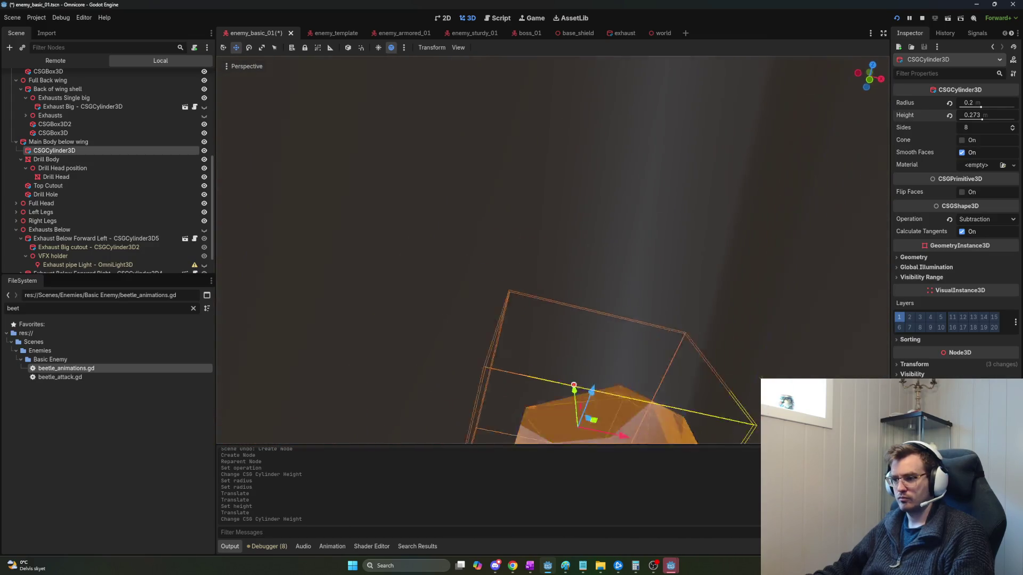
scroll(573, 336, down, 2)
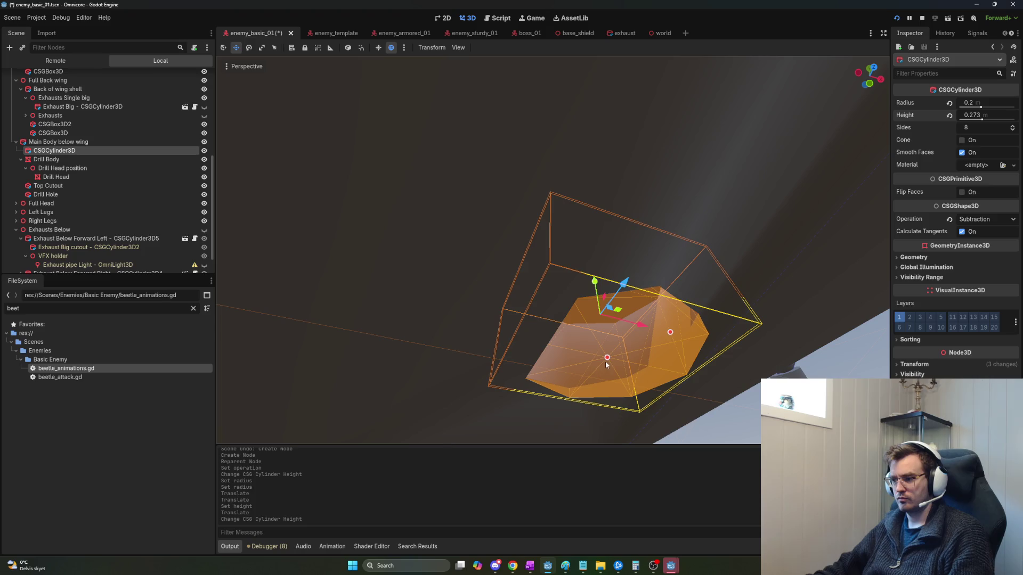
- Adjust the cylinder height to about 0.296 m
drag(607, 358, 609, 425)
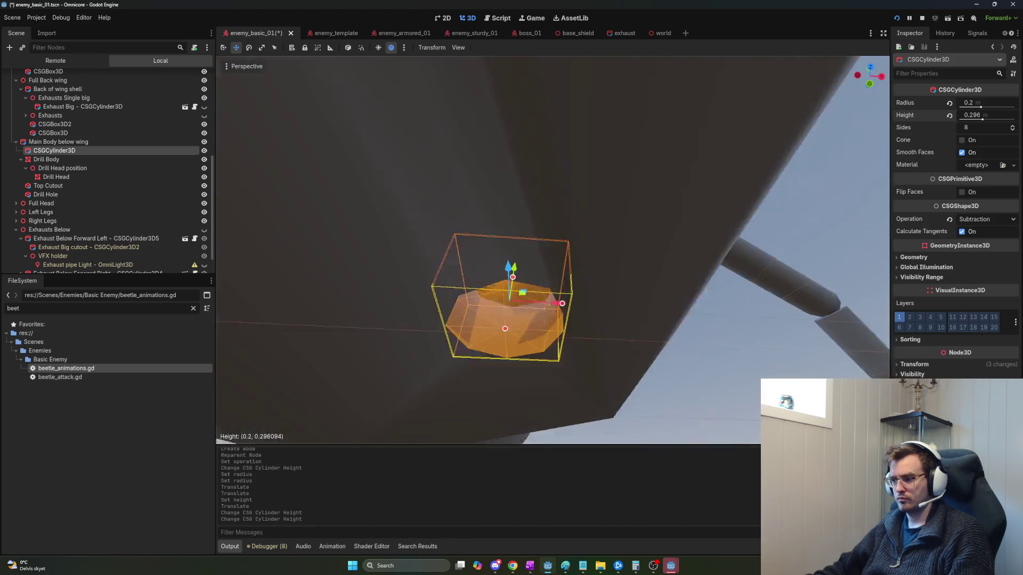
scroll(553, 251, down, 4)
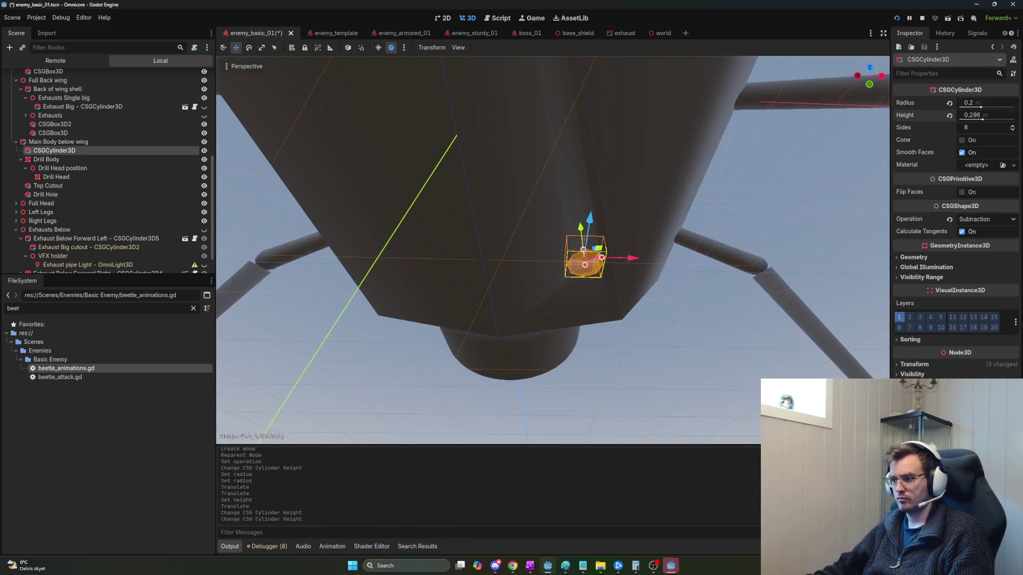
scroll(553, 234, up, 2)
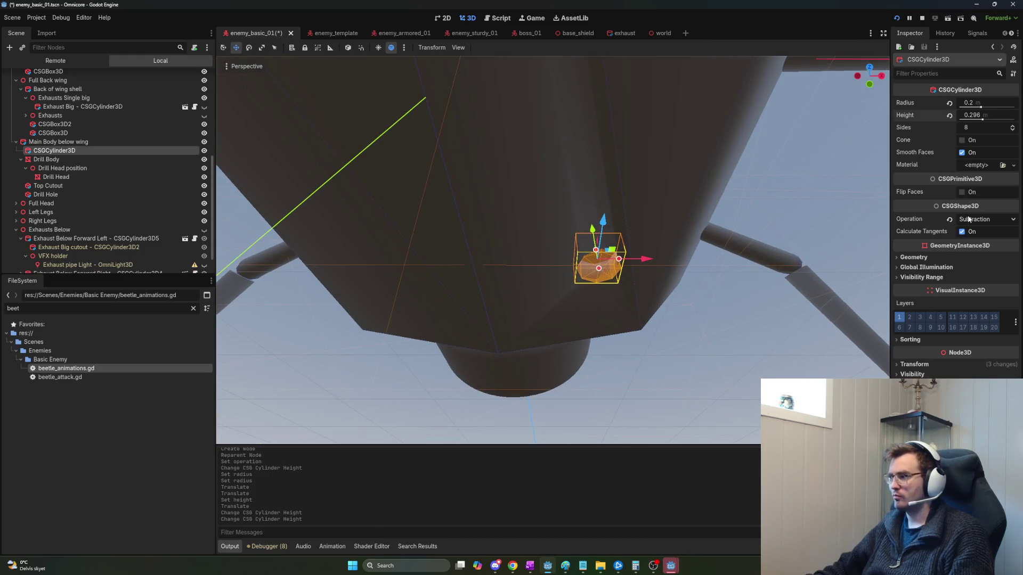
key(ctrl+a)
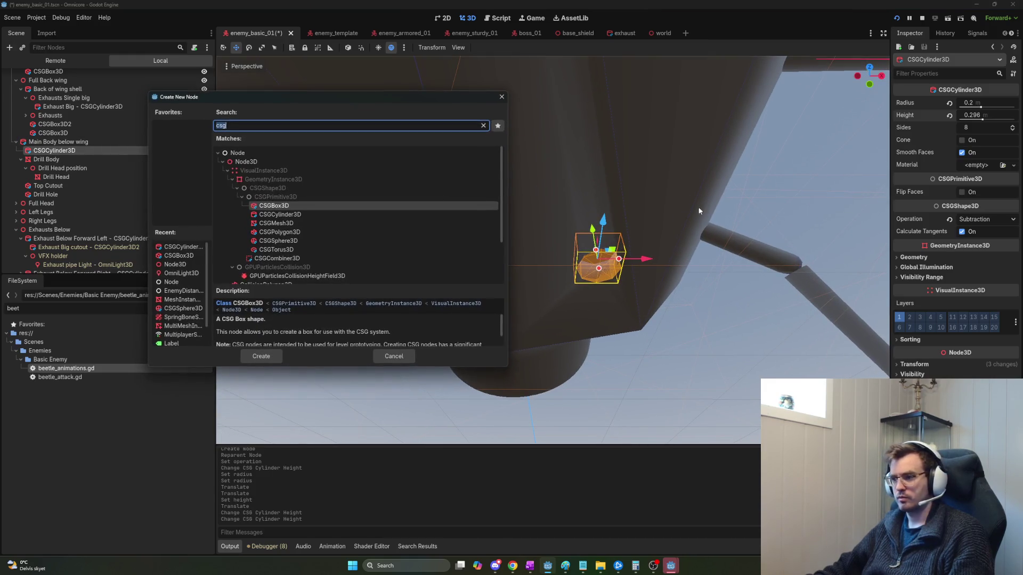
key(Escape)
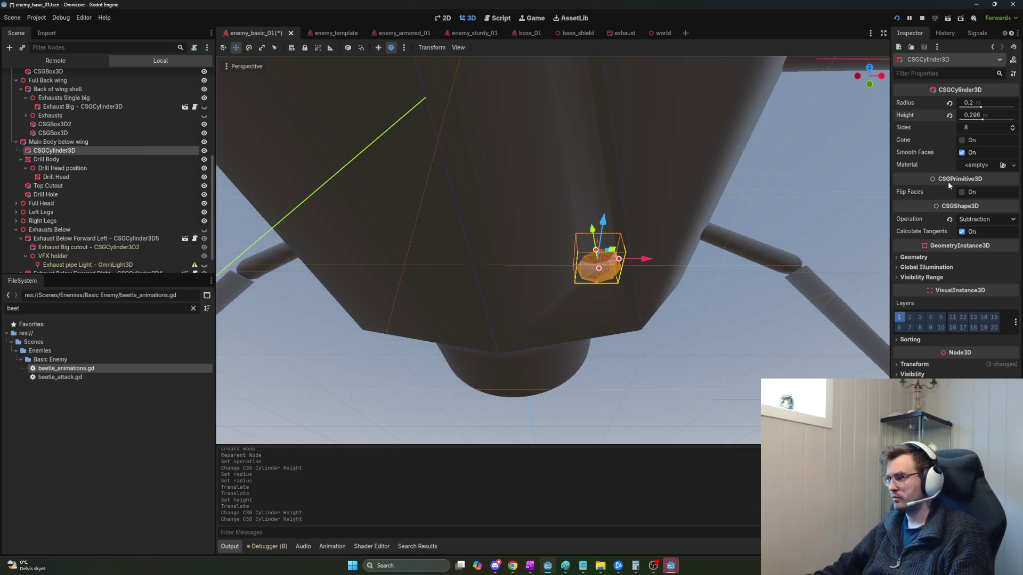
click(942, 74)
- Give the cylinder a new StandardMaterial3D with a black albedo colour
text(maeteri)
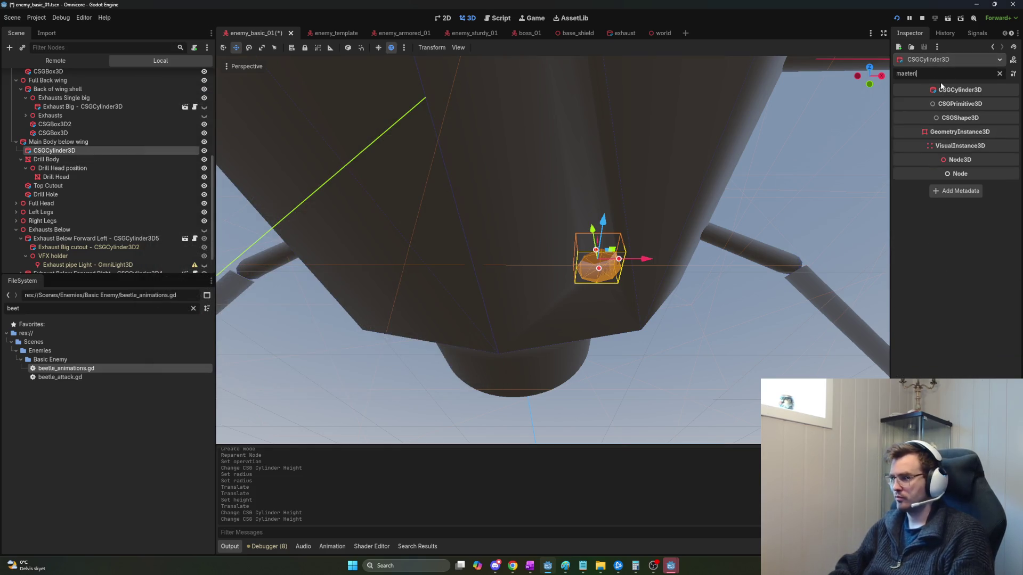
key(BackSpace)
key(BackSpace)
text(teri)
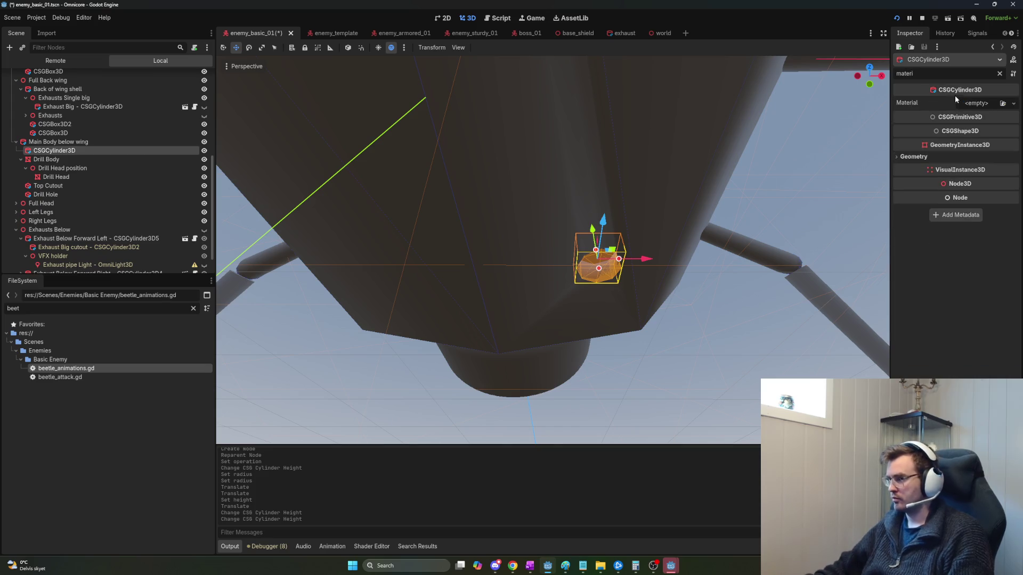
click(975, 103)
click(973, 126)
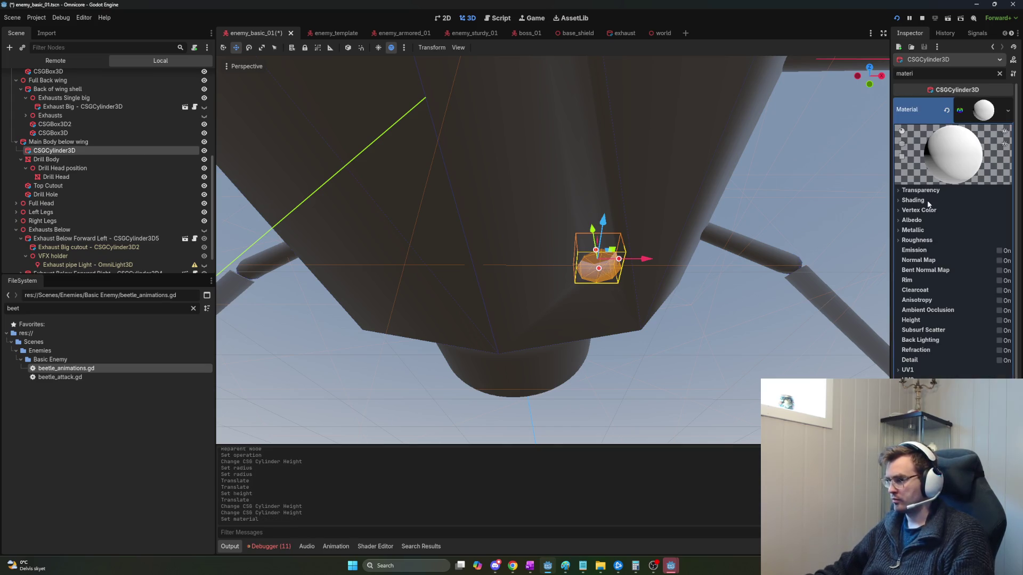
click(912, 220)
click(983, 231)
mouse_move(1010, 245)
mouse_down()
mouse_move(1010, 298)
mouse_move(621, 412)
mouse_up()
click(663, 418)
click(663, 417)
- Reselect the cylinder and start renaming it to Exhaust below front
scroll(663, 418, up, 5)
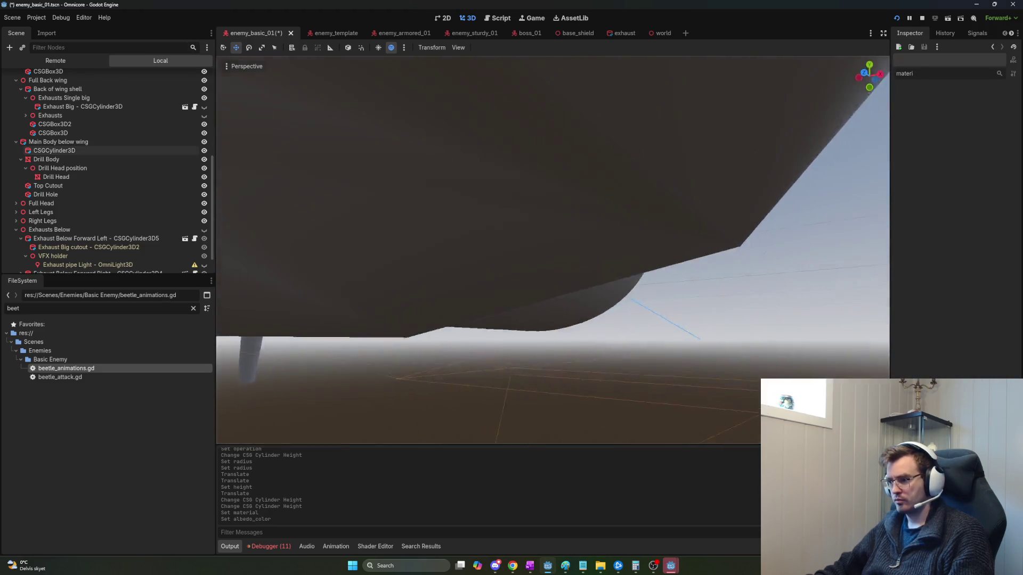
scroll(620, 409, down, 5)
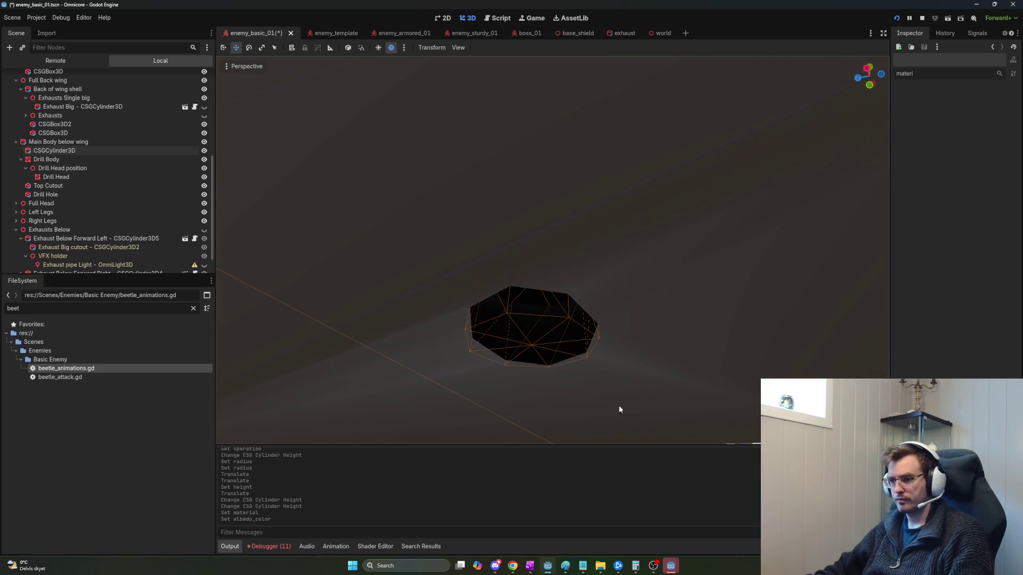
click(63, 150)
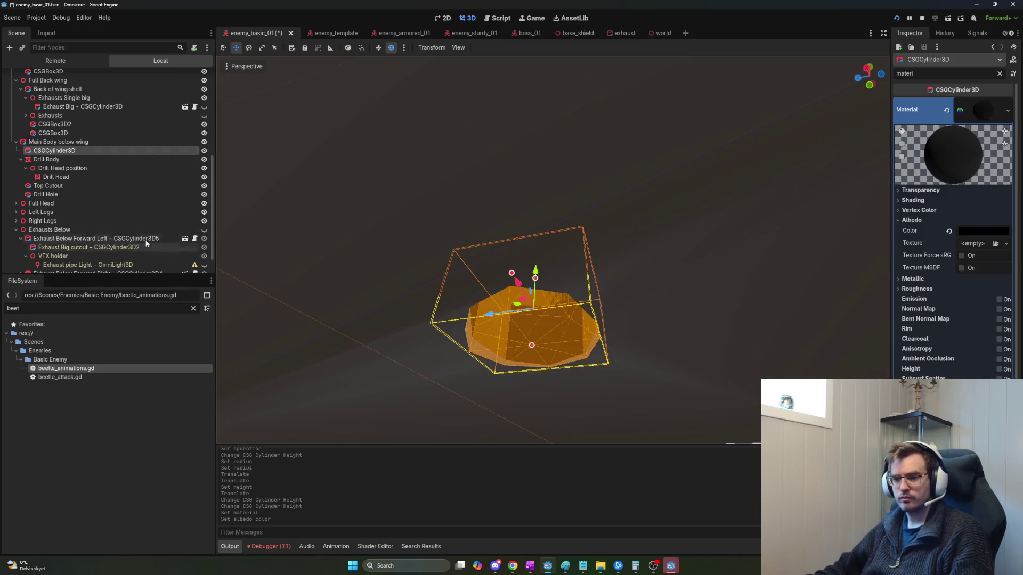
click(85, 152)
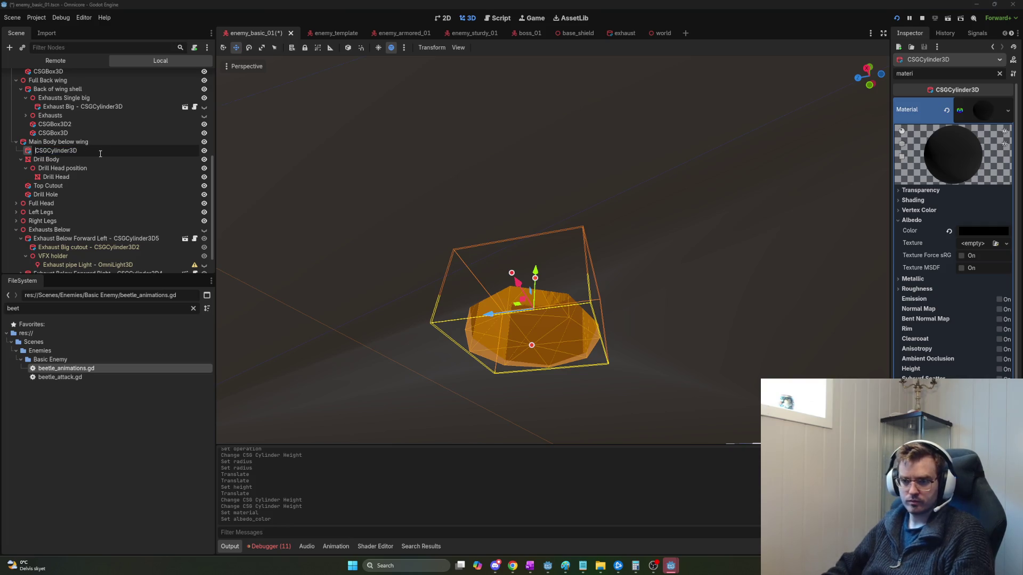
text(Exhaust below front left -)
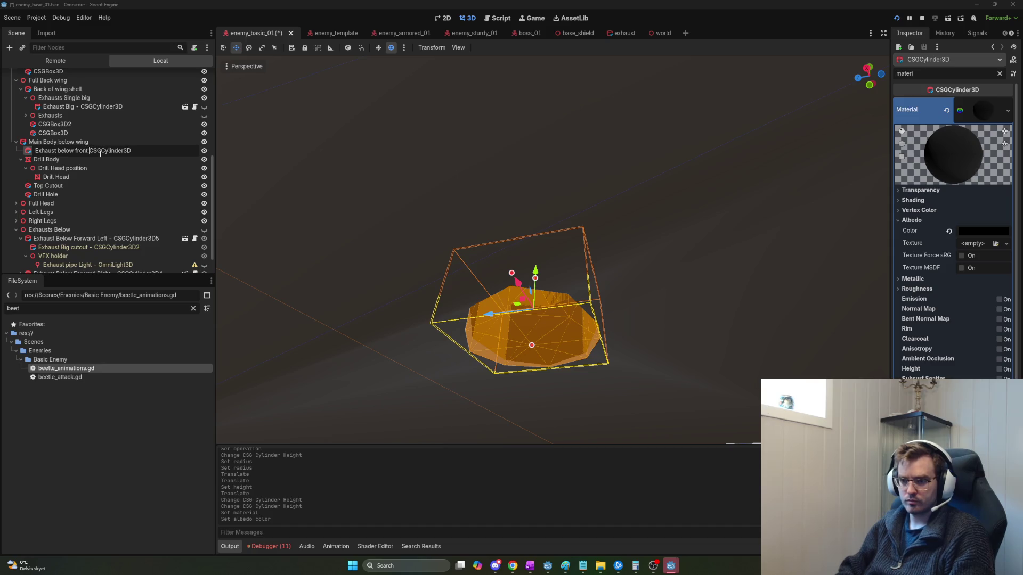
text(left -)
- Rename the exhaust node to 'Exhaust below front right'
key(Return)
click(104, 151)
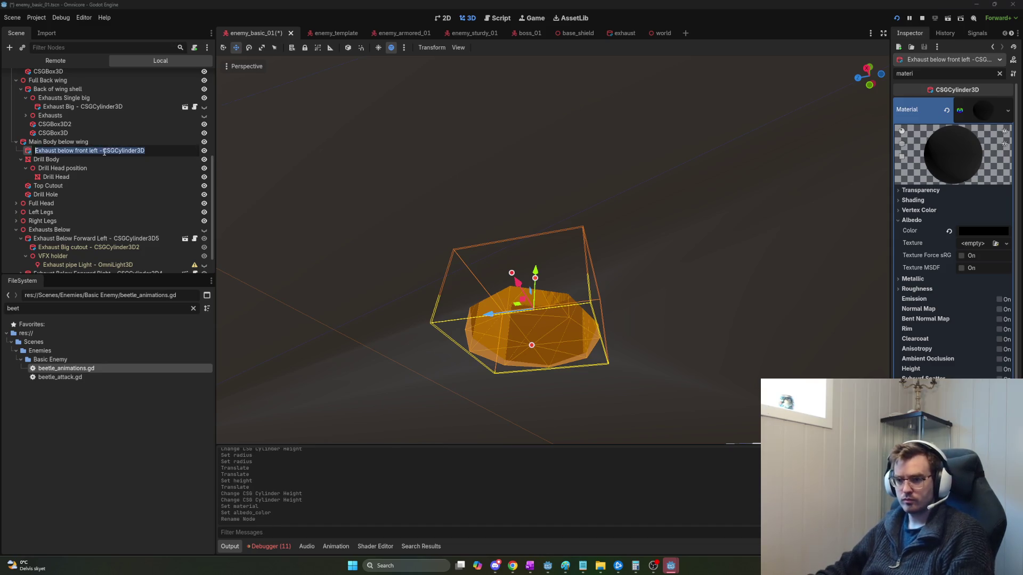
key(Return)
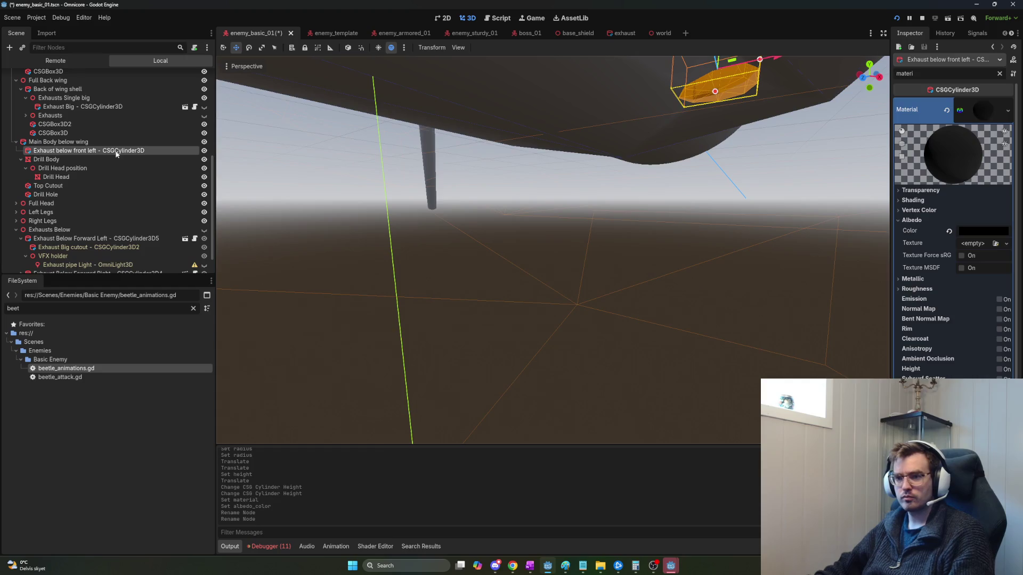
click(93, 151)
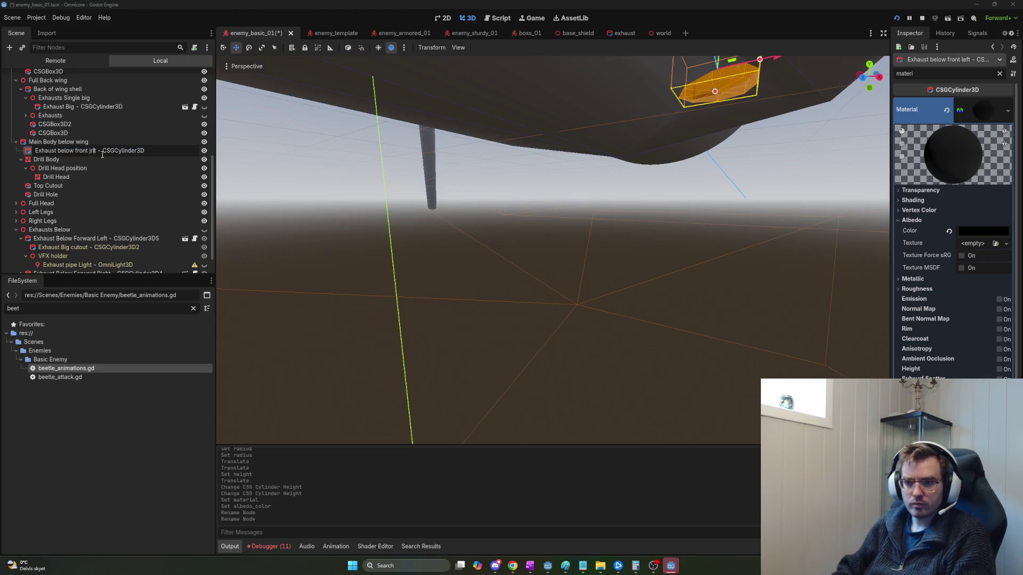
key(Return)
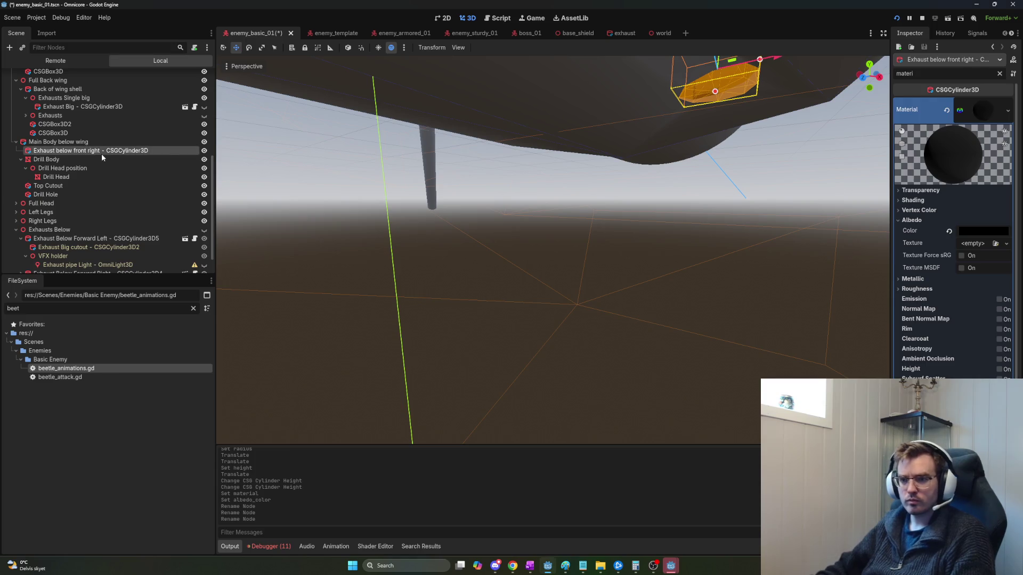
- Duplicate the exhaust and place the copy beside its twin under Main Body below wing
key(ctrl+c)
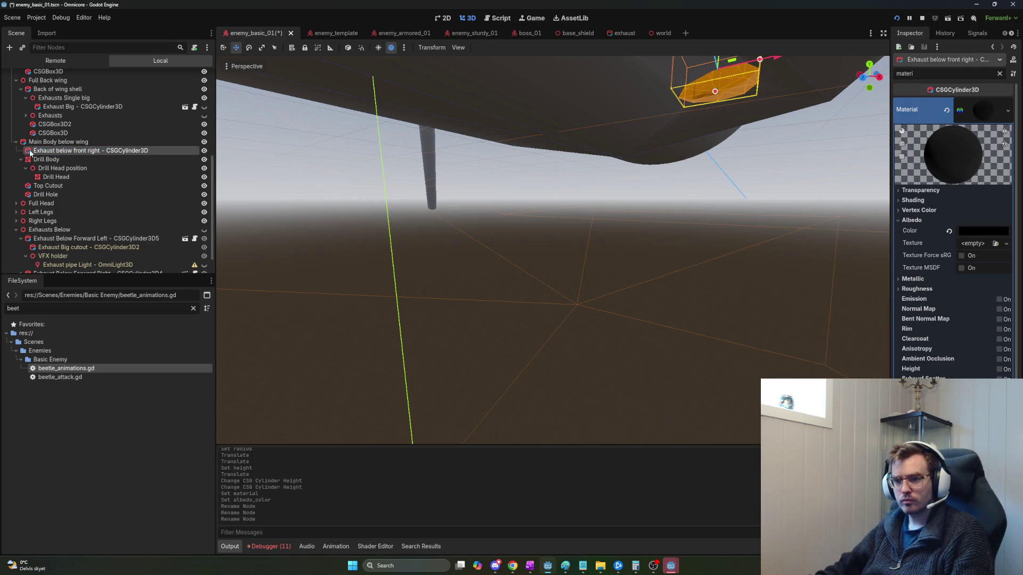
key(ctrl+v)
drag(48, 205, 59, 155)
key(f)
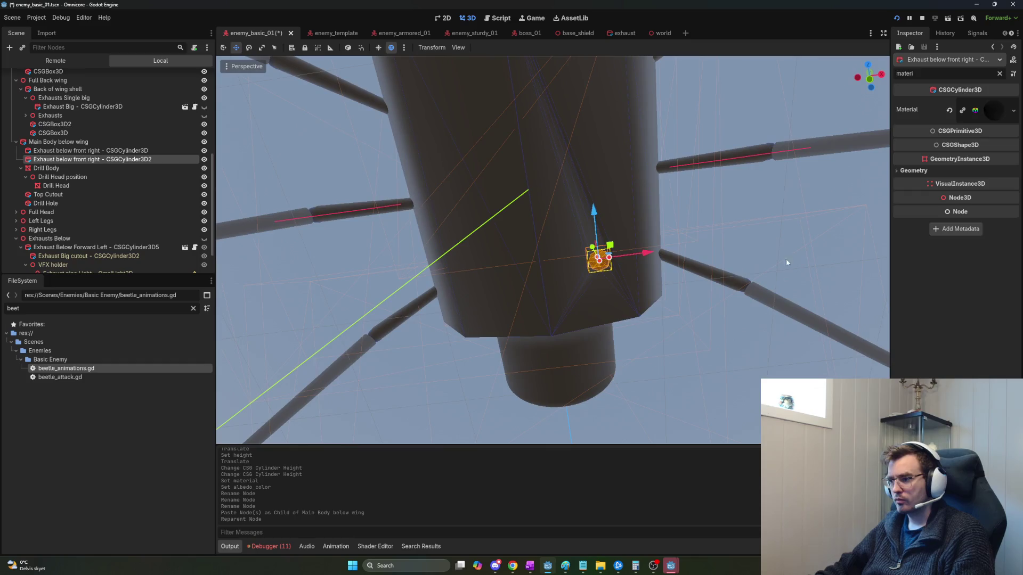
key(Escape)
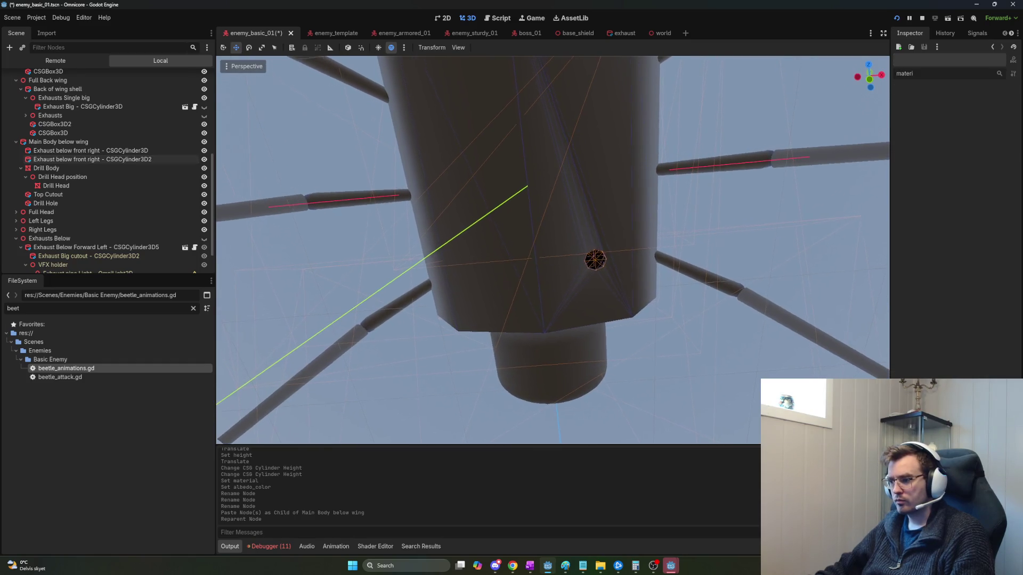
- Rename the other exhaust node to 'Exhaust below front left'
scroll(753, 370, up, 3)
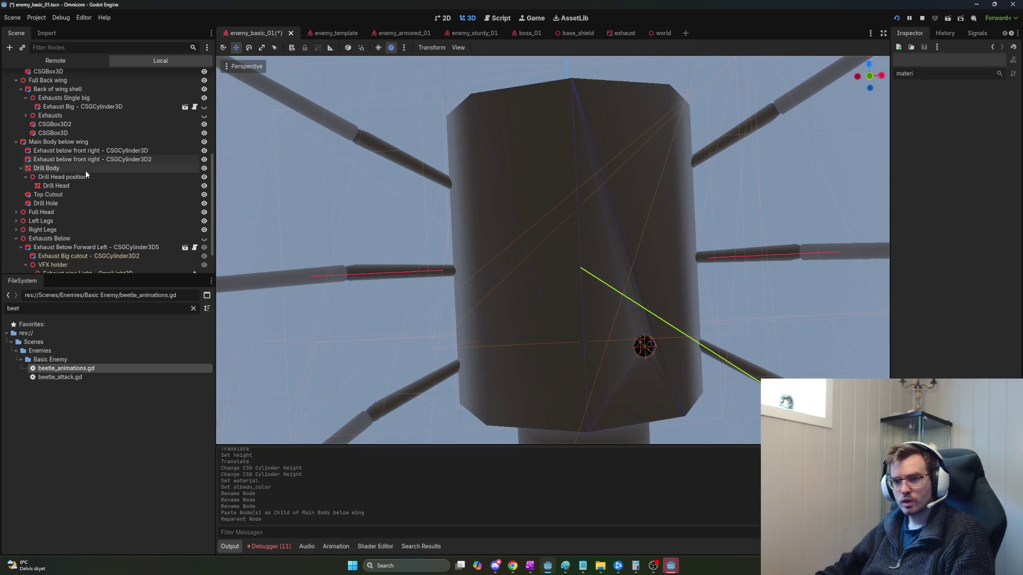
click(95, 159)
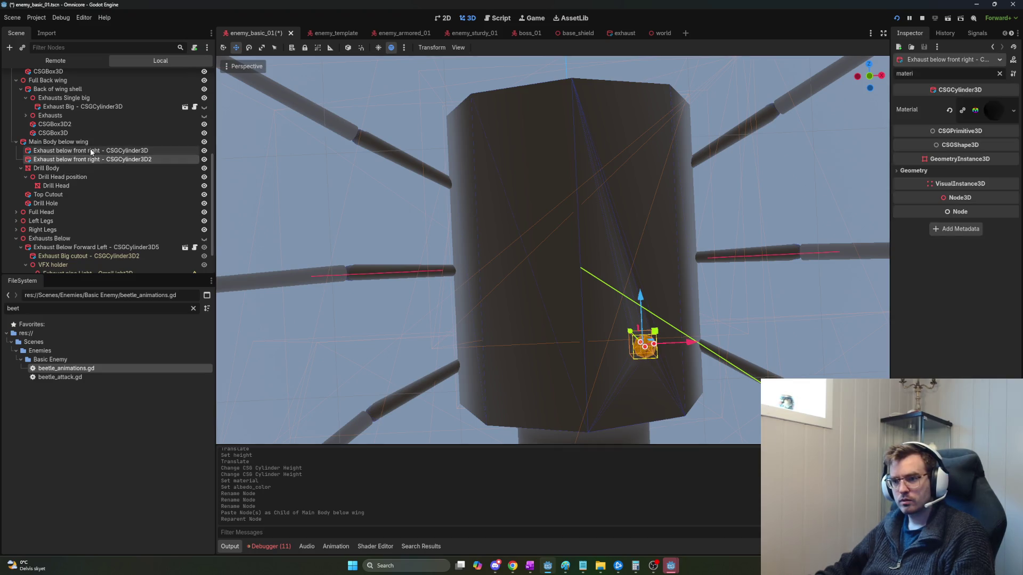
click(120, 151)
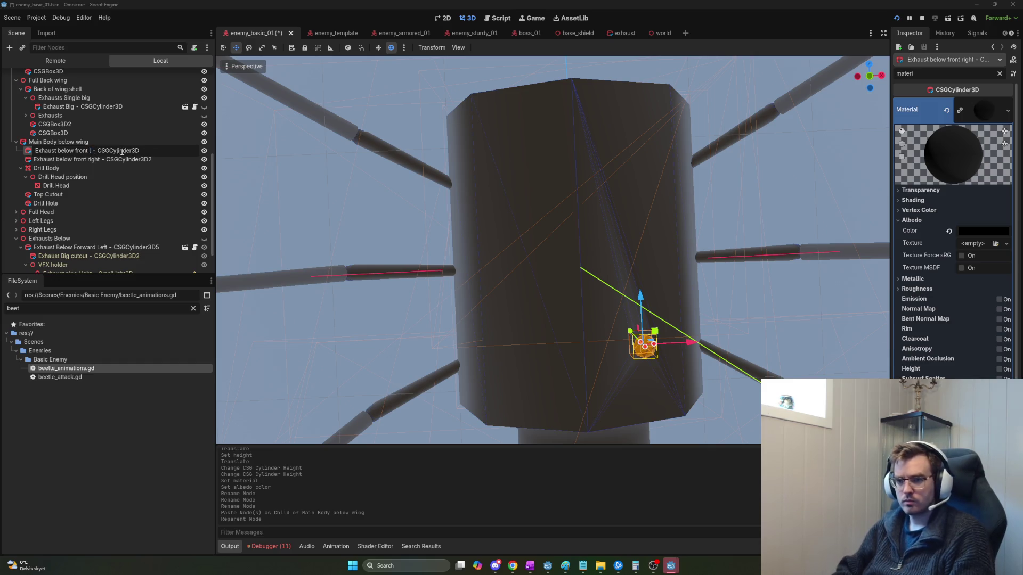
text(eft)
key(Return)
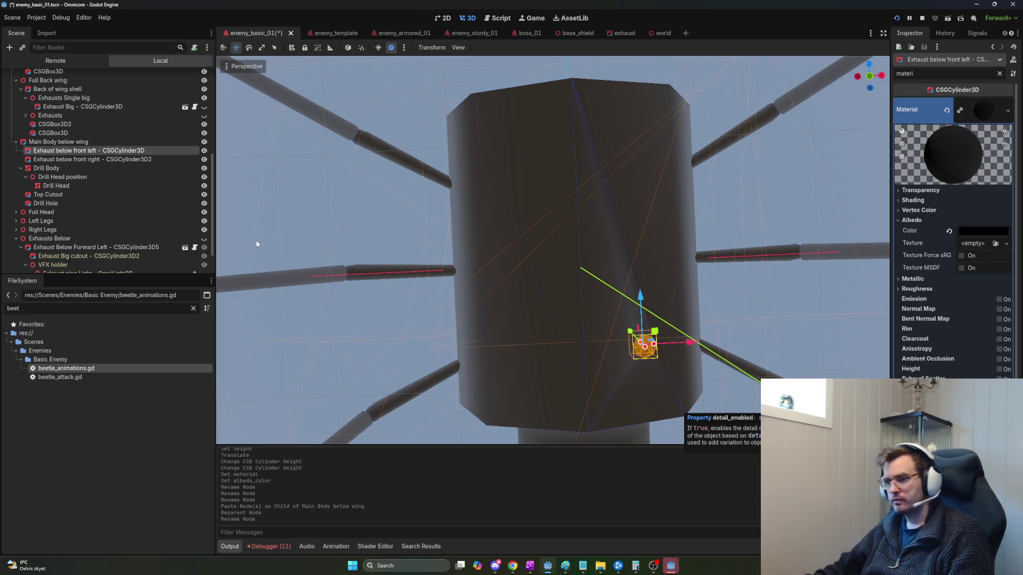
click(106, 150)
- Delete the Exhaust below front left node and select Exhaust below front right
key(Delete)
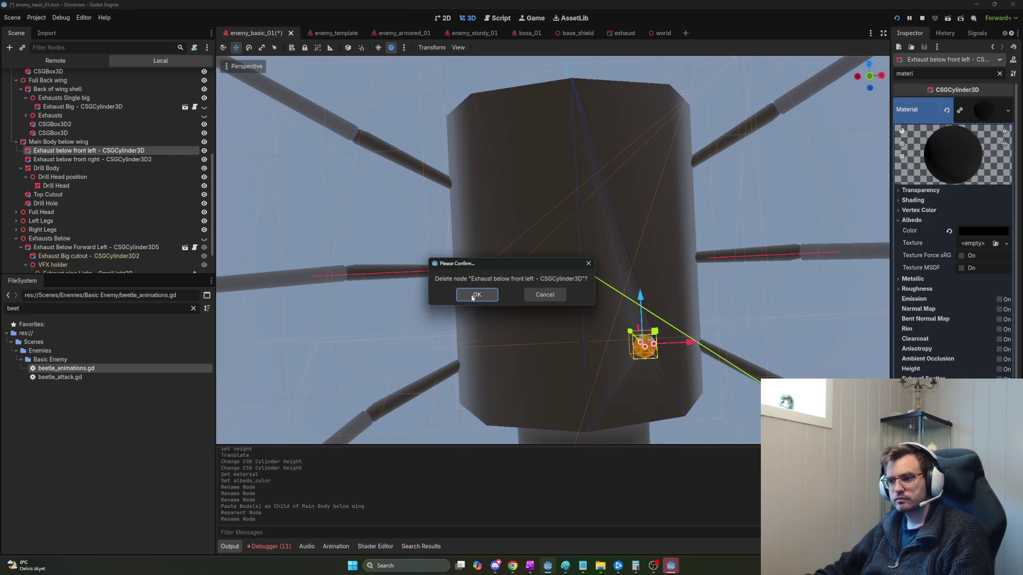
click(472, 298)
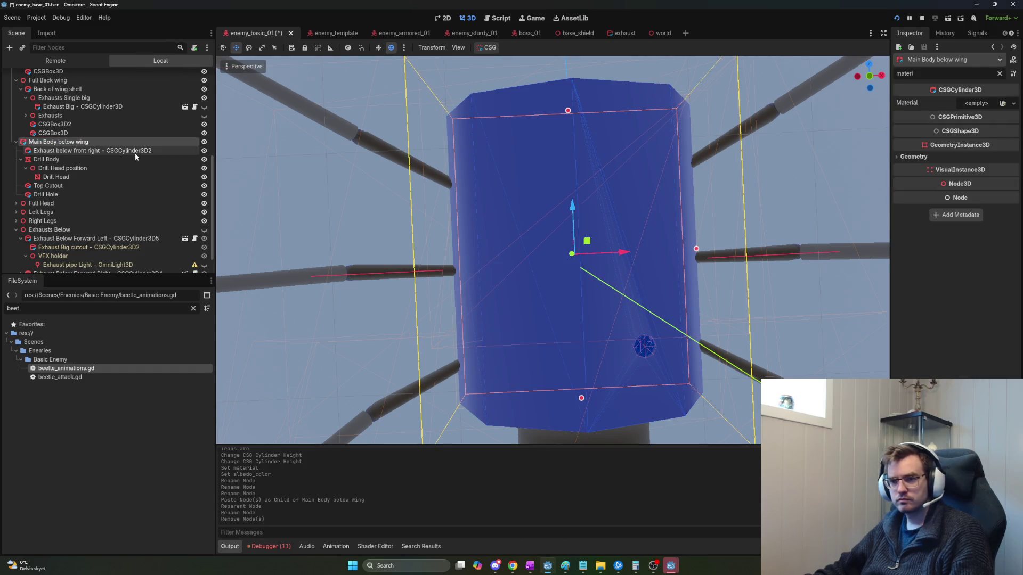
click(135, 152)
- Add an OmniLight3D under the front-right exhaust and move it into the opening
key(ctrl+a)
text(omnil)
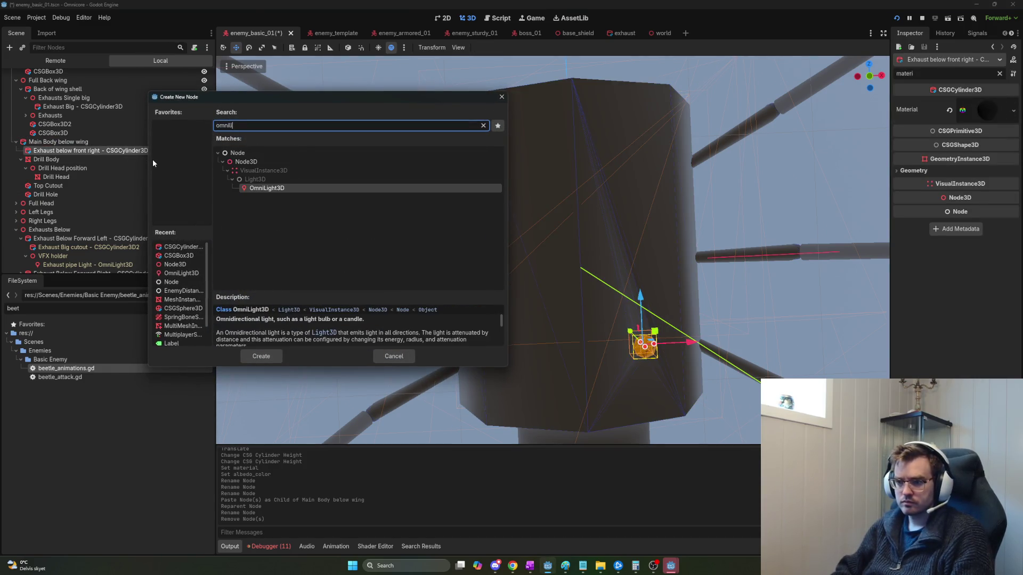
key(Return)
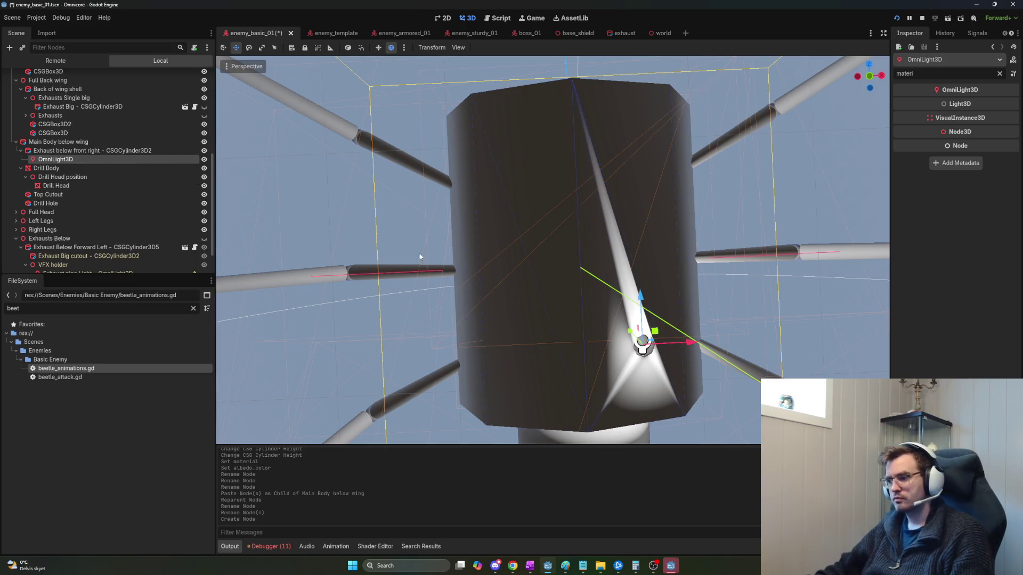
scroll(543, 246, down, 6)
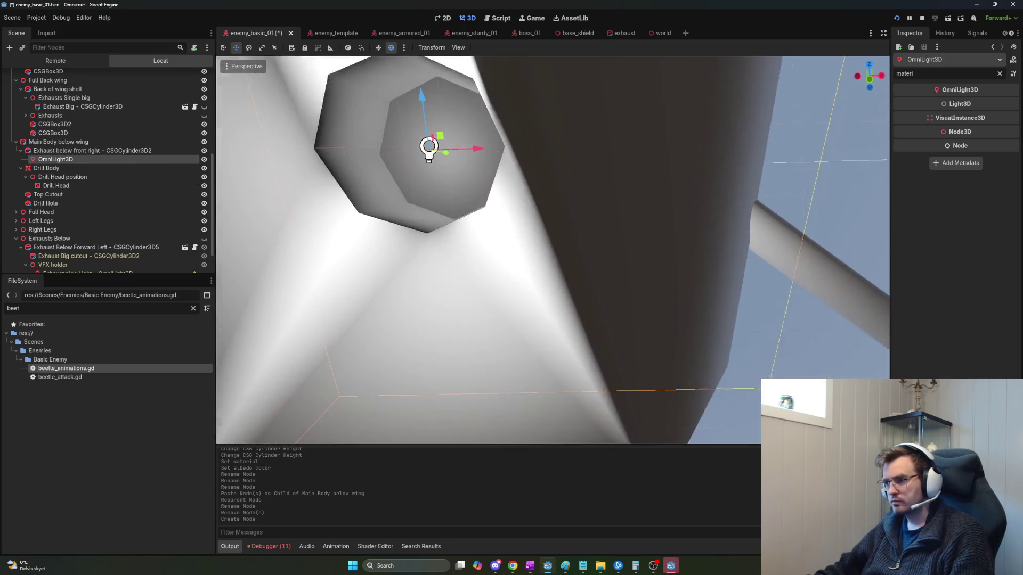
drag(481, 207, 495, 199)
key(BackSpace)
key(BackSpace)
key(BackSpace)
- Set the exhaust light's range to 0.104 and attenuation to 2.374
text(range)
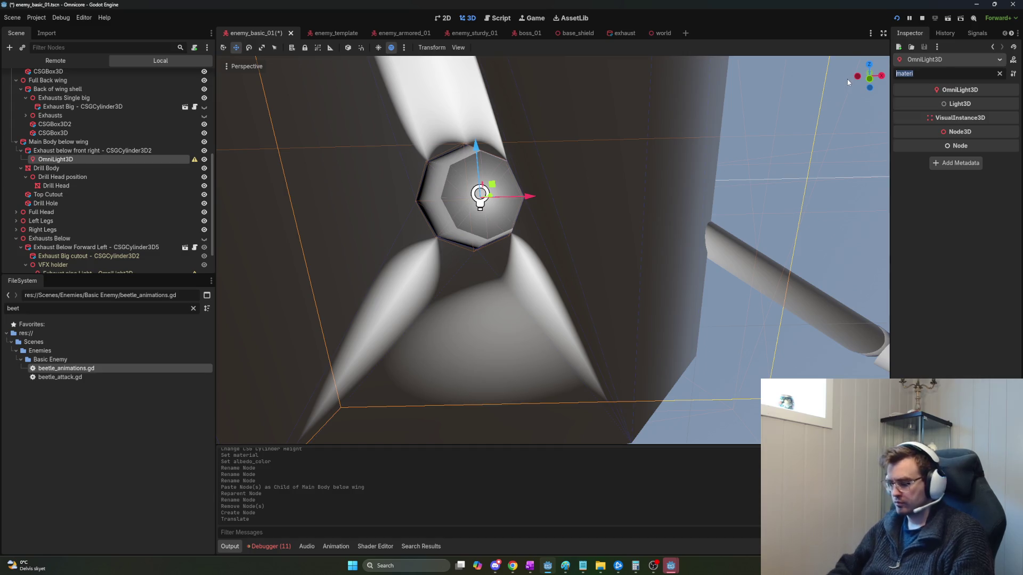
click(922, 102)
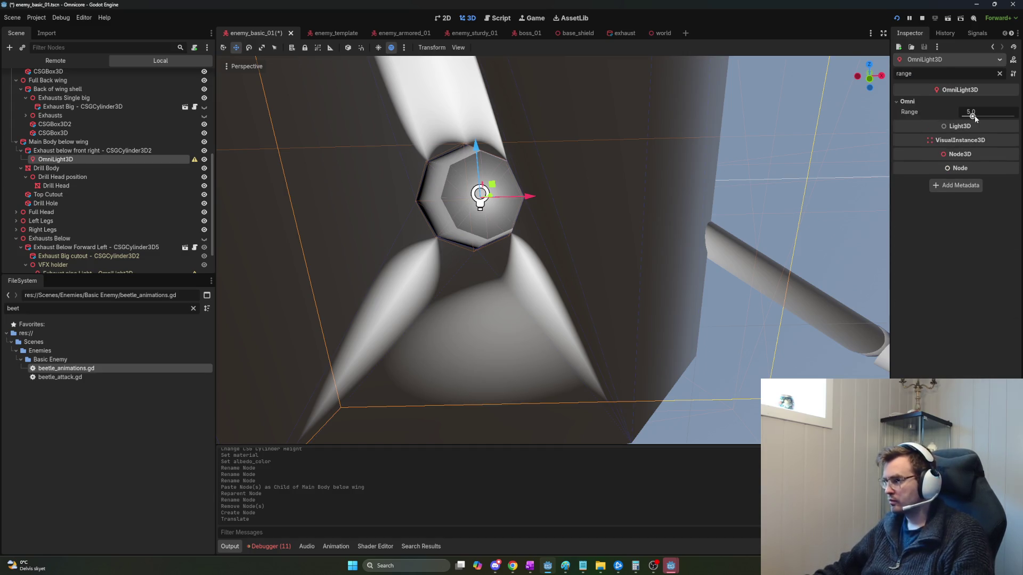
mouse_move(975, 113)
mouse_down()
mouse_move(950, 126)
mouse_move(995, 117)
mouse_up()
double_click(922, 74)
text(atte)
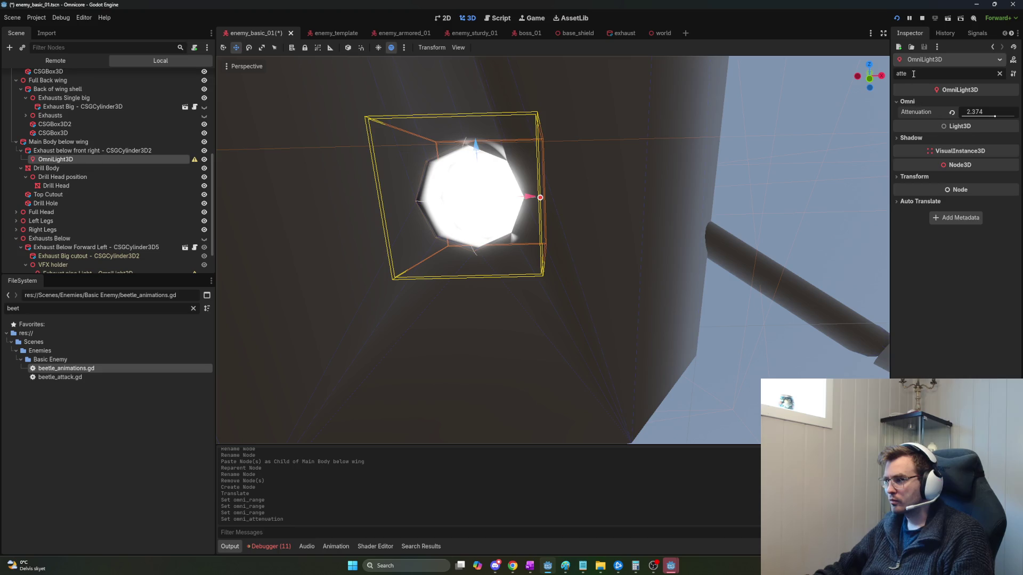
text(x)
key(BackSpace)
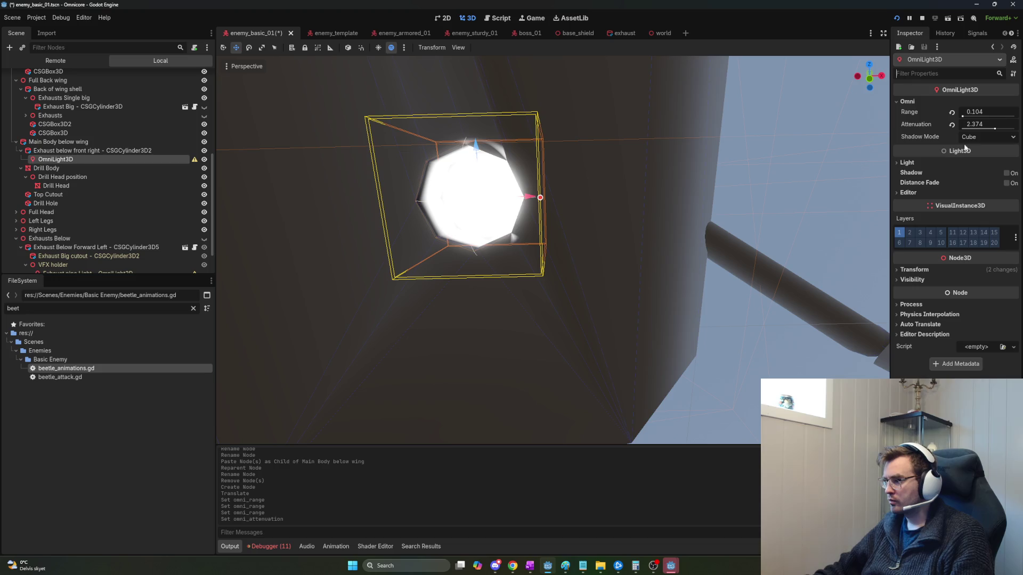
- Change the light's colour to orange ff5c00
click(920, 164)
click(988, 173)
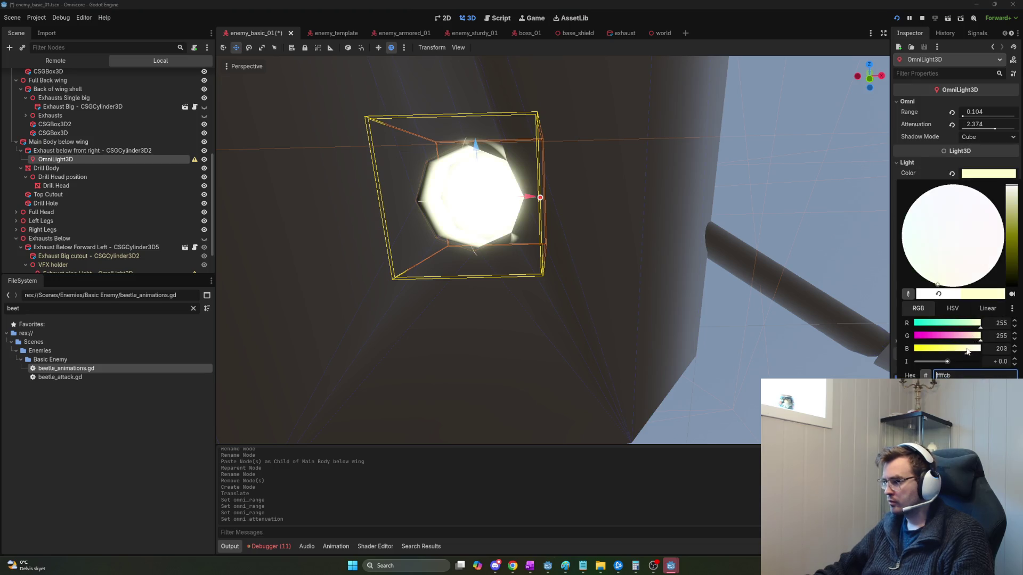
mouse_move(968, 351)
mouse_down()
mouse_move(909, 352)
mouse_move(939, 340)
mouse_up()
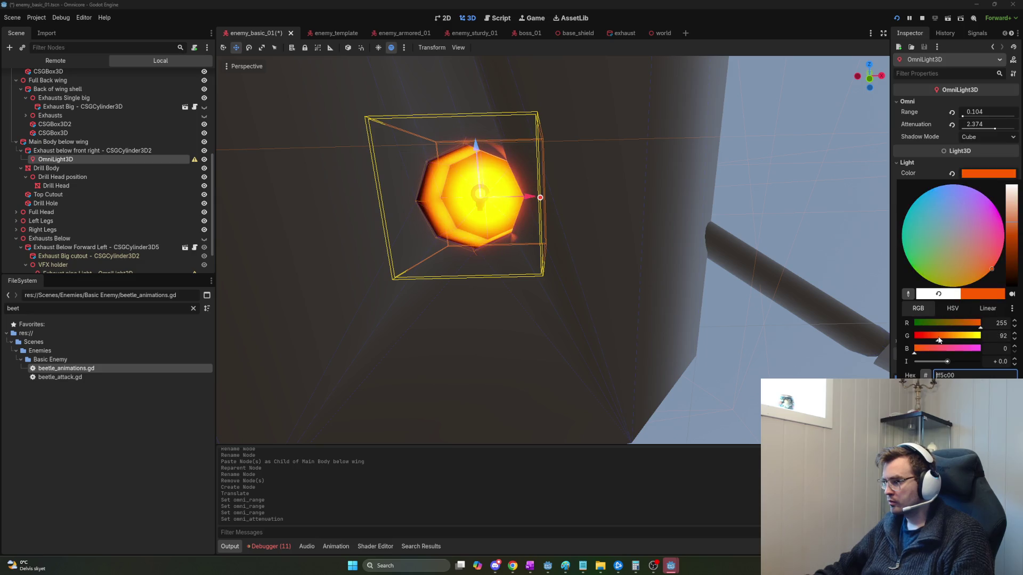
click(635, 225)
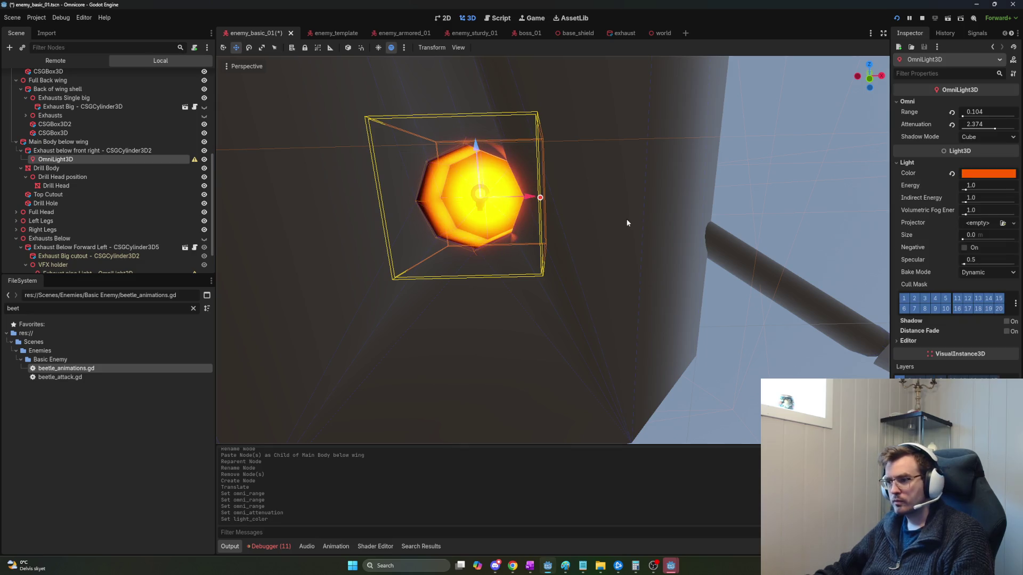
mouse_move(635, 225)
mouse_down()
mouse_move(612, 235)
mouse_move(635, 222)
mouse_up()
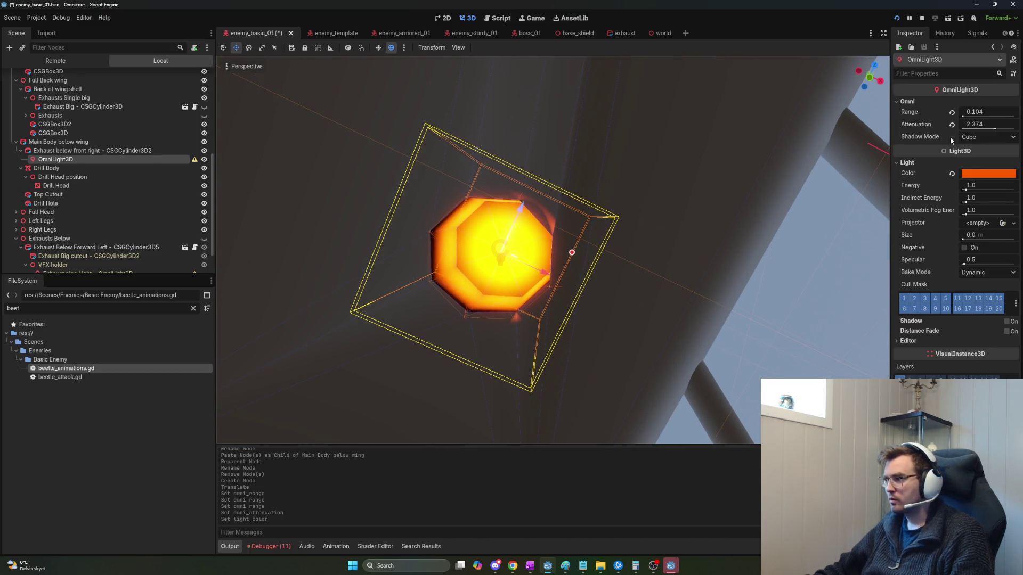
- Raise the exhaust light's energy to about 9.2 for a brighter orange glow
click(943, 71)
text(a)
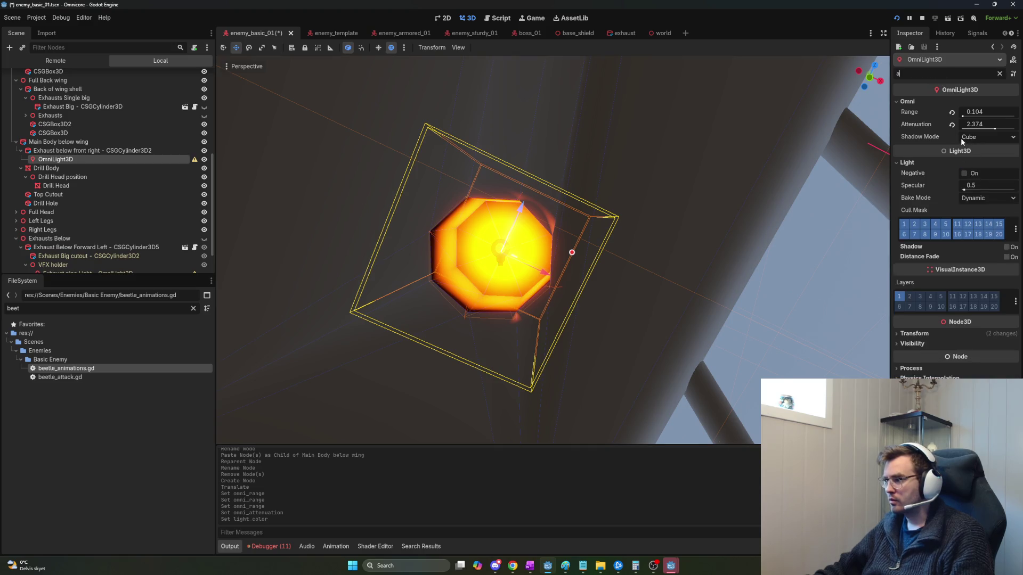
key(BackSpace)
drag(975, 186, 1013, 185)
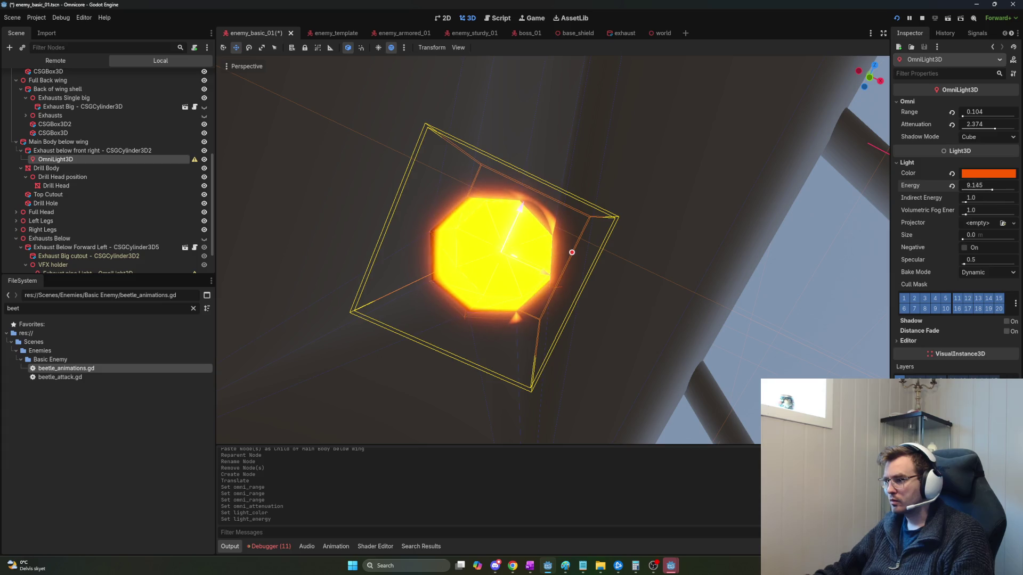
drag(981, 186, 979, 186)
scroll(559, 259, down, 5)
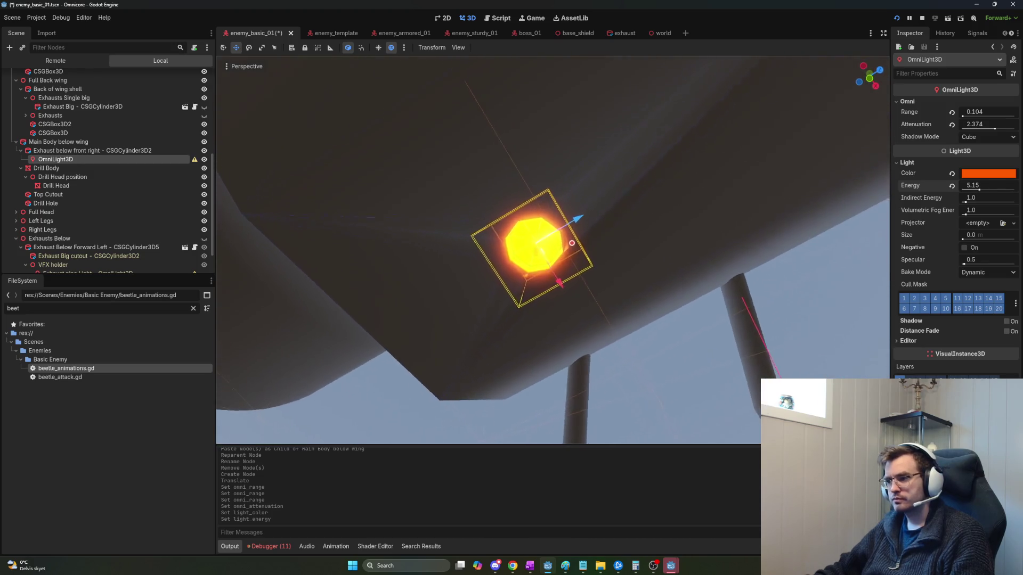
scroll(621, 248, up, 4)
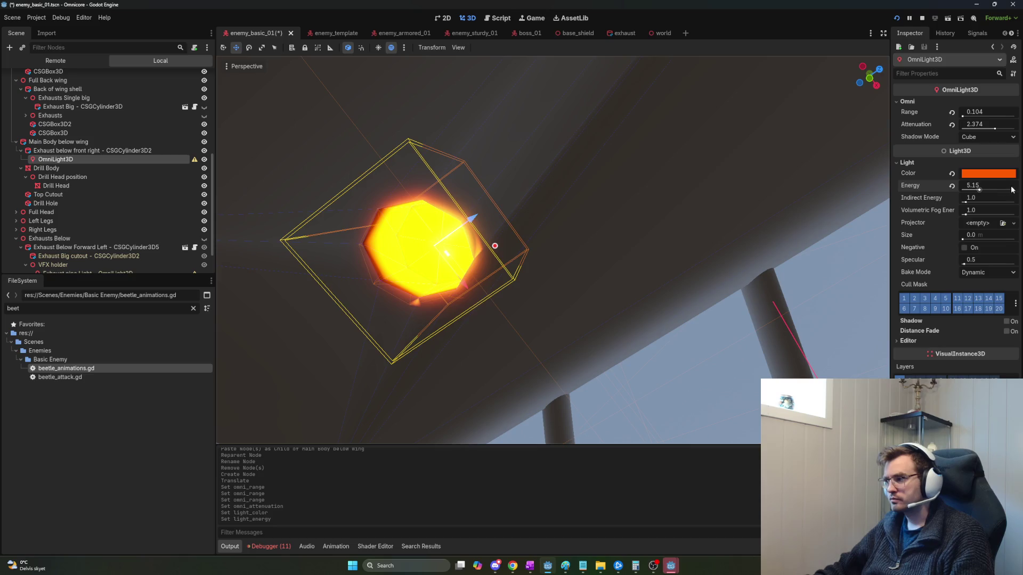
drag(1012, 189, 992, 189)
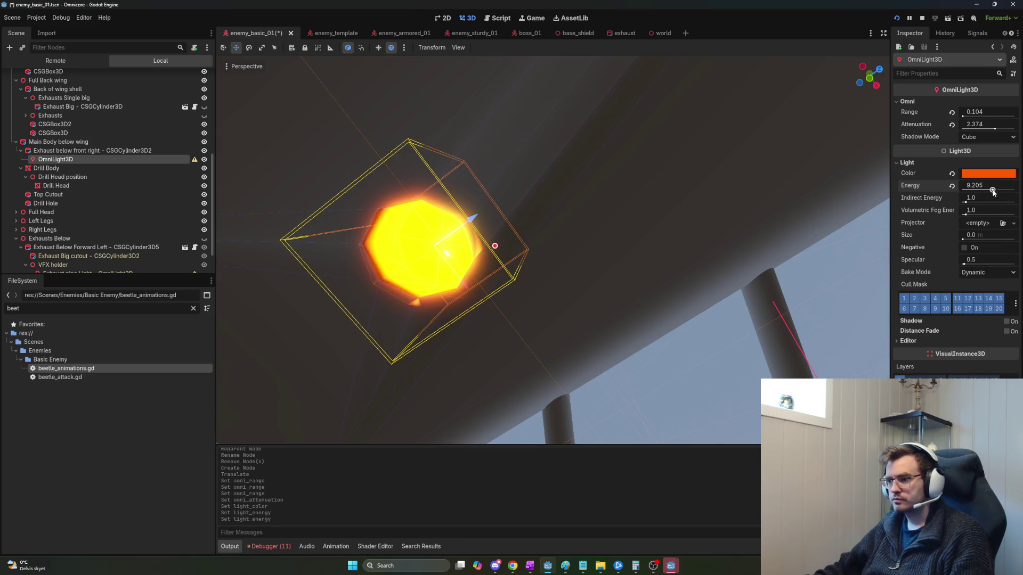
scroll(586, 229, up, 3)
scroll(602, 229, up, 3)
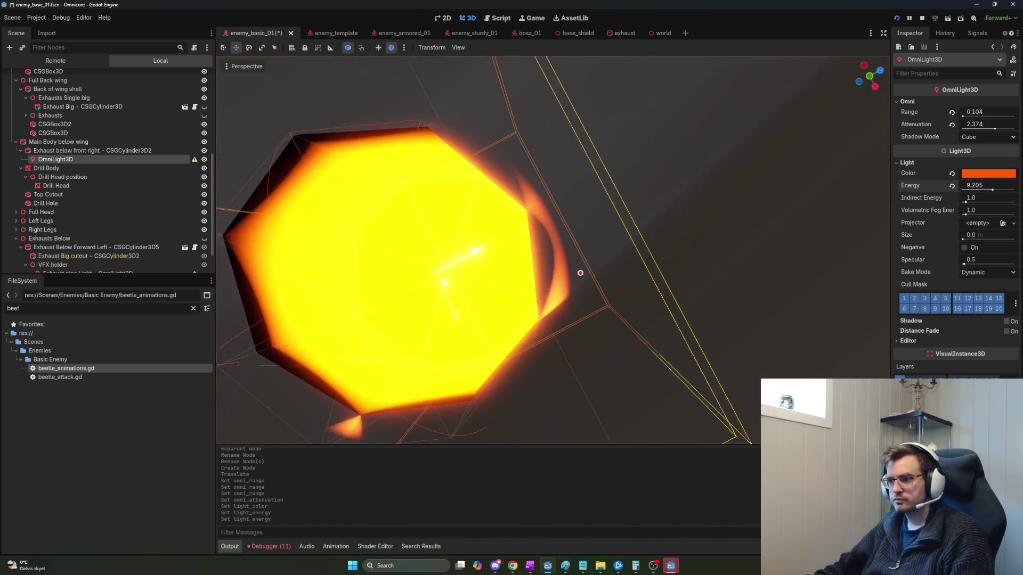
scroll(639, 261, down, 5)
scroll(553, 250, down, 3)
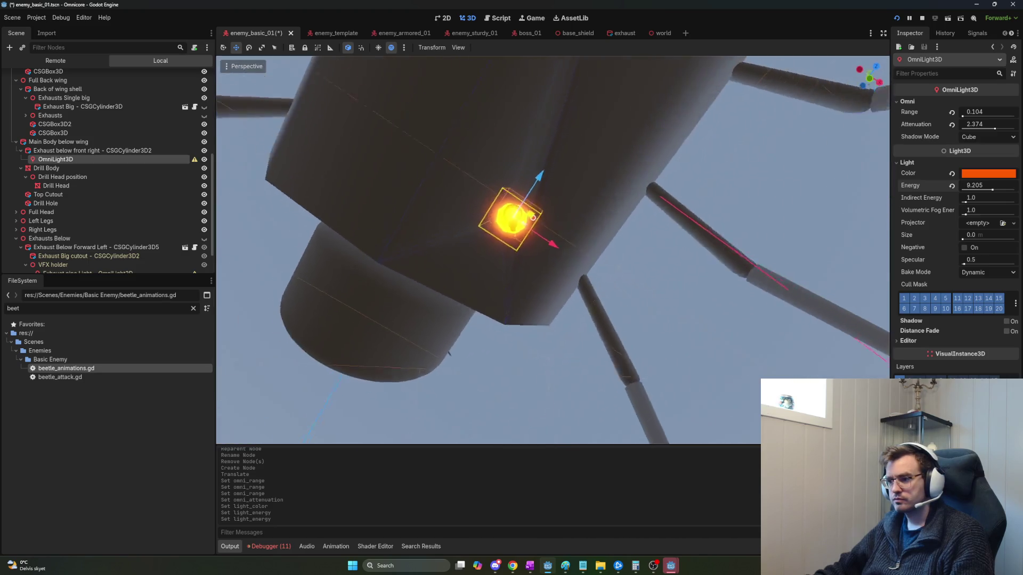
scroll(553, 251, up, 5)
scroll(569, 258, up, 4)
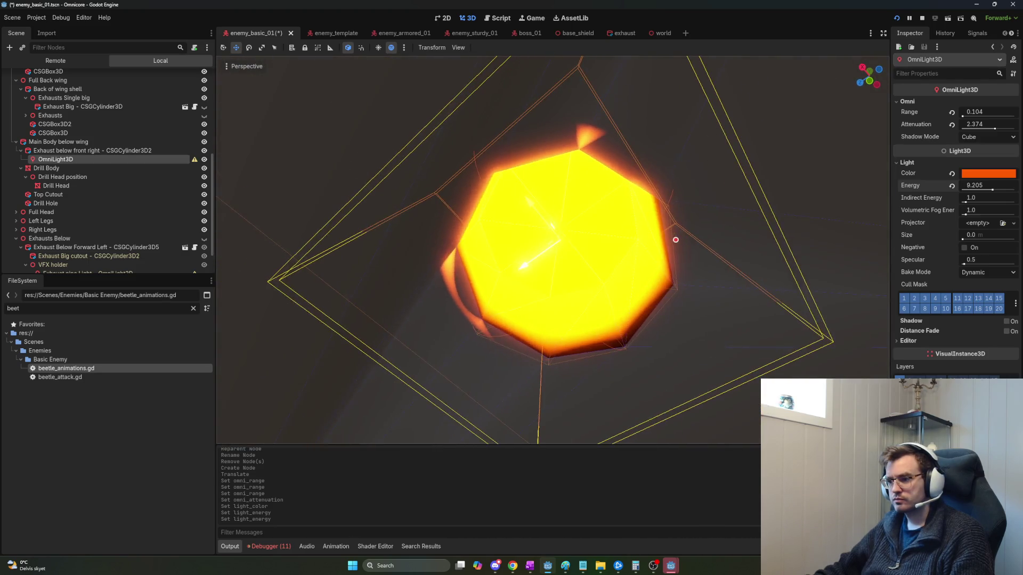
scroll(507, 222, down, 4)
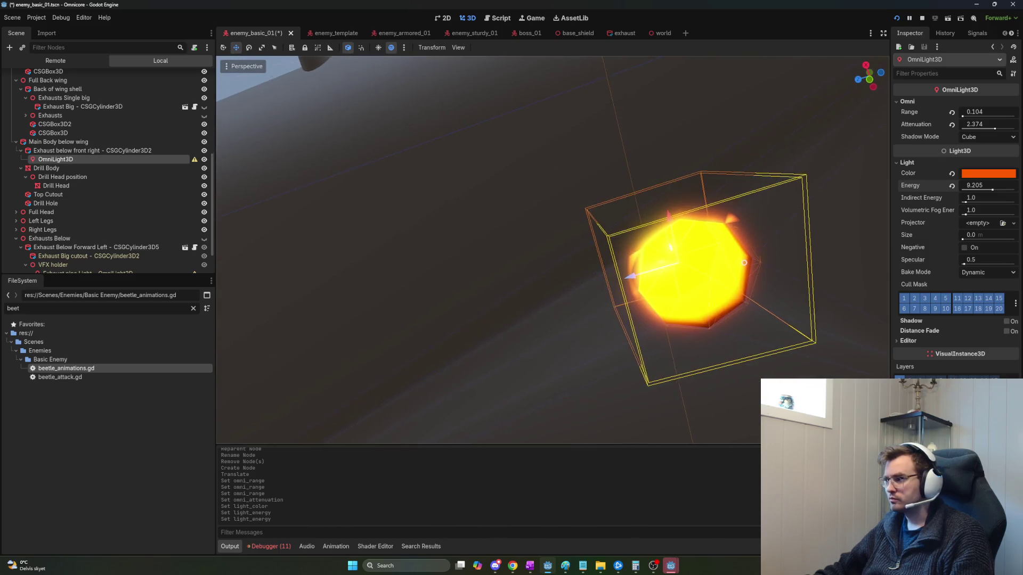
click(1006, 113)
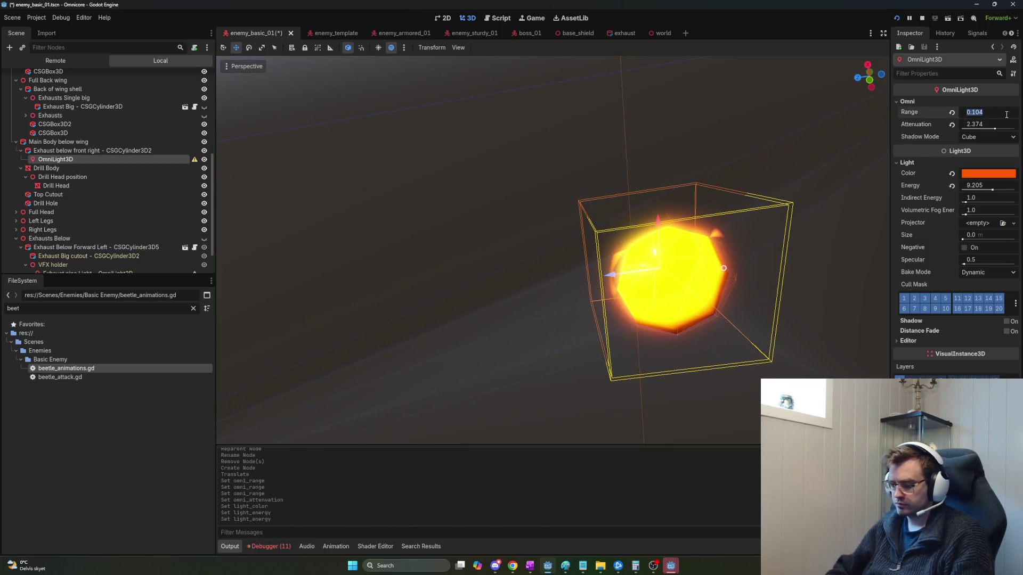
- Try light ranges of 0.1, 0.8 and 0.08 and nudge the light up vertically
text(0.1)
key(Return)
scroll(361, 441, up, 8)
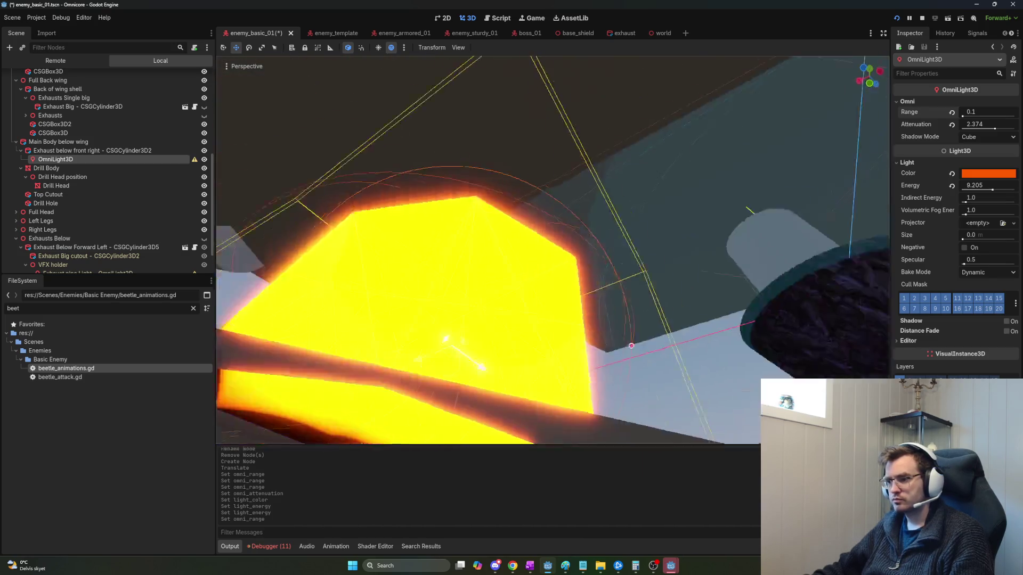
scroll(501, 277, down, 8)
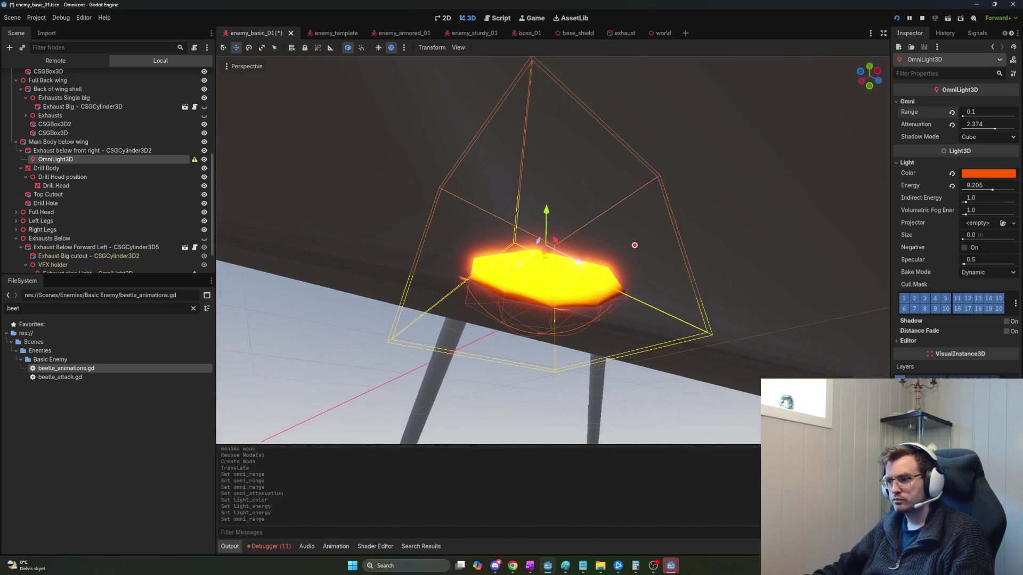
drag(541, 235, 545, 265)
right_click(545, 265)
mouse_move(549, 231)
mouse_down()
mouse_move(549, 211)
mouse_move(548, 237)
mouse_up()
text(.8)
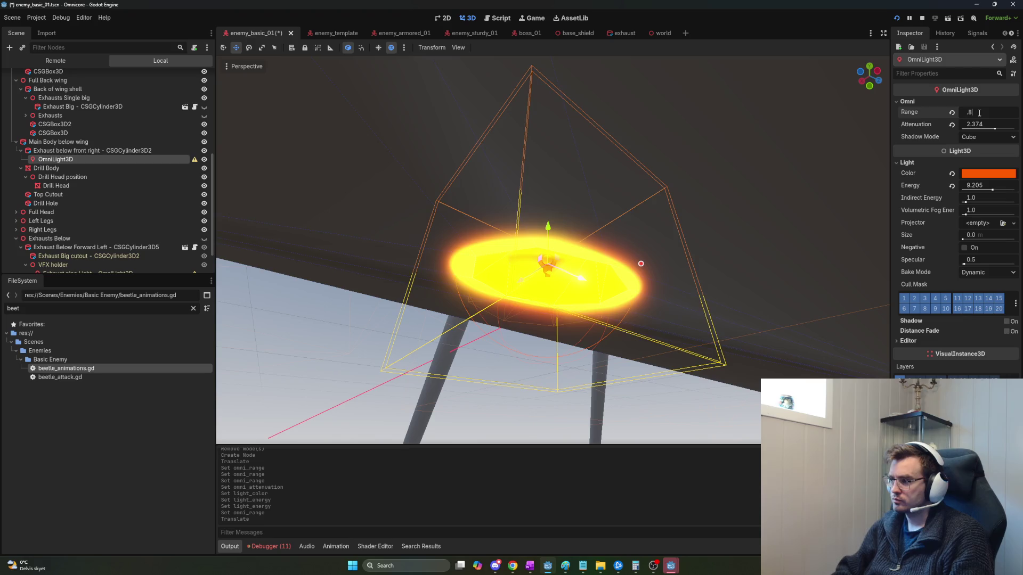
key(Return)
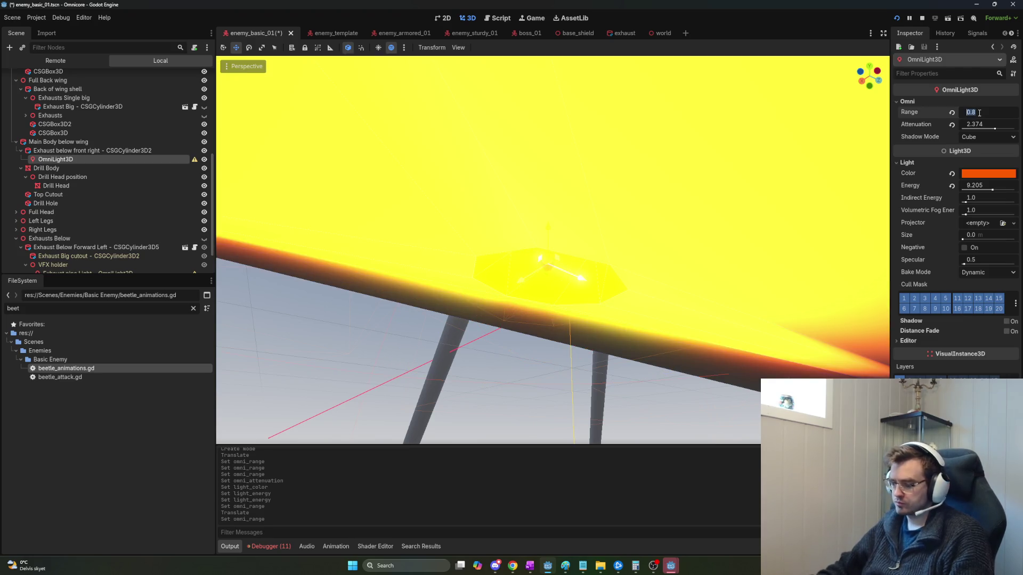
text(.08)
key(Return)
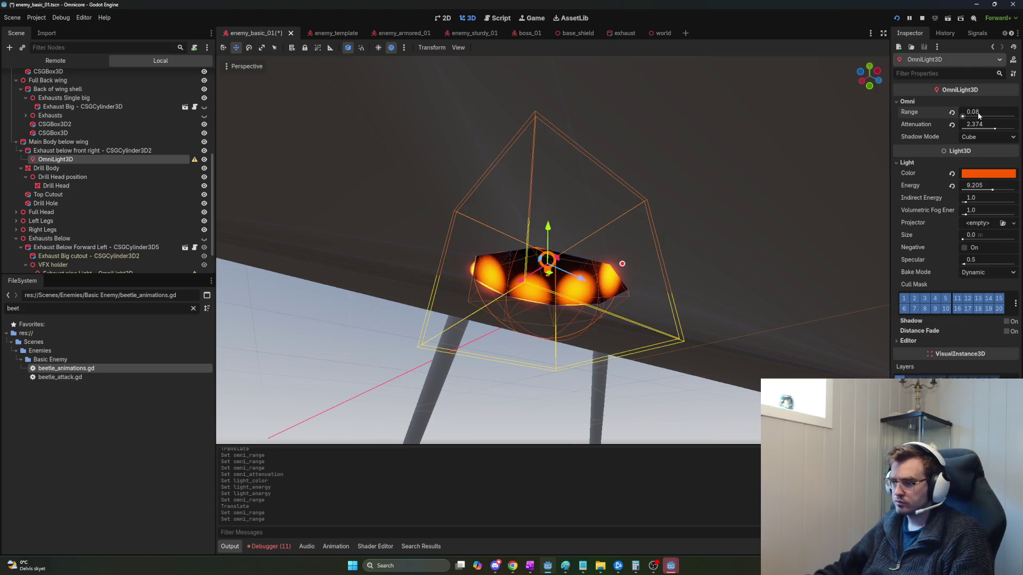
- Refine the exhaust light's range to 0.09, then 0.095
scroll(532, 250, up, 5)
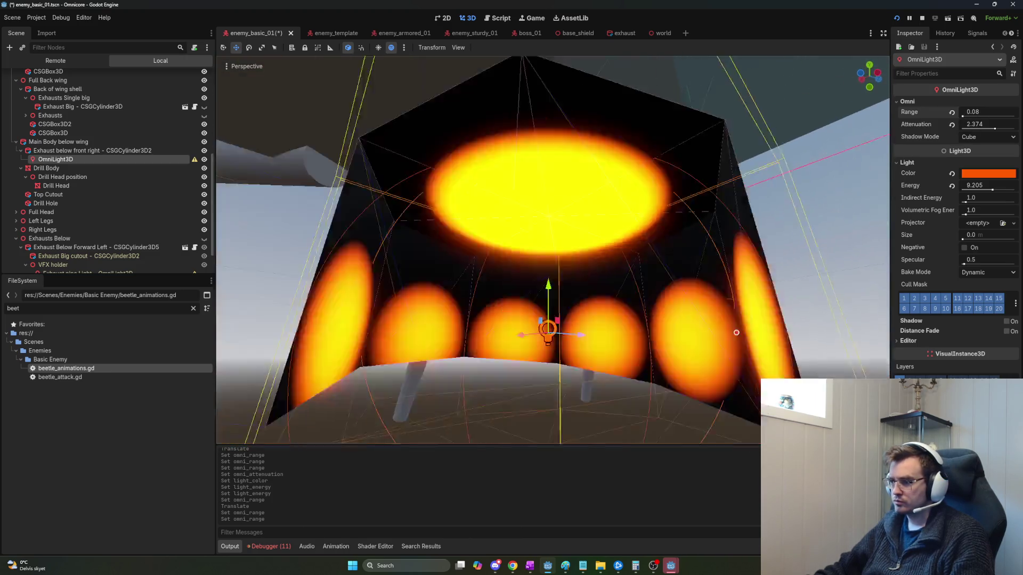
key(f)
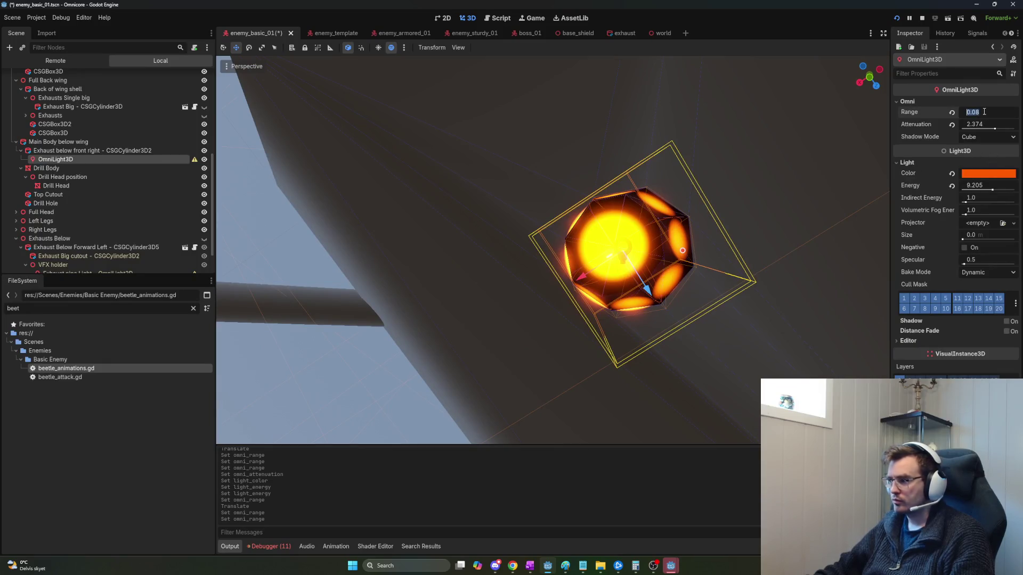
text(.09)
key(Return)
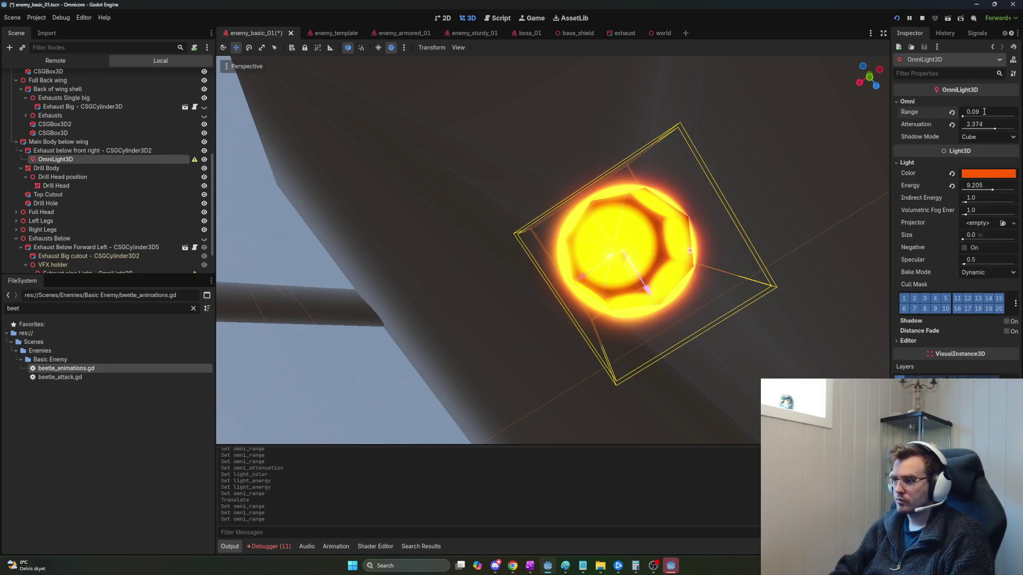
double_click(983, 111)
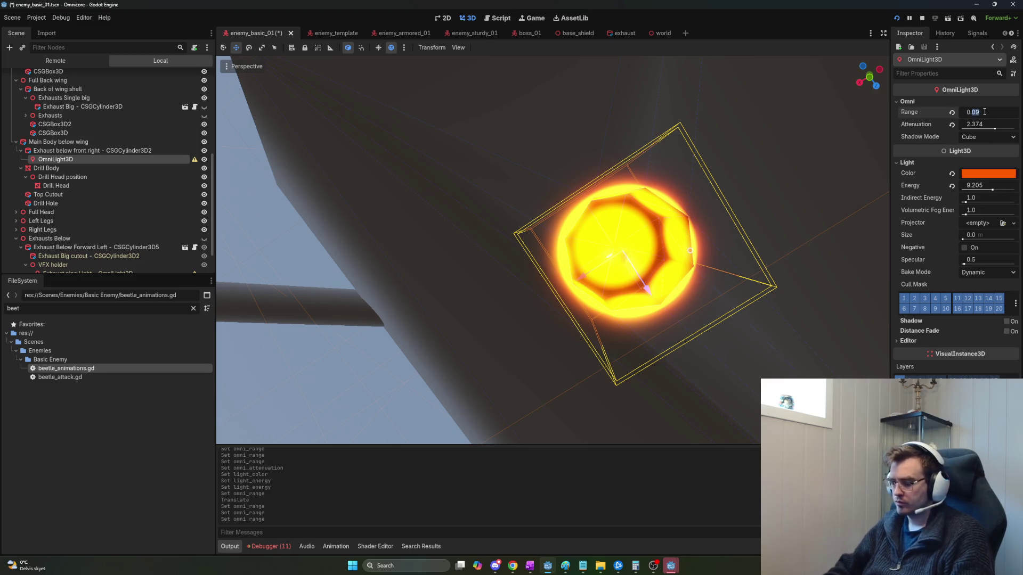
text(5)
key(Return)
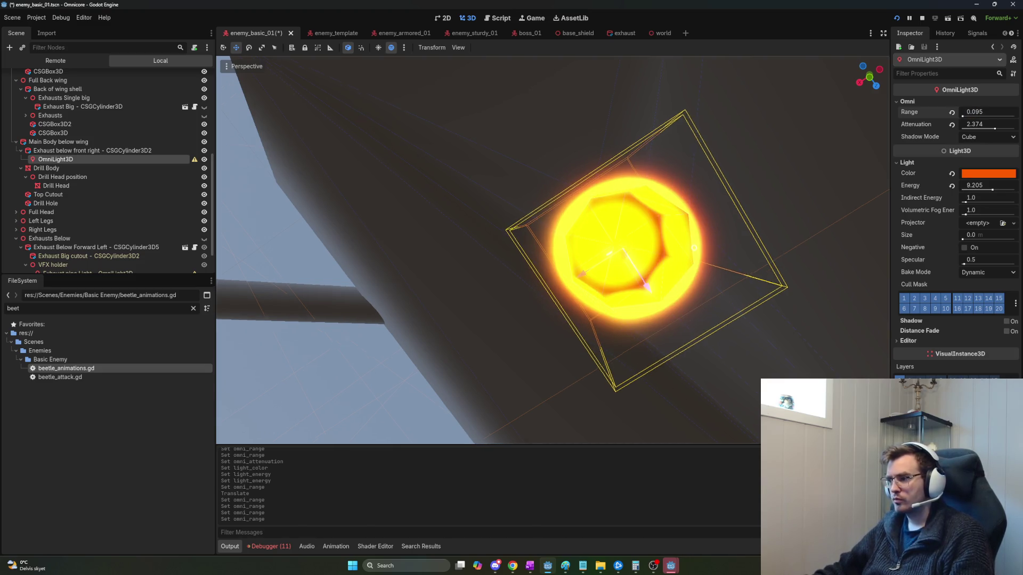
- Orbit around the exhaust to preview the light's glow from several angles
mouse_move(554, 251)
mouse_down()
mouse_move(522, 229)
mouse_move(480, 266)
mouse_up()
scroll(586, 250, up, 5)
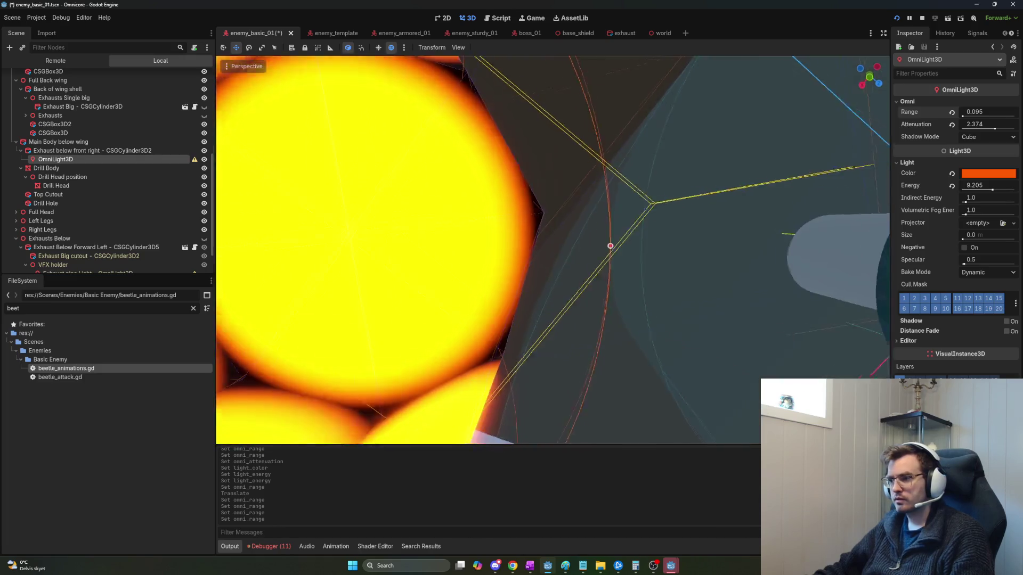
scroll(586, 250, down, 6)
drag(586, 250, 549, 235)
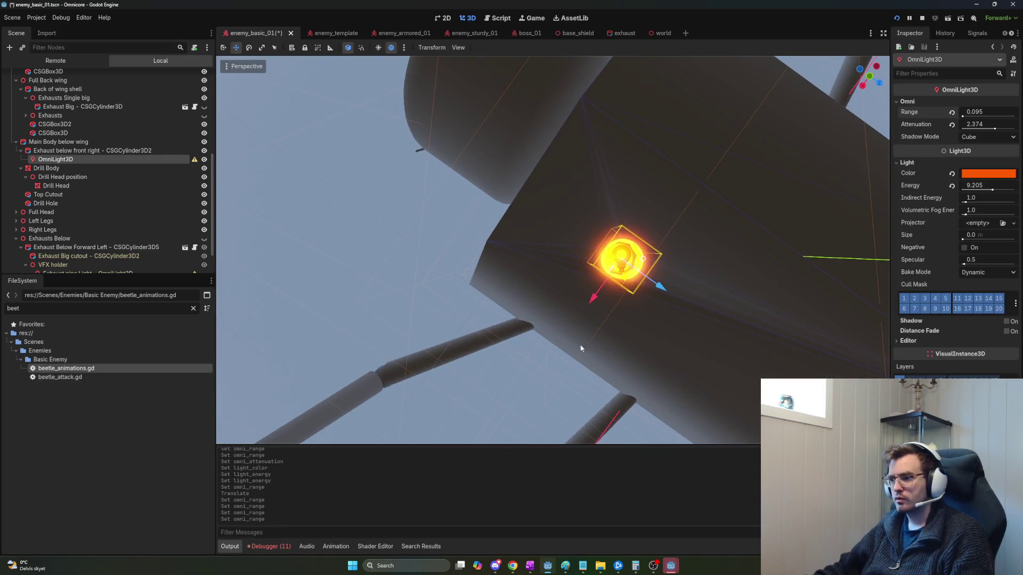
click(529, 385)
drag(529, 385, 501, 368)
scroll(566, 265, up, 3)
scroll(567, 265, up, 5)
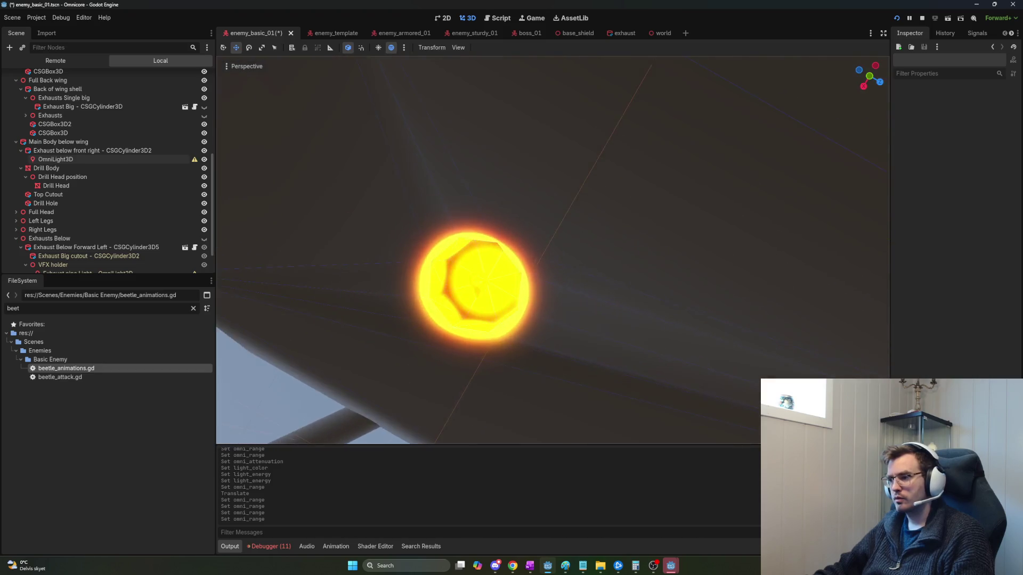
mouse_move(566, 264)
mouse_down()
mouse_move(549, 288)
mouse_move(560, 364)
mouse_up()
scroll(549, 287, down, 3)
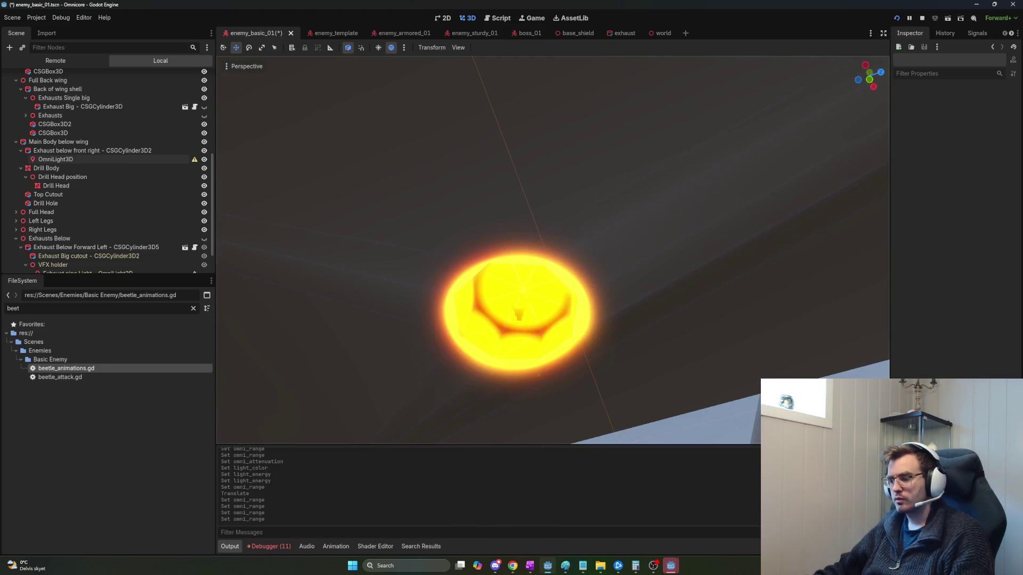
click(539, 306)
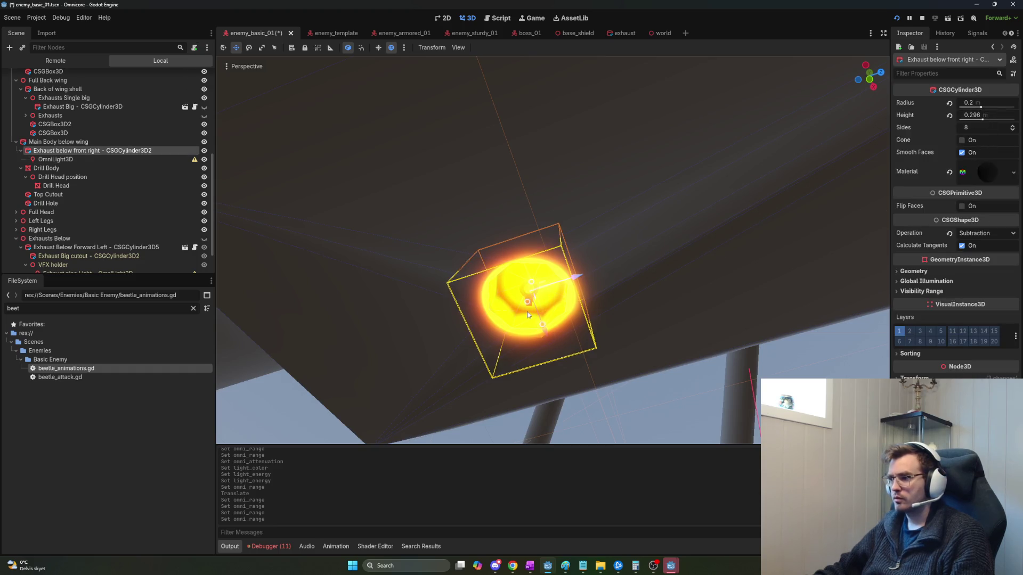
- Reset the light range to 0.1, increase attenuation, then settle the range at 0.09
click(94, 160)
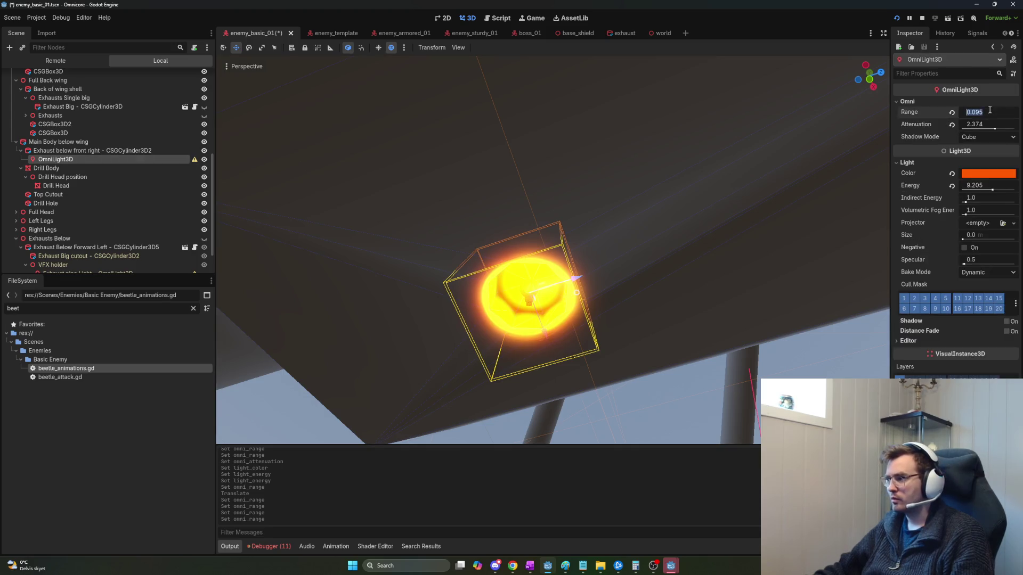
text(1)
key(Return)
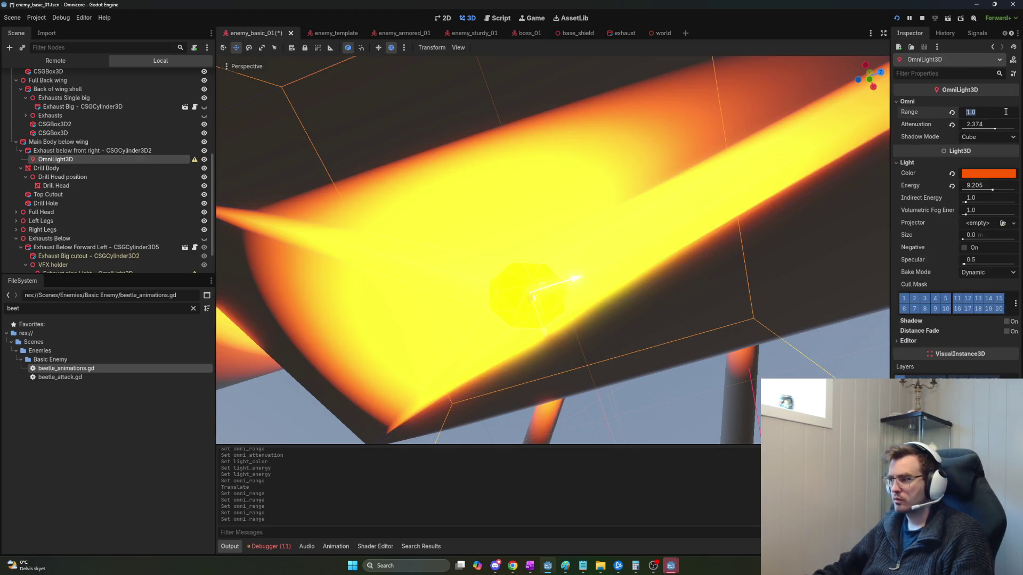
text(0.1)
key(Return)
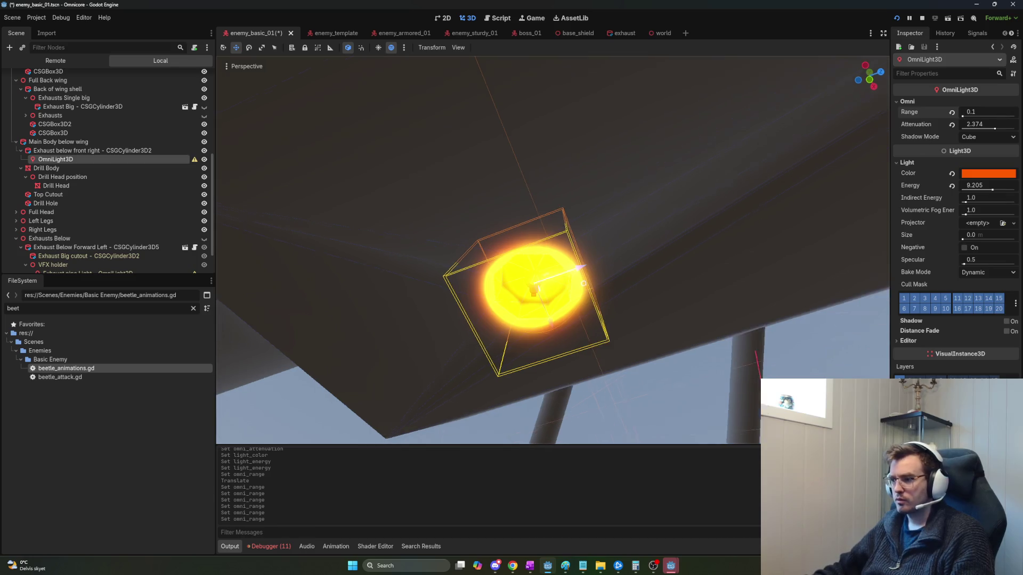
scroll(527, 299, up, 3)
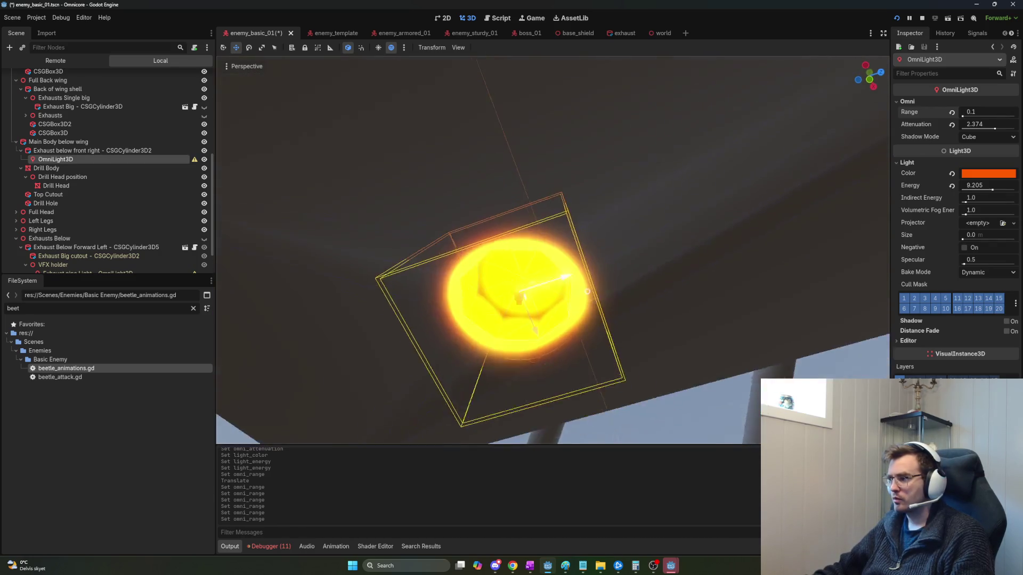
scroll(739, 236, up, 3)
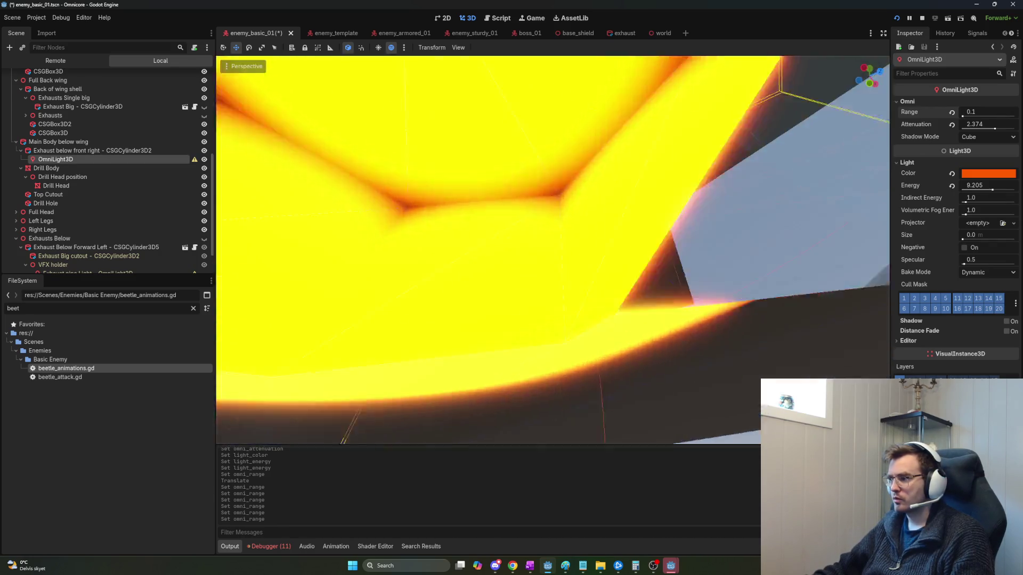
scroll(739, 236, down, 3)
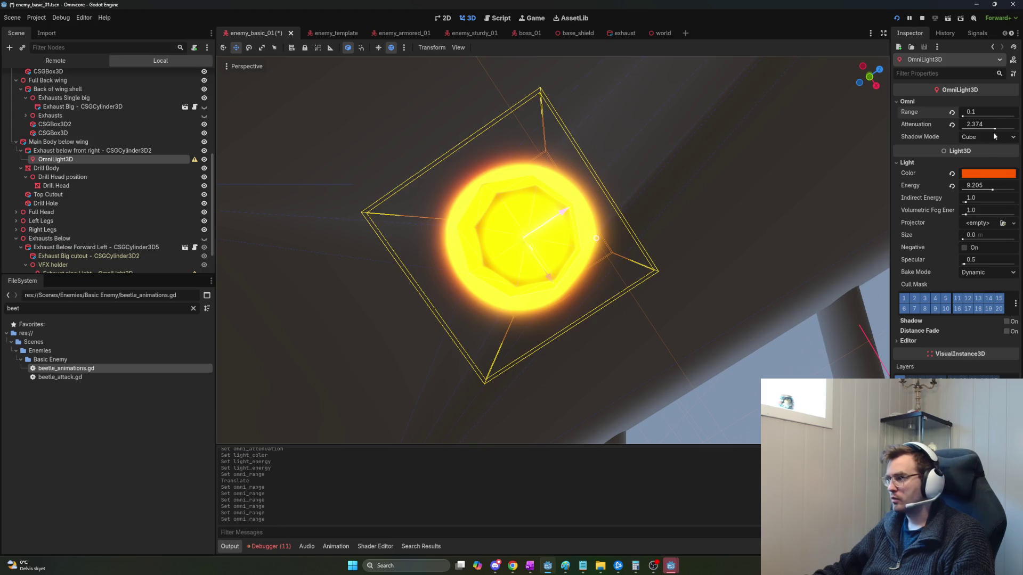
mouse_move(992, 130)
mouse_down()
mouse_move(1015, 129)
mouse_move(975, 130)
mouse_move(995, 134)
mouse_up()
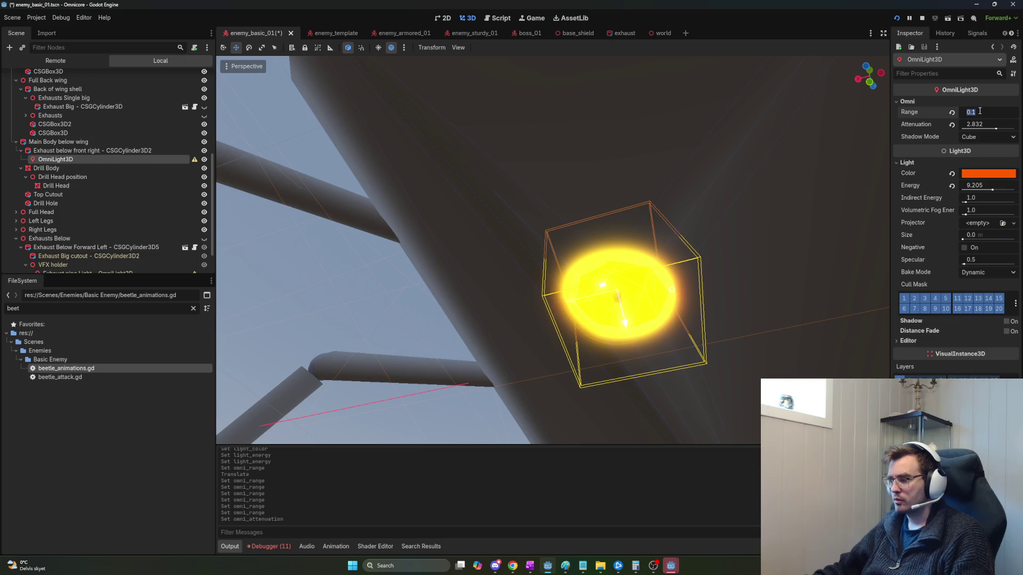
key(BackSpace)
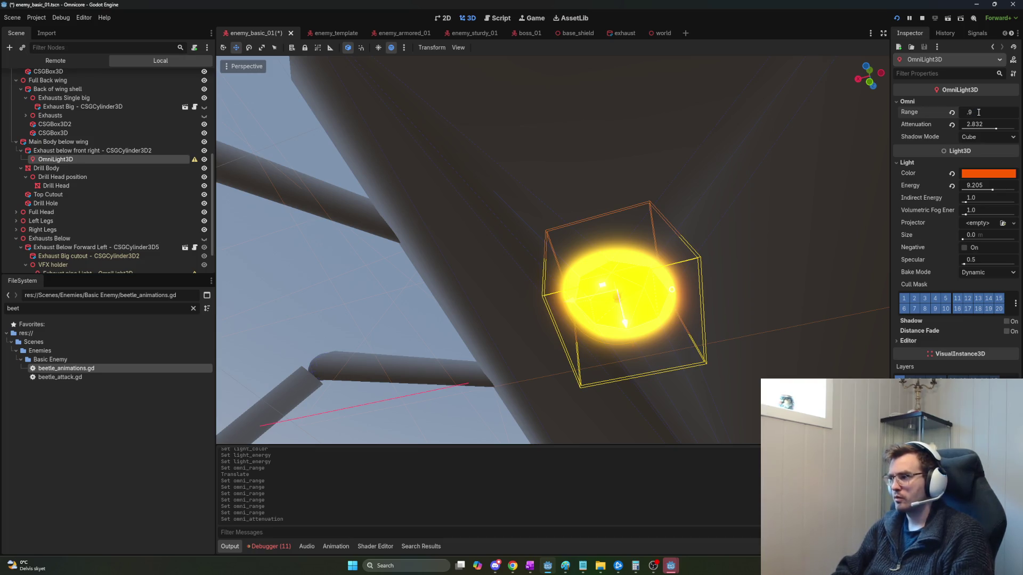
key(Return)
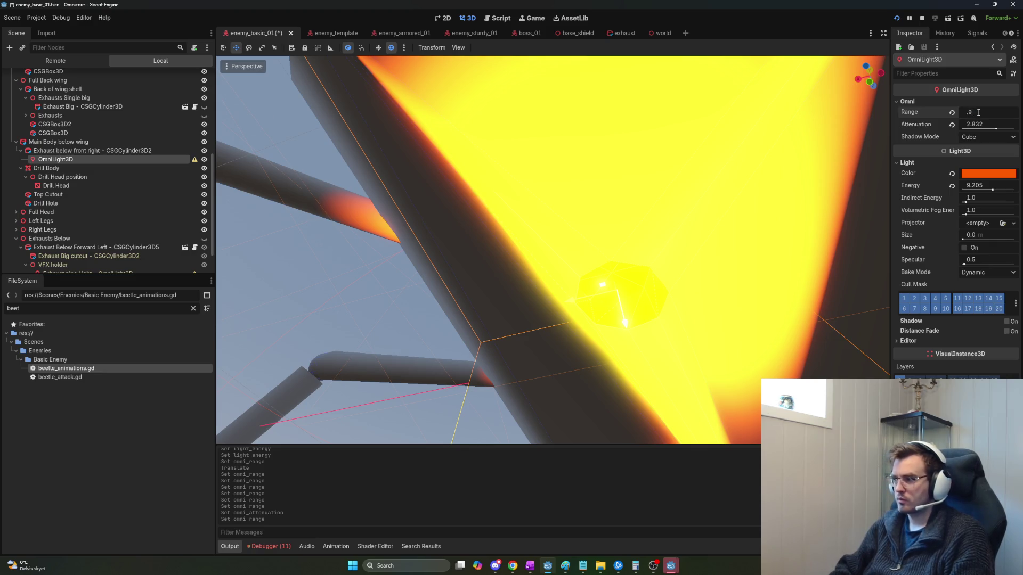
text(9)
key(Return)
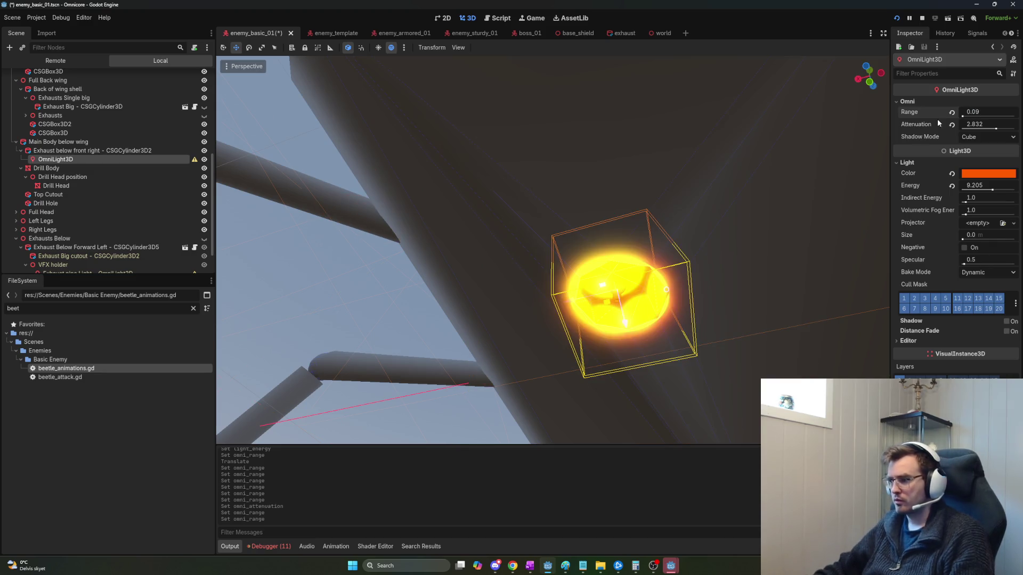
- Select the Exhaust below front right cylinder and orbit to inspect its glow
scroll(604, 182, up, 5)
scroll(603, 181, down, 5)
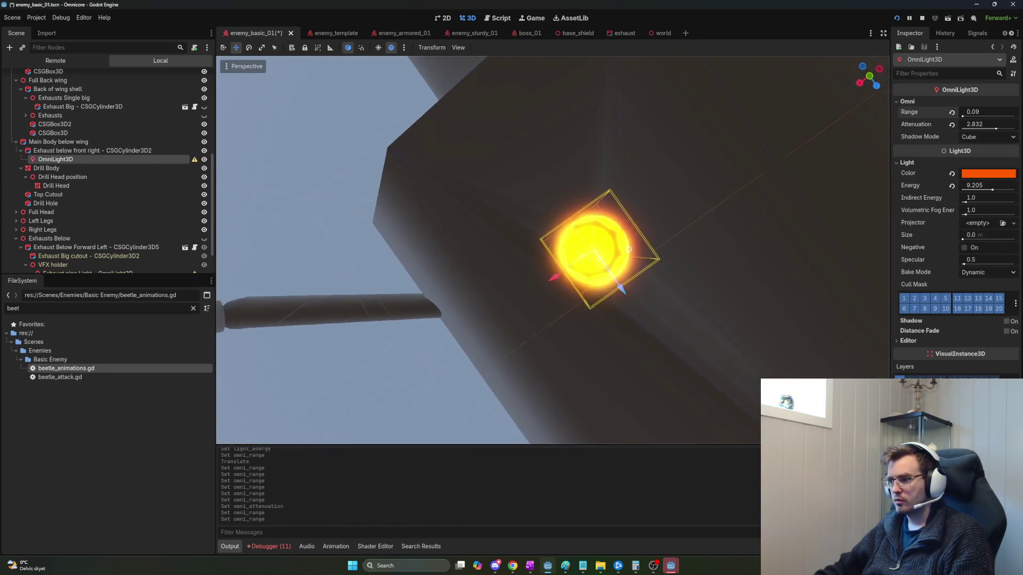
scroll(553, 250, up, 2)
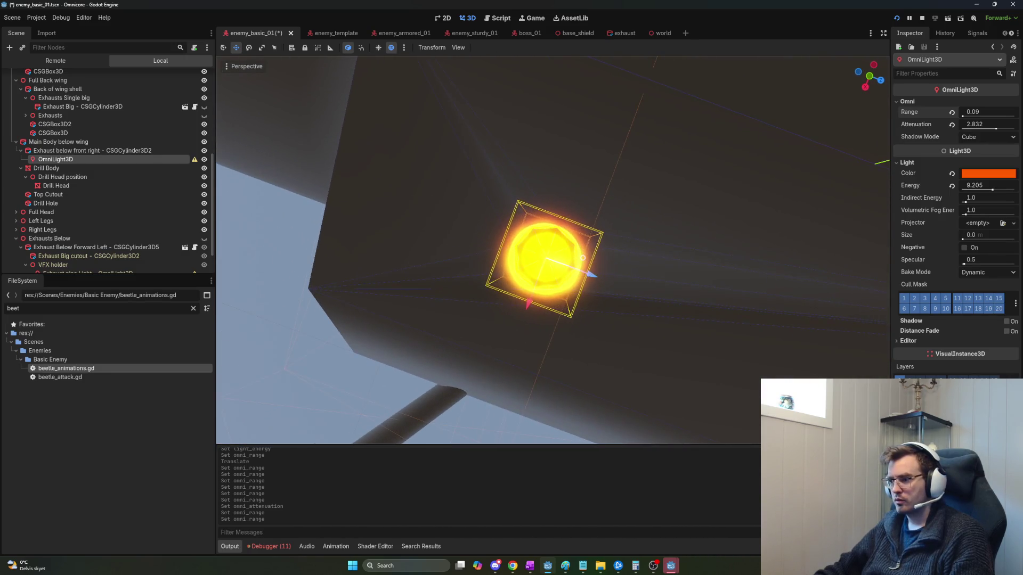
click(394, 399)
click(560, 260)
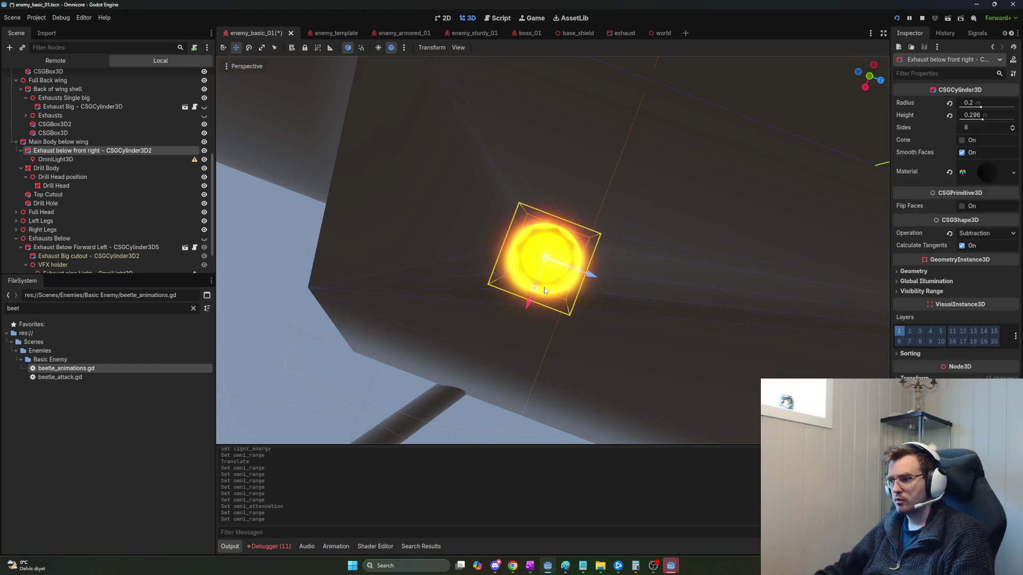
scroll(546, 270, up, 5)
scroll(545, 271, down, 5)
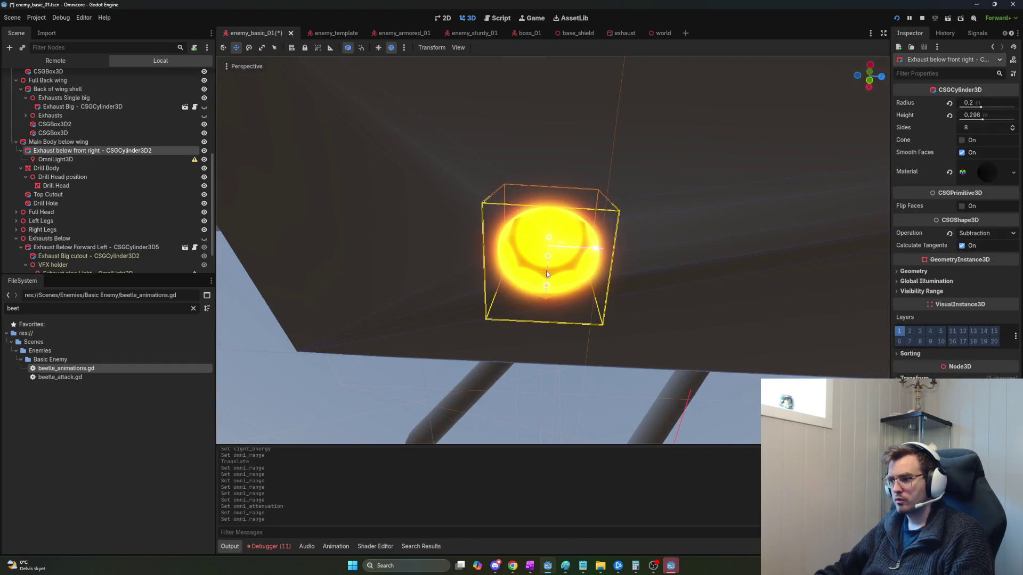
drag(548, 258, 513, 287)
- Raise the front-right exhaust cylinder slightly along Y
mouse_move(539, 228)
mouse_down()
mouse_move(535, 200)
mouse_move(522, 235)
mouse_move(551, 239)
mouse_up()
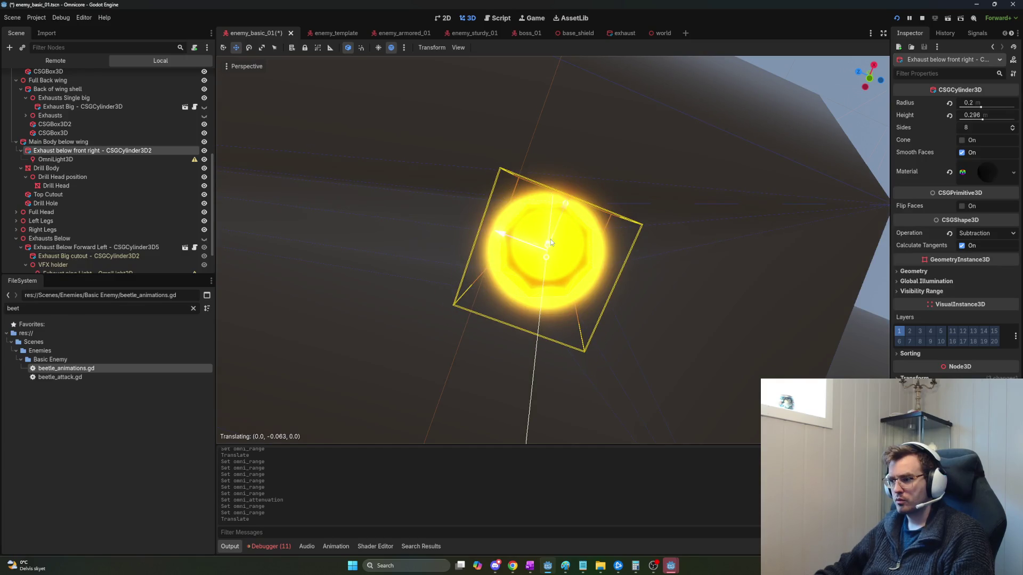
click(75, 160)
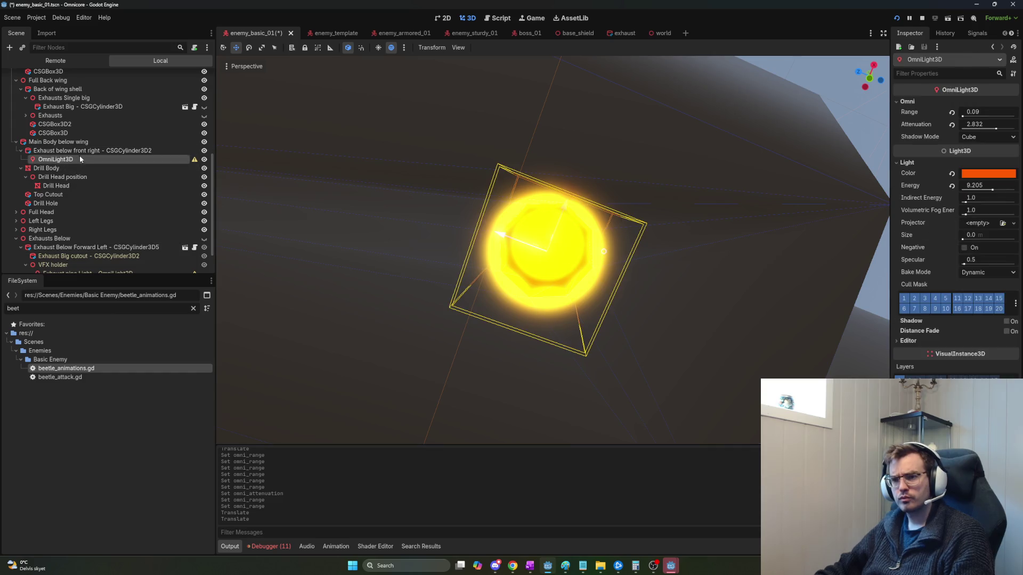
click(92, 152)
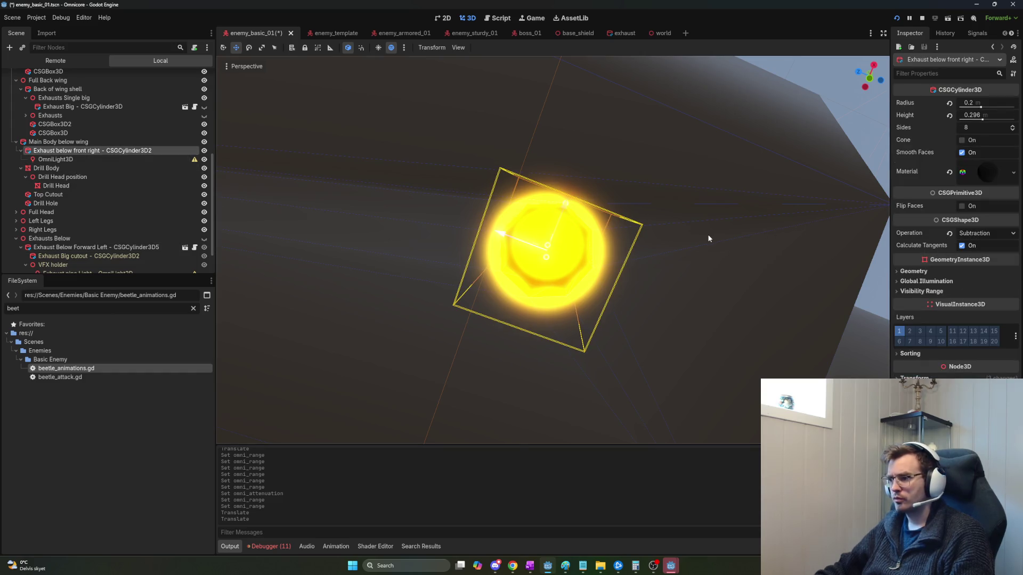
click(820, 365)
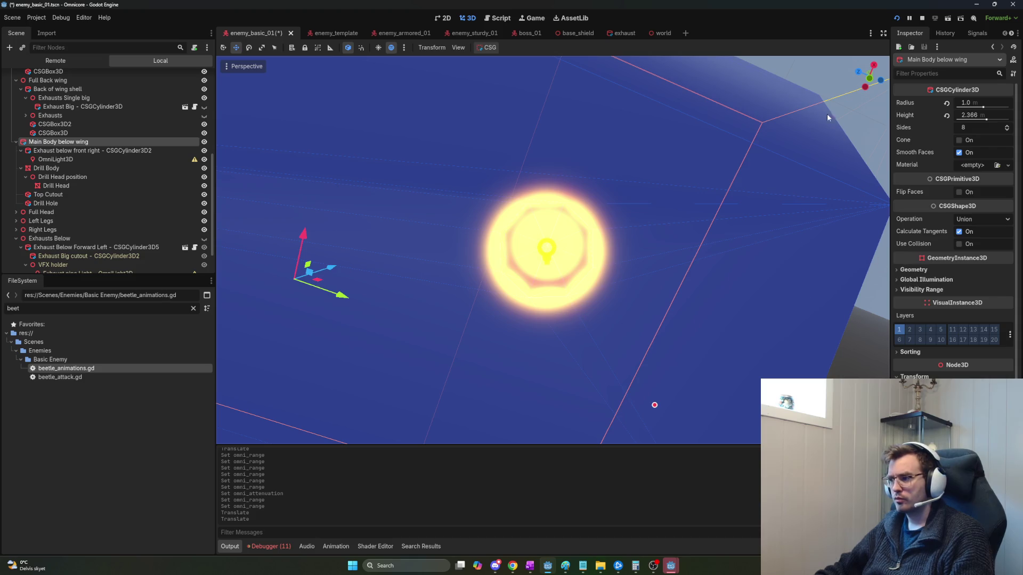
scroll(800, 213, down, 5)
click(798, 343)
scroll(817, 325, up, 8)
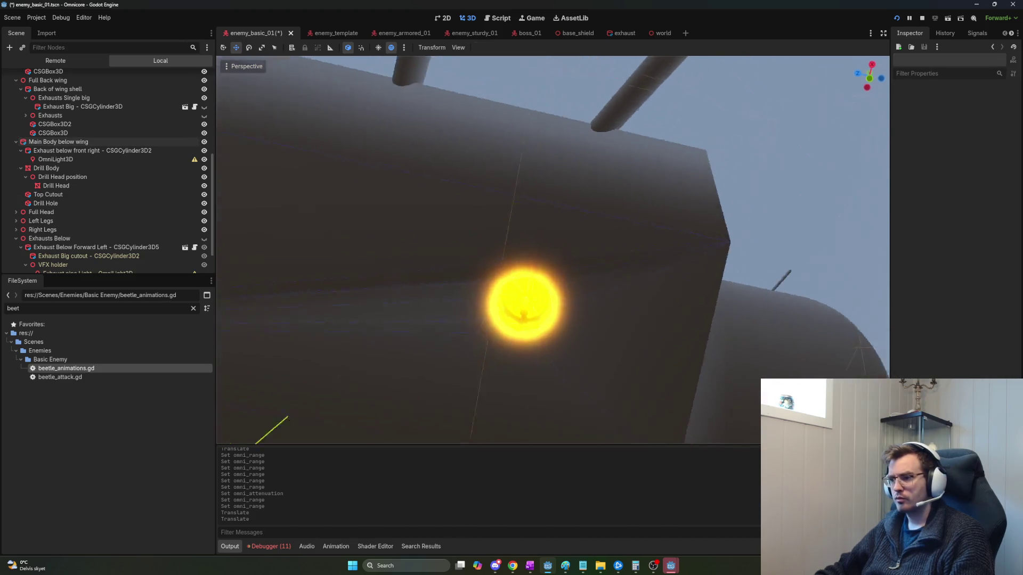
scroll(767, 300, down, 4)
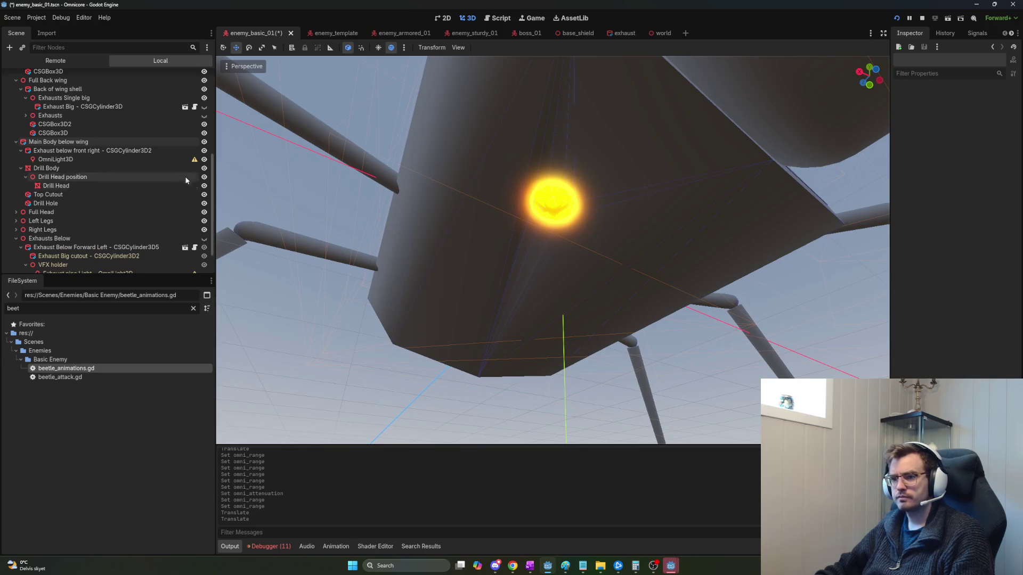
- Raise the exhaust's OmniLight3D higher and view the glow from below the body
click(558, 203)
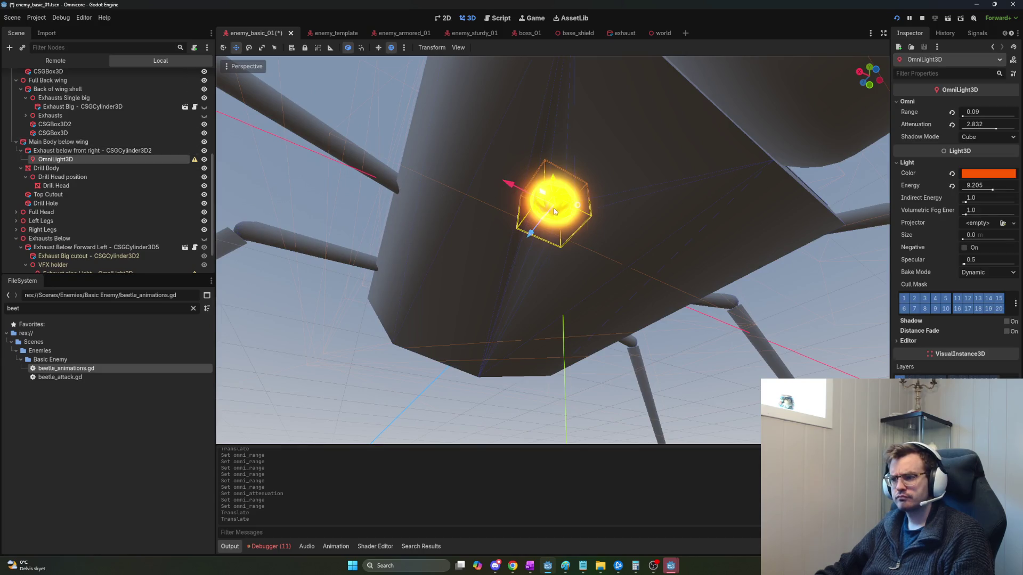
mouse_move(558, 181)
mouse_down()
mouse_move(559, 160)
mouse_move(559, 176)
mouse_up()
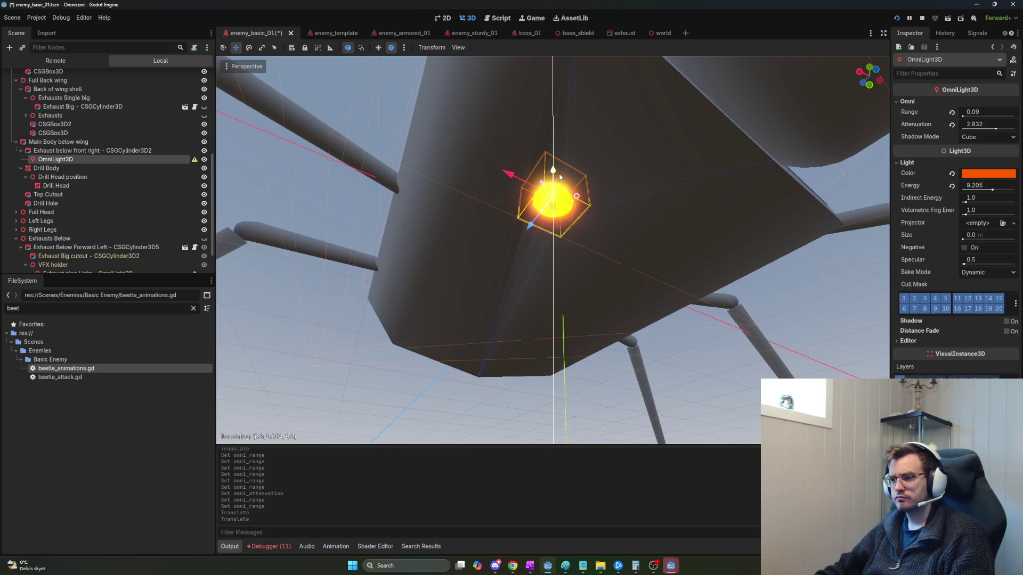
scroll(588, 324, up, 5)
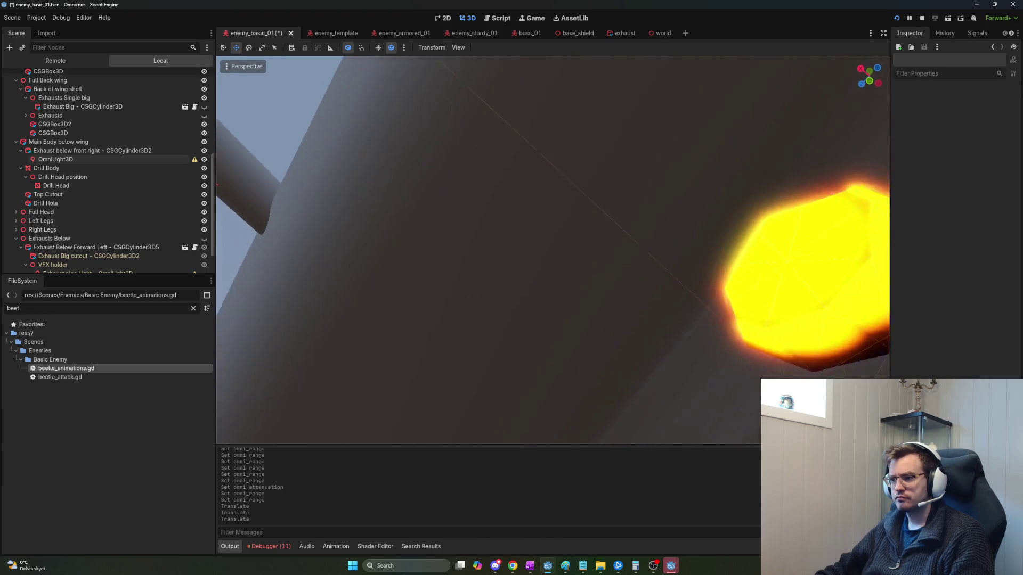
mouse_move(553, 250)
mouse_down()
mouse_move(538, 240)
mouse_move(527, 251)
mouse_move(533, 266)
mouse_move(543, 234)
mouse_move(522, 250)
mouse_move(533, 240)
mouse_up()
click(819, 276)
click(822, 283)
mouse_move(822, 284)
mouse_down()
mouse_move(856, 314)
mouse_move(823, 275)
mouse_move(768, 245)
mouse_up()
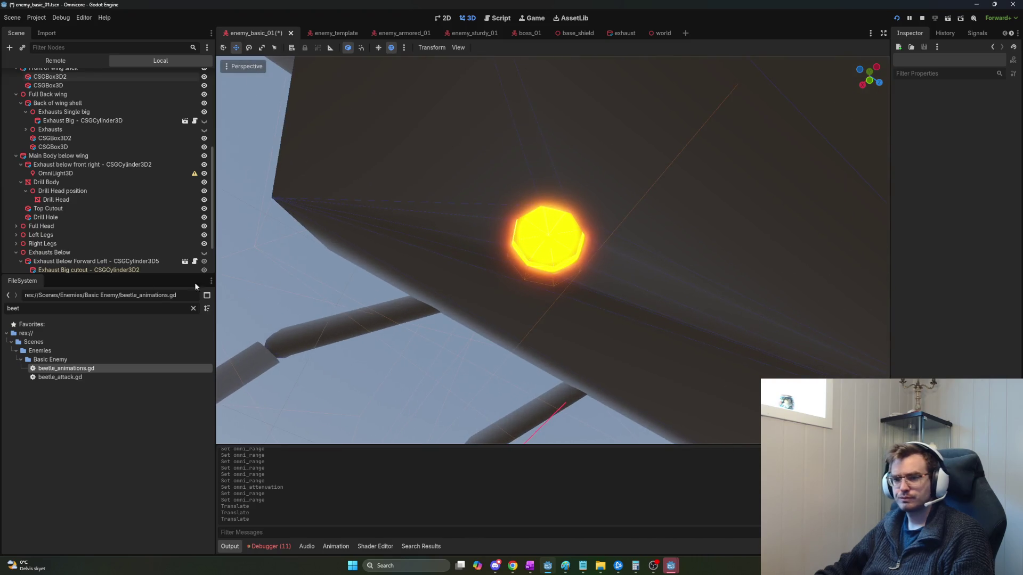
scroll(98, 238, down, 2)
scroll(99, 238, up, 4)
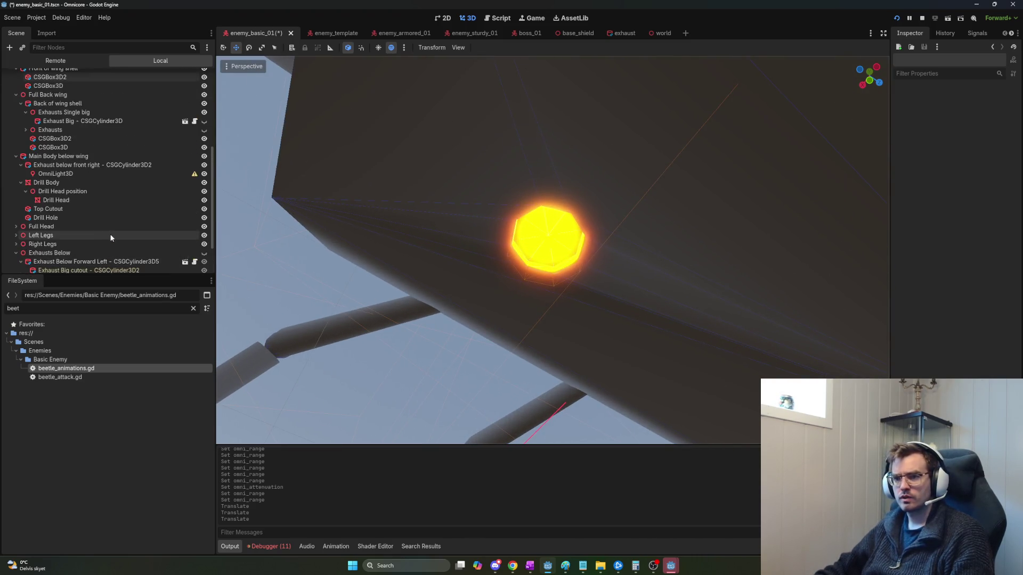
- Paste a copy of the exhaust as the first child of Main Body below wing
click(53, 127)
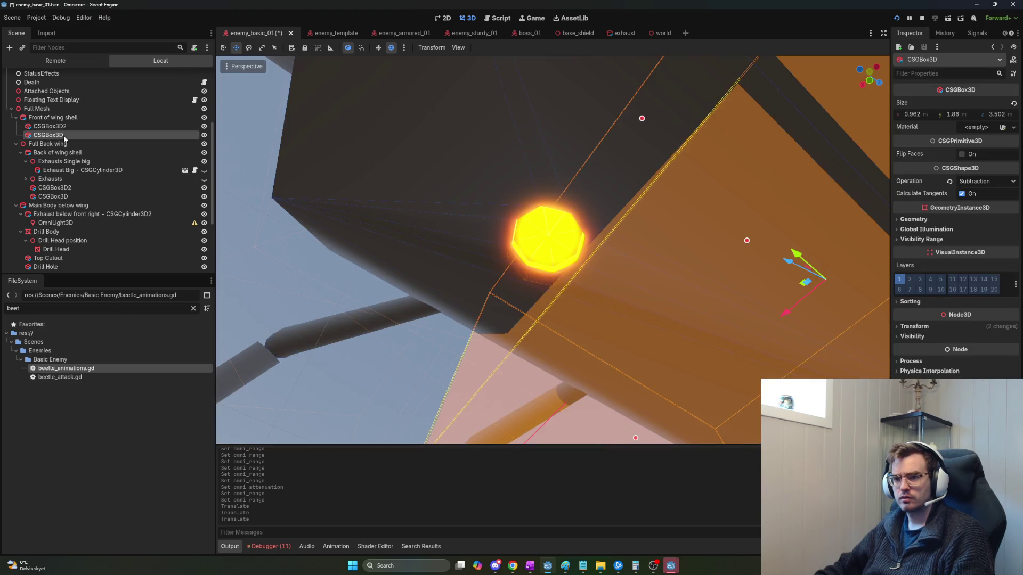
click(549, 235)
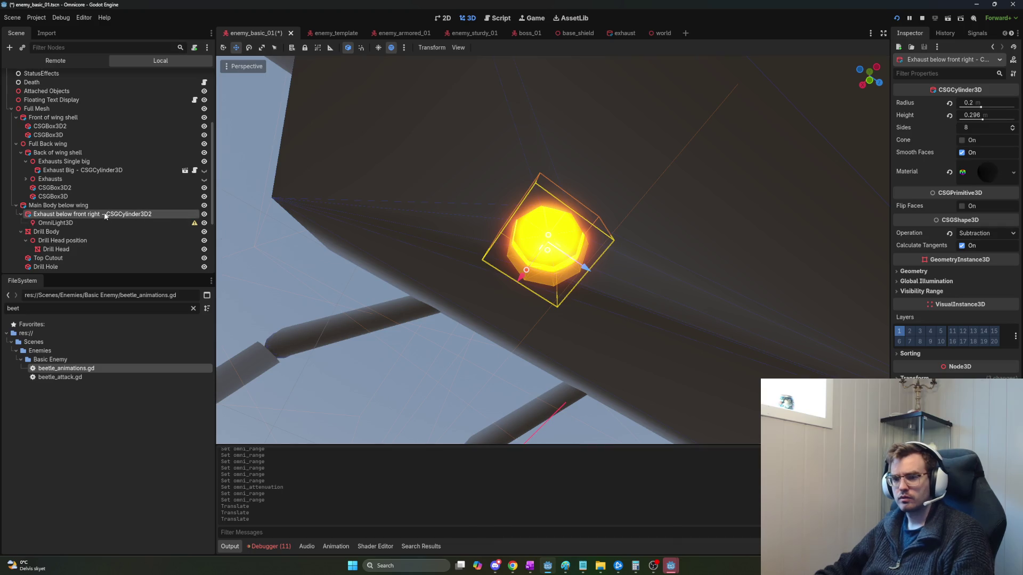
key(ctrl+c)
key(ctrl+v)
drag(73, 232, 69, 213)
key(ctrl+z)
key(ctrl+z)
click(64, 205)
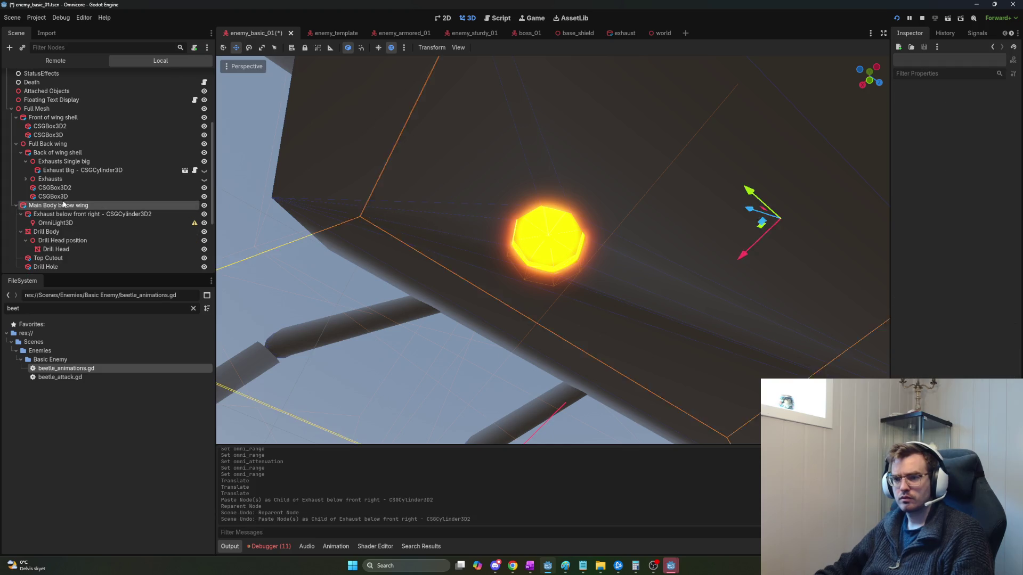
key(ctrl+v)
drag(59, 268, 75, 203)
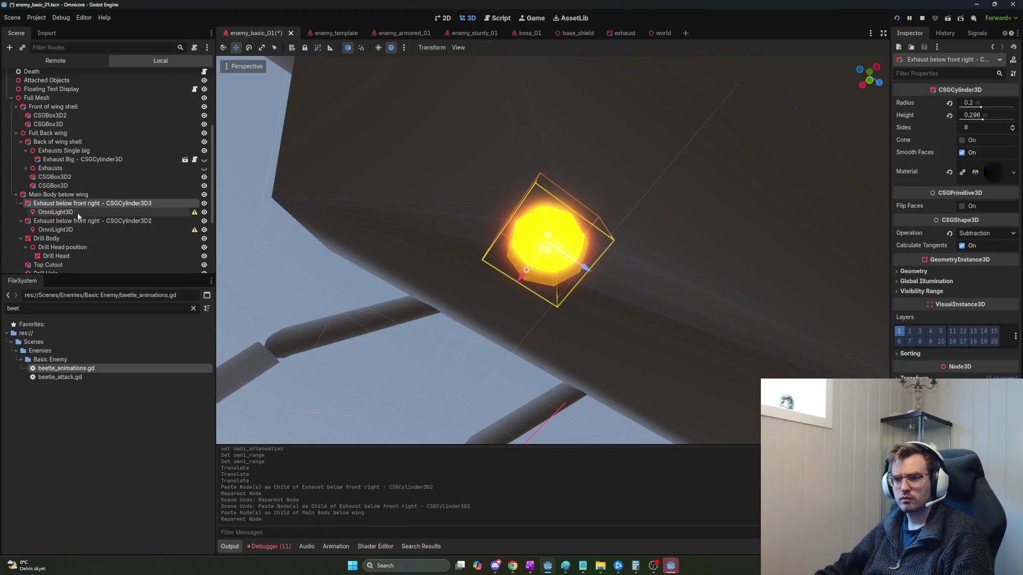
- Rename the copy 'Exhaust below front left' and move it to the left side
click(75, 203)
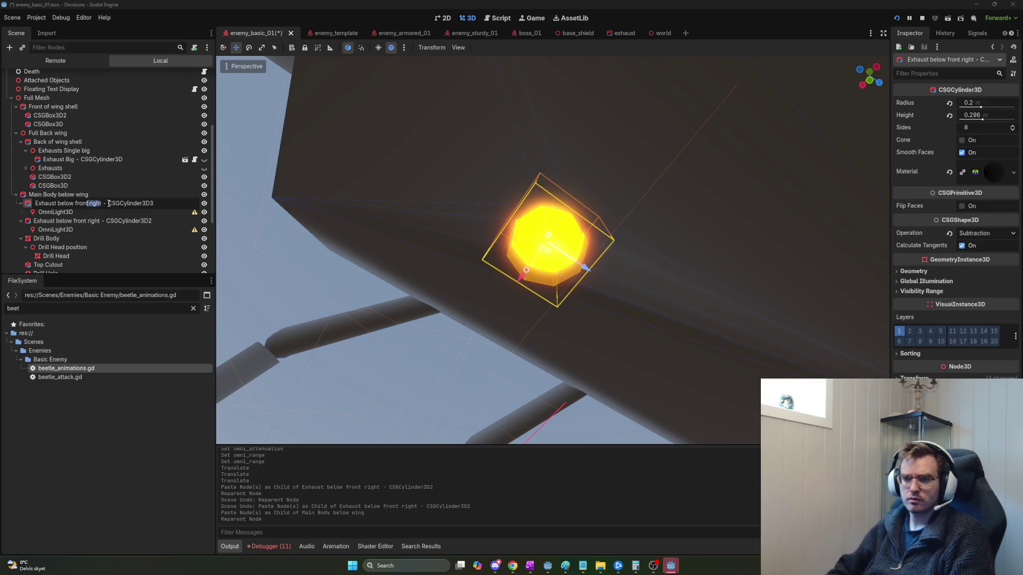
key(BackSpace)
text(lef)
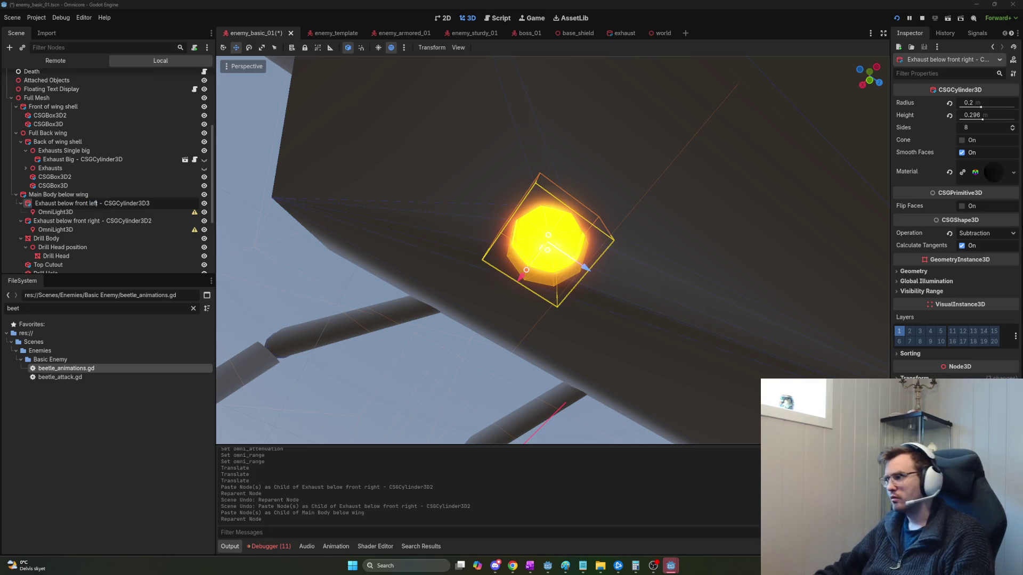
key(Return)
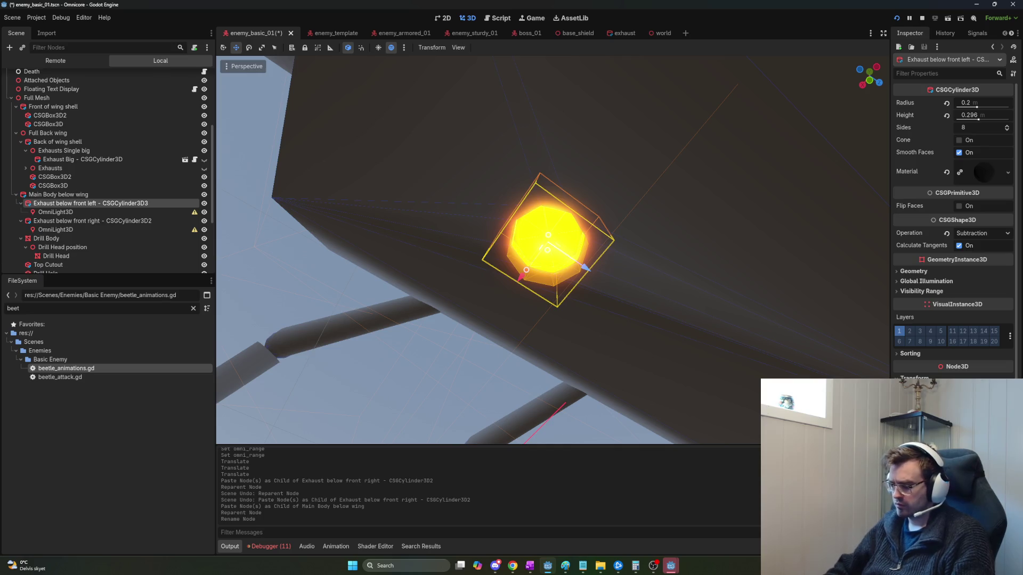
key(alt+w)
- Copy and paste both front exhausts, then slide the duplicates about 1.34 m back along Z
scroll(682, 330, down, 10)
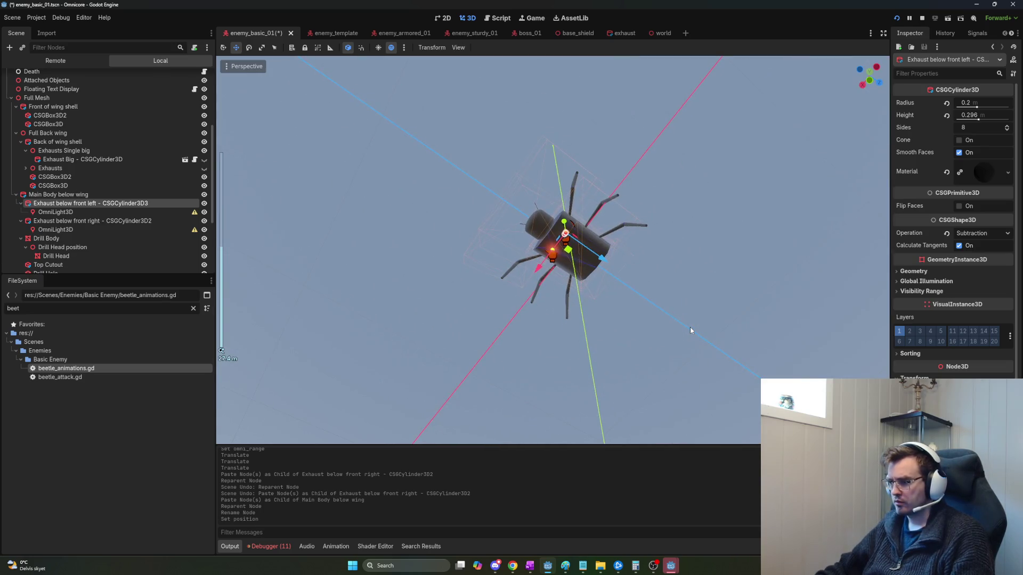
scroll(698, 323, up, 3)
scroll(701, 323, up, 3)
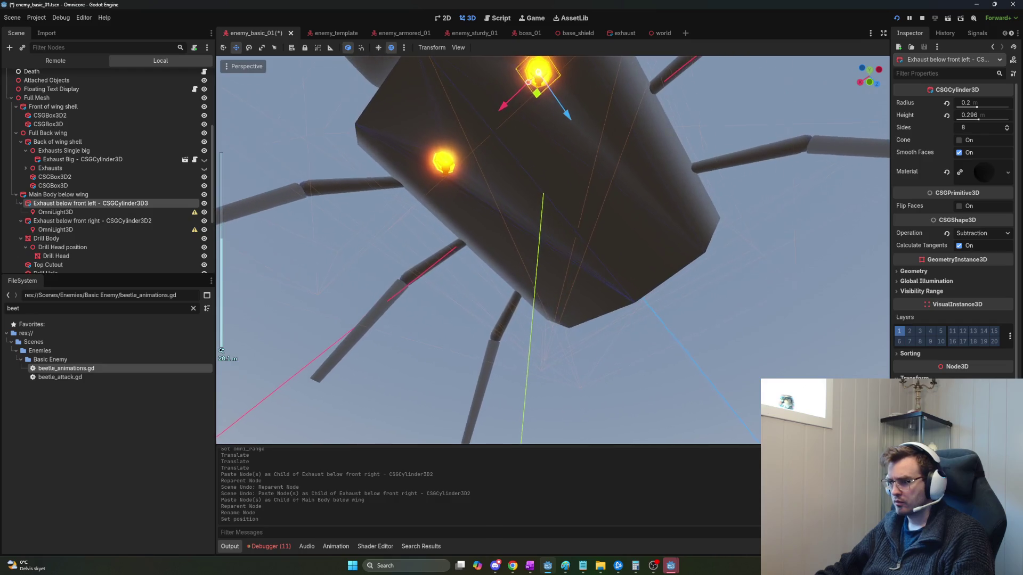
ctrl+click(79, 220)
key(ctrl+c)
key(ctrl+v)
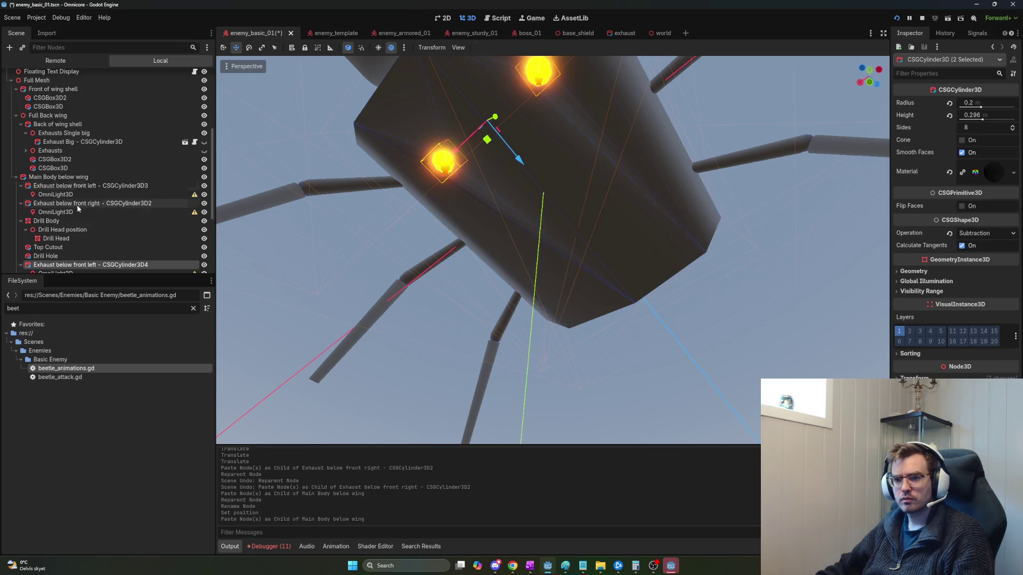
drag(517, 160, 628, 285)
- Check the four exhausts from below and select the new front-right exhaust copy
scroll(627, 286, up, 5)
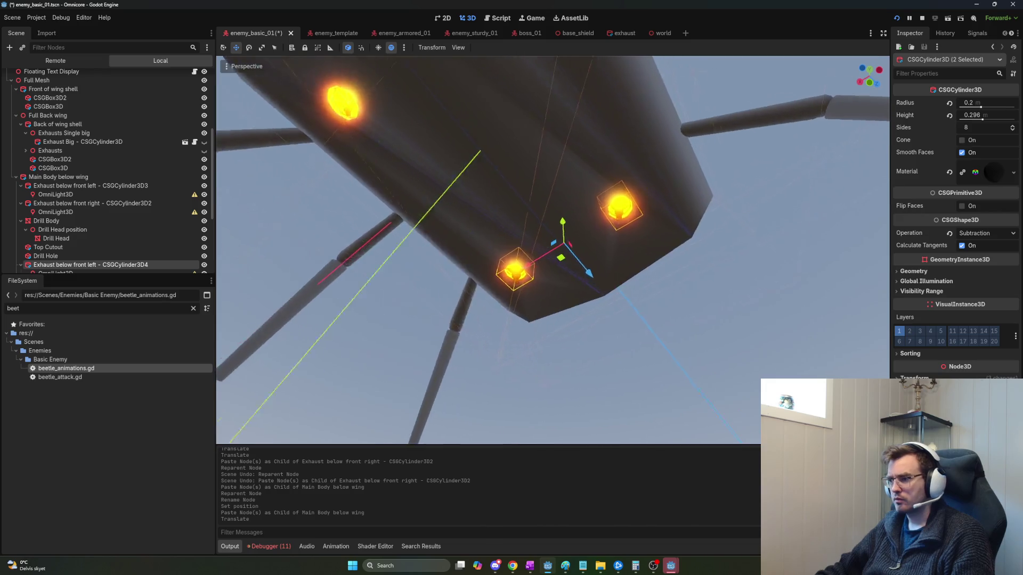
mouse_move(627, 286)
mouse_down()
mouse_move(565, 341)
mouse_move(543, 320)
mouse_up()
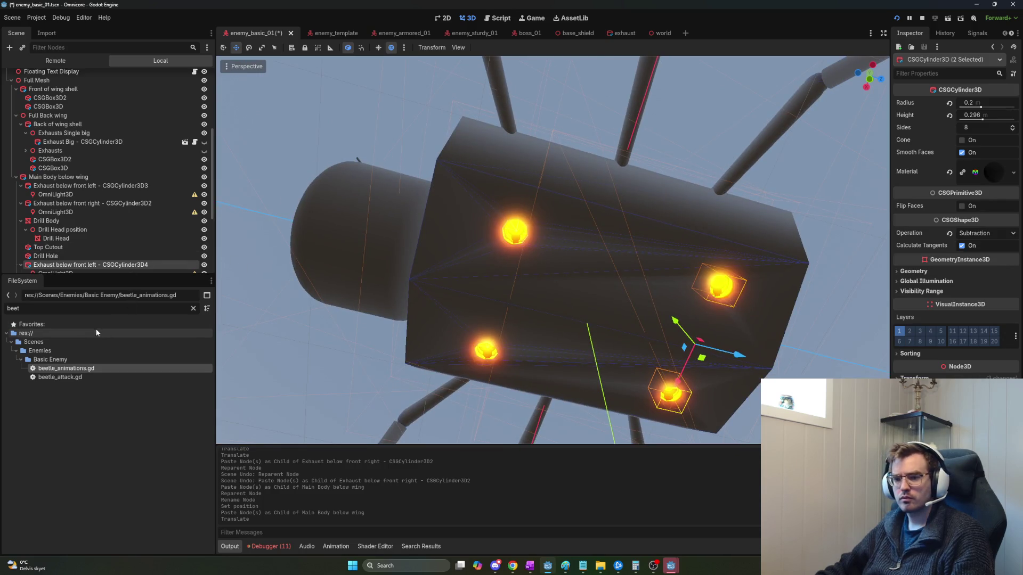
scroll(119, 248, down, 1)
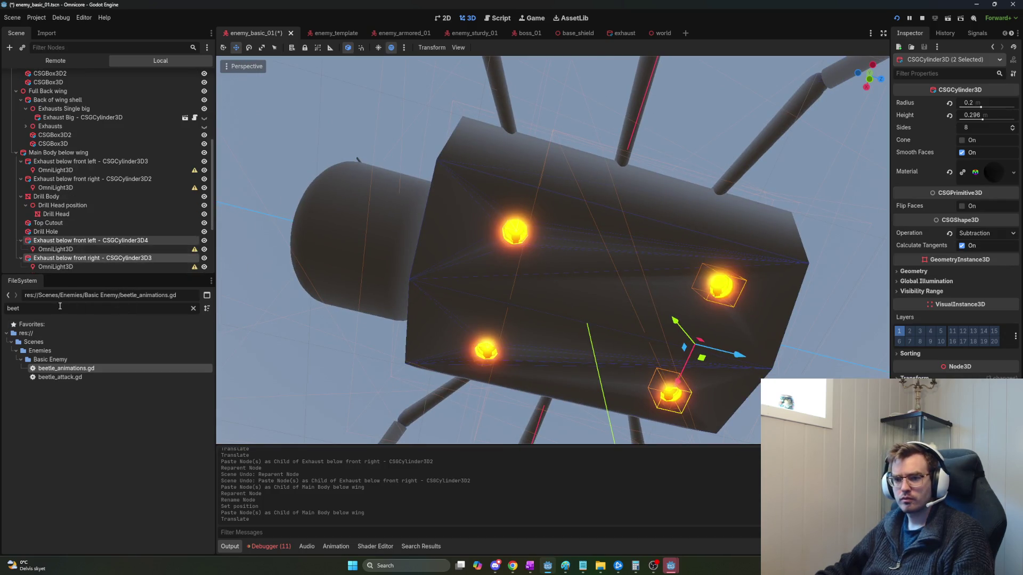
click(69, 267)
click(69, 258)
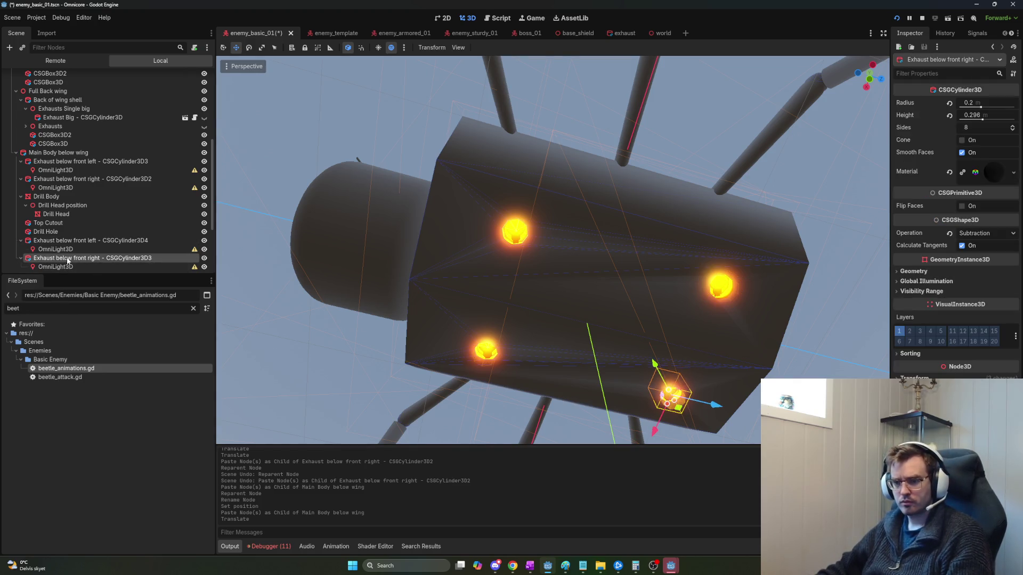
- Try renaming both new exhaust copies at once with 'back', then undo it
key(F2)
click(69, 240)
click(69, 267)
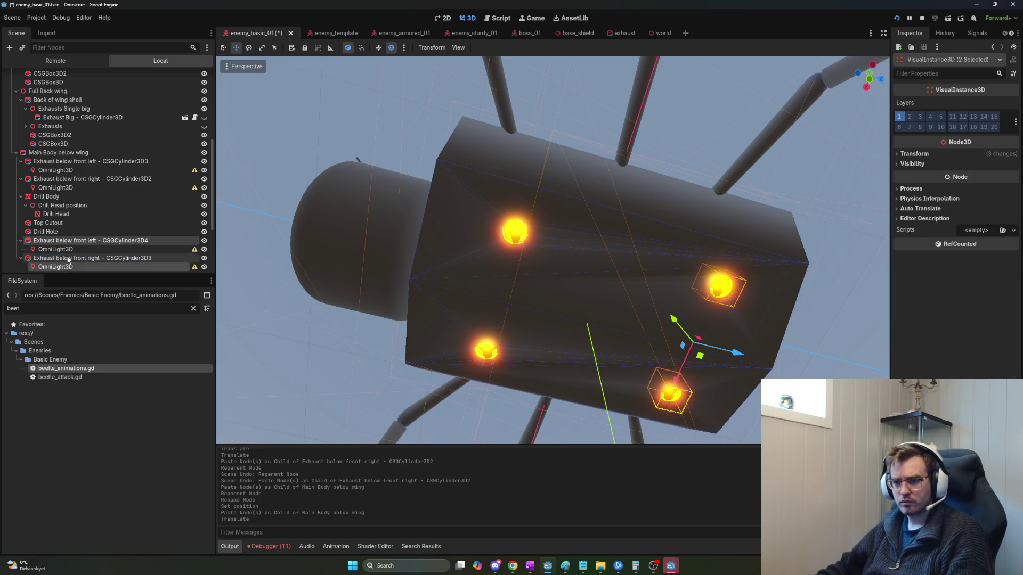
click(69, 258)
ctrl+click(71, 241)
click(71, 241)
click(71, 240)
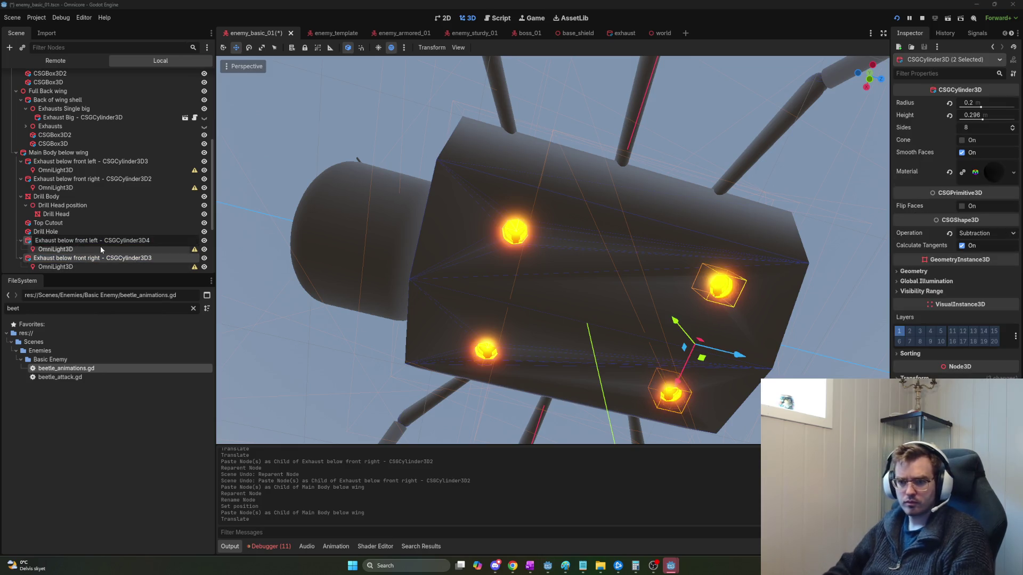
key(BackSpace)
key(BackSpace)
key(BackSpace)
key(BackSpace)
text(ack)
key(Return)
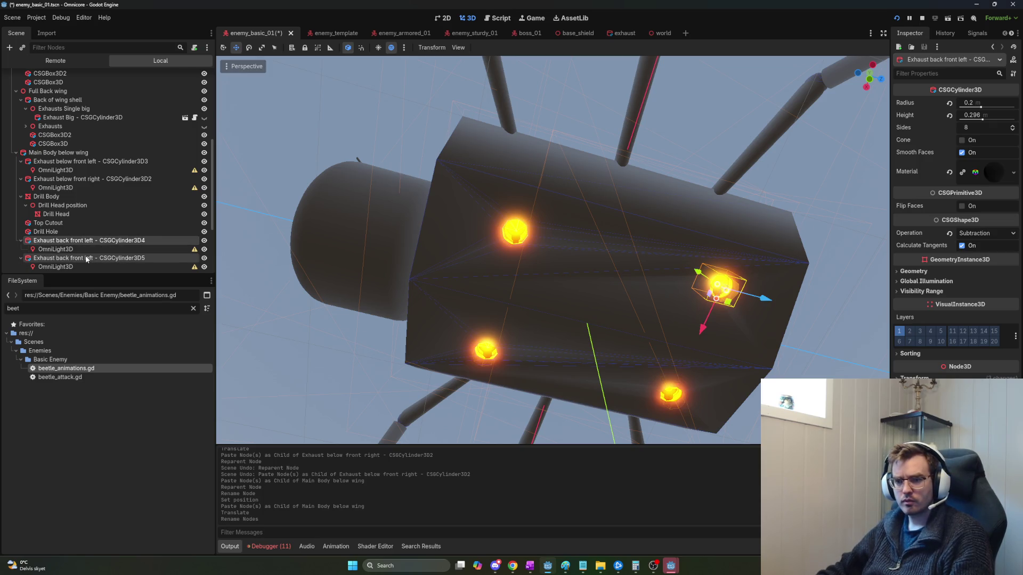
key(ctrl+z)
- Rename CSGCylinder3D4 to 'Exhaust below back left'
click(83, 241)
click(85, 240)
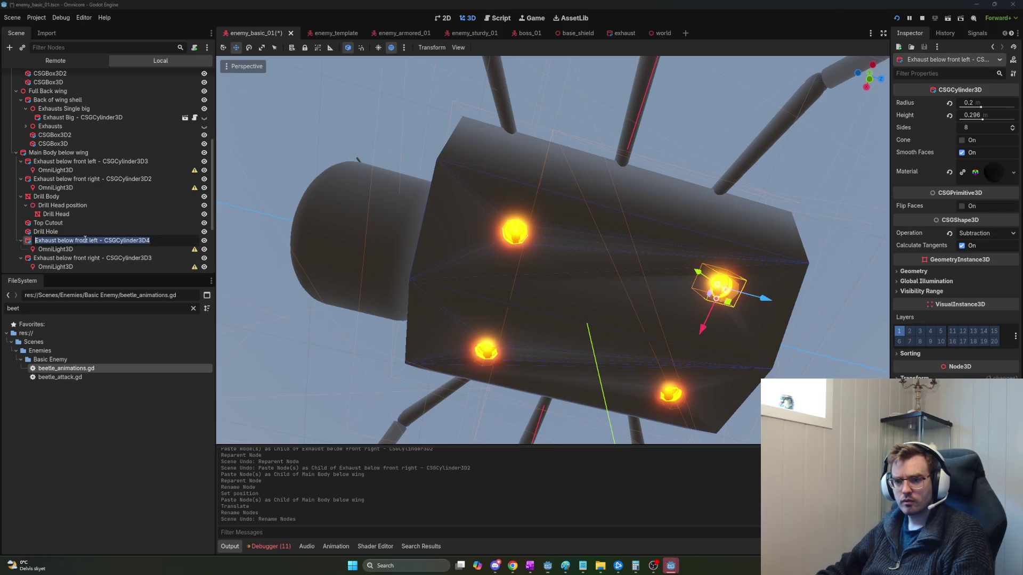
click(88, 241)
text(back)
key(Return)
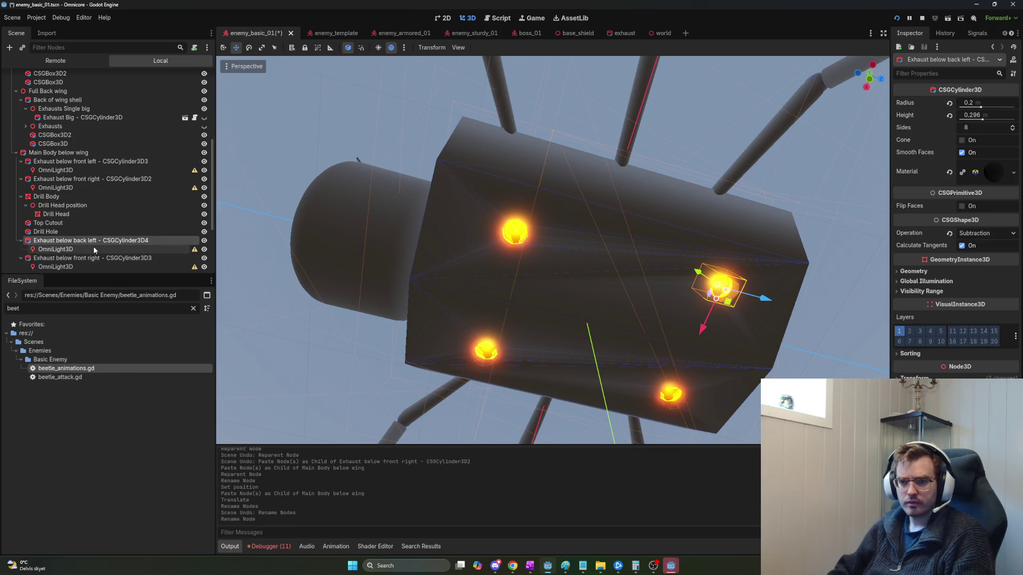
- Rename CSGCylinder3D3 to 'Exhaust below back right'
double_click(87, 258)
click(86, 258)
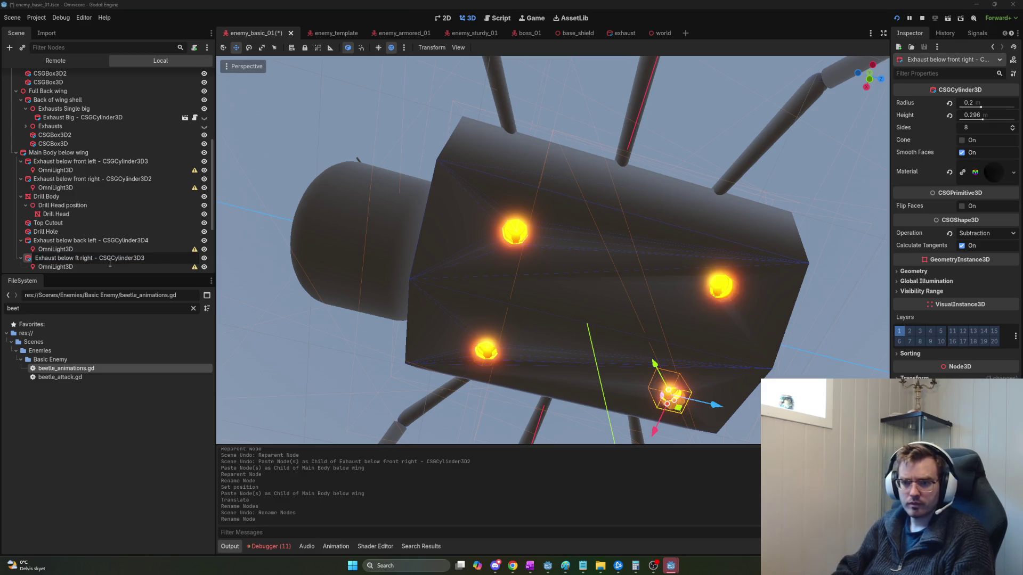
text(back)
key(Return)
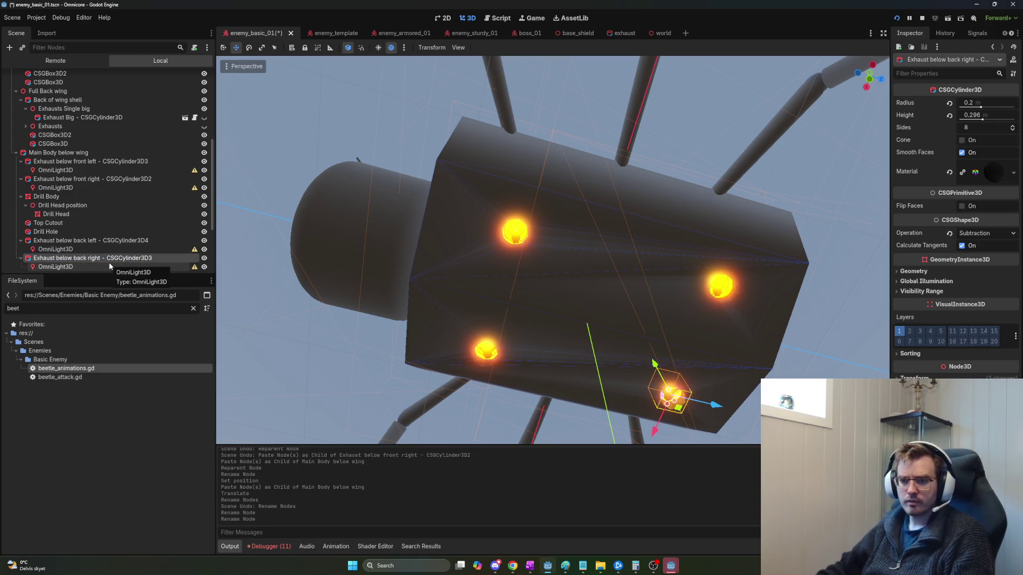
click(44, 308)
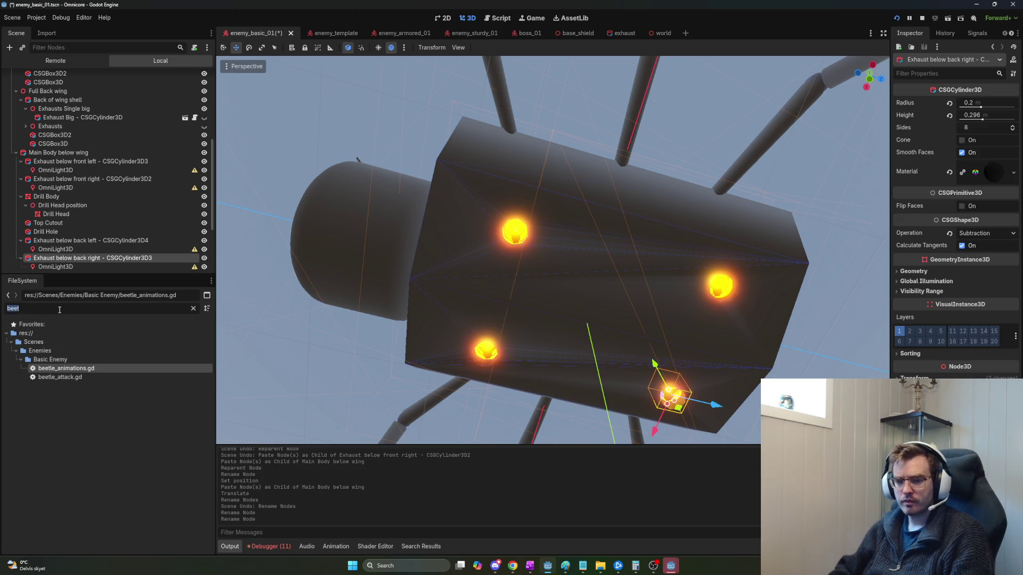
- Filter the FileSystem dock for 'exhaus' and rename exhaust.tscn to beetle_exhaust.tscn
text(exhaus)
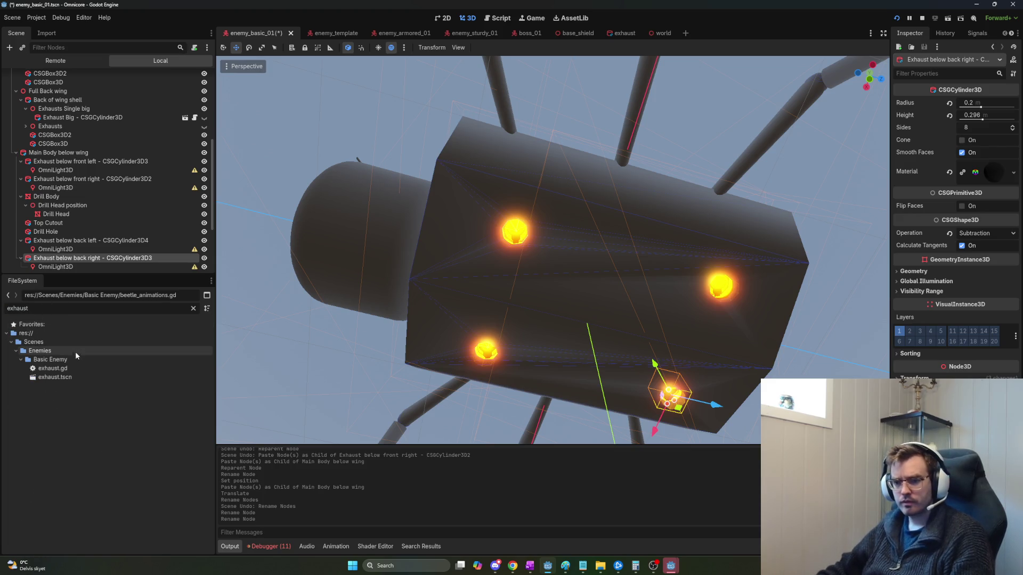
click(70, 378)
key(F2)
key(Home)
text(beetle_)
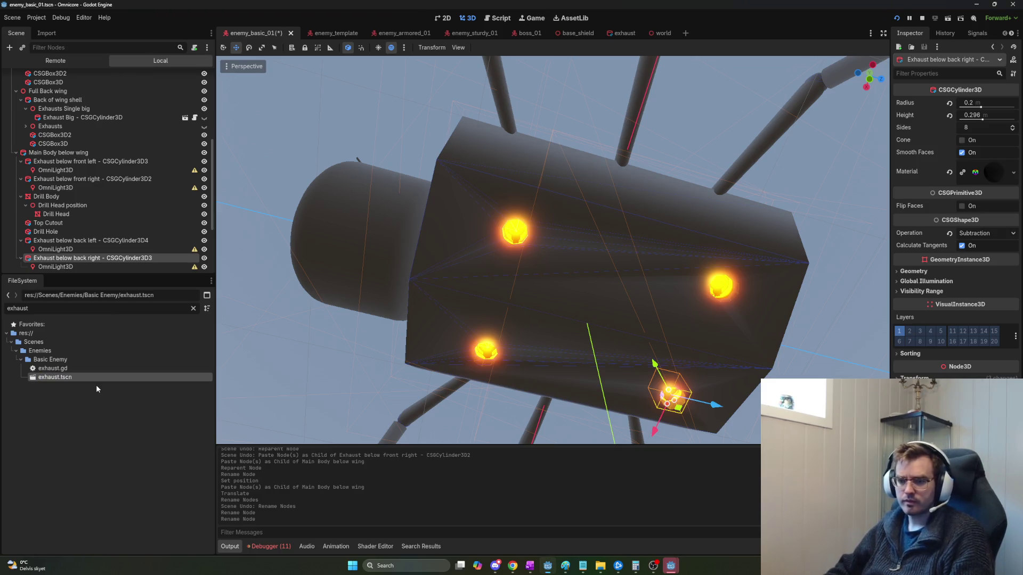
- Rename exhaust.gd to beetle_exhaust.gd and attach it to Exhaust below back right
click(90, 376)
key(F2)
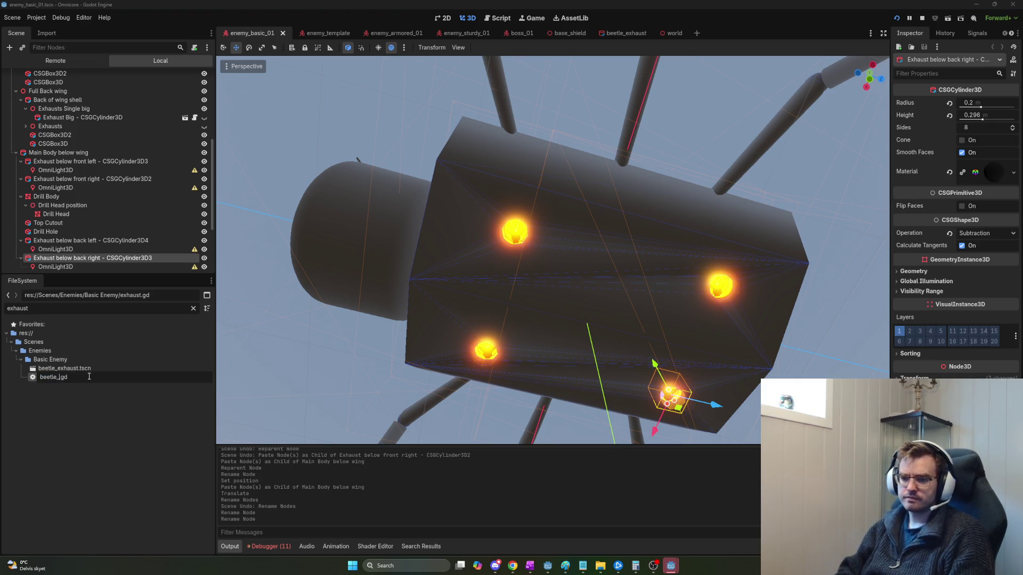
text(exhaust)
key(Return)
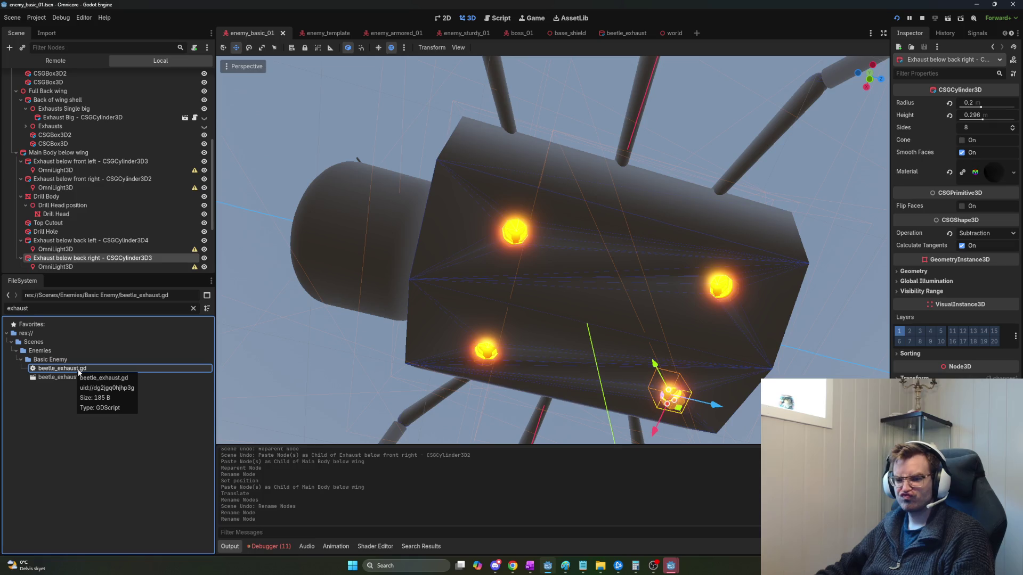
drag(78, 372, 82, 198)
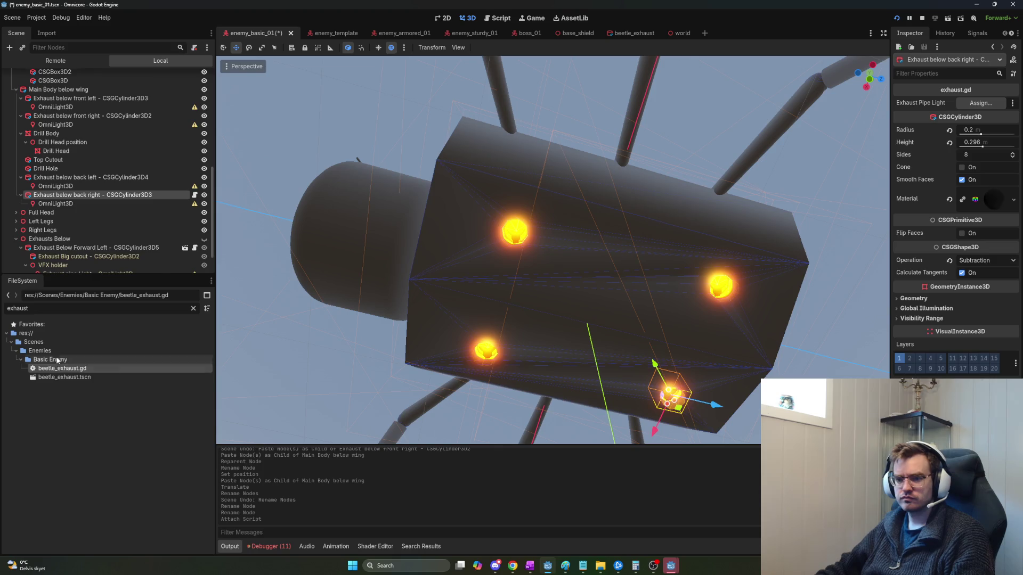
- Attach beetle_exhaust.gd to the other three exhausts and inspect the front-left light's settings
drag(63, 368, 68, 167)
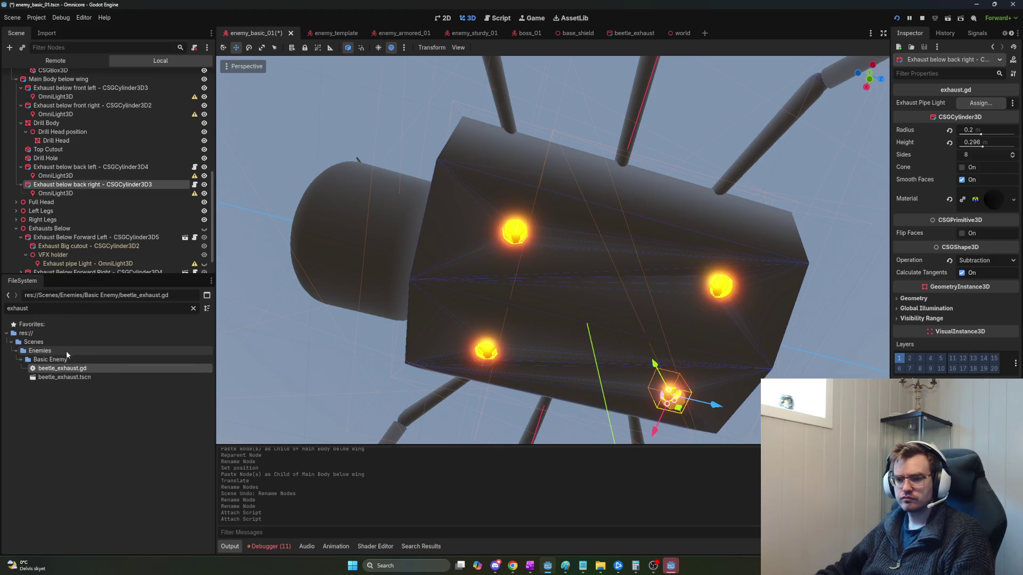
drag(57, 371, 79, 101)
mouse_move(56, 368)
mouse_down()
mouse_move(82, 91)
mouse_move(85, 101)
mouse_up()
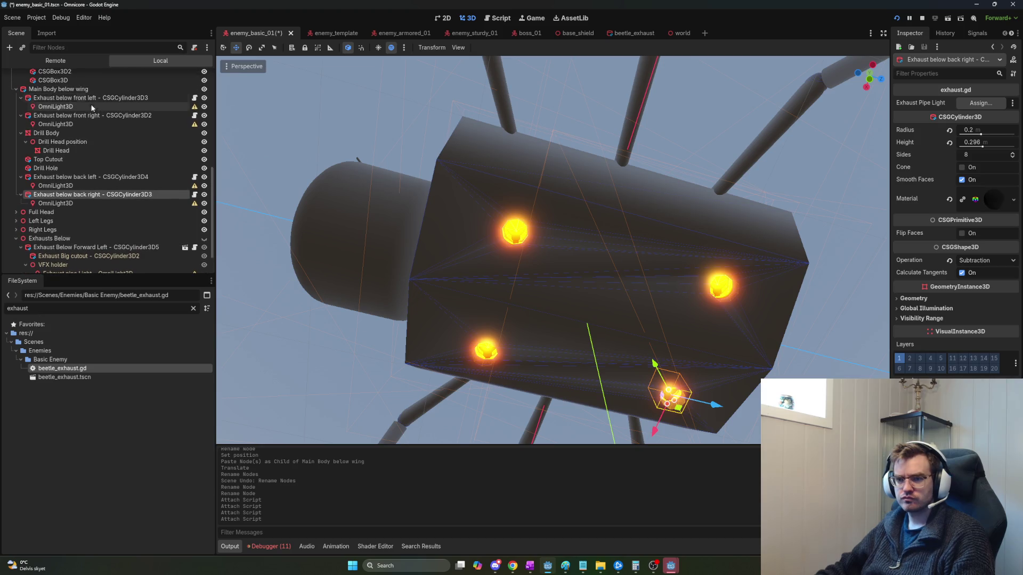
click(107, 107)
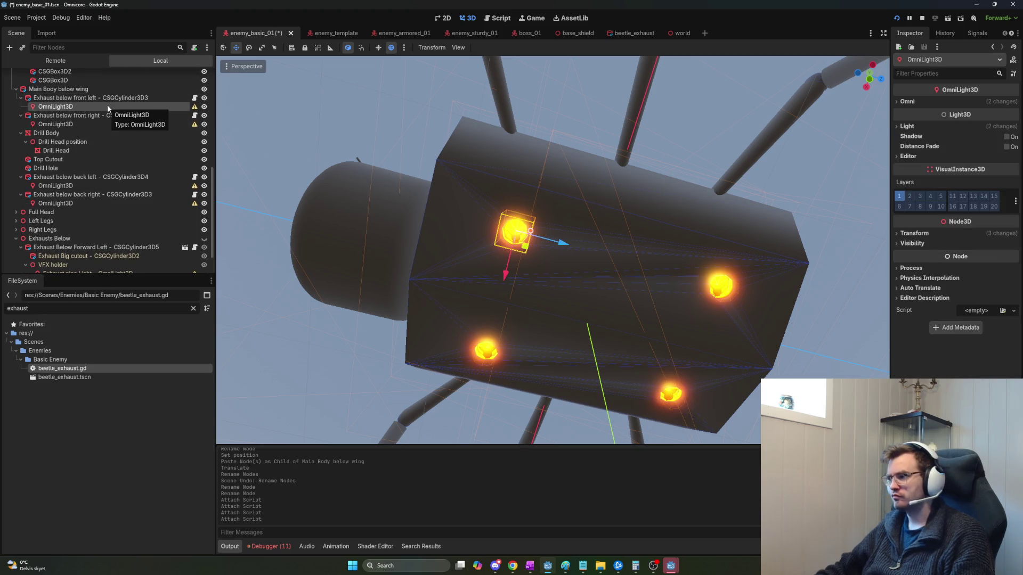
click(974, 100)
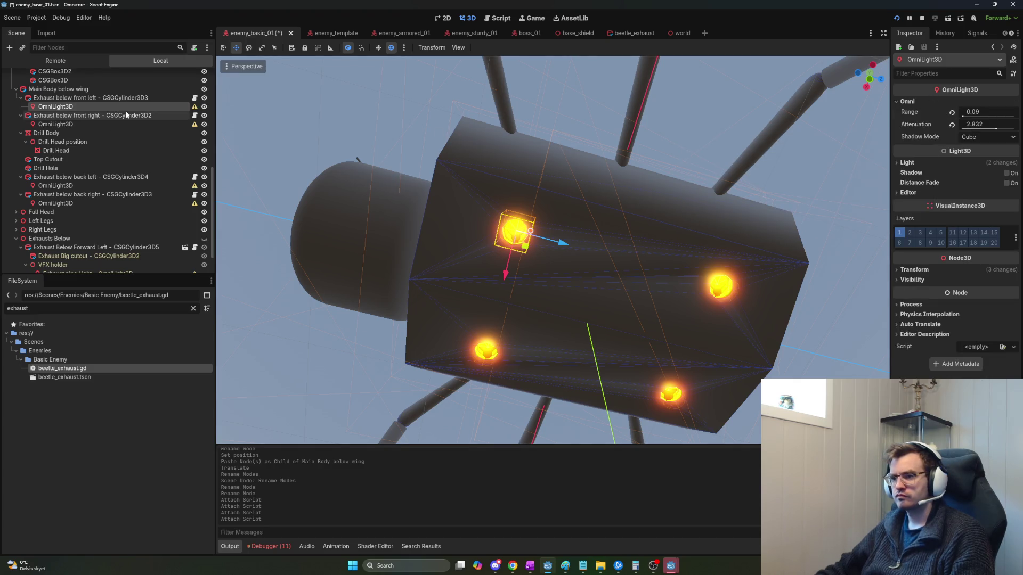
- Assign each exhaust's own OmniLight3D child as its Exhaust Pipe Light in the Inspector
click(101, 99)
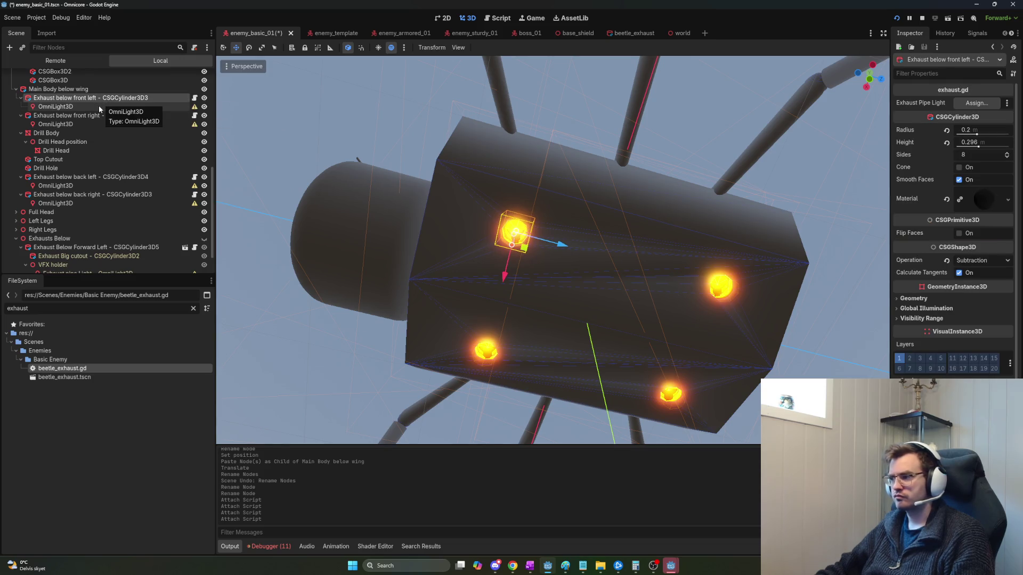
mouse_move(98, 106)
mouse_down()
mouse_move(363, 114)
mouse_move(976, 103)
mouse_up()
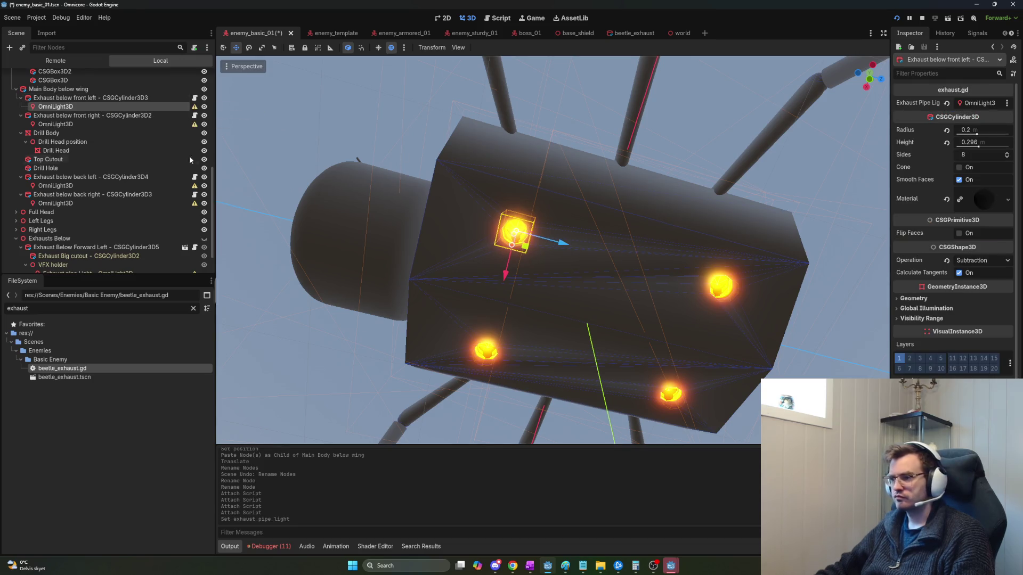
click(81, 116)
mouse_move(72, 124)
mouse_down()
mouse_move(975, 119)
mouse_move(977, 103)
mouse_up()
click(56, 185)
click(91, 177)
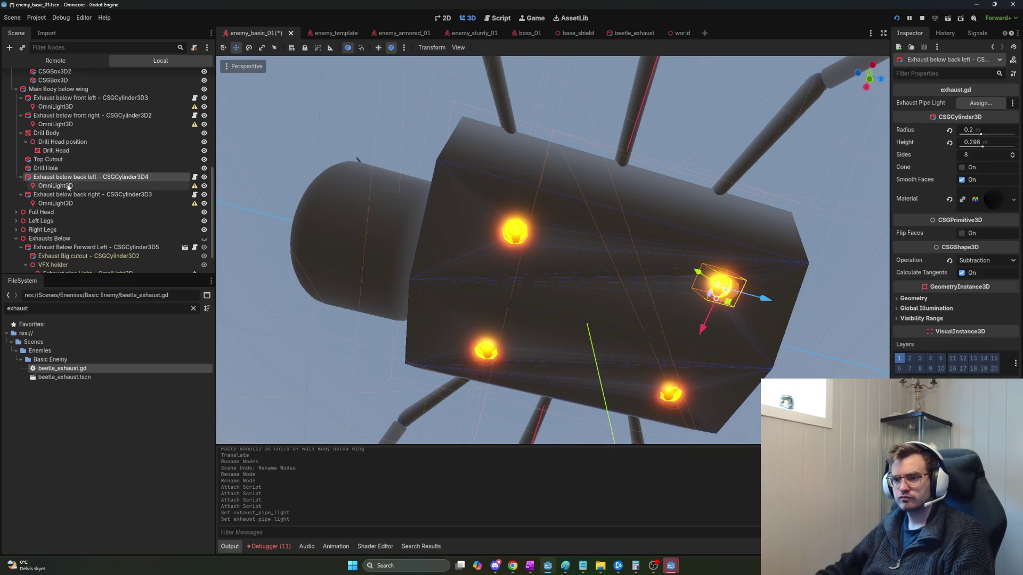
mouse_move(56, 185)
mouse_down()
mouse_move(961, 149)
mouse_move(977, 103)
mouse_up()
click(91, 195)
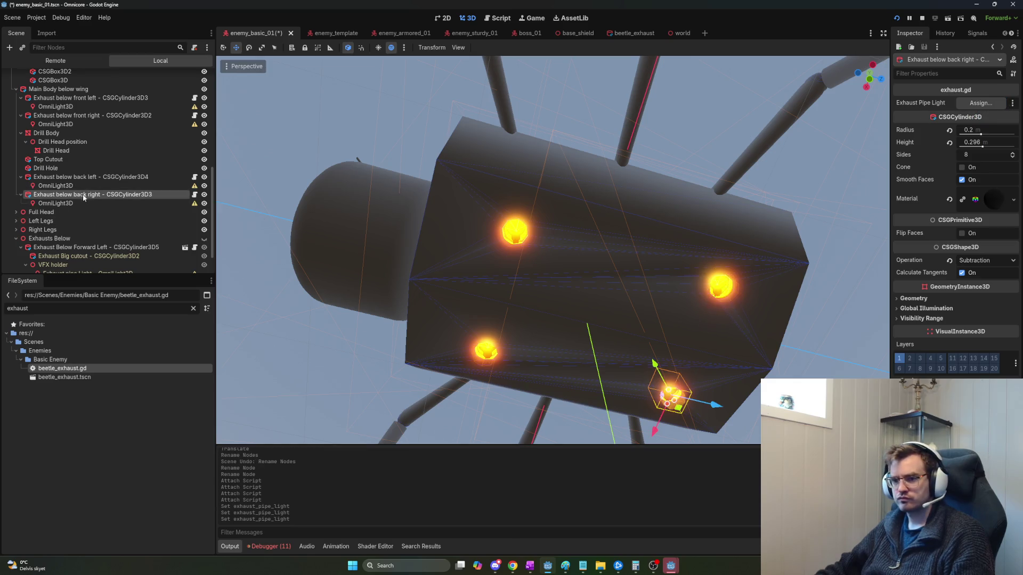
mouse_move(56, 203)
mouse_down()
mouse_move(683, 153)
mouse_move(977, 103)
mouse_up()
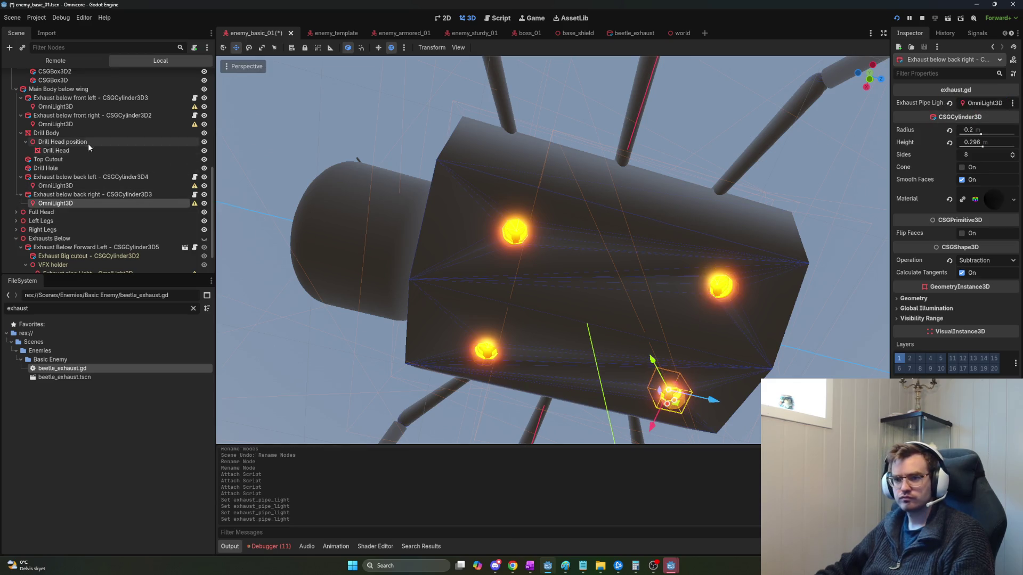
click(82, 125)
click(81, 116)
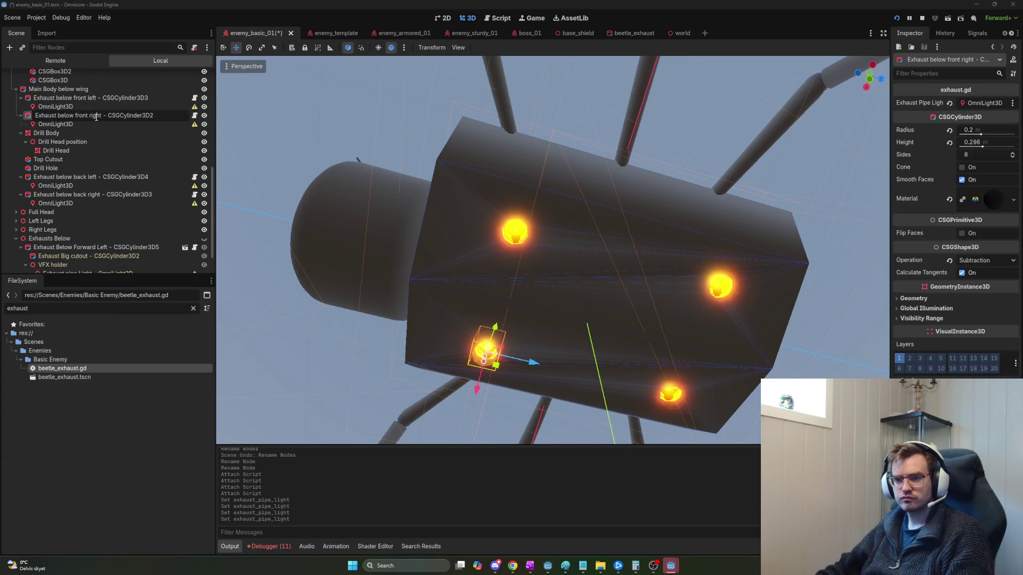
- Rename the front-right light to 'Exhaust light below front right - OmniLight3D'
key(ctrl+c)
click(60, 126)
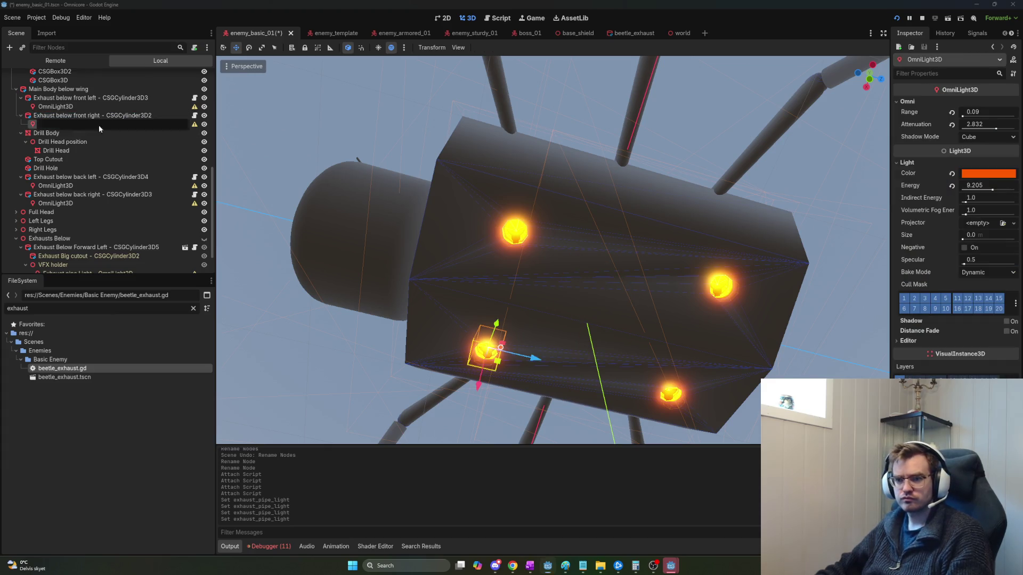
key(F2)
key(Home)
key(ctrl+v)
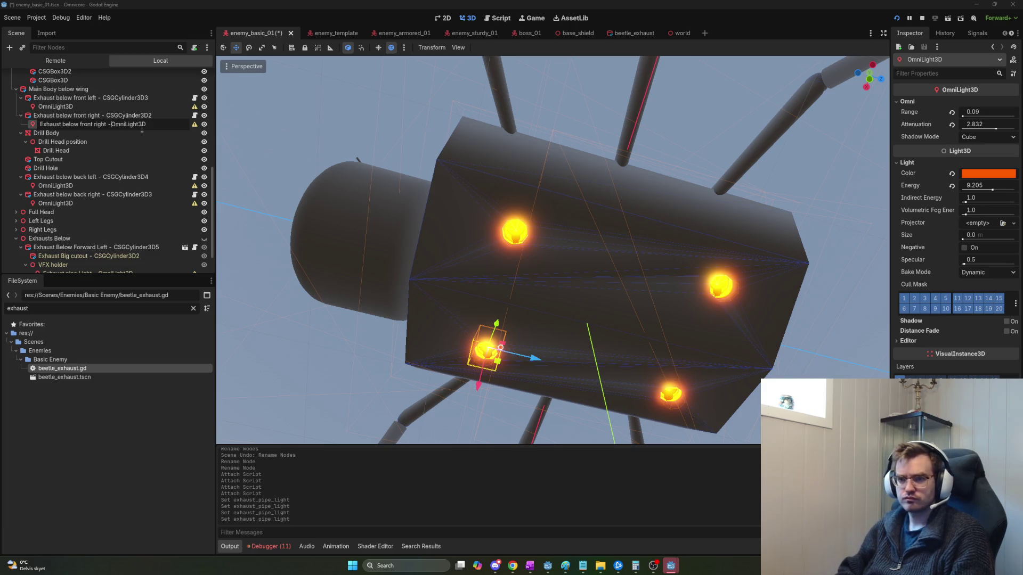
key(Return)
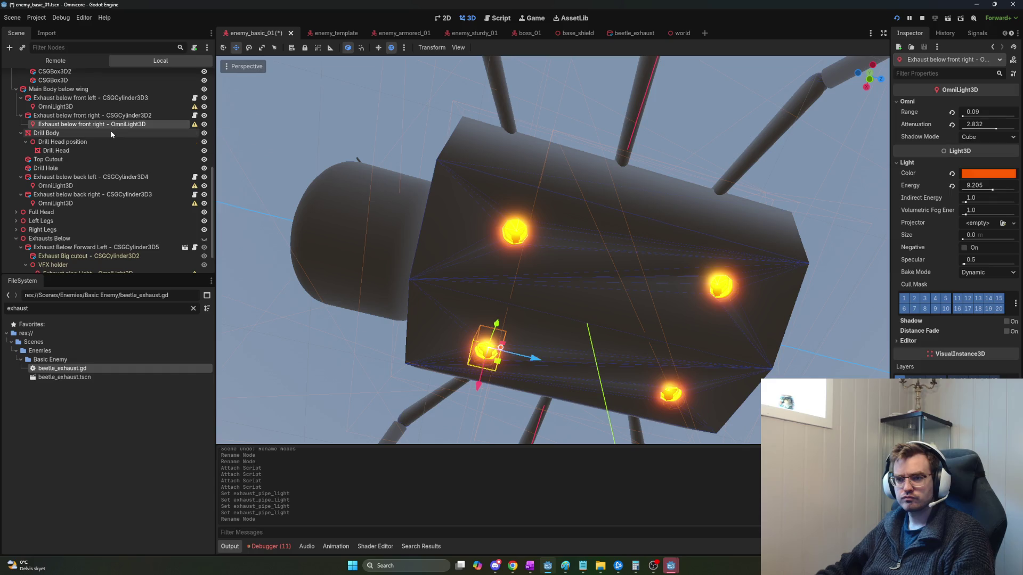
click(74, 125)
click(64, 125)
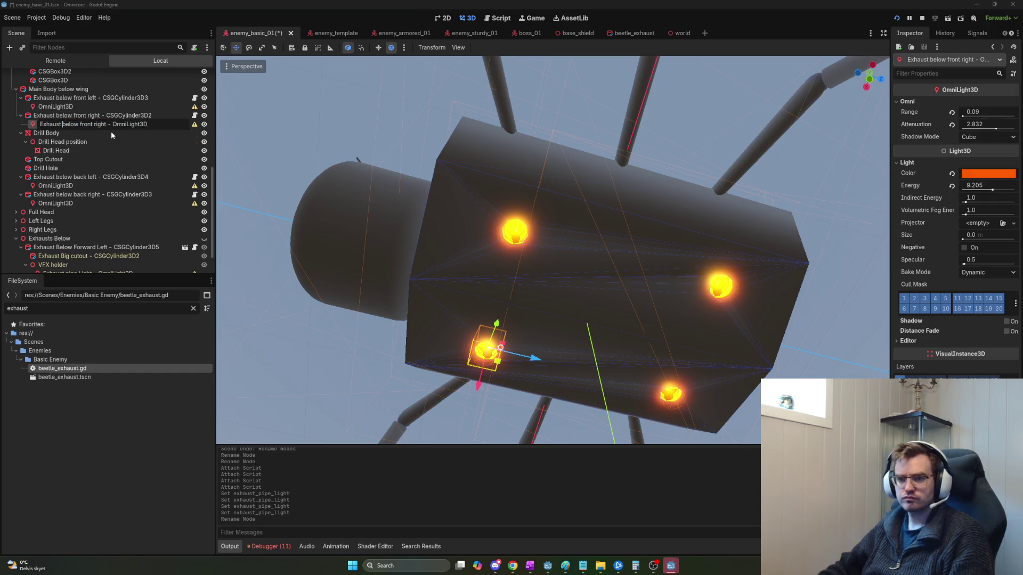
text(light)
key(Return)
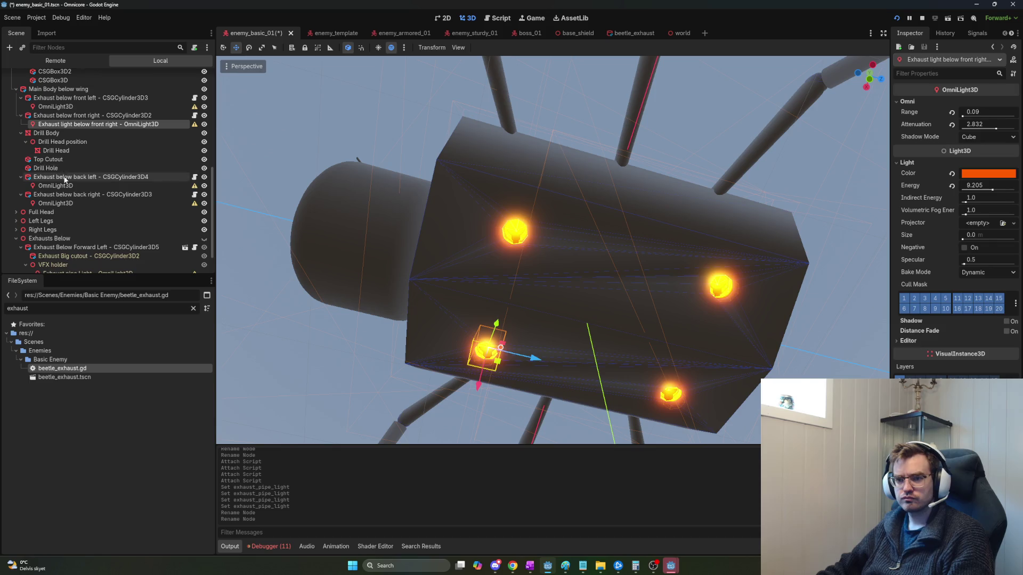
- Rename the front-left light to 'Exhaust light below front left'
click(63, 107)
double_click(87, 127)
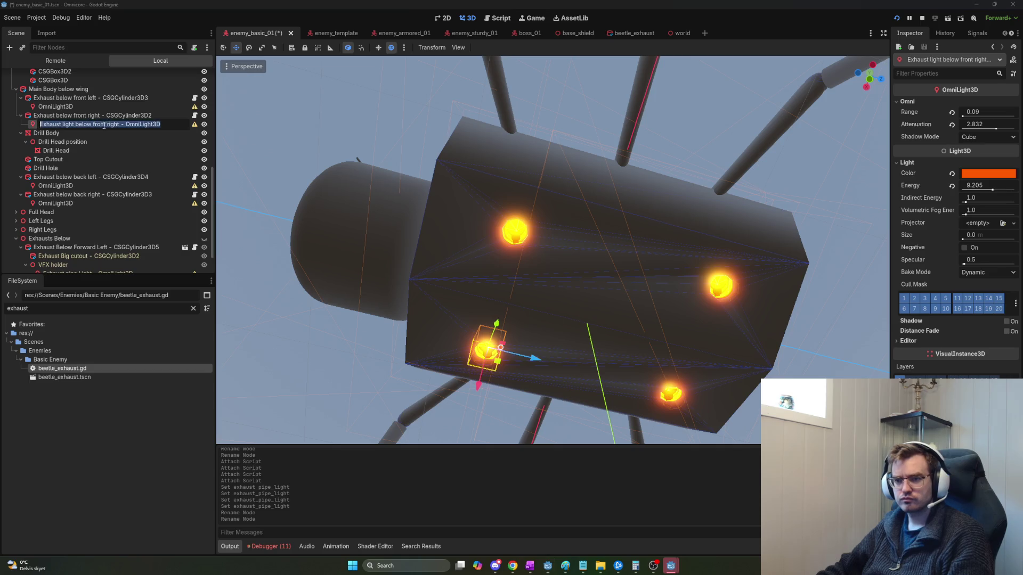
click(78, 106)
key(F1)
key(Escape)
key(F2)
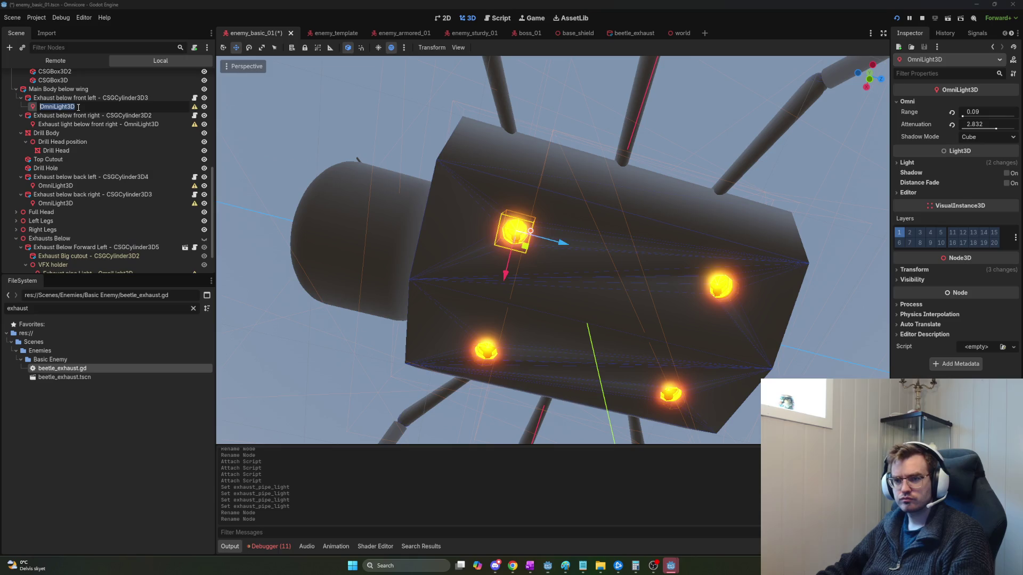
text(- )
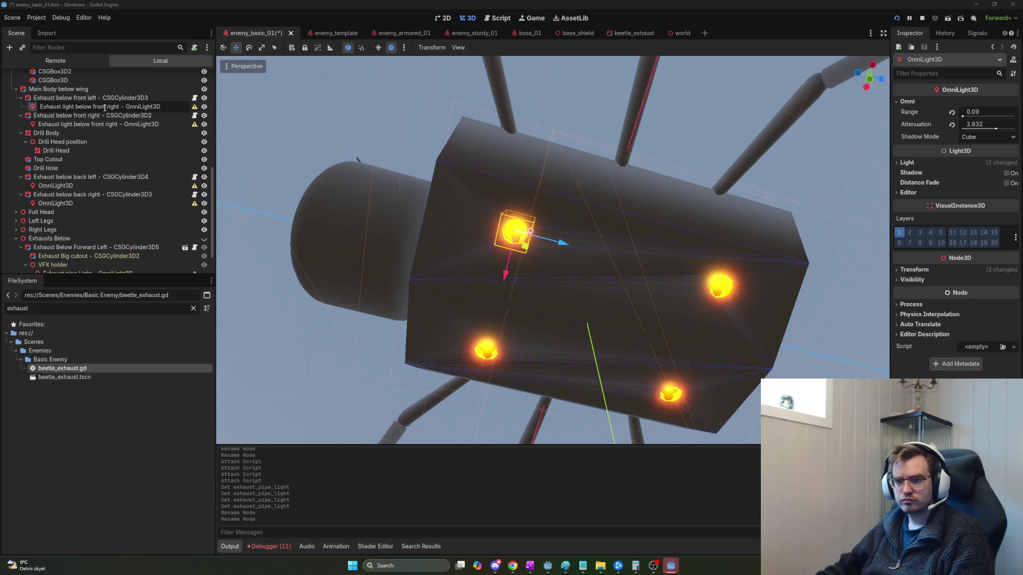
text(left)
key(Return)
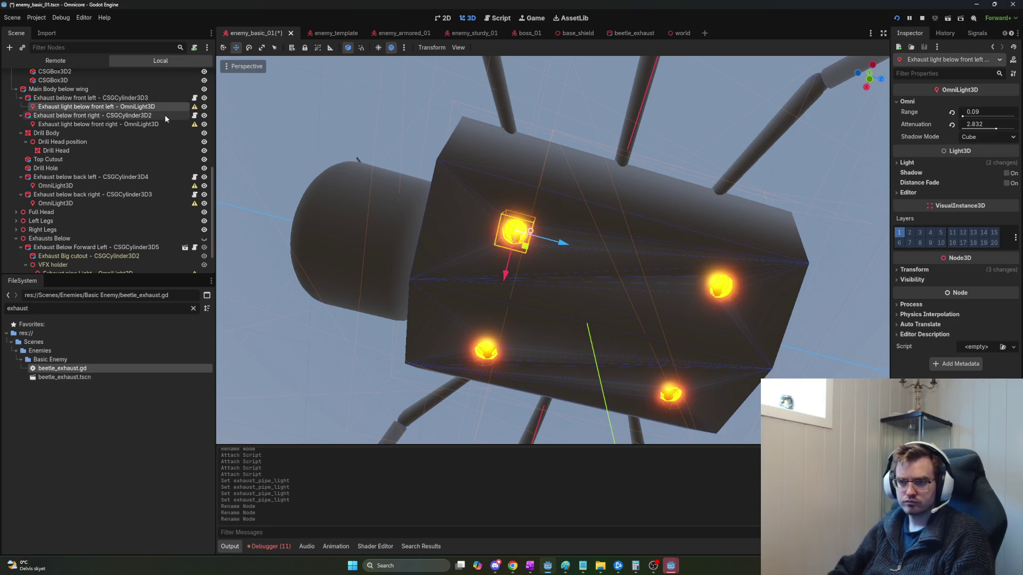
- Rename the back-left exhaust's light to 'Exhaust light below back left - OmniLight3D'
drag(424, 216, 346, 150)
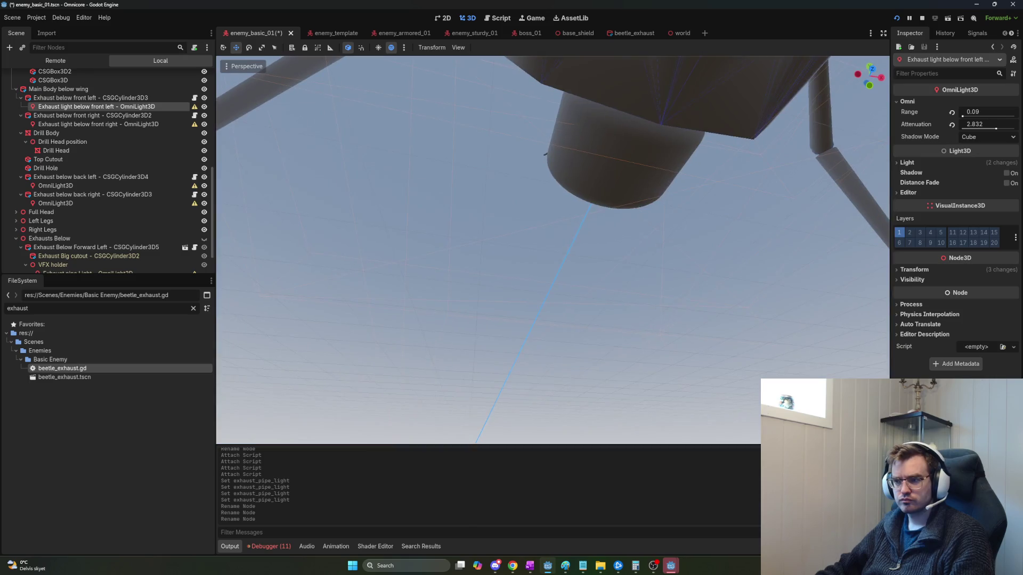
click(106, 178)
click(92, 180)
click(83, 185)
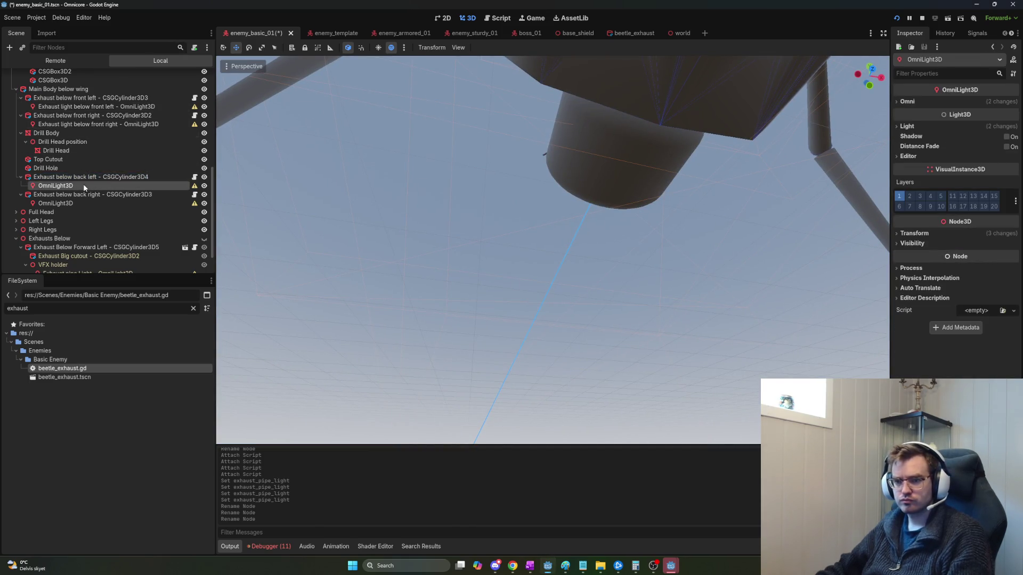
click(79, 187)
key(Home)
key(ctrl+v)
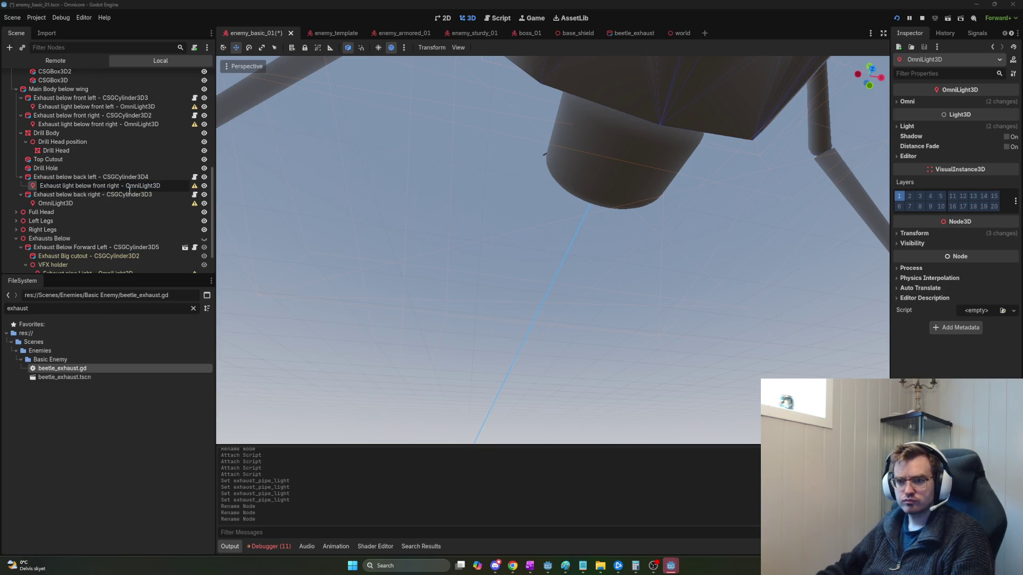
drag(171, 186, 37, 186)
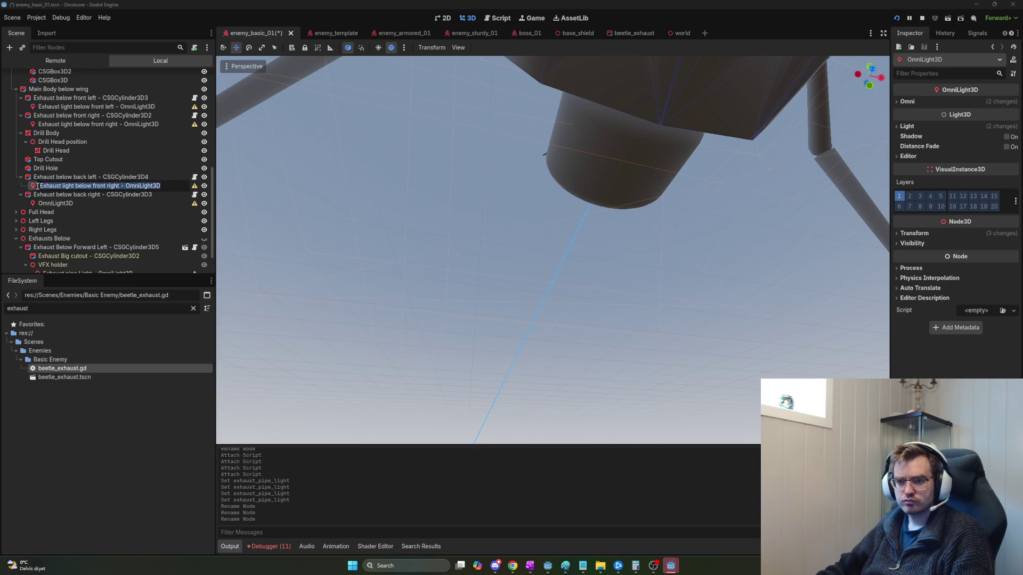
double_click(86, 186)
text(ck lef)
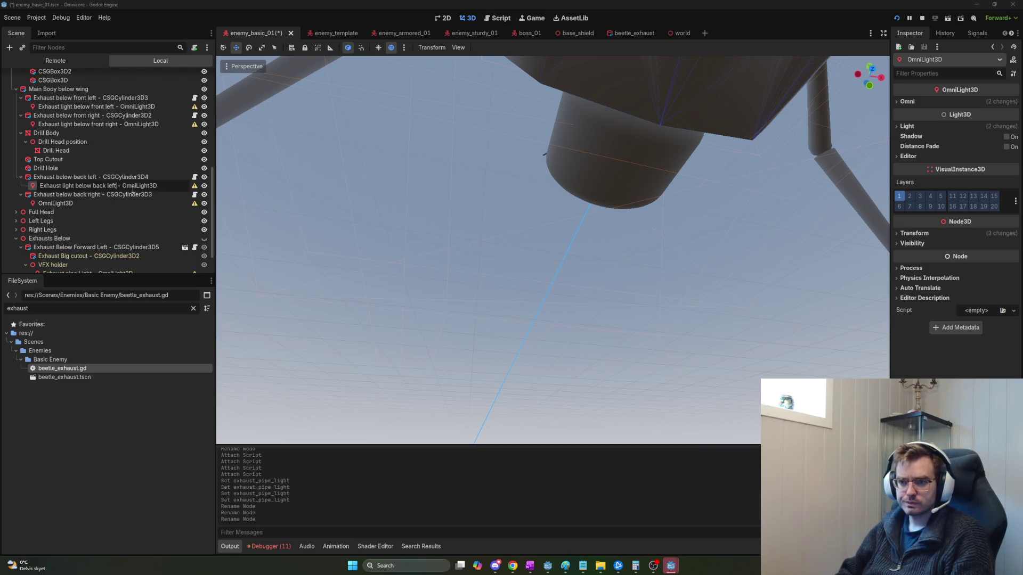
key(ctrl+a)
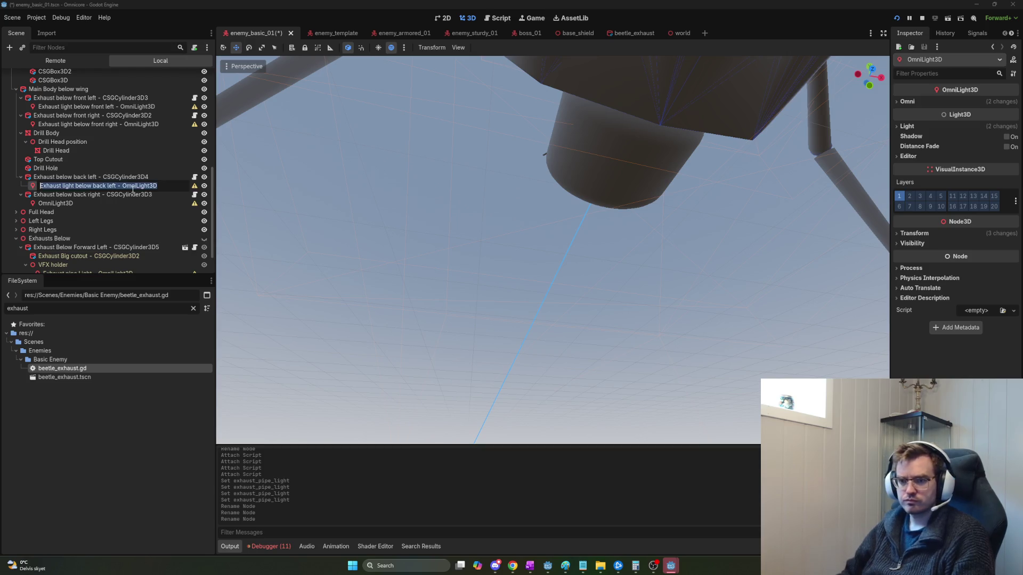
key(ctrl+c)
- Rename the back-right exhaust's light to 'Exhaust light below back right - OmniLight3D'
double_click(107, 203)
key(ctrl+v)
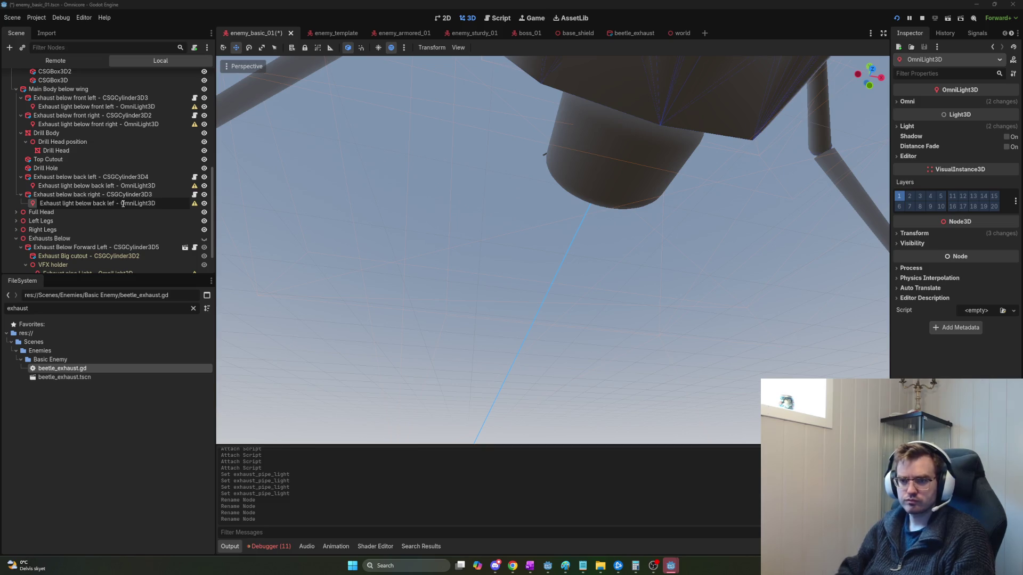
key(BackSpace)
key(BackSpace)
key(BackSpace)
text(right)
key(Return)
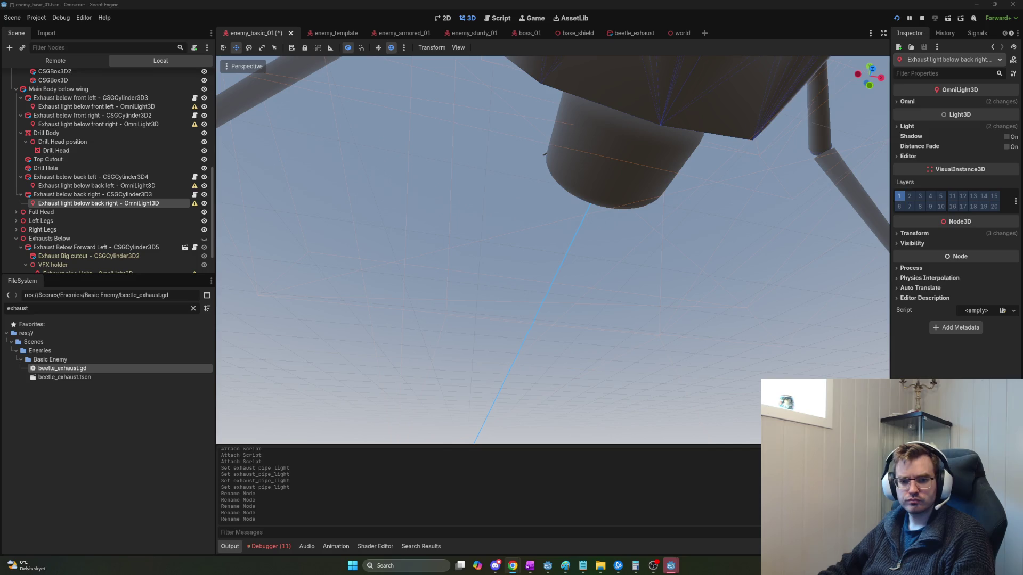
- Select all four exhaust lights and hide them
mouse_move(546, 161)
mouse_down()
mouse_move(514, 180)
mouse_move(548, 160)
mouse_up()
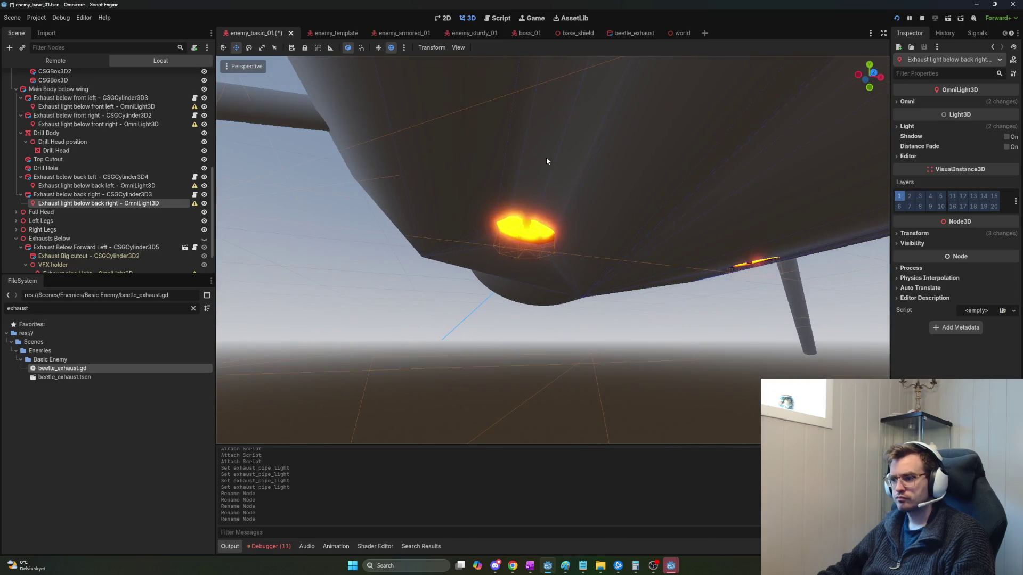
ctrl+click(80, 186)
ctrl+click(96, 124)
ctrl+click(160, 106)
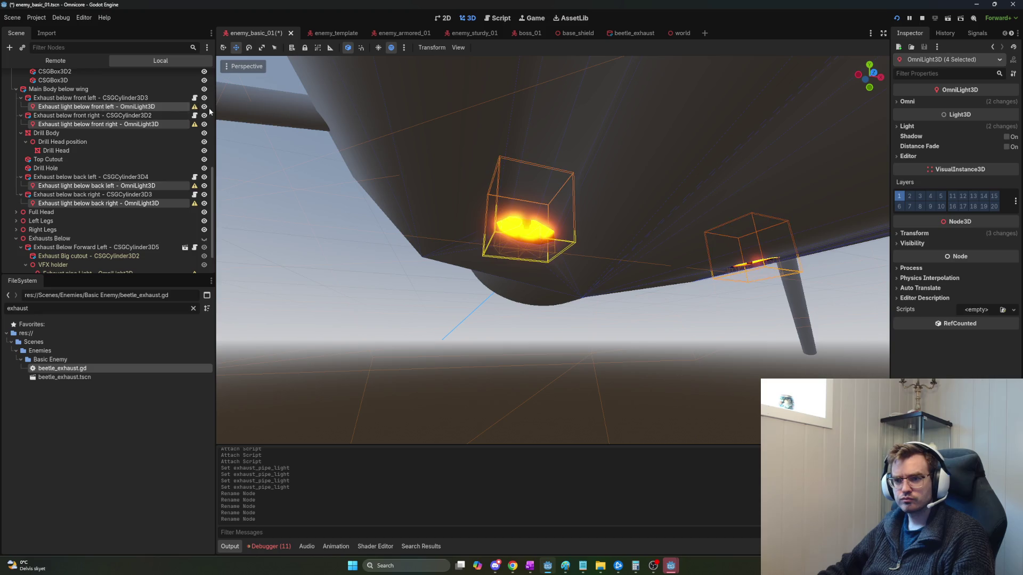
click(204, 106)
click(591, 354)
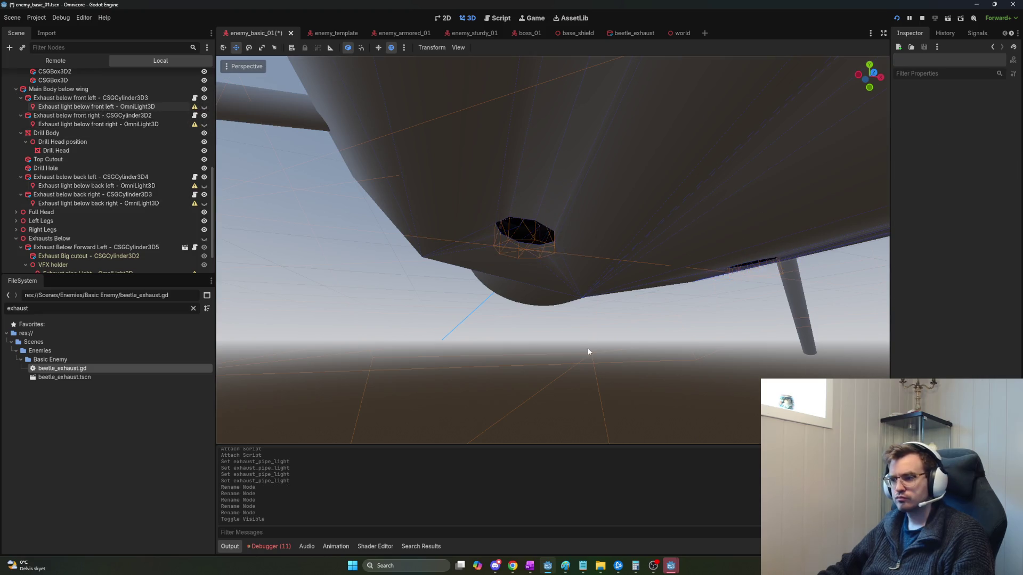
- Save the enemy scene with Ctrl+S
mouse_move(592, 353)
mouse_down()
mouse_move(565, 341)
mouse_move(583, 366)
mouse_up()
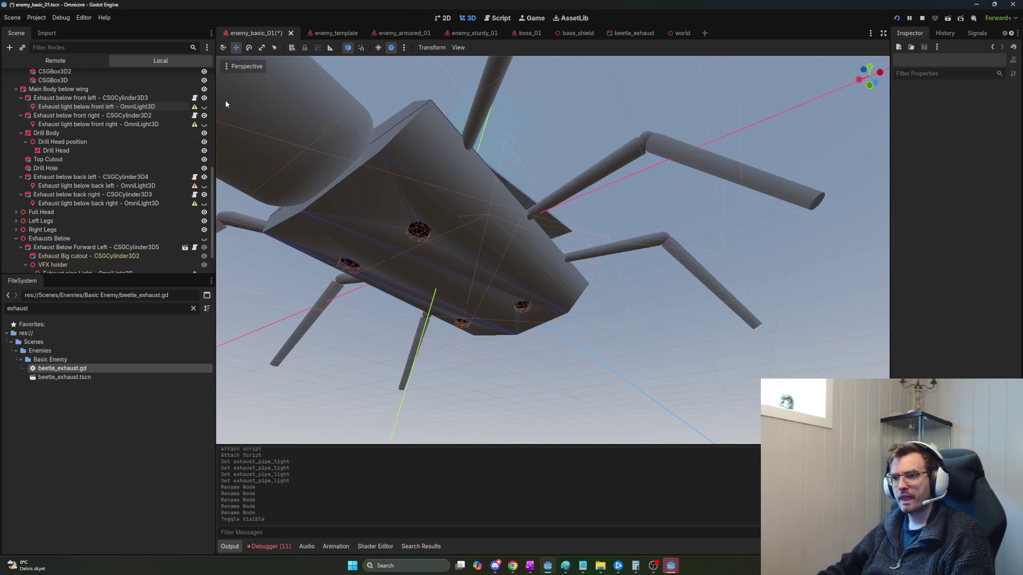
key(ctrl+s)
scroll(180, 136, up, 6)
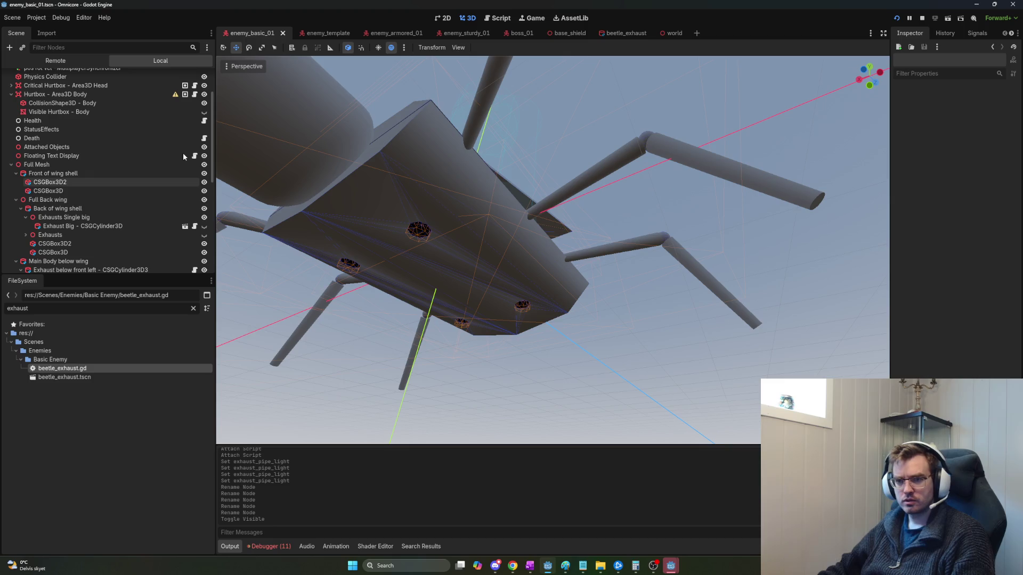
scroll(187, 148, up, 3)
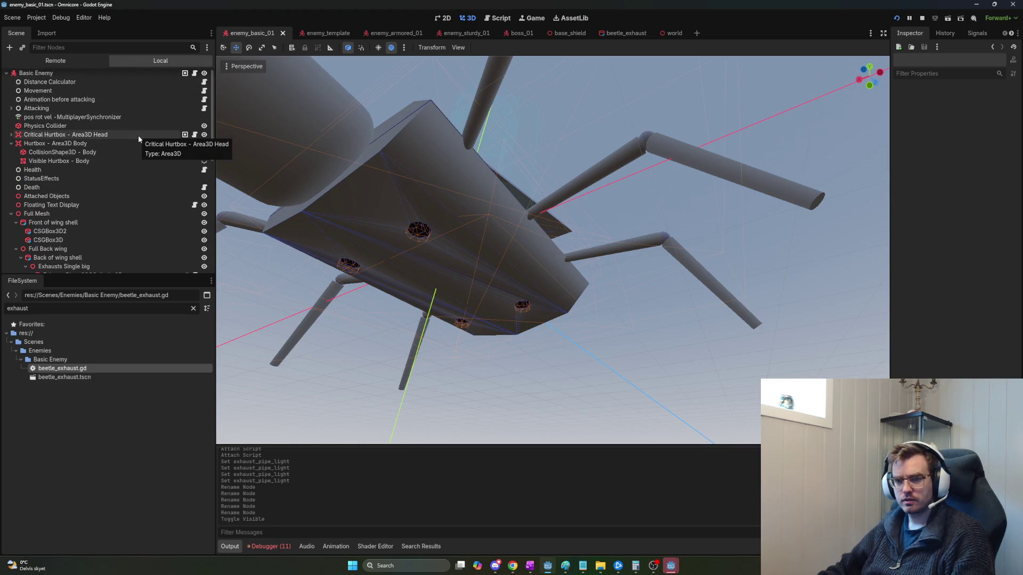
- Empty both Exhausts Below Front and Back arrays on Animation before attacking to size 0
click(122, 100)
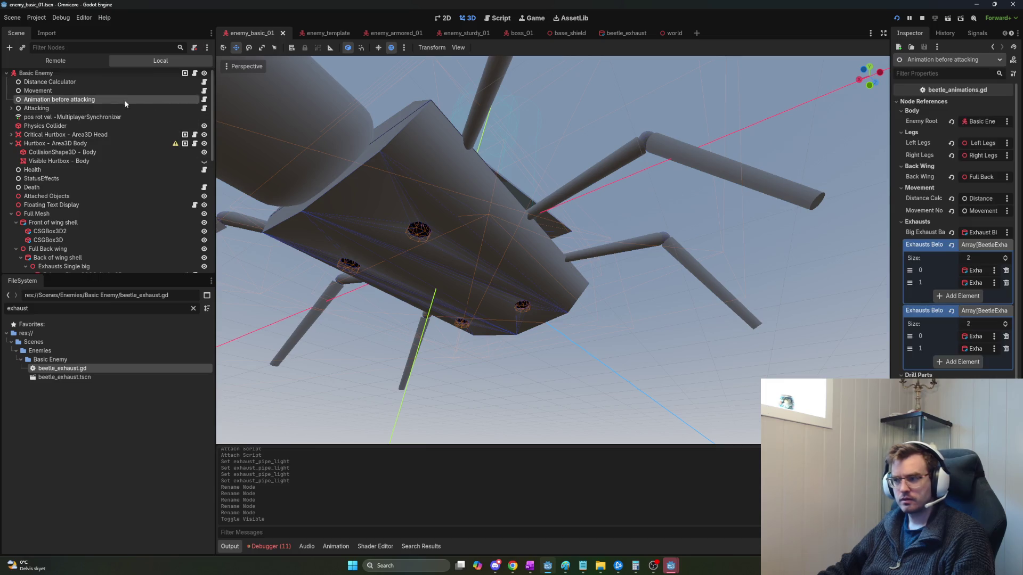
click(1006, 270)
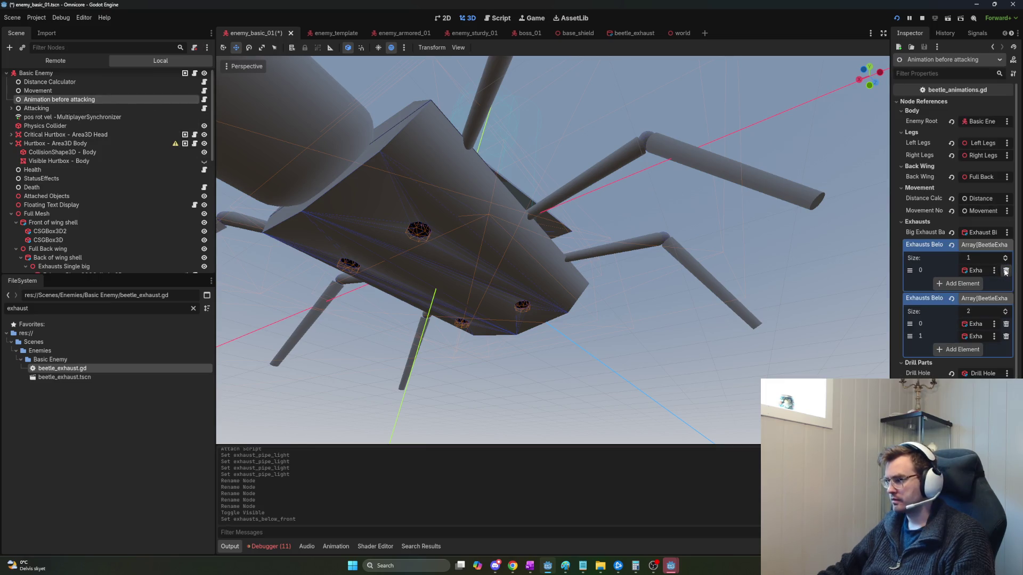
click(1006, 270)
click(1006, 311)
click(1005, 311)
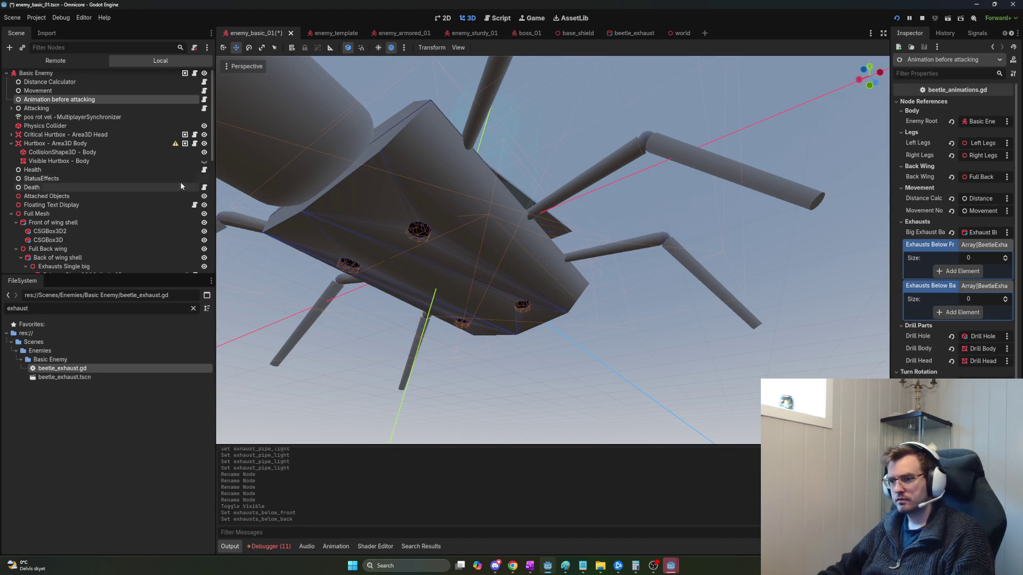
scroll(143, 200, down, 5)
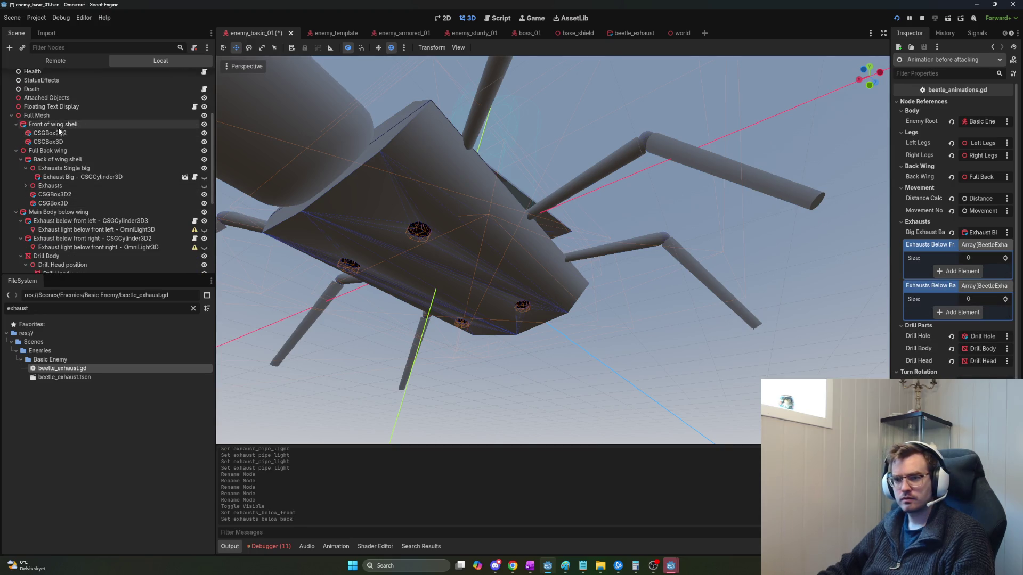
scroll(56, 144, down, 3)
click(49, 171)
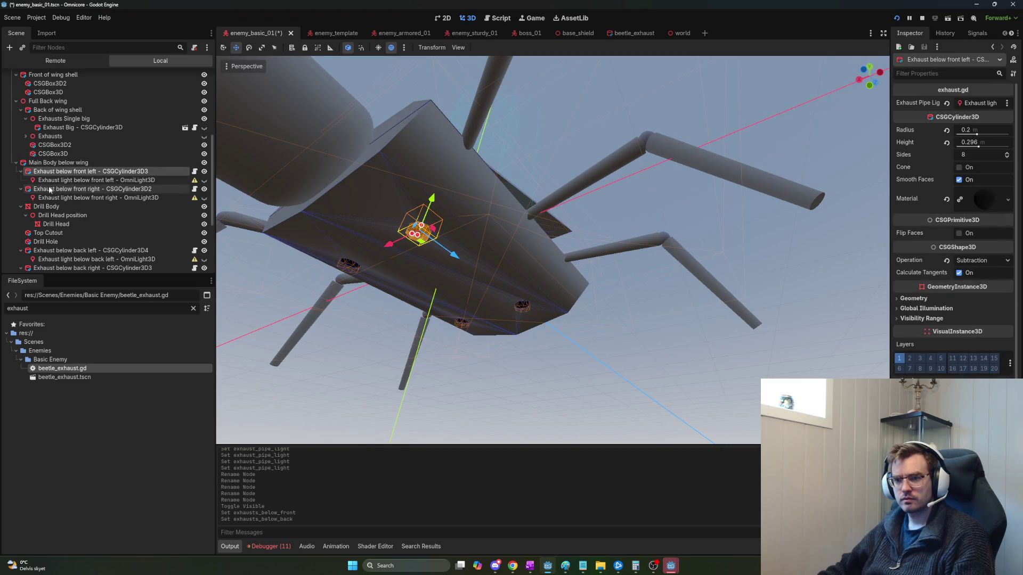
- Collapse the exhaust nodes in the Scene dock and move both front exhausts below Drill Hole
click(20, 171)
click(20, 180)
click(20, 189)
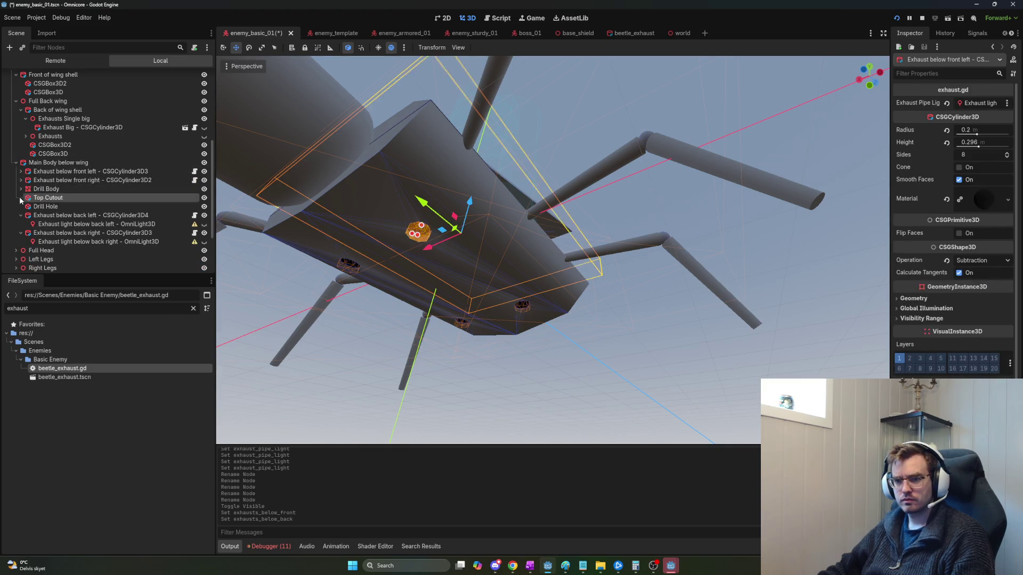
click(22, 197)
click(22, 242)
click(20, 215)
click(21, 224)
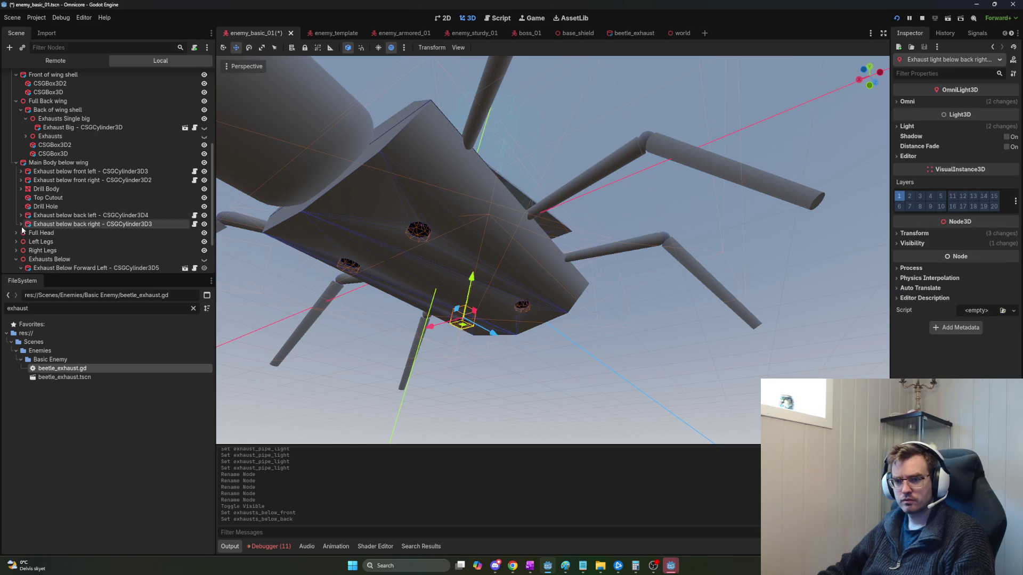
click(56, 224)
click(64, 180)
ctrl+click(64, 171)
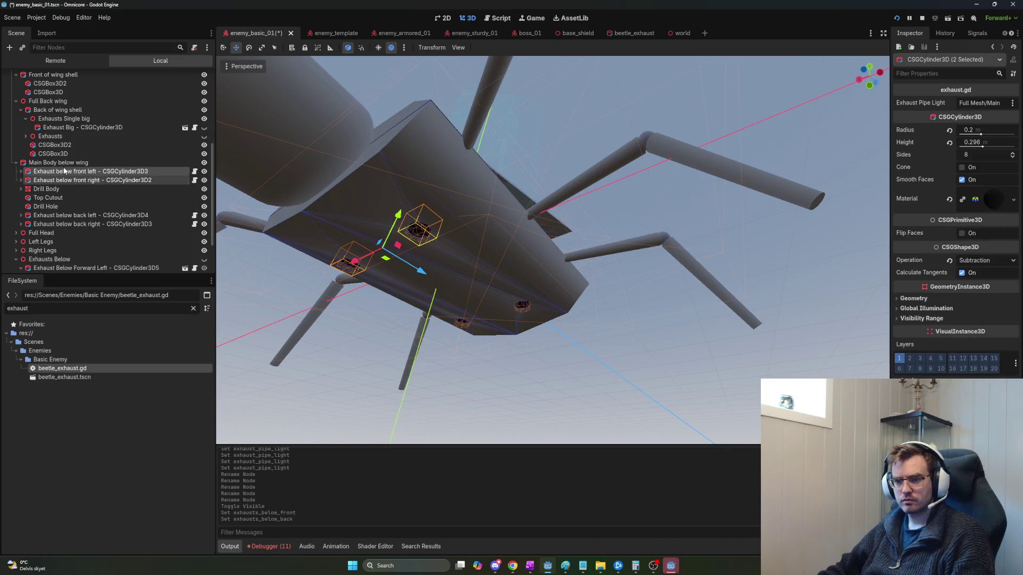
drag(64, 171, 77, 211)
- Add a Node3D child under Main Body below wing
click(62, 163)
key(ctrl+a)
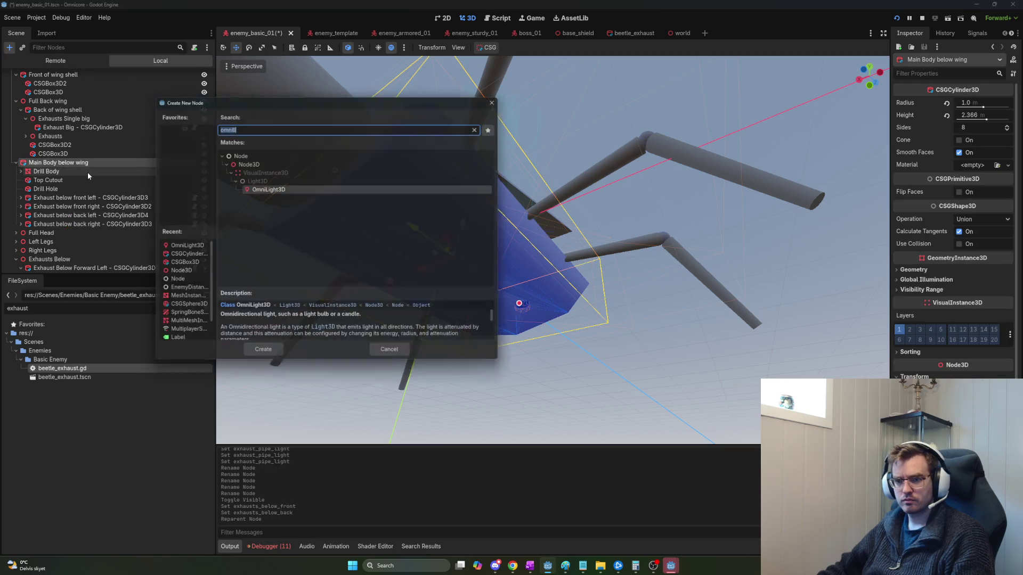
key(Escape)
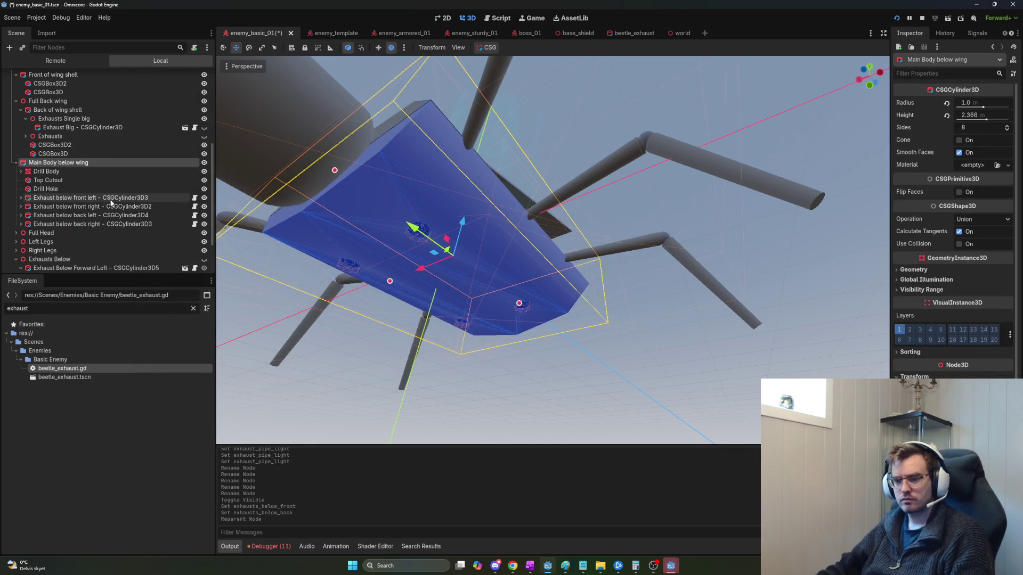
key(ctrl+a)
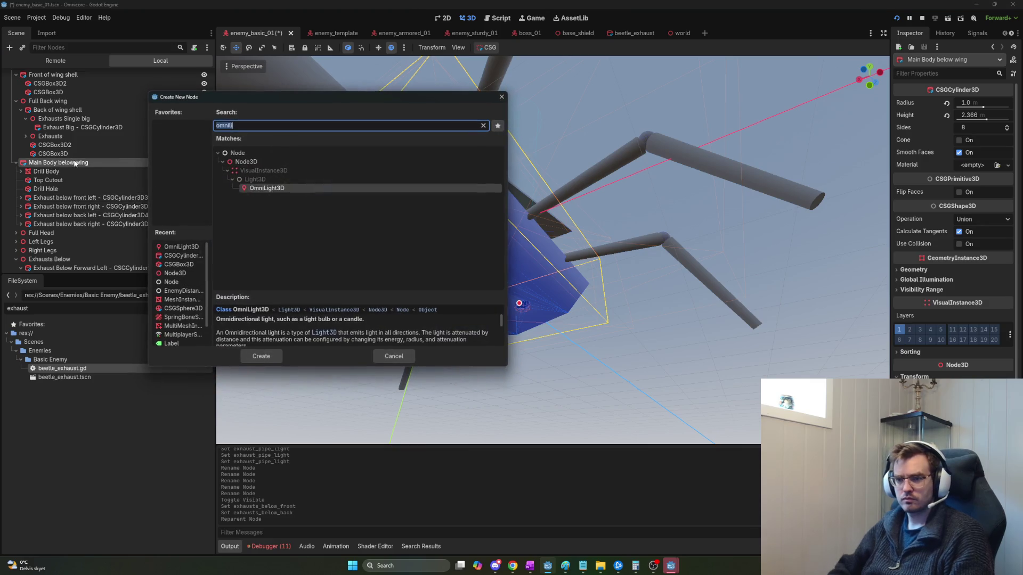
text(node3d)
key(Return)
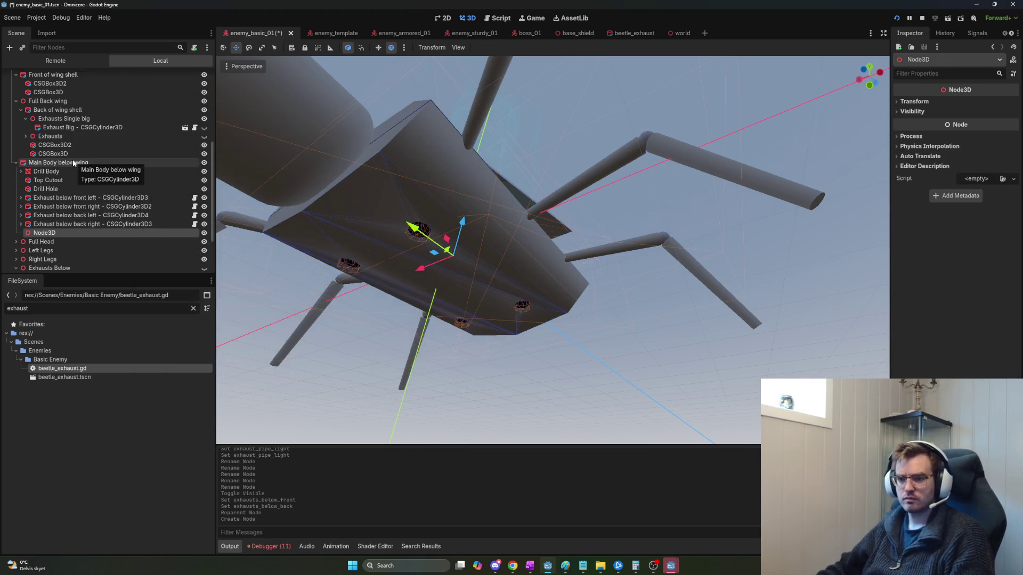
- Move the back-right, front-left, front-right and back-left exhausts into the new Node3D
drag(80, 224, 58, 235)
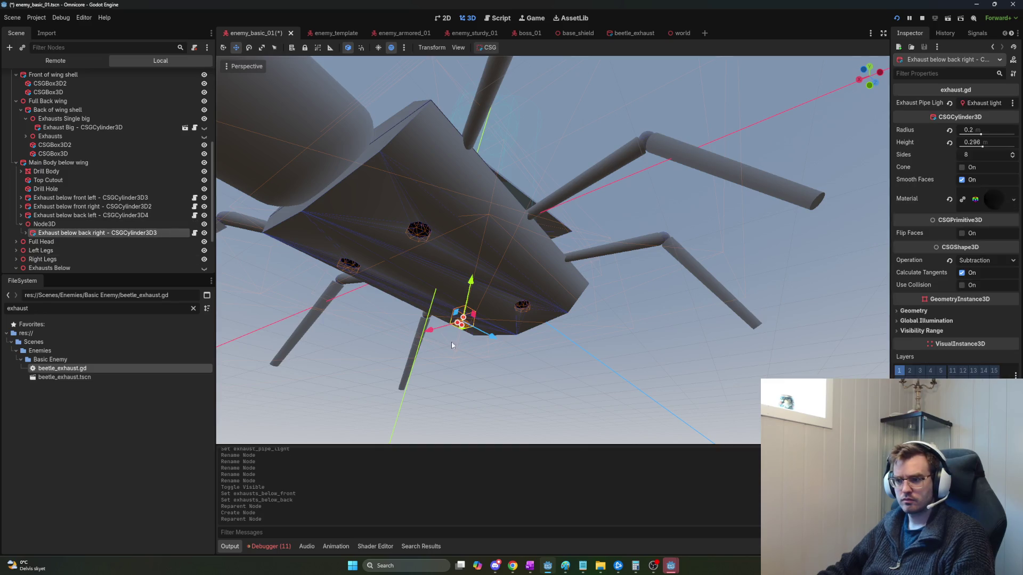
scroll(452, 345, up, 8)
click(621, 341)
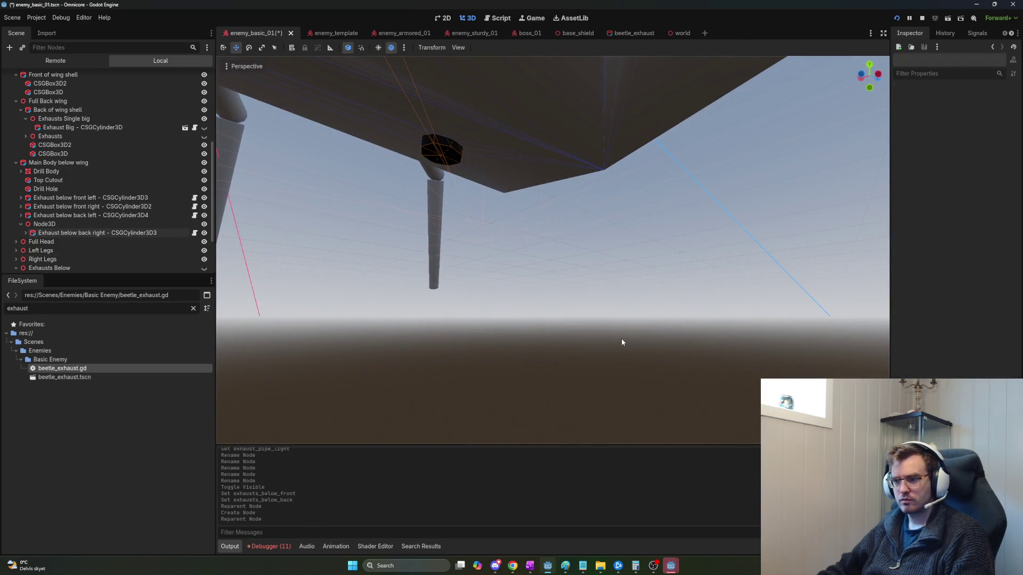
scroll(621, 342, down, 6)
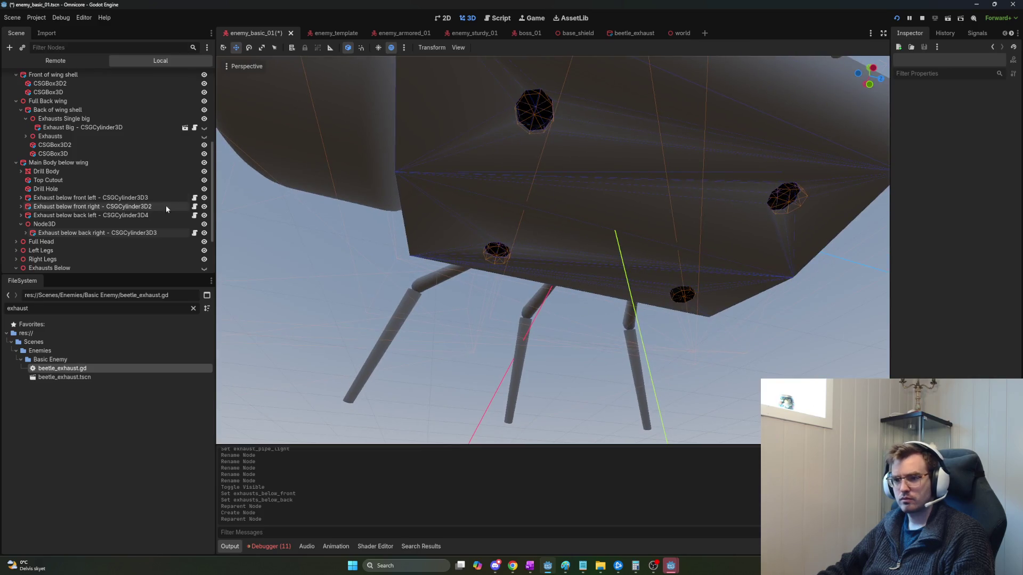
click(80, 215)
shift+click(77, 198)
drag(77, 200, 63, 228)
- Rename the new Node3D to 'Exhausts below' and expand it to show its four exhausts
double_click(79, 199)
text(E)
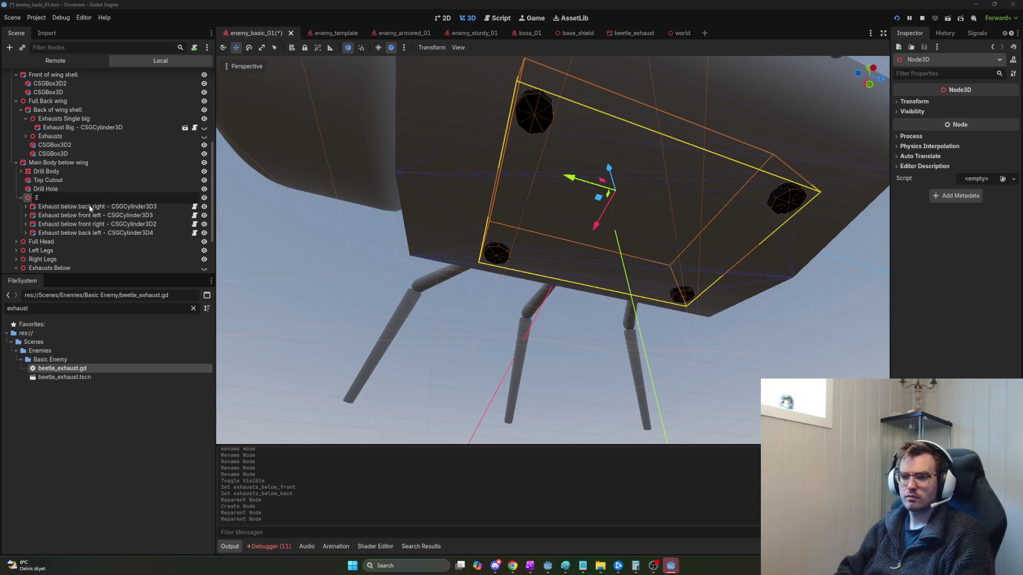
text(hausts belo)
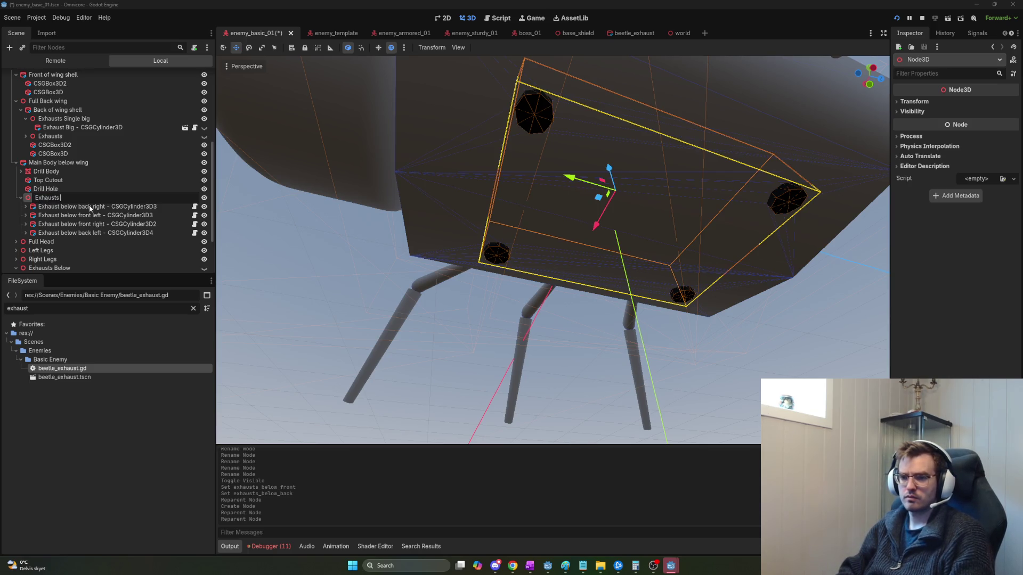
text(w)
key(Return)
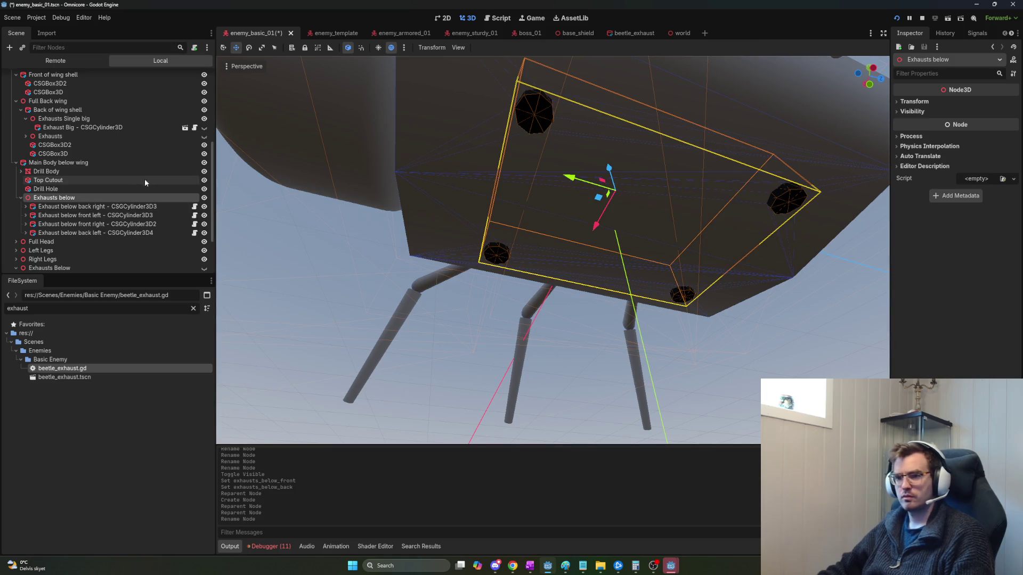
click(21, 199)
double_click(44, 198)
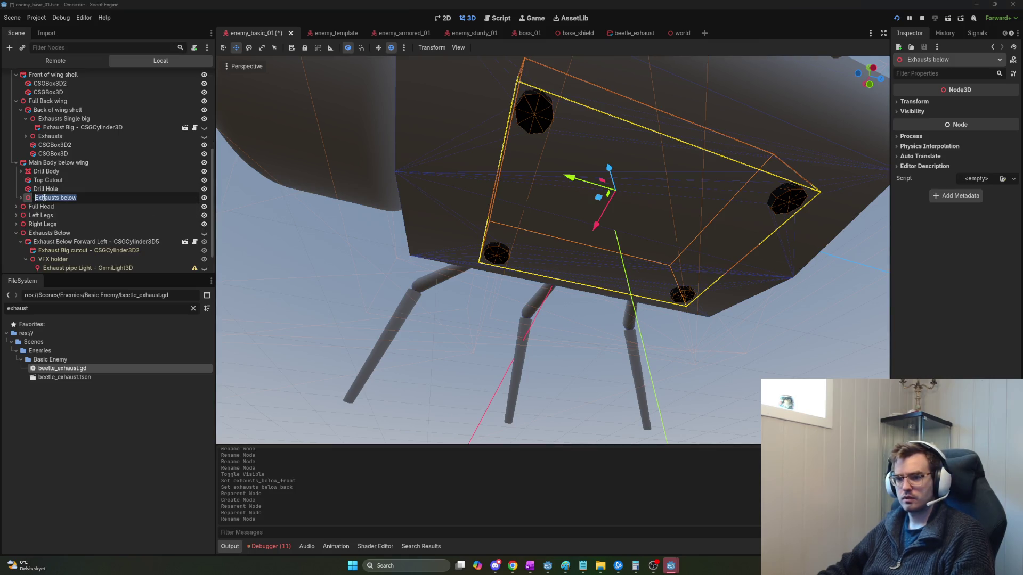
click(11, 196)
click(21, 198)
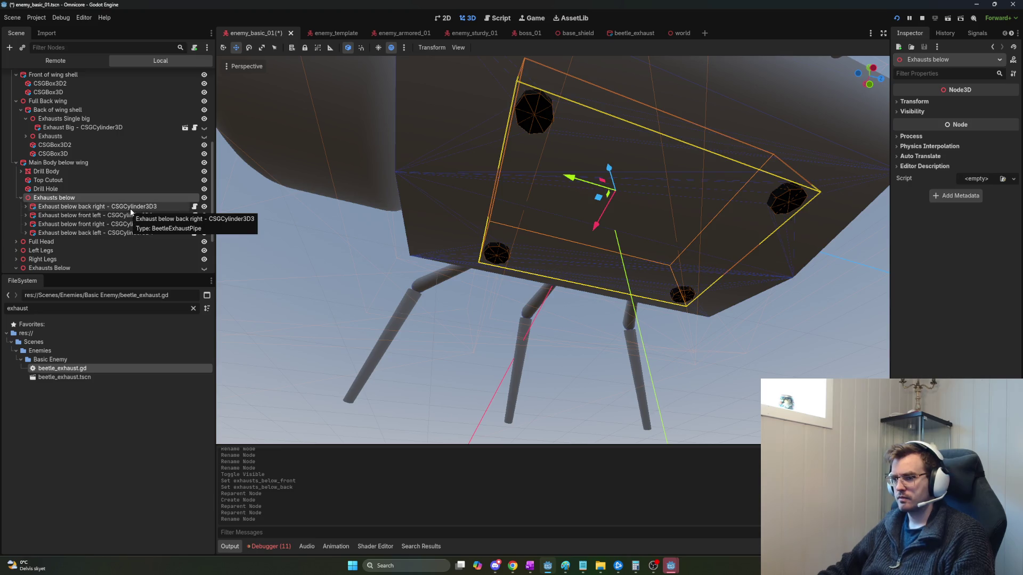
- Move front left and front right above back right, then place back left above back right
click(130, 209)
click(131, 224)
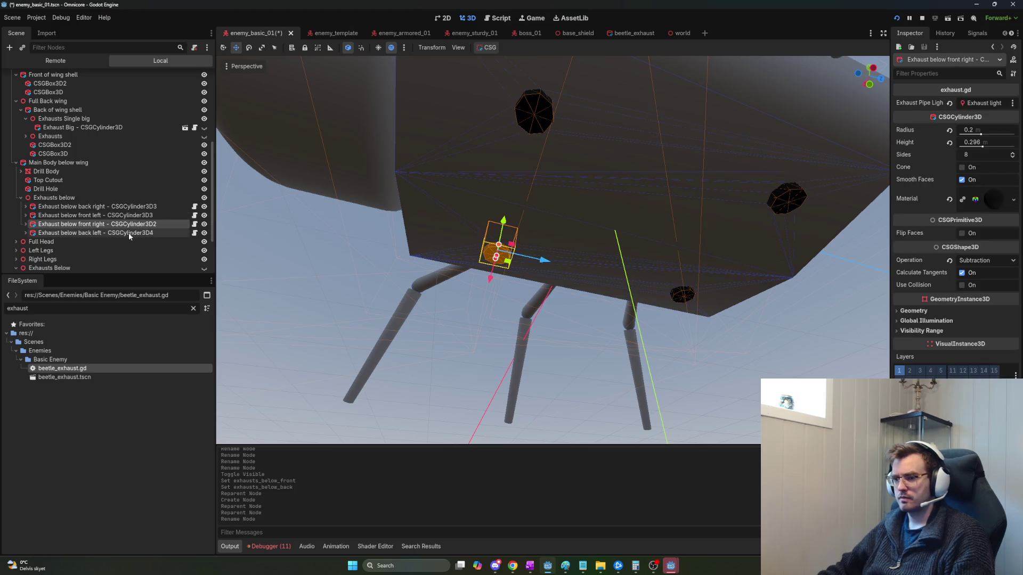
click(127, 234)
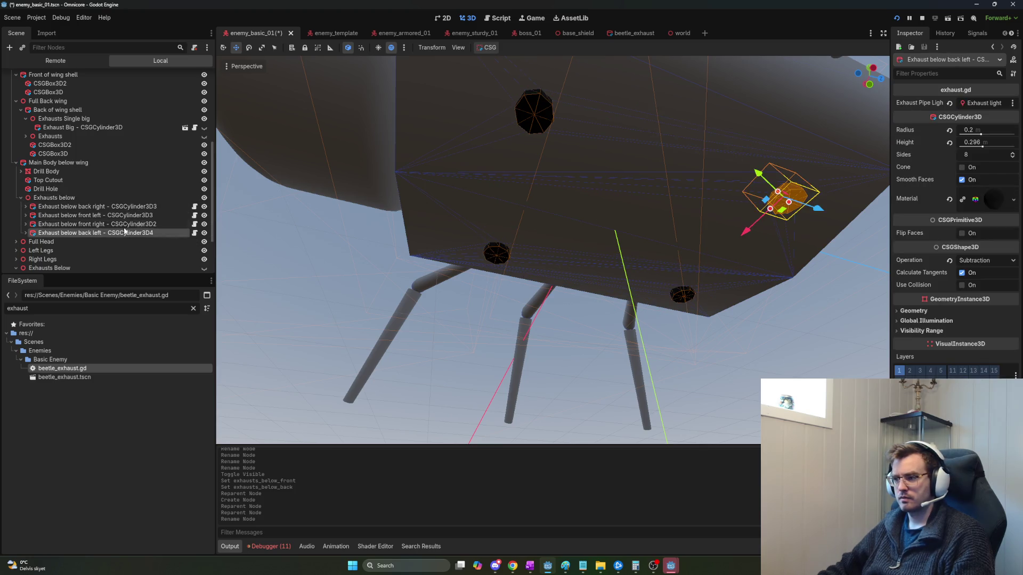
click(123, 225)
click(129, 209)
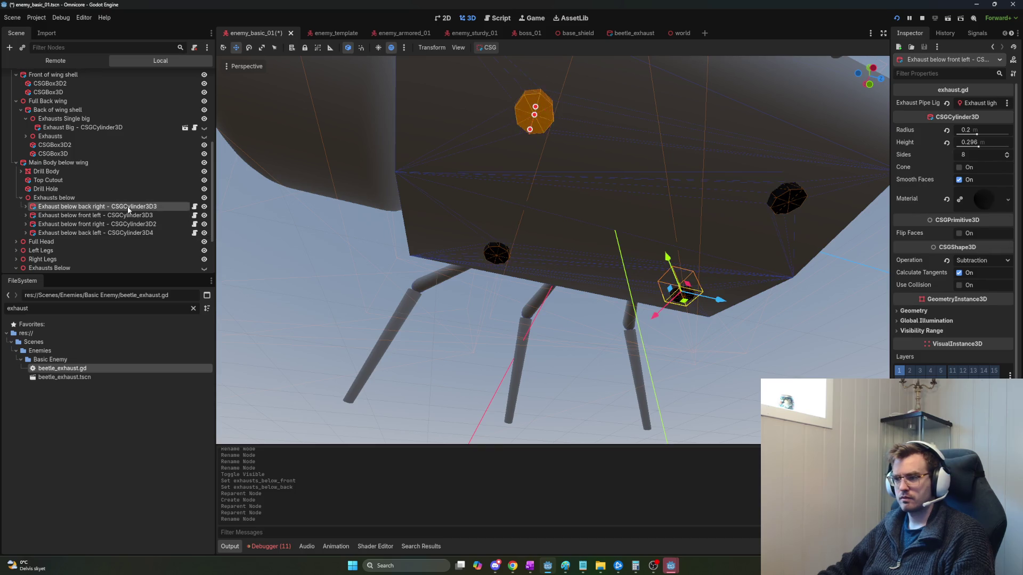
click(127, 216)
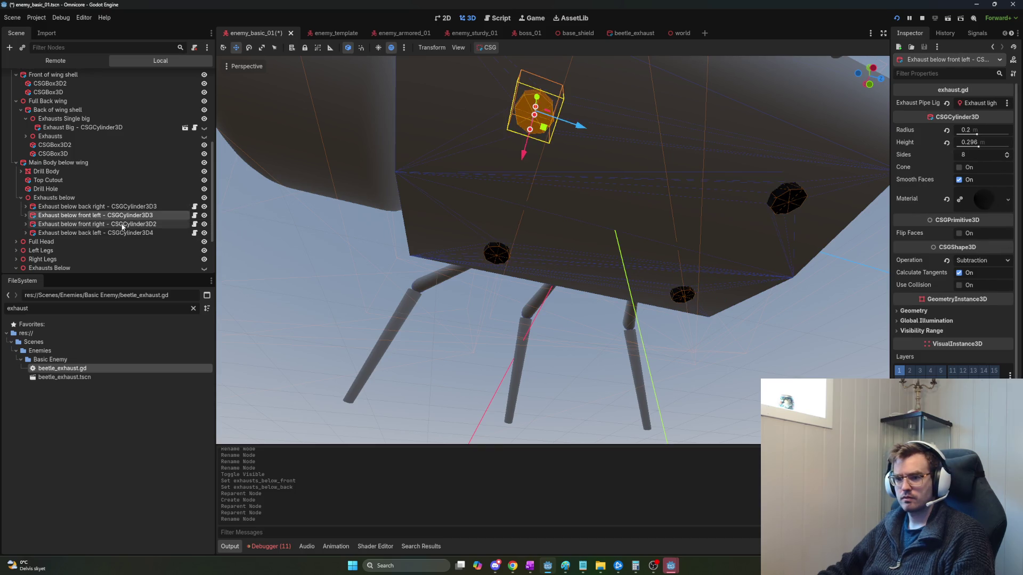
ctrl+click(119, 227)
mouse_move(112, 220)
mouse_down()
mouse_move(107, 205)
mouse_move(100, 222)
mouse_up()
click(104, 233)
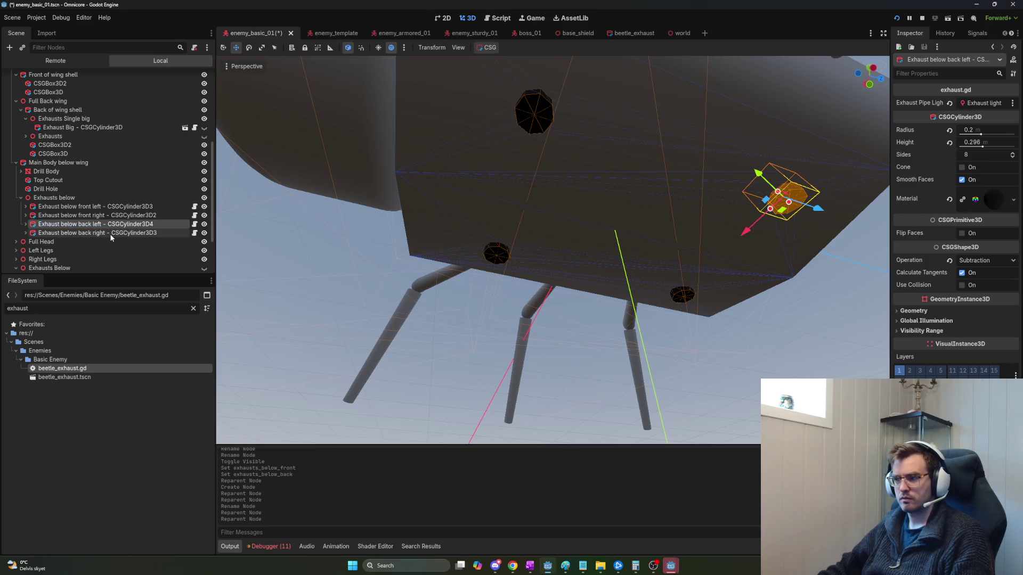
click(110, 234)
click(120, 224)
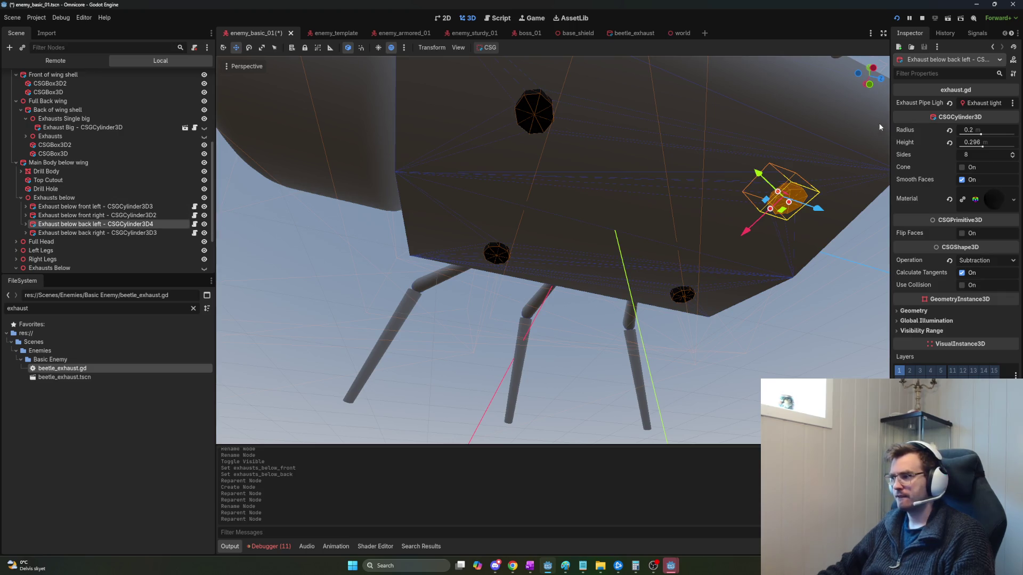
scroll(98, 117, up, 5)
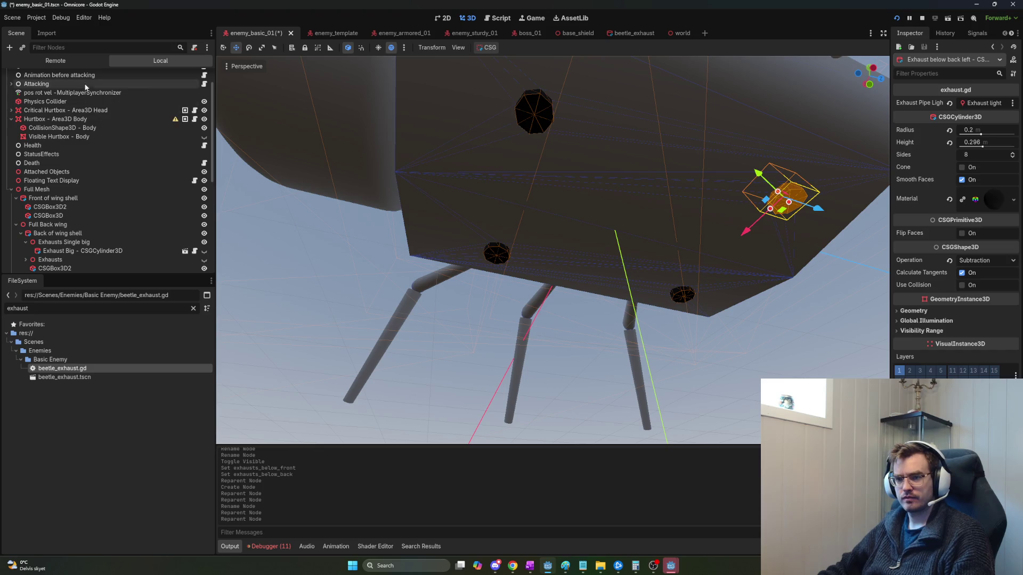
- Add the front left and front right exhausts to Animation before attacking's Exhausts Below Front array
click(101, 76)
scroll(135, 194, down, 4)
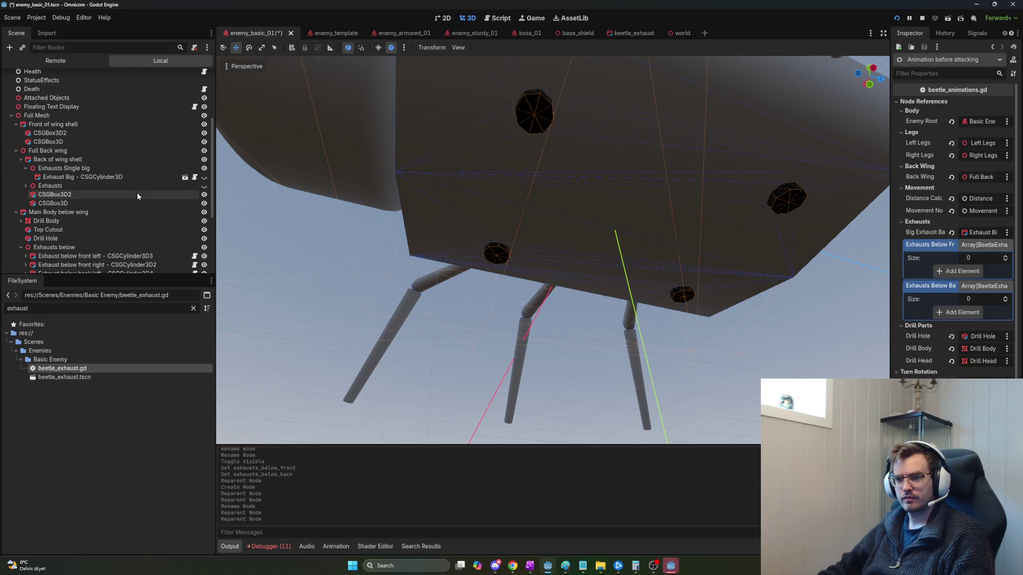
scroll(134, 202, down, 1)
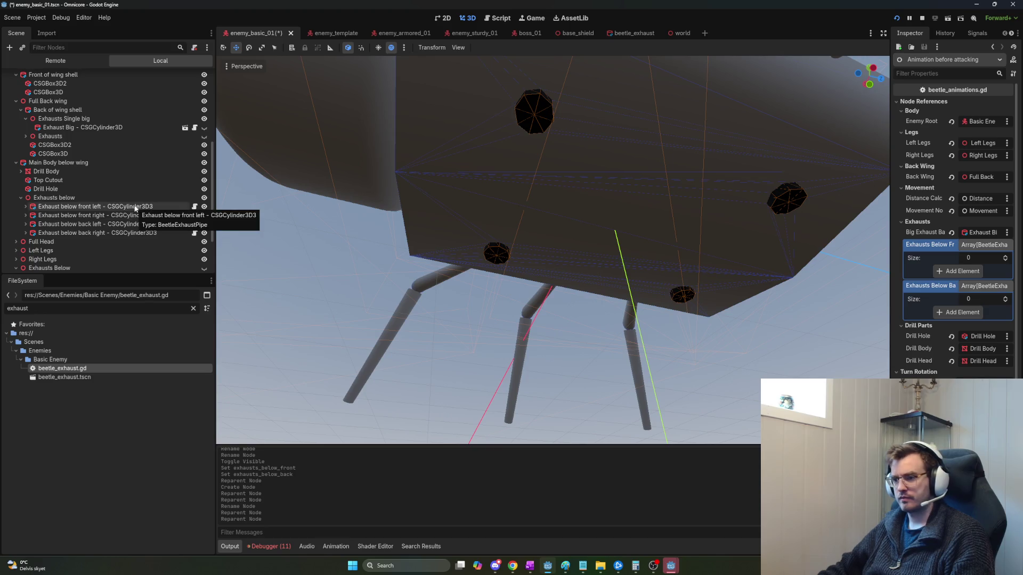
drag(135, 208, 955, 272)
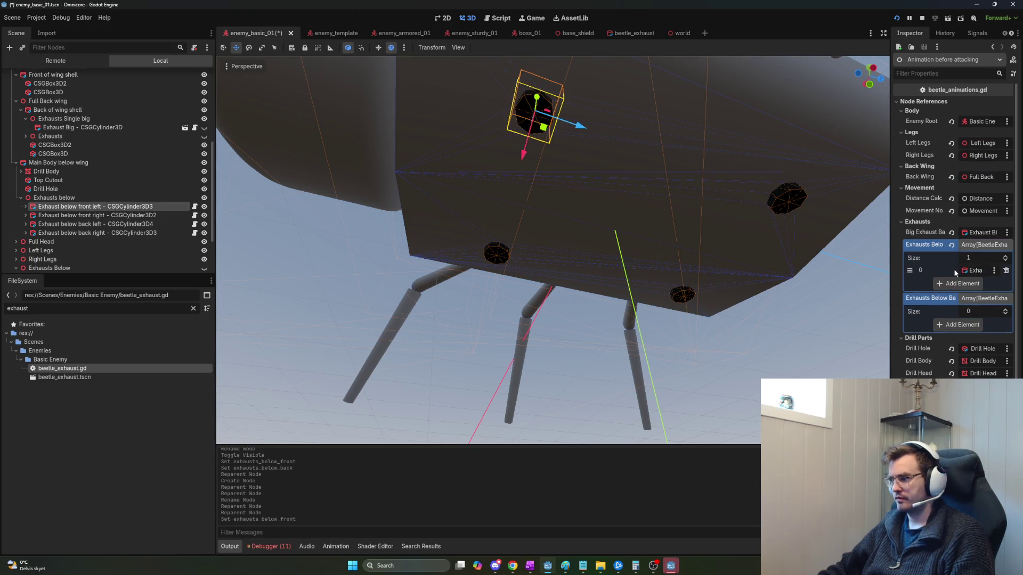
mouse_move(96, 215)
mouse_down()
mouse_move(975, 271)
mouse_move(966, 285)
mouse_up()
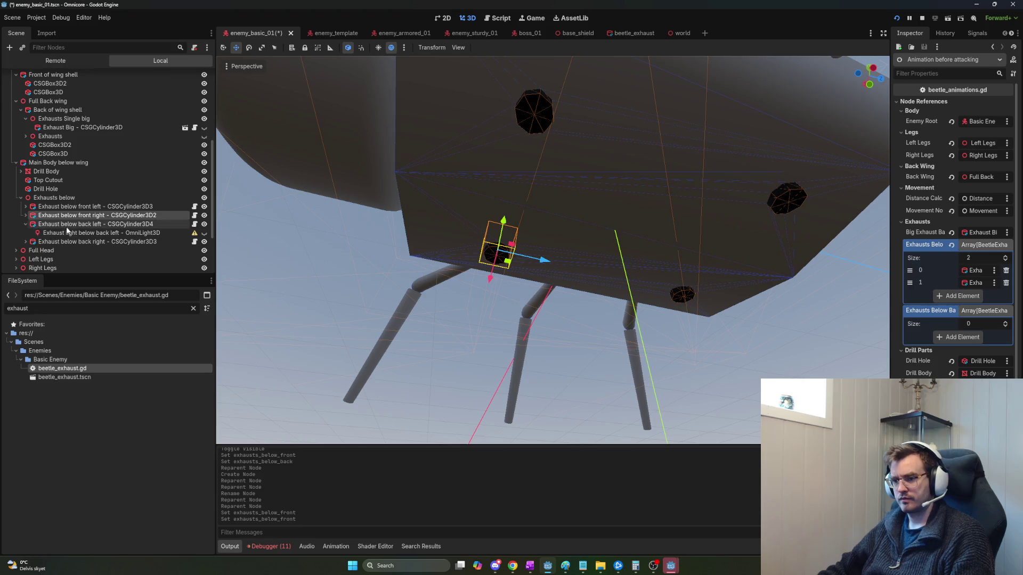
- Add the back left and back right exhausts to the Exhausts Below Back array and run the game
drag(66, 226, 887, 282)
drag(958, 299, 956, 336)
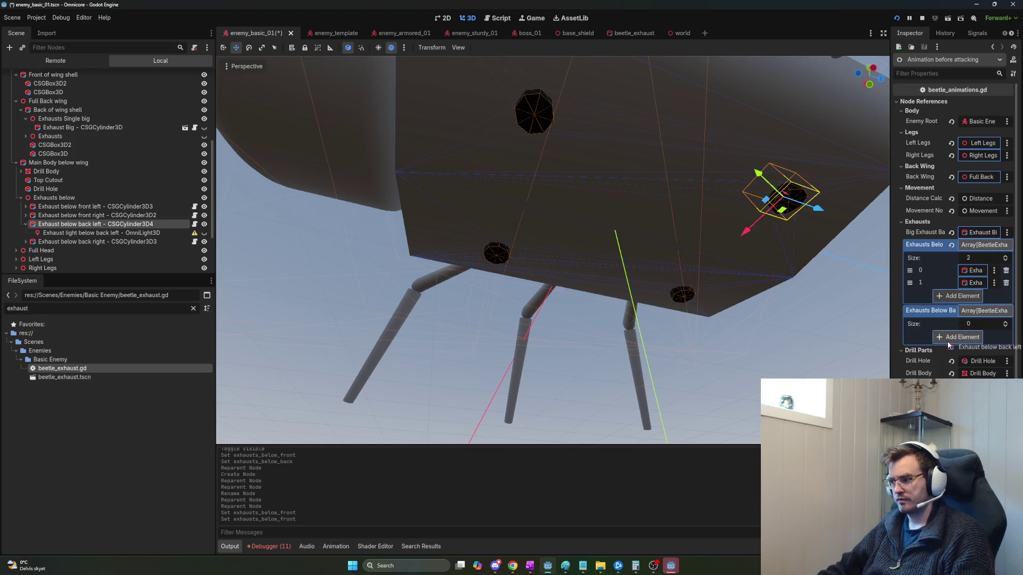
drag(88, 243, 967, 360)
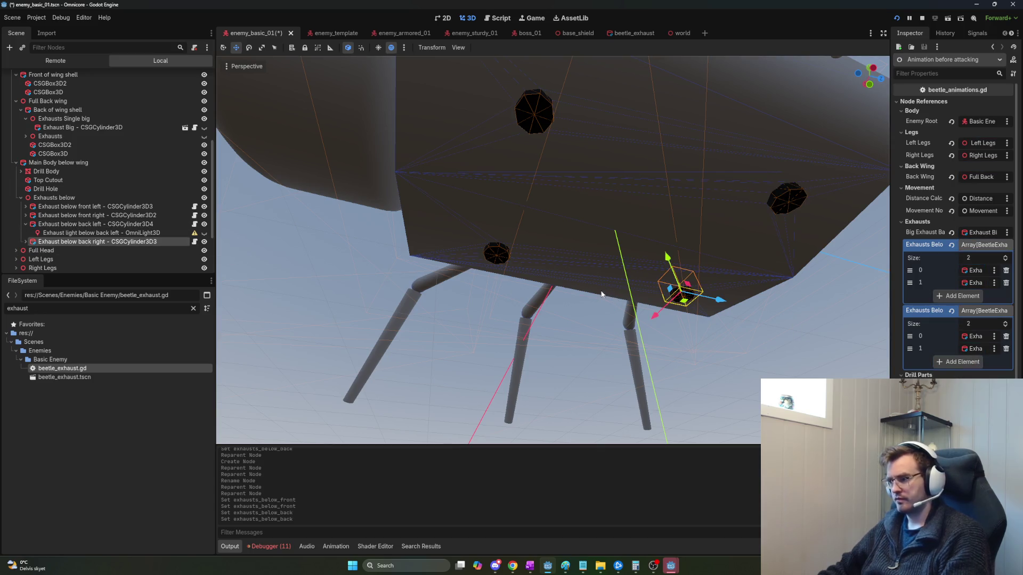
key(F5)
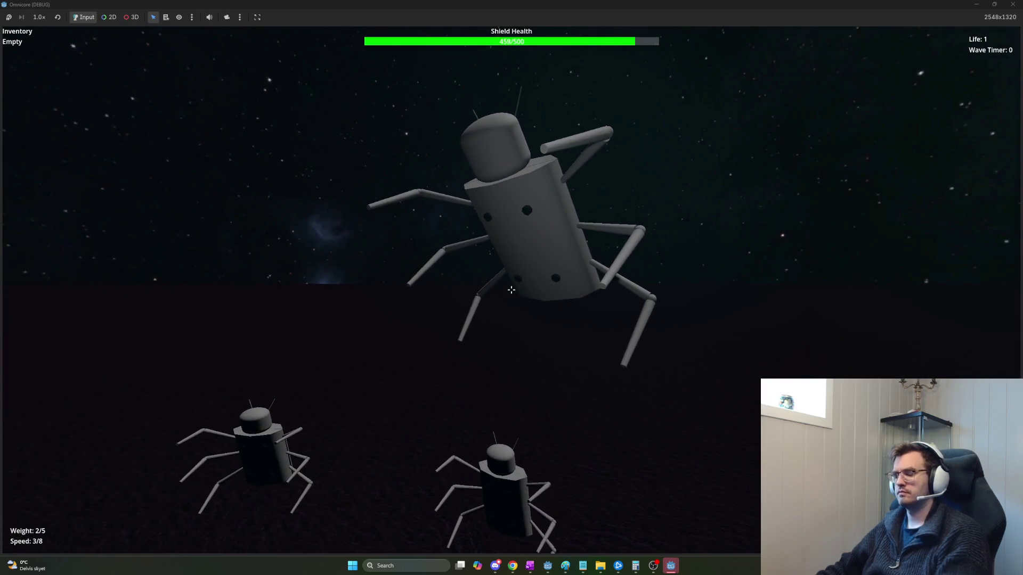
- Stop the debug game with F8 after watching the beetles fly toward the player
key(F8)
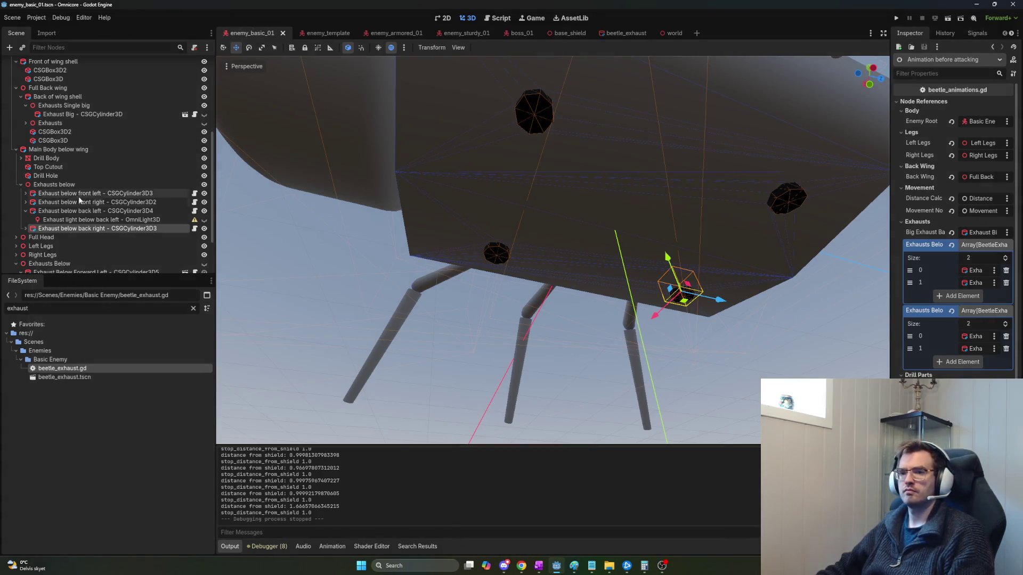
- Check each exhaust node, collapse Exhaust below back left, and open beetle_animations.gd in the Script workspace
click(75, 194)
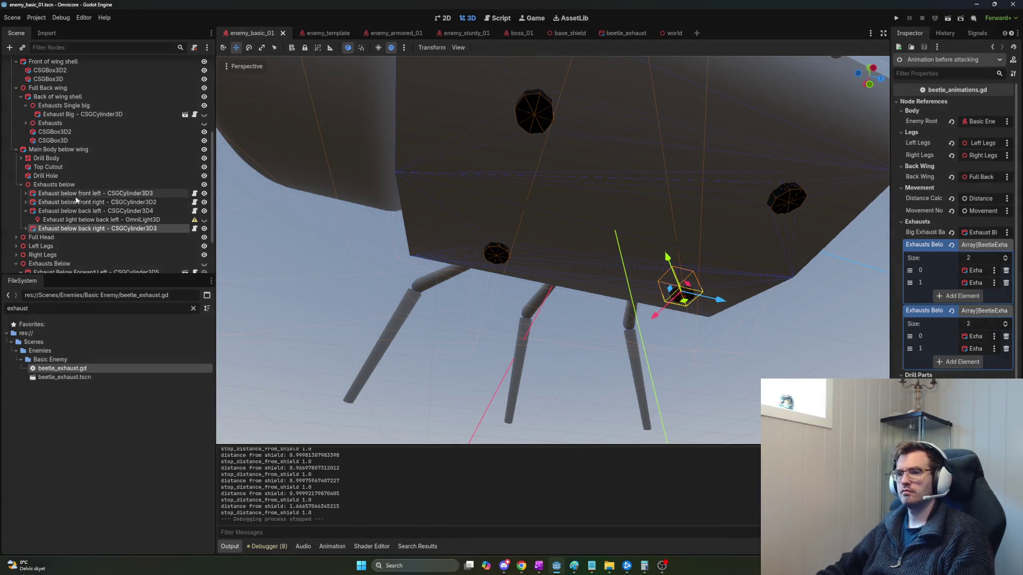
click(80, 203)
click(80, 219)
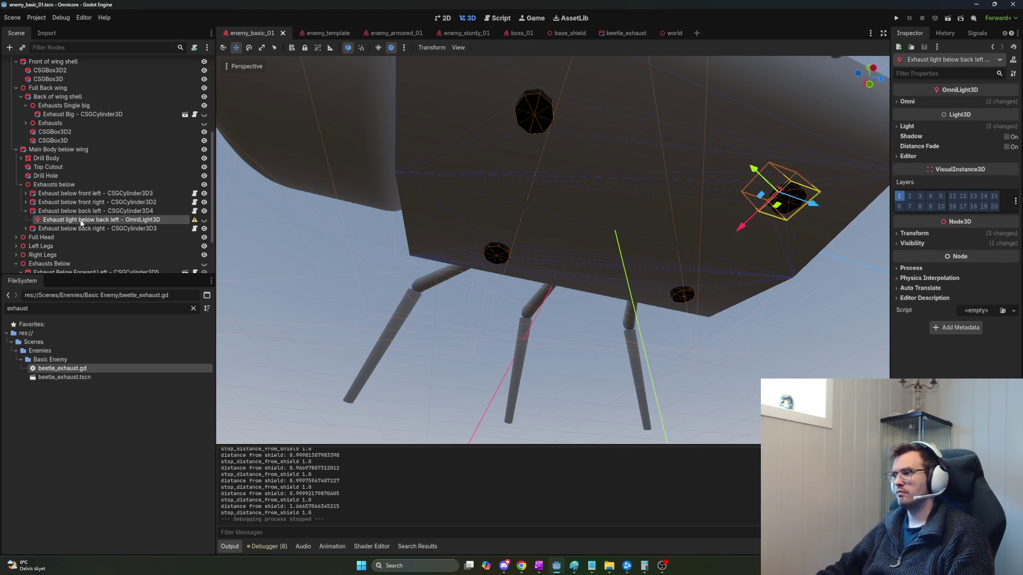
click(51, 211)
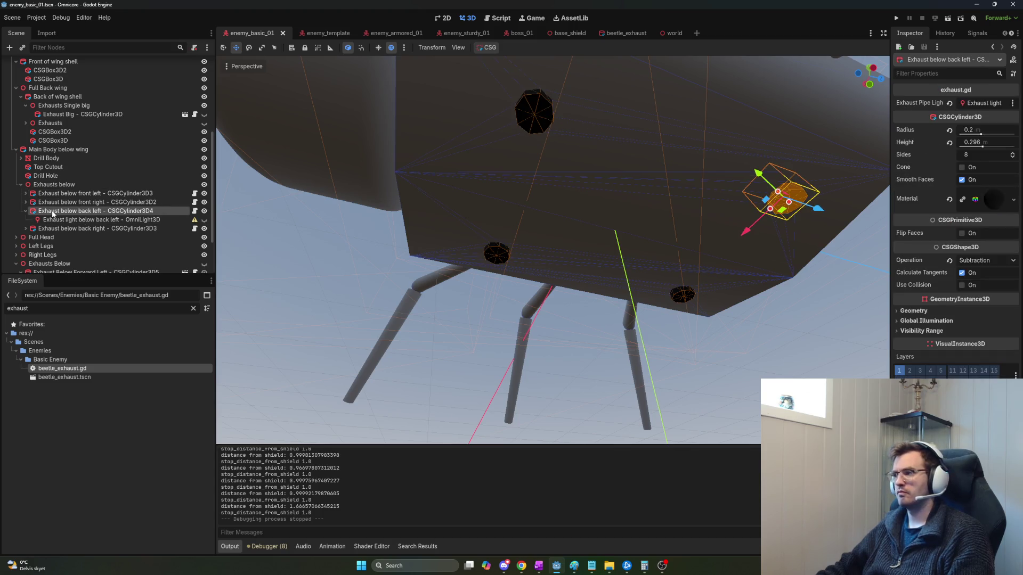
click(25, 211)
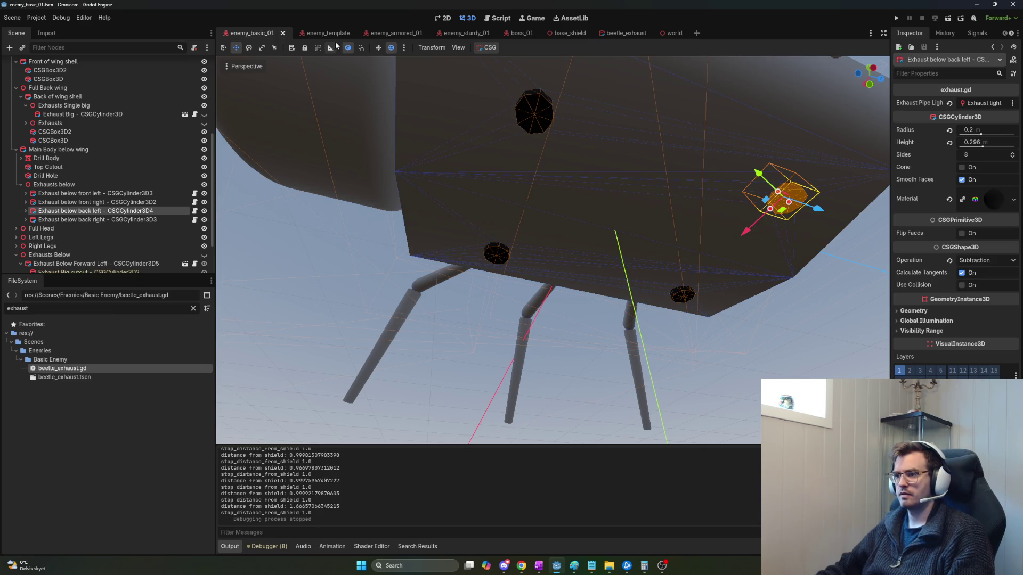
key(ctrl+F3)
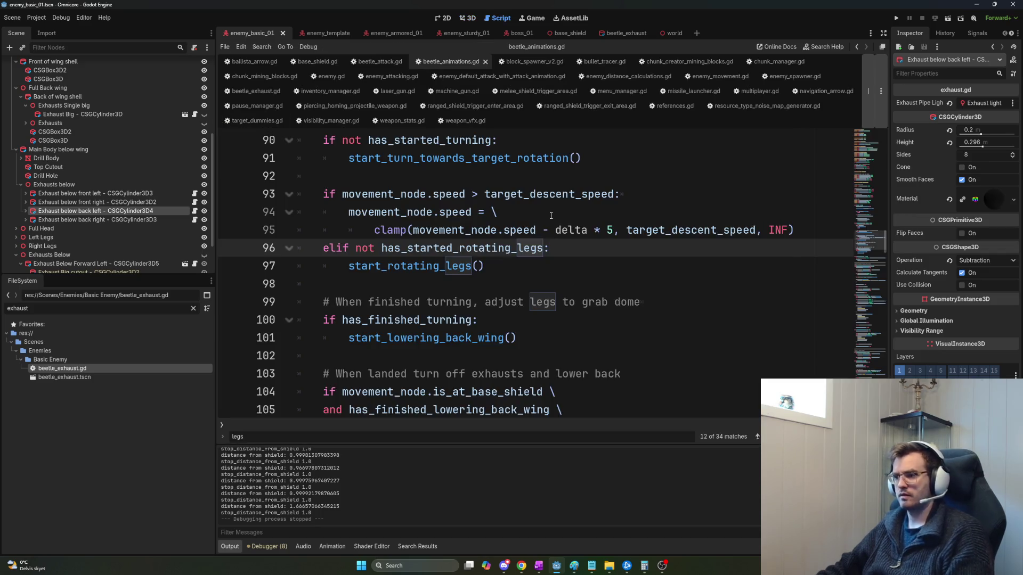
- Search the script for 'exhaust_lig' and inspect the BeetleExhaustPipe type and toggle_exhaust call
key(ctrl+f)
text(exhaust)
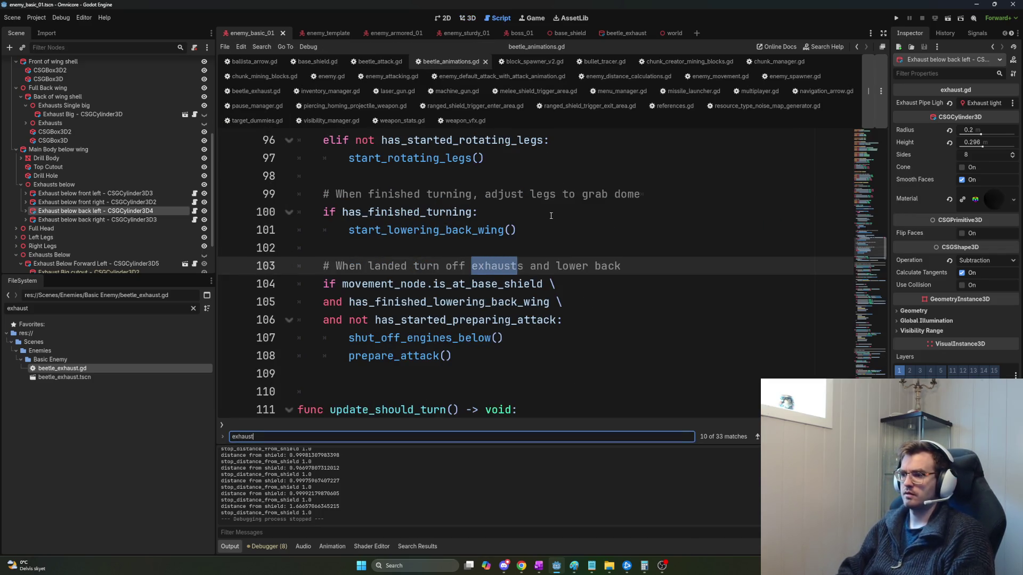
text(_light)
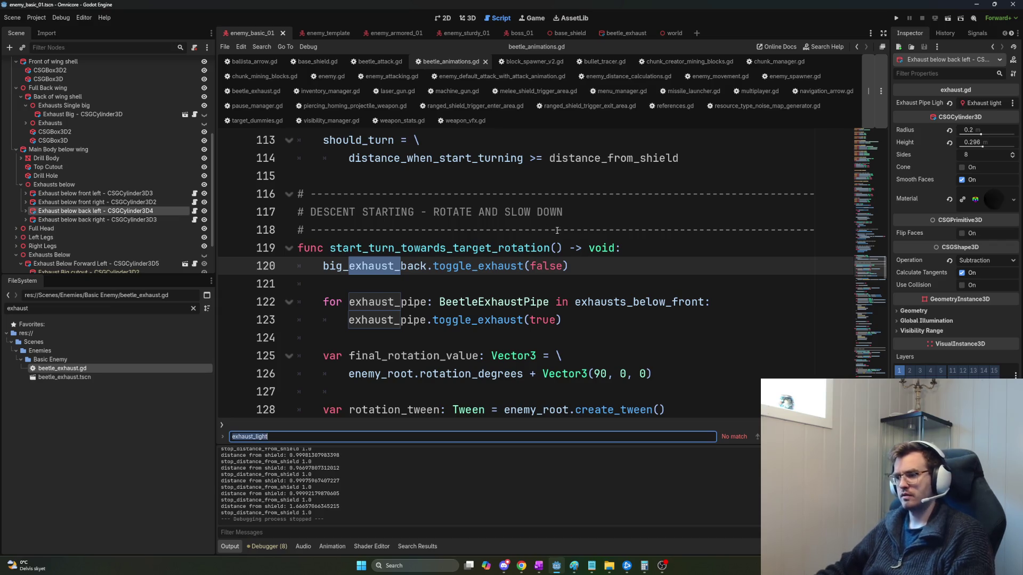
key(BackSpace)
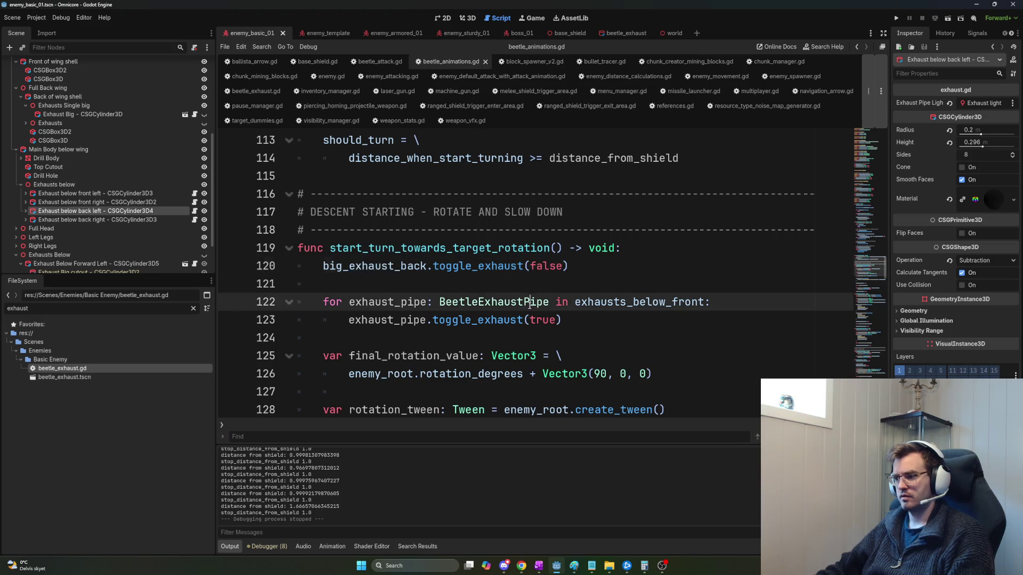
double_click(494, 302)
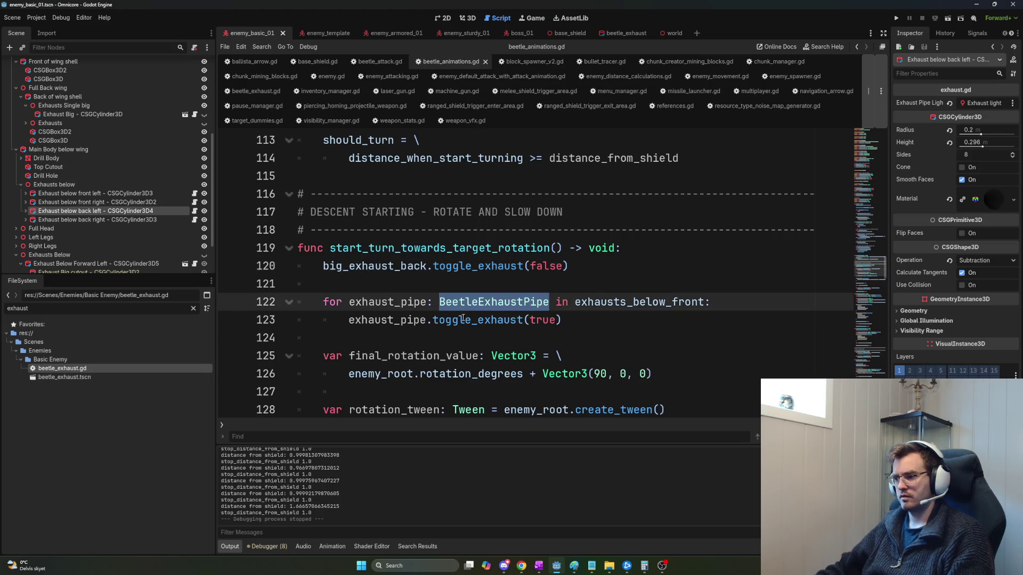
double_click(481, 320)
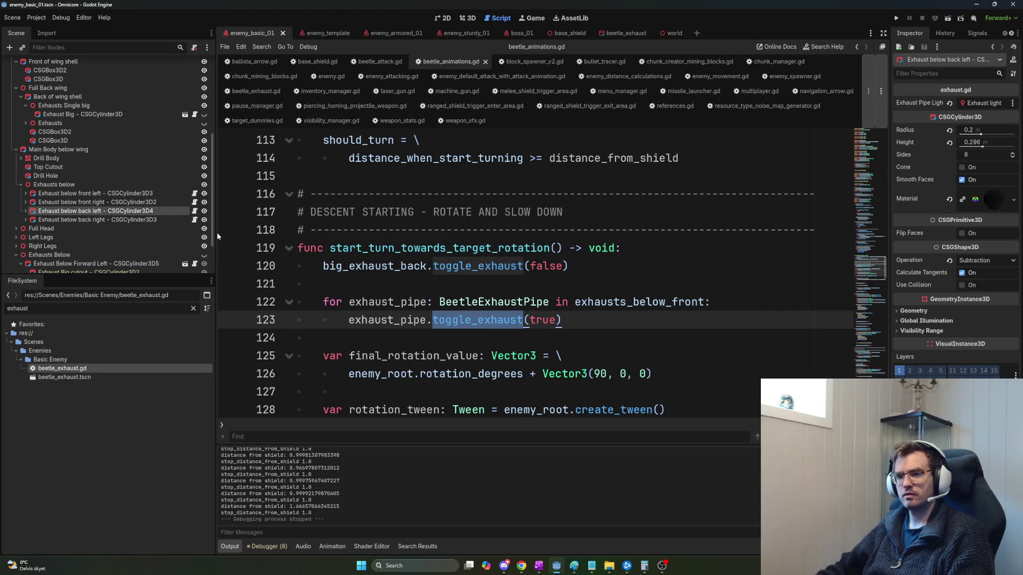
- Review beetle_exhaust.gd, where is_active sets exhaust_pipe_light's visible property on line 7
click(194, 201)
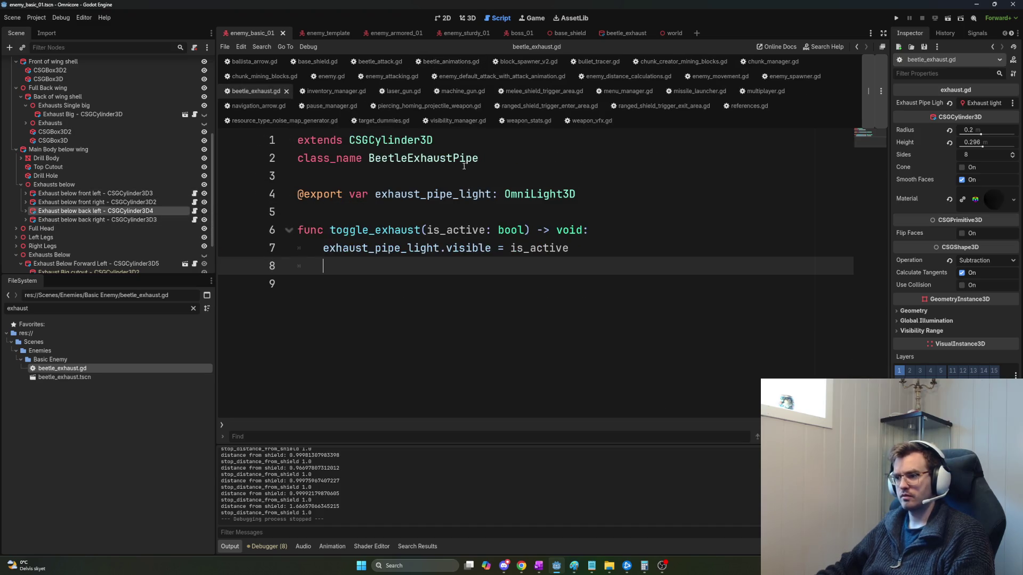
click(382, 246)
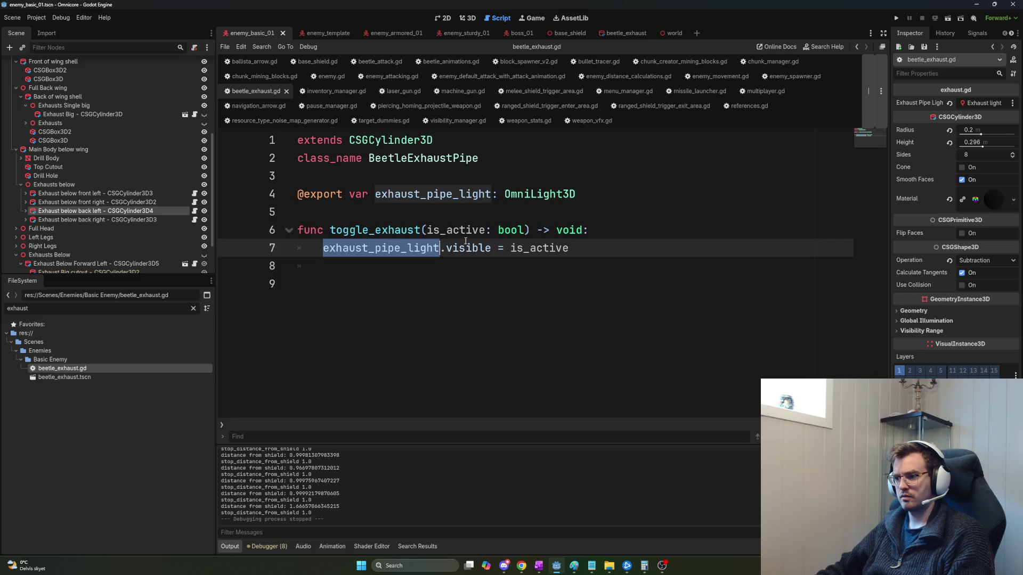
double_click(468, 247)
double_click(456, 230)
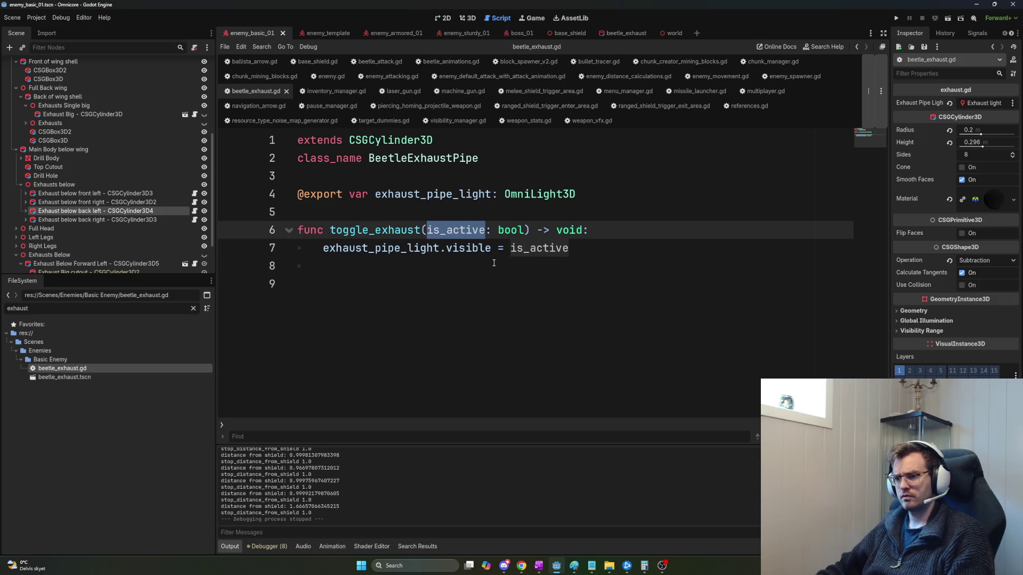
double_click(468, 248)
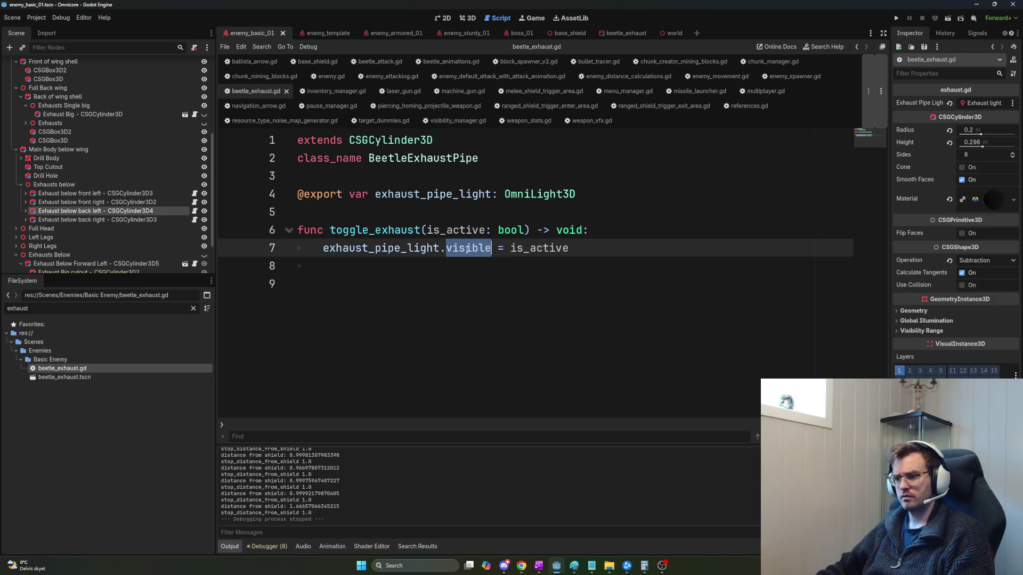
double_click(407, 248)
click(100, 195)
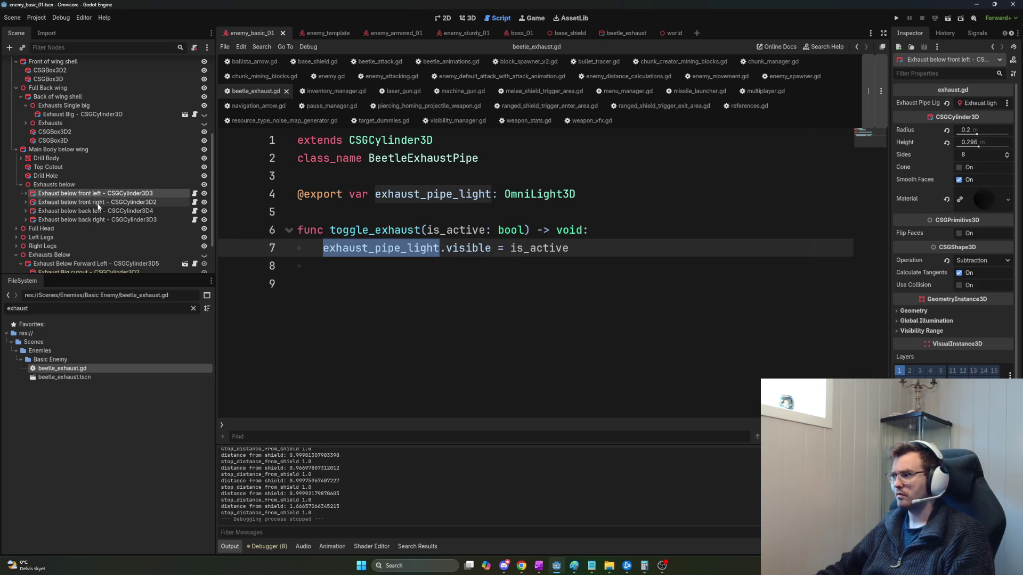
- Select Exhaust below front left's OmniLight3D child and view the beetle's underside in 3D
click(99, 203)
click(99, 220)
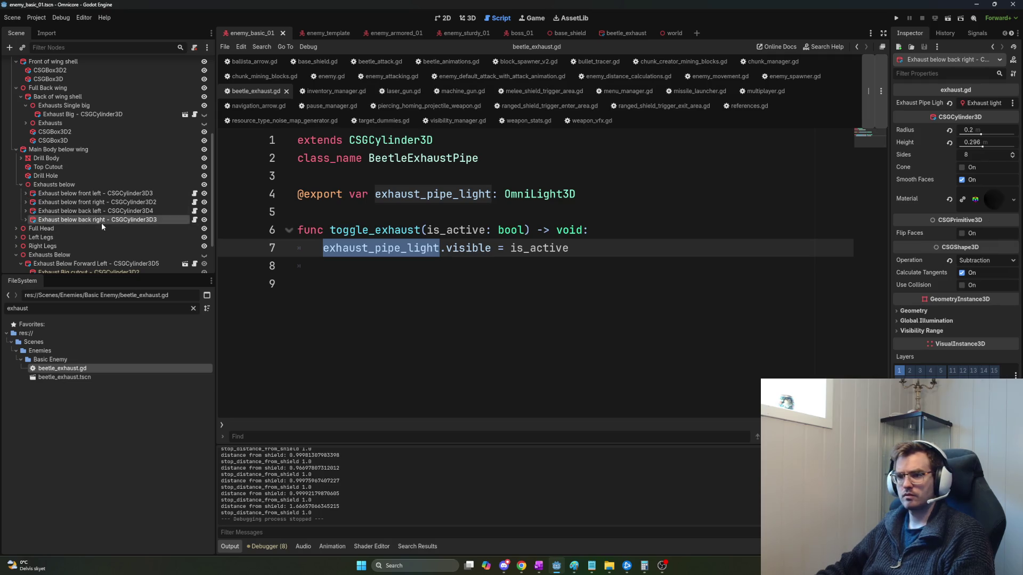
click(128, 211)
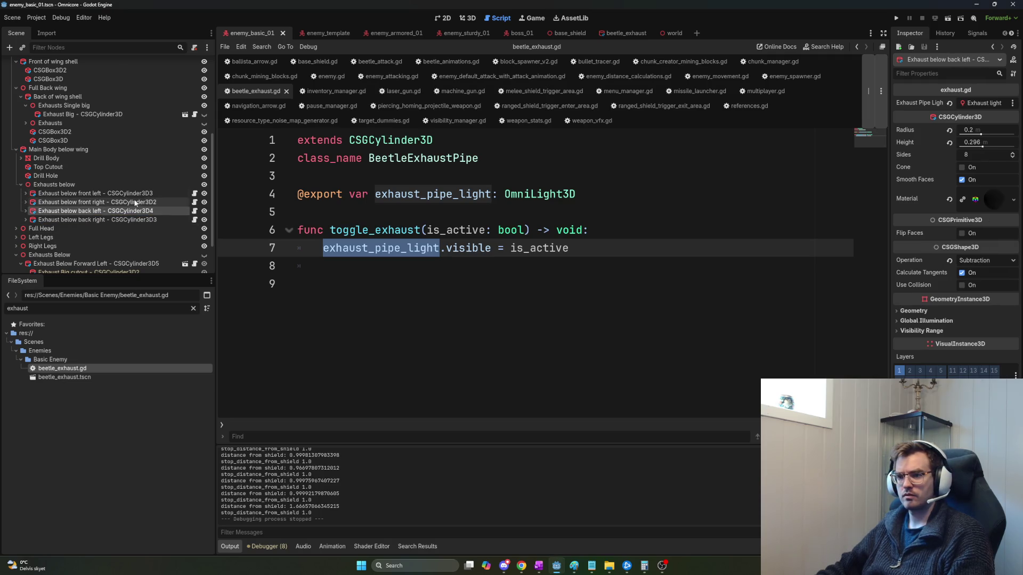
click(107, 194)
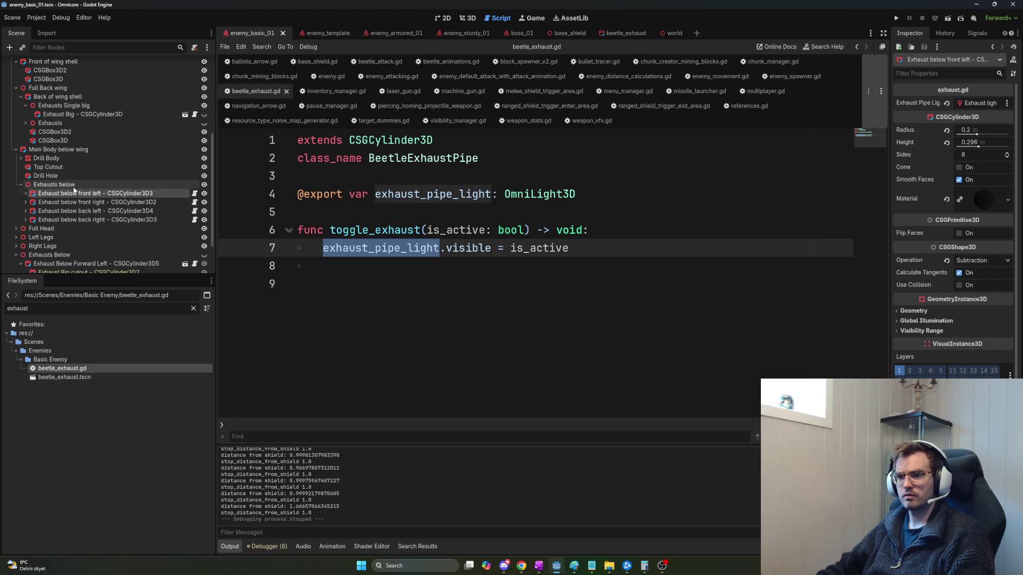
click(26, 193)
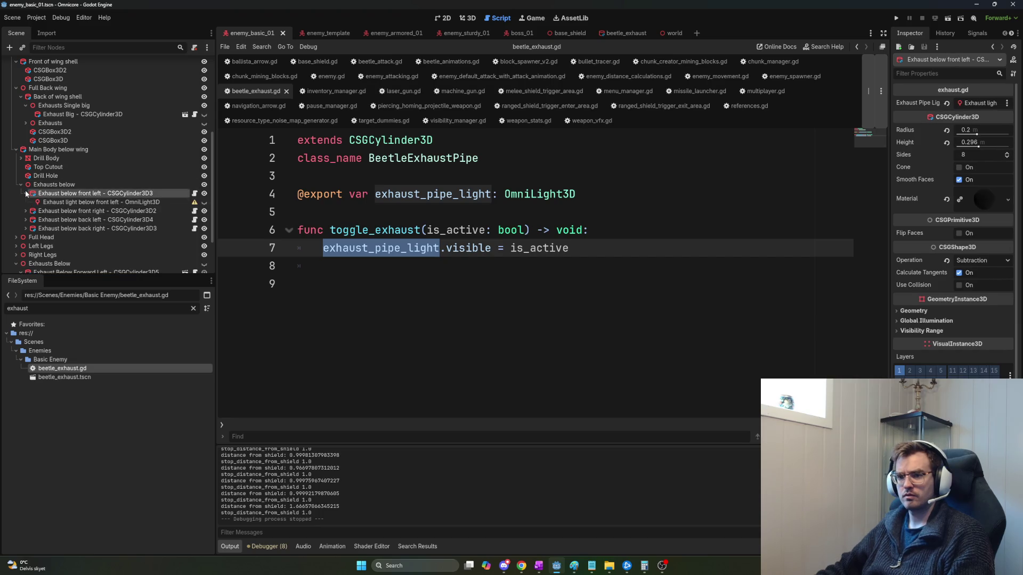
click(82, 203)
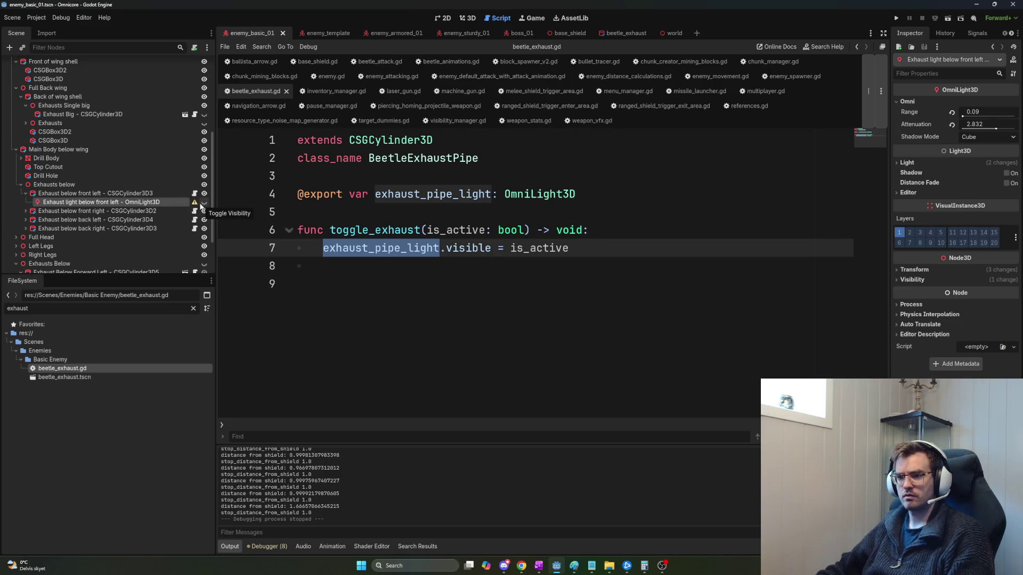
click(468, 17)
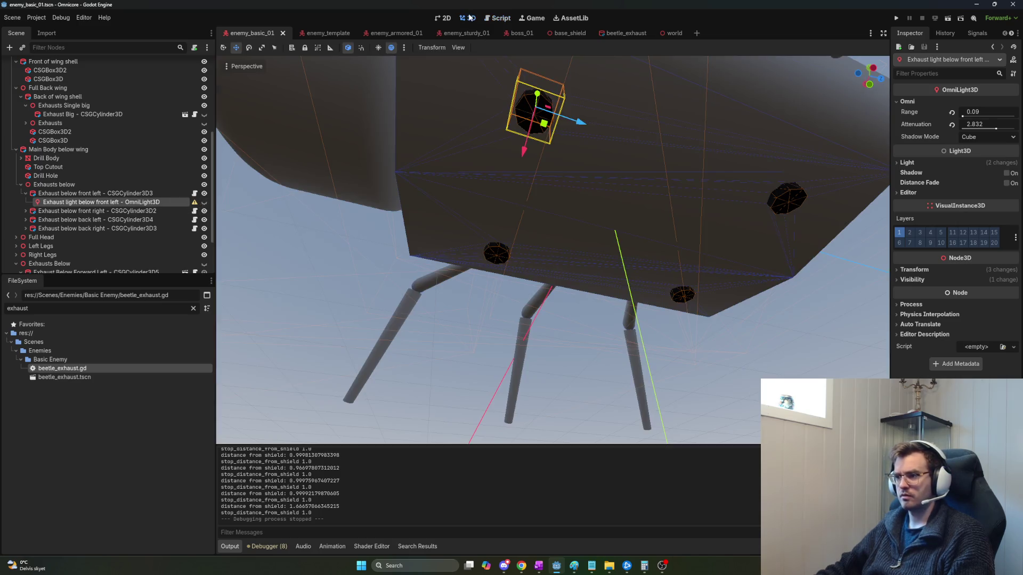
- Make all four exhaust OmniLight3D lights visible again
click(204, 202)
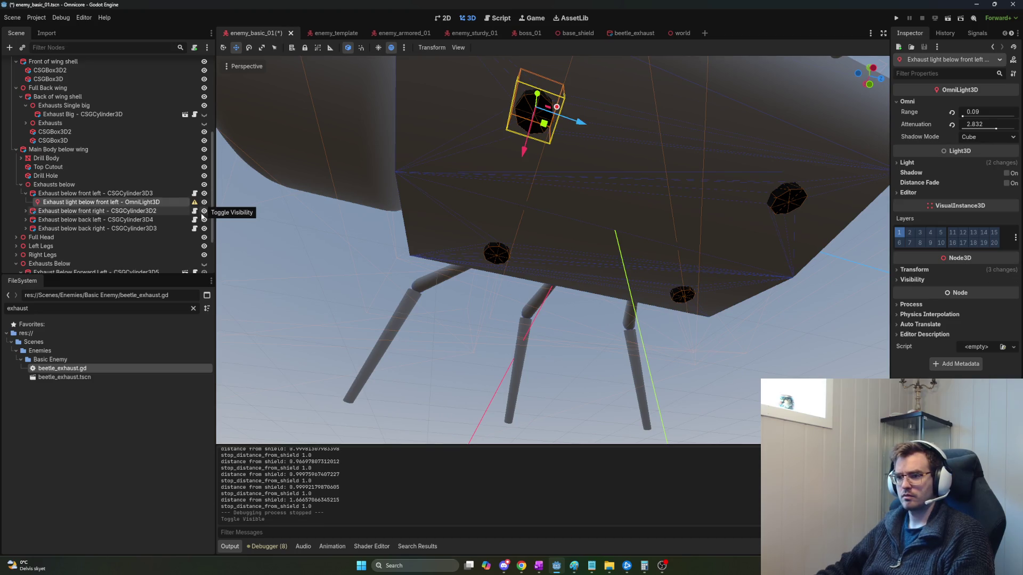
click(26, 211)
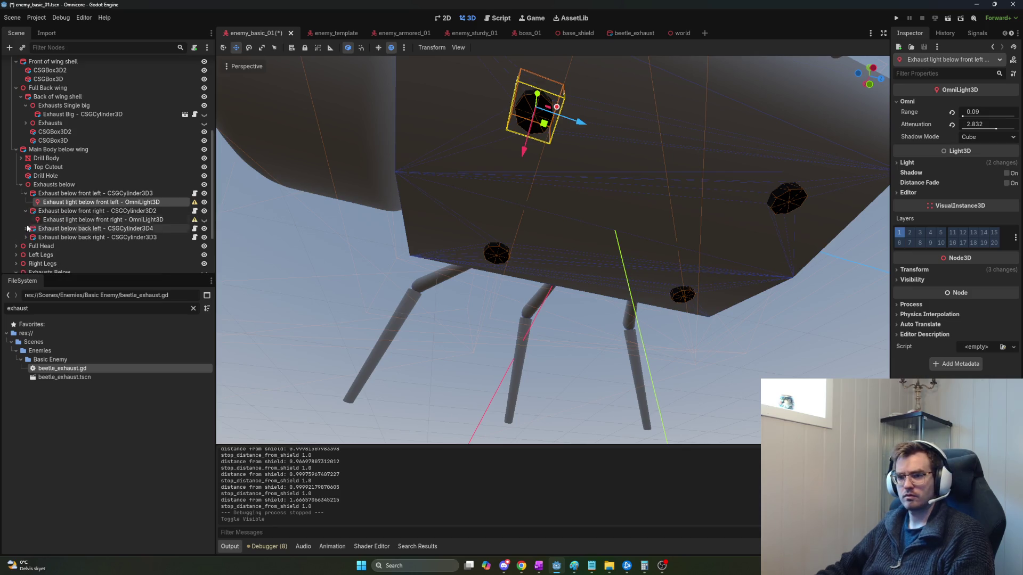
click(25, 228)
click(26, 246)
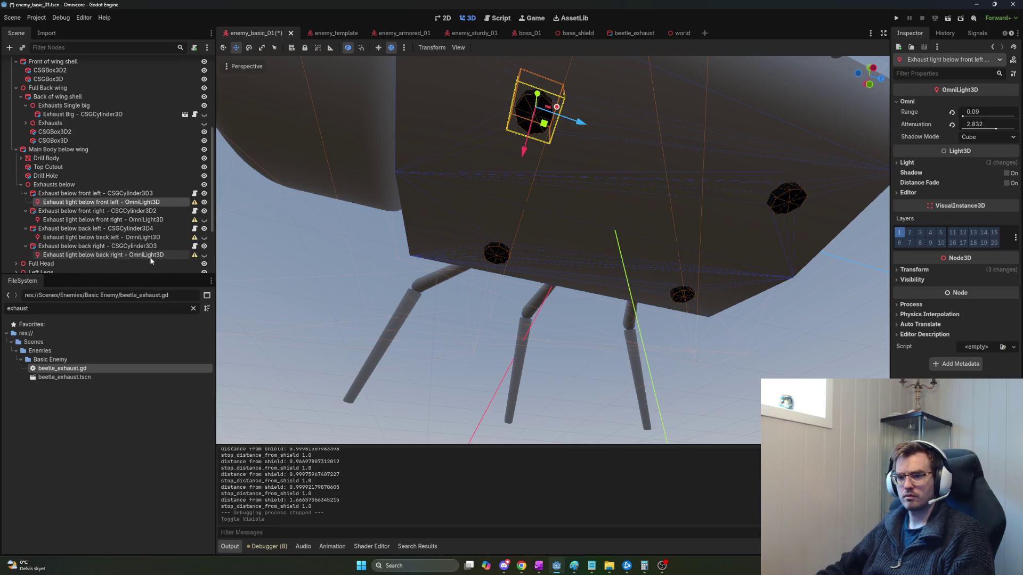
click(205, 255)
click(204, 237)
click(204, 220)
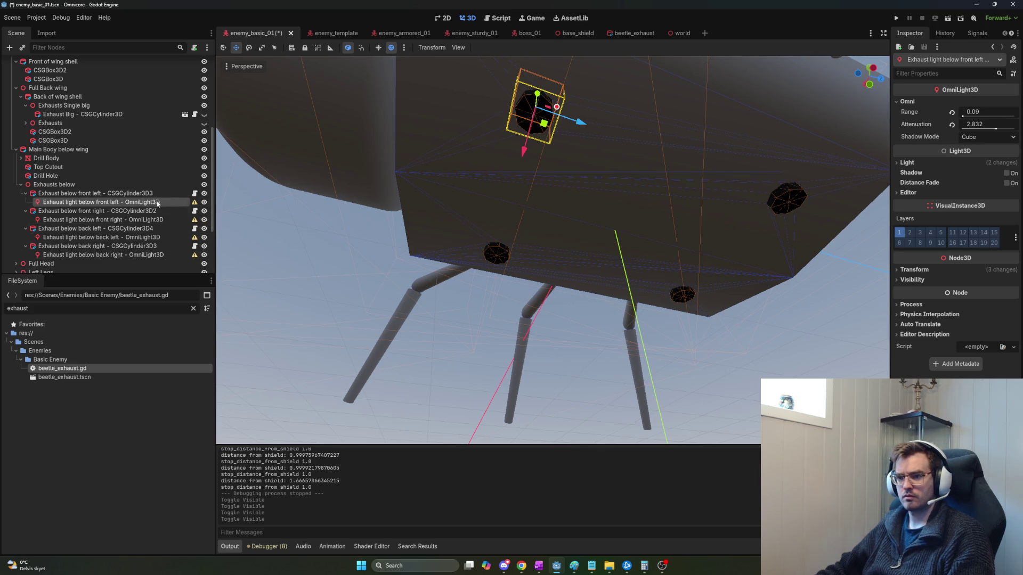
- Select all four exhaust lights and lower them slightly along Y
ctrl+click(114, 219)
ctrl+click(113, 237)
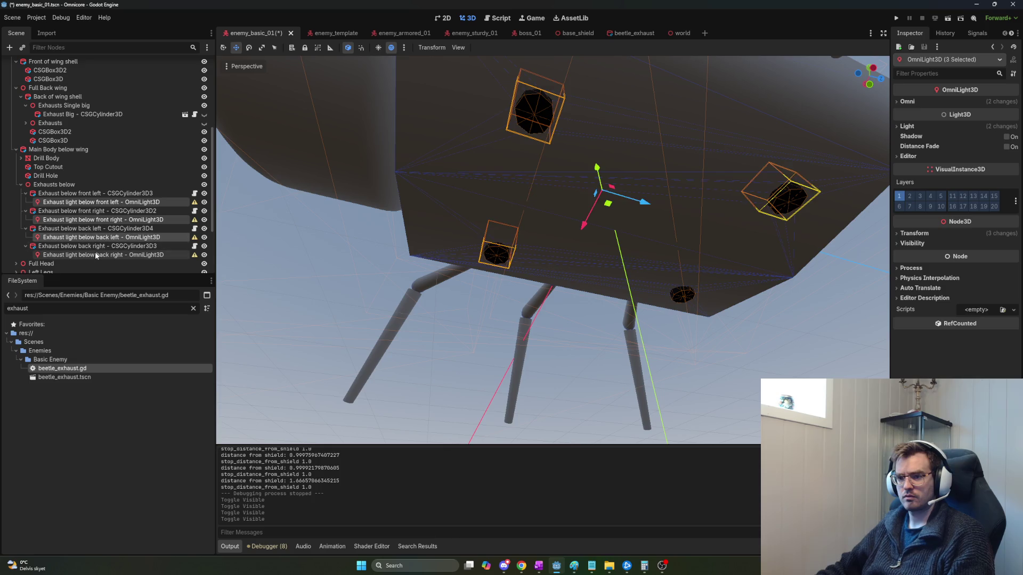
ctrl+click(113, 255)
drag(619, 195, 621, 203)
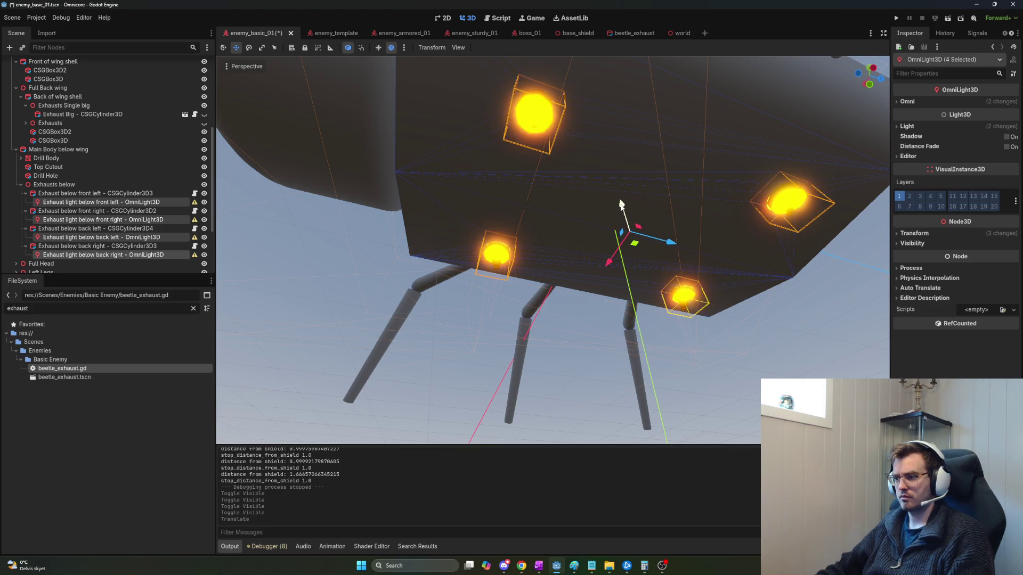
click(631, 340)
- Orbit around the beetle's glowing underside and select the Exhaust below back right cylinder
scroll(630, 340, up, 5)
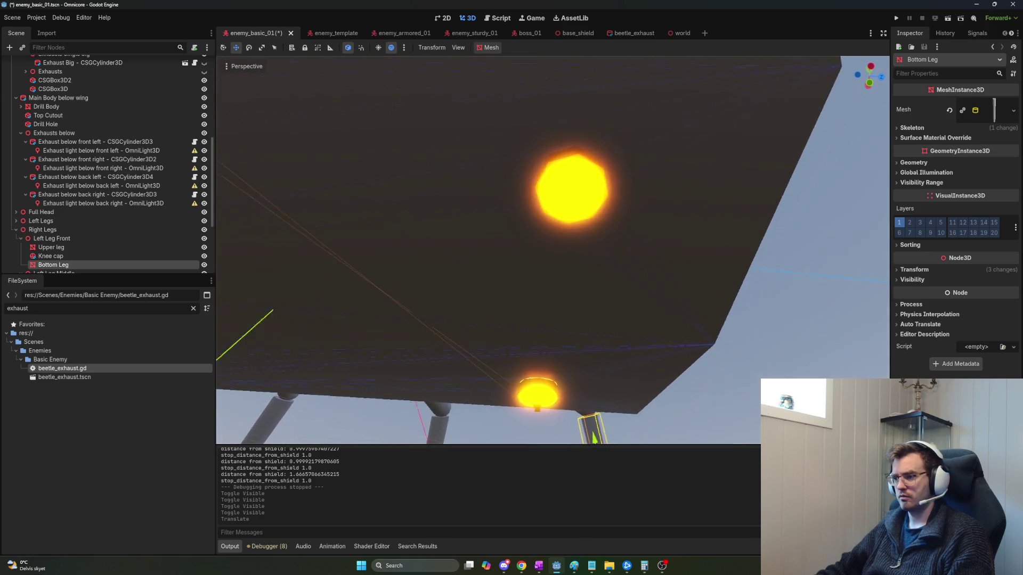
mouse_move(631, 340)
mouse_down()
mouse_move(565, 311)
mouse_move(543, 269)
mouse_up()
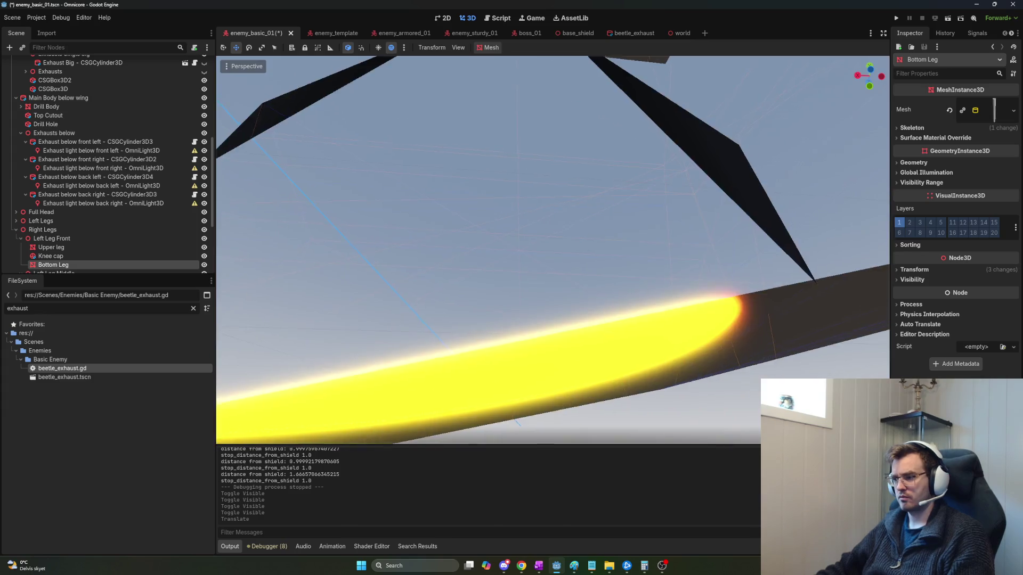
scroll(676, 389, down, 3)
click(744, 387)
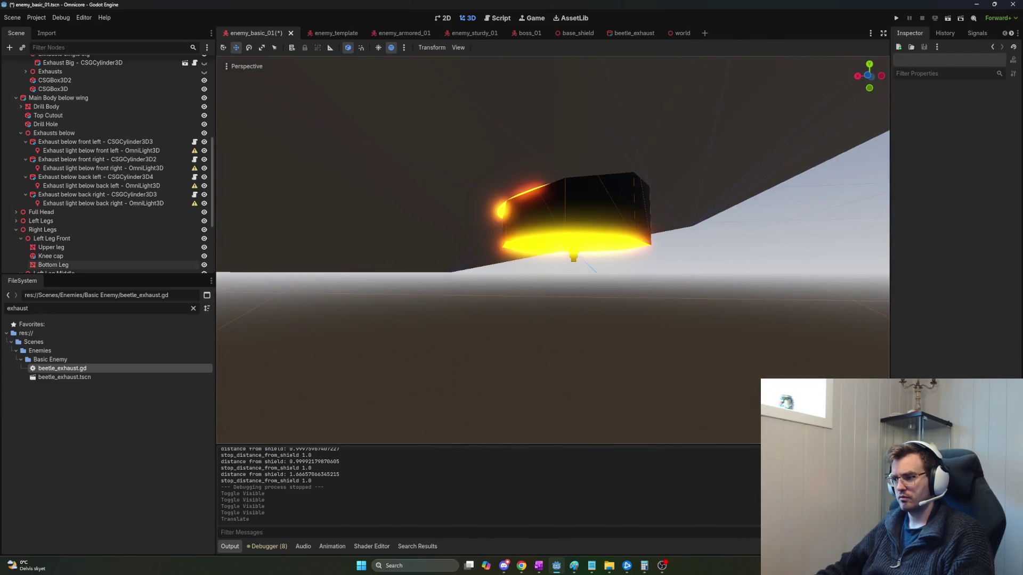
mouse_move(553, 251)
mouse_down()
mouse_move(546, 261)
mouse_move(570, 287)
mouse_move(559, 261)
mouse_up()
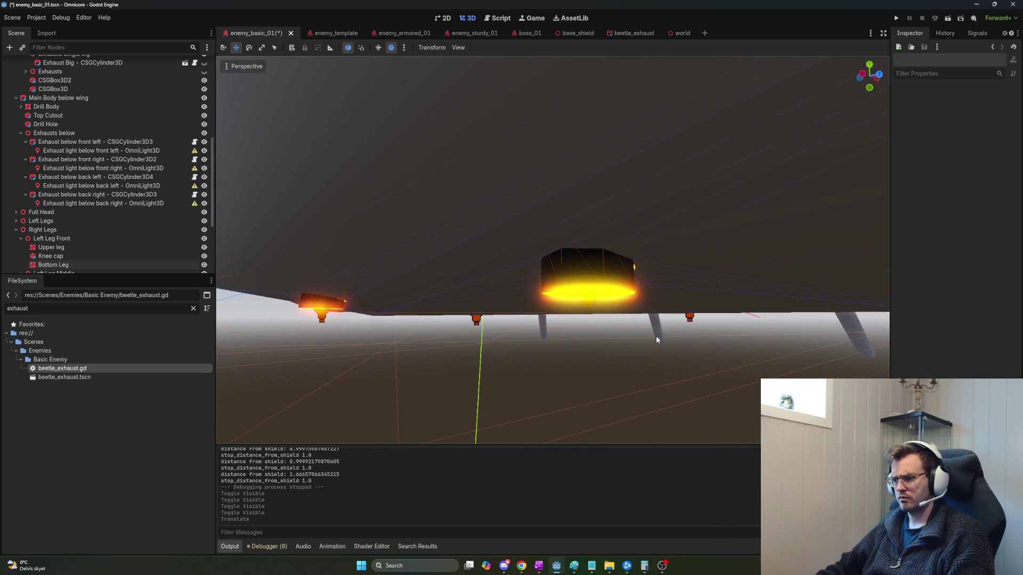
click(656, 340)
click(689, 317)
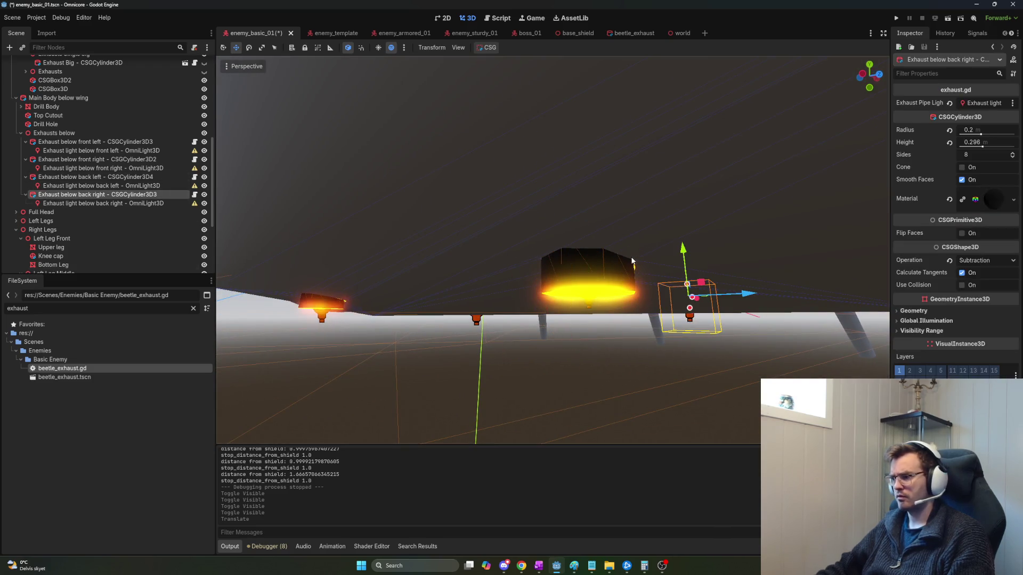
- Move all four exhaust cylinders directly under Main Body below wing
ctrl+click(96, 177)
ctrl+click(96, 160)
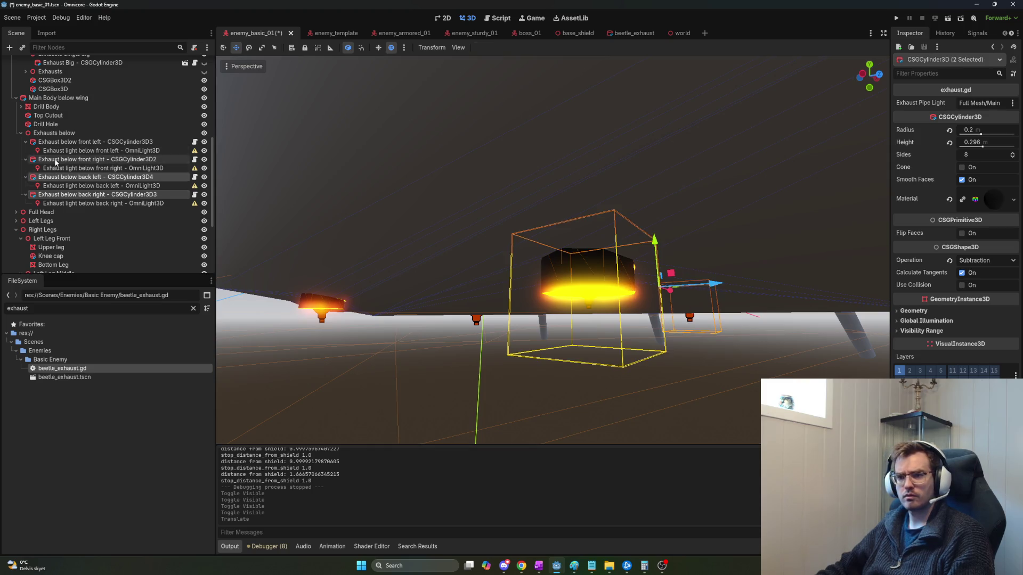
ctrl+click(55, 142)
drag(55, 141, 133, 130)
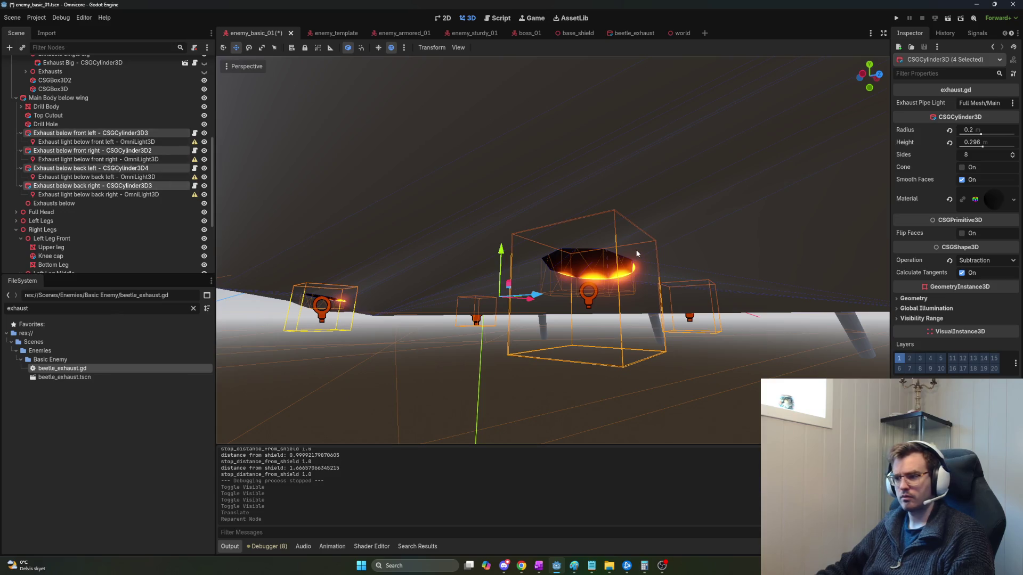
mouse_move(533, 240)
mouse_down()
mouse_move(533, 267)
mouse_move(533, 160)
mouse_move(533, 240)
mouse_up()
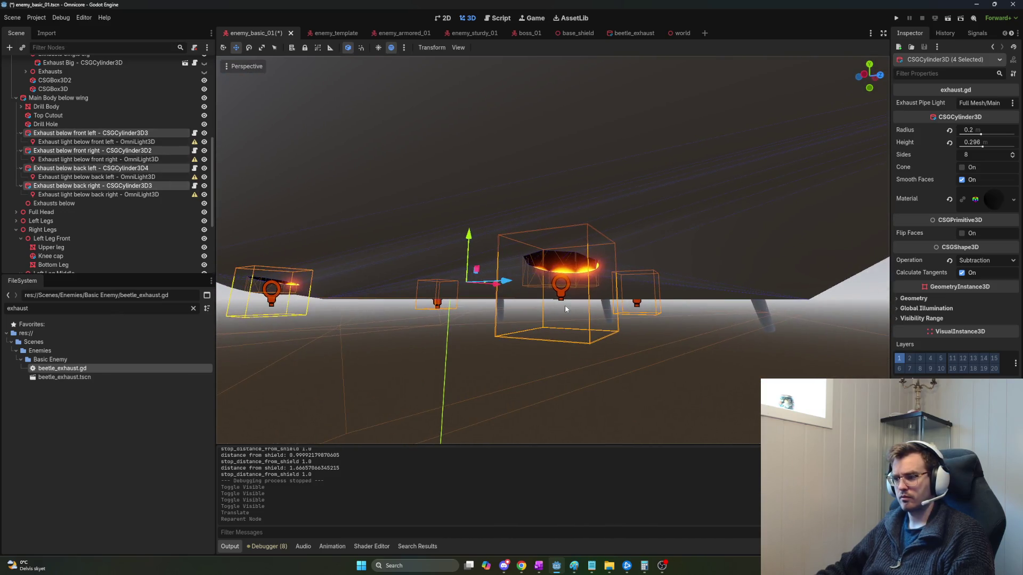
drag(586, 302, 586, 315)
key(ctrl+z)
key(ctrl+z)
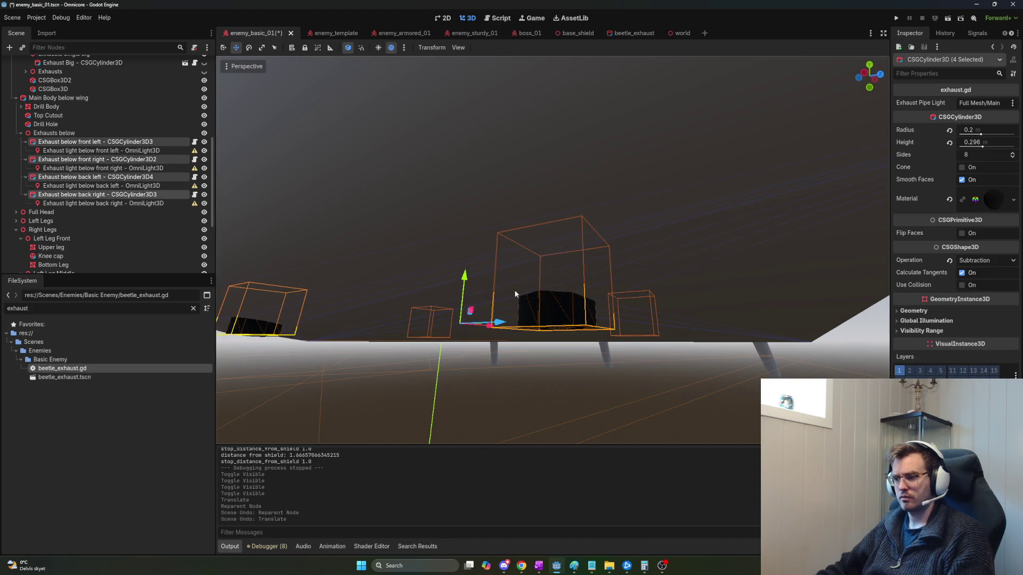
drag(66, 145, 60, 133)
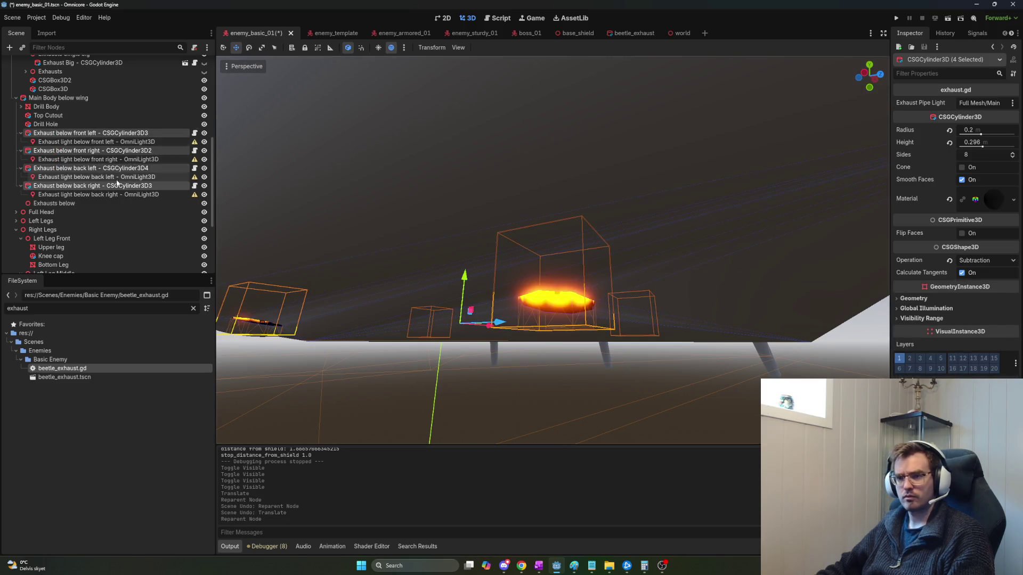
- Delete the empty Exhausts below group and launch the game
click(76, 204)
key(Delete)
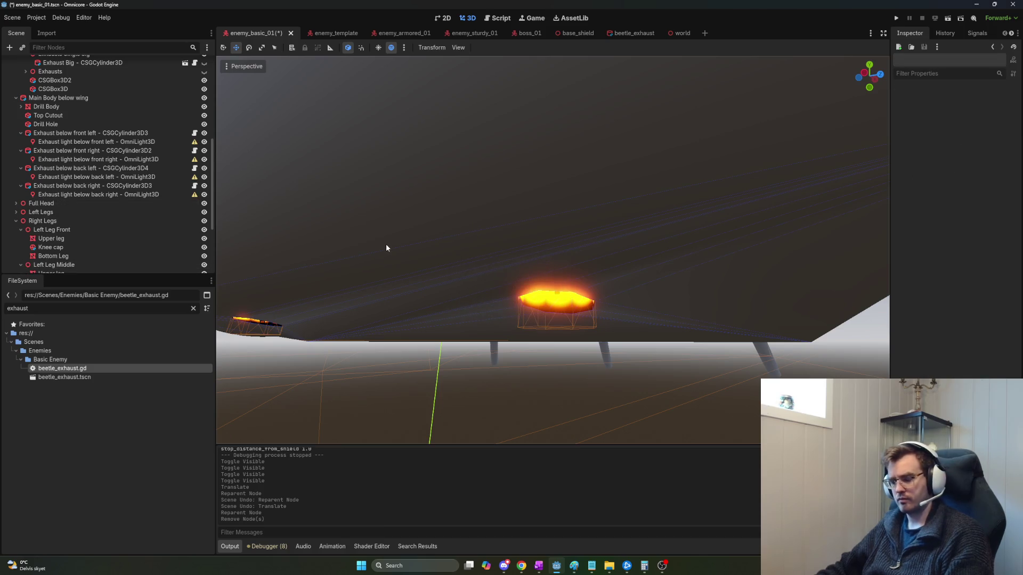
key(F5)
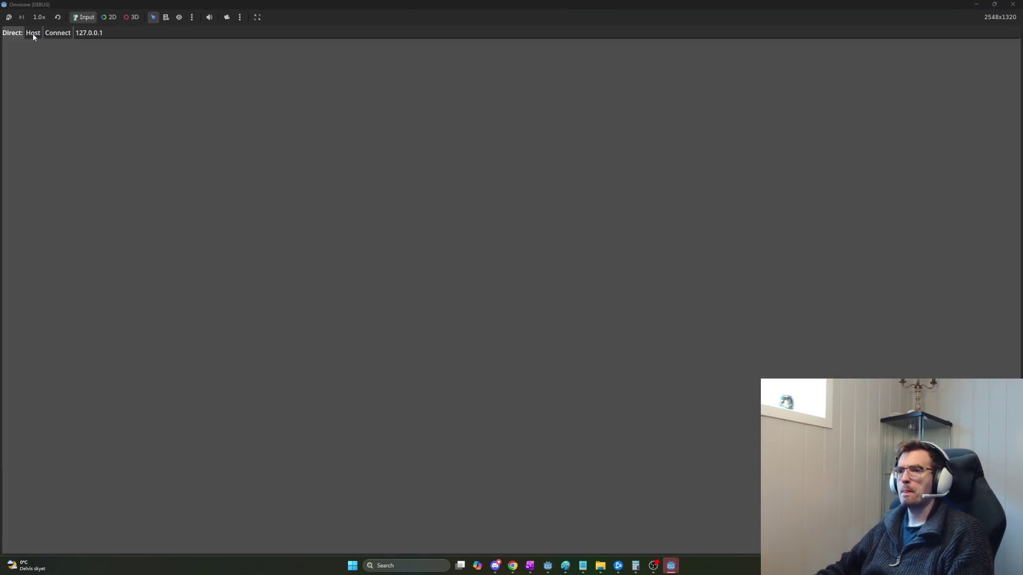
- Host a local session, view the spider enemy from below, then pause and close the game
click(33, 32)
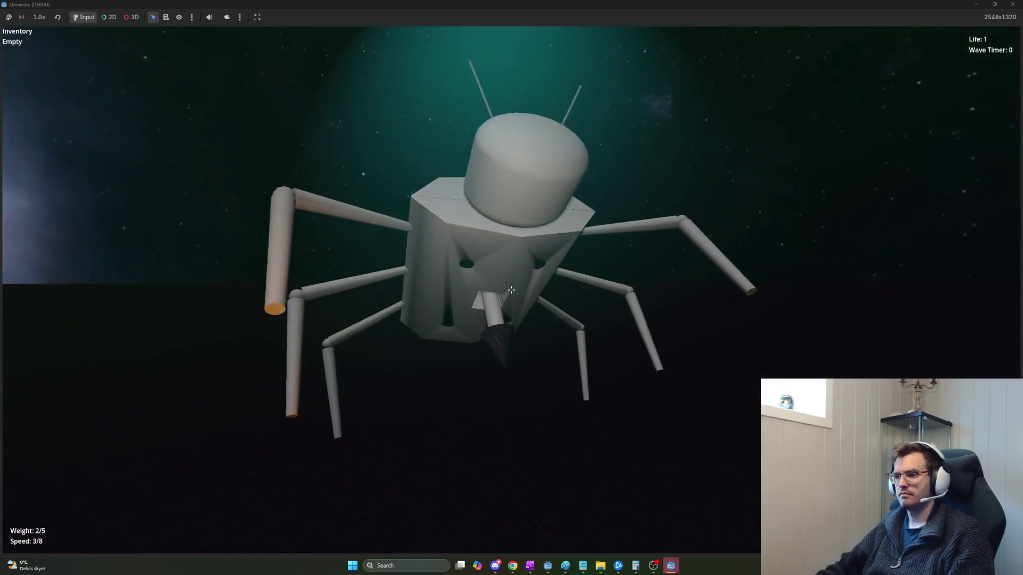
key(Escape)
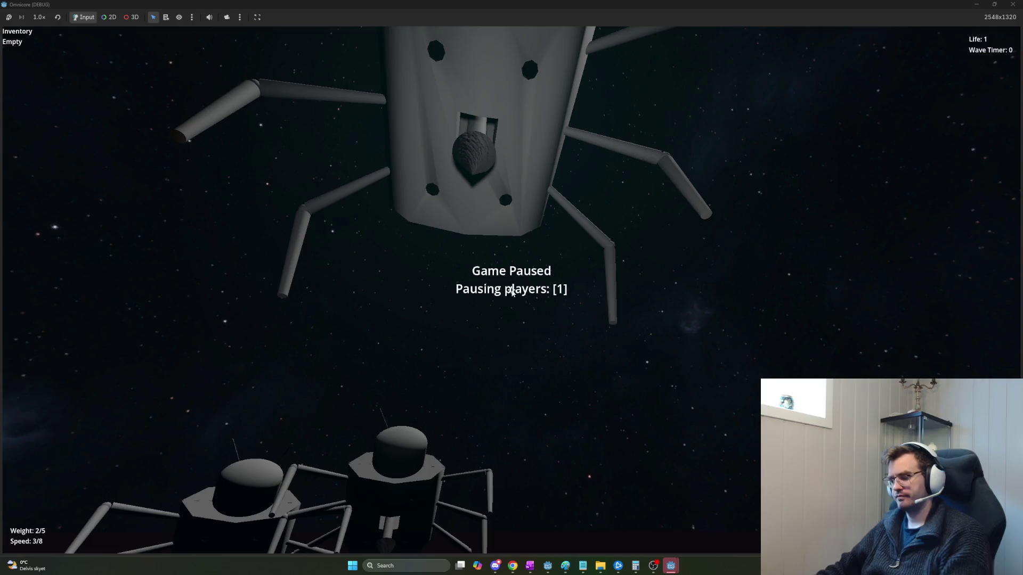
click(1013, 5)
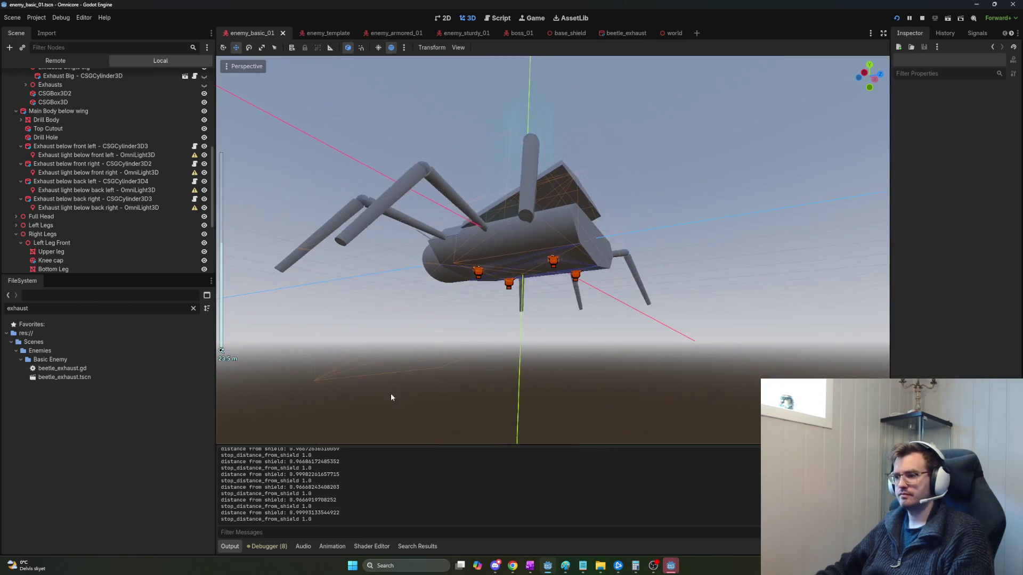
mouse_move(492, 361)
mouse_down()
mouse_move(496, 303)
mouse_move(517, 277)
mouse_move(509, 293)
mouse_up()
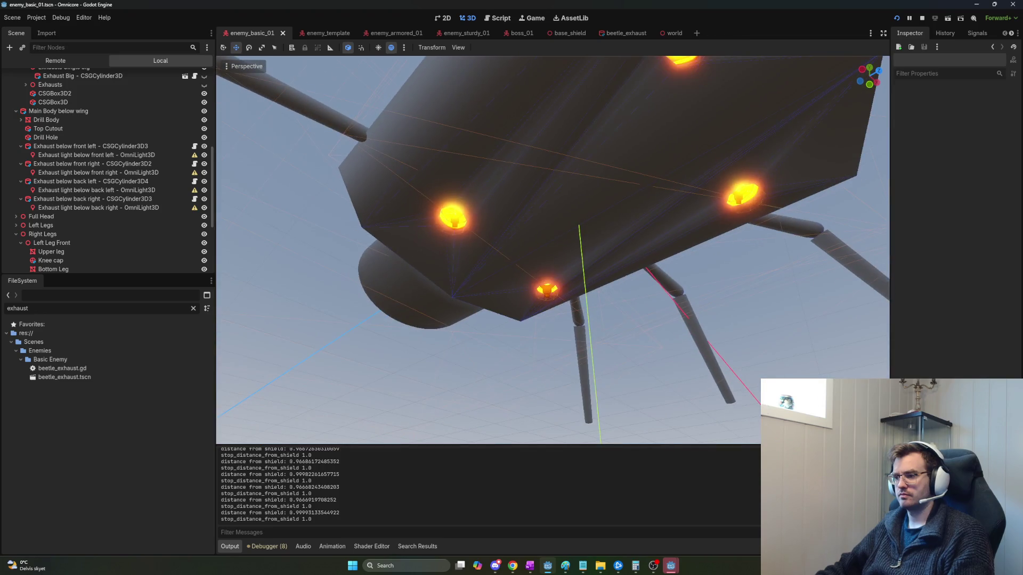
click(83, 199)
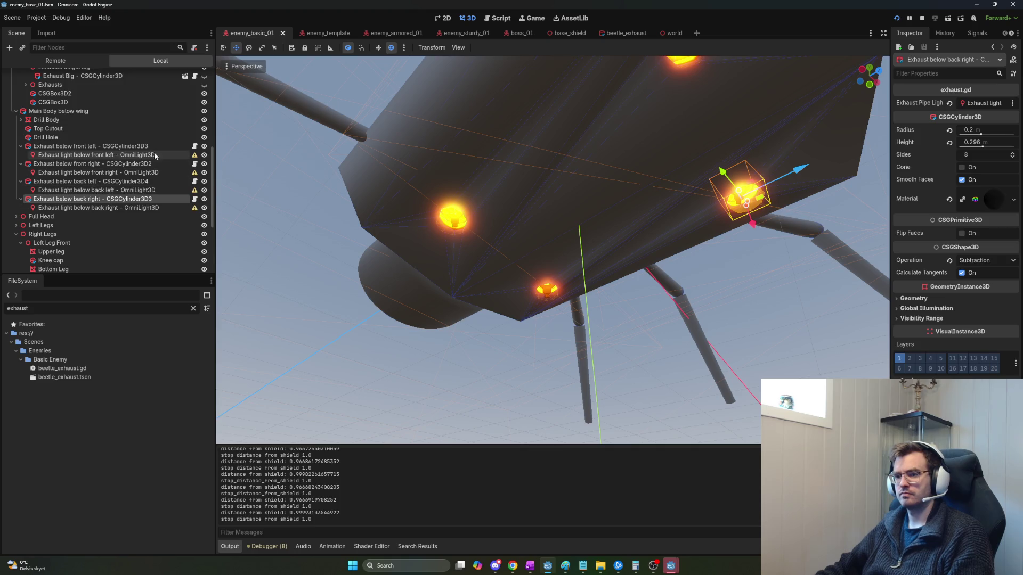
click(204, 154)
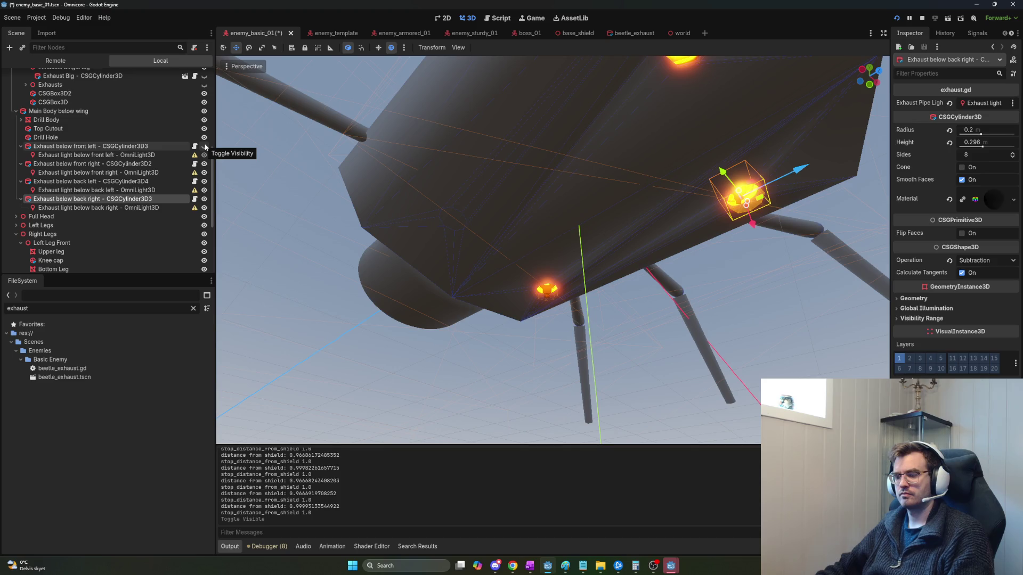
mouse_move(336, 170)
mouse_down()
mouse_move(261, 136)
mouse_move(245, 155)
mouse_up()
key(ctrl+z)
drag(589, 257, 538, 211)
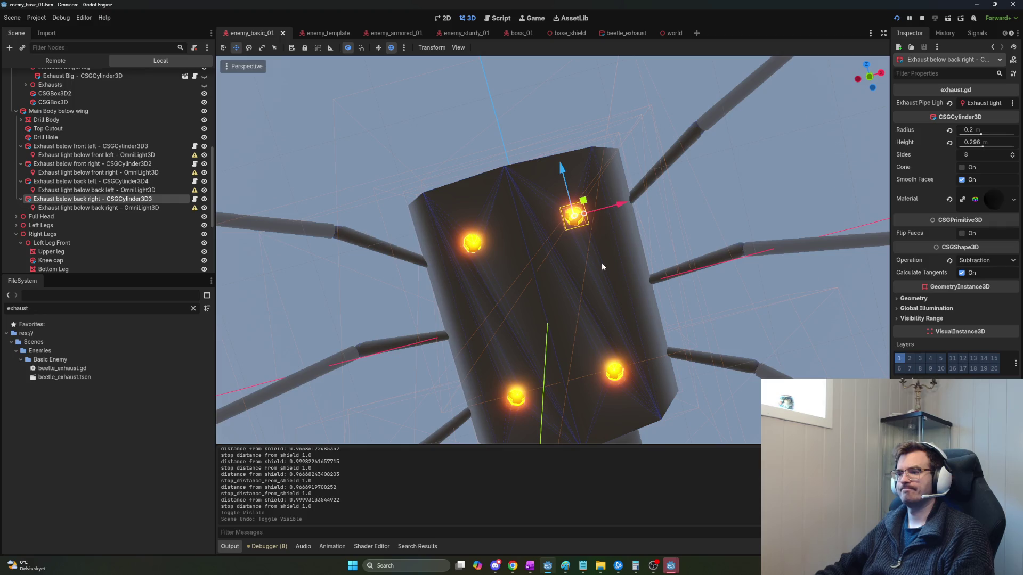
drag(602, 266, 395, 232)
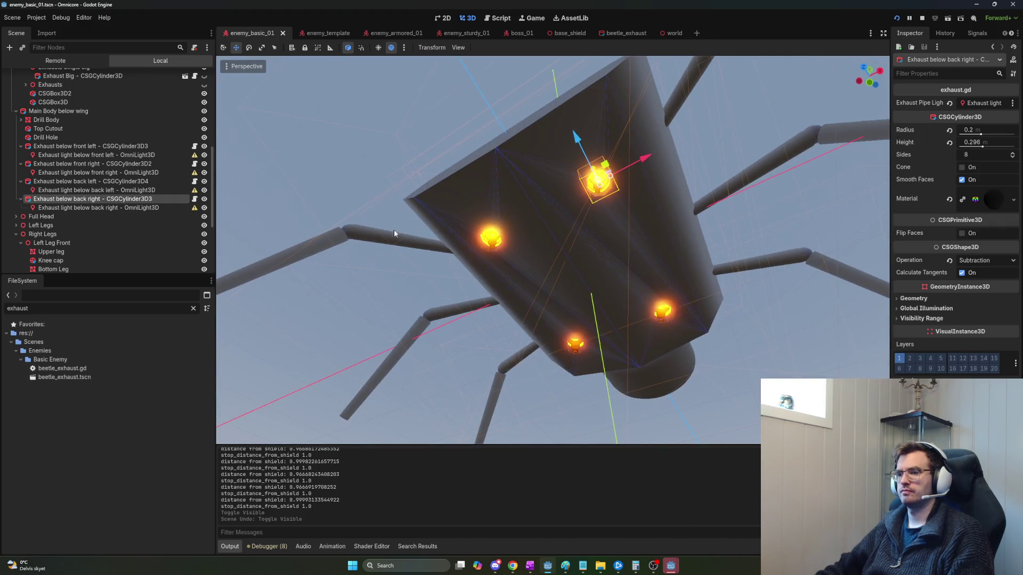
click(52, 146)
ctrl+click(50, 163)
ctrl+click(47, 181)
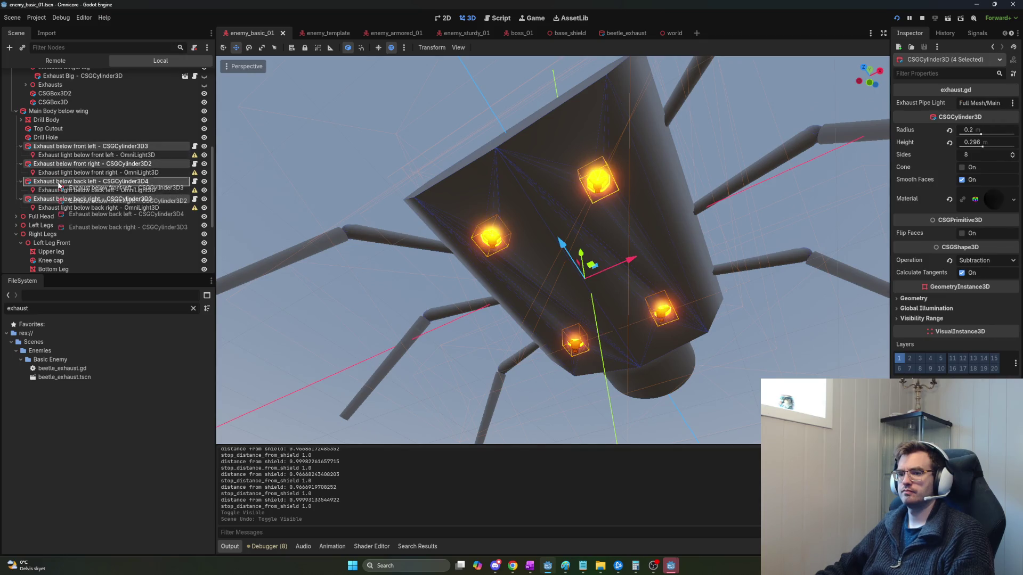
mouse_move(58, 183)
mouse_down()
mouse_move(57, 220)
mouse_move(82, 129)
mouse_move(72, 149)
mouse_up()
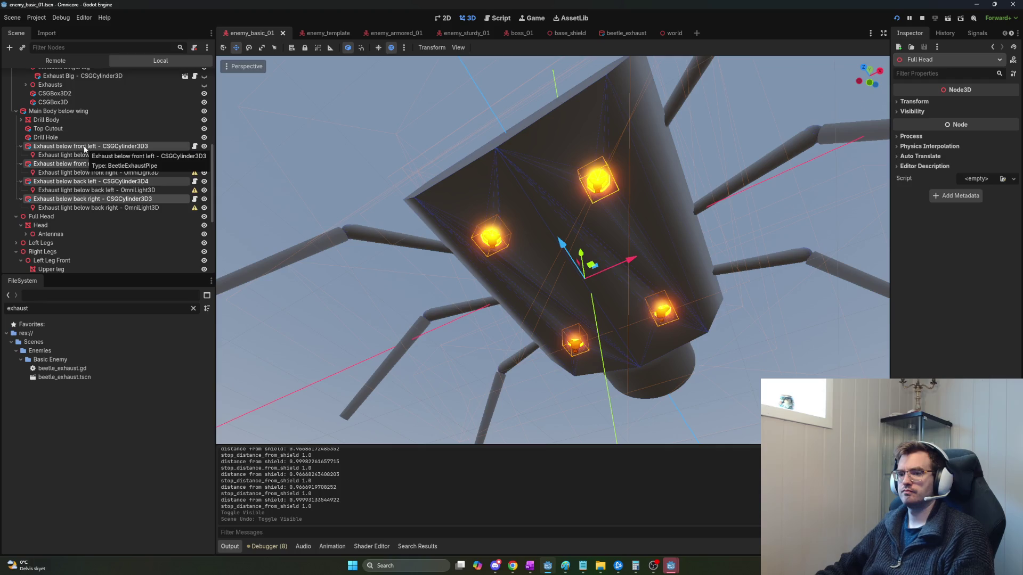
- Add a Node3D under Main Body below wing named 'Alternative holes on body for exhaust' with a stretched-cylinder note
click(78, 112)
key(ctrl+a)
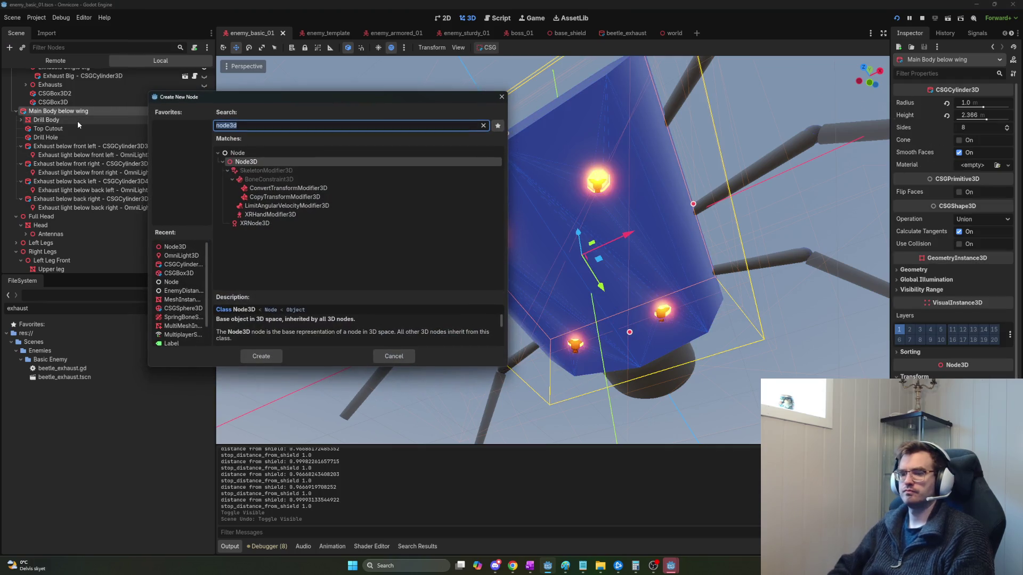
key(Return)
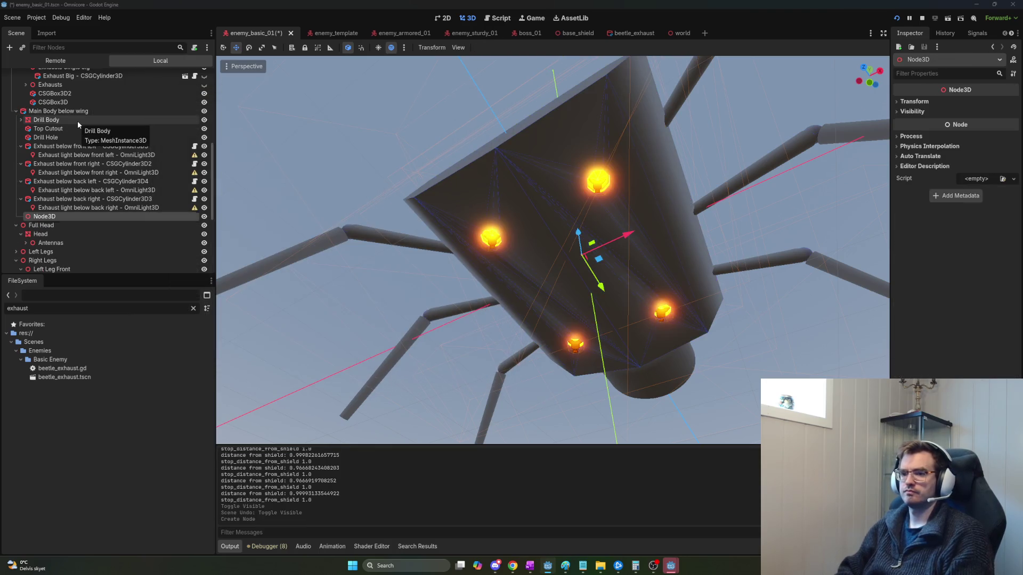
text(Alternative holes on )
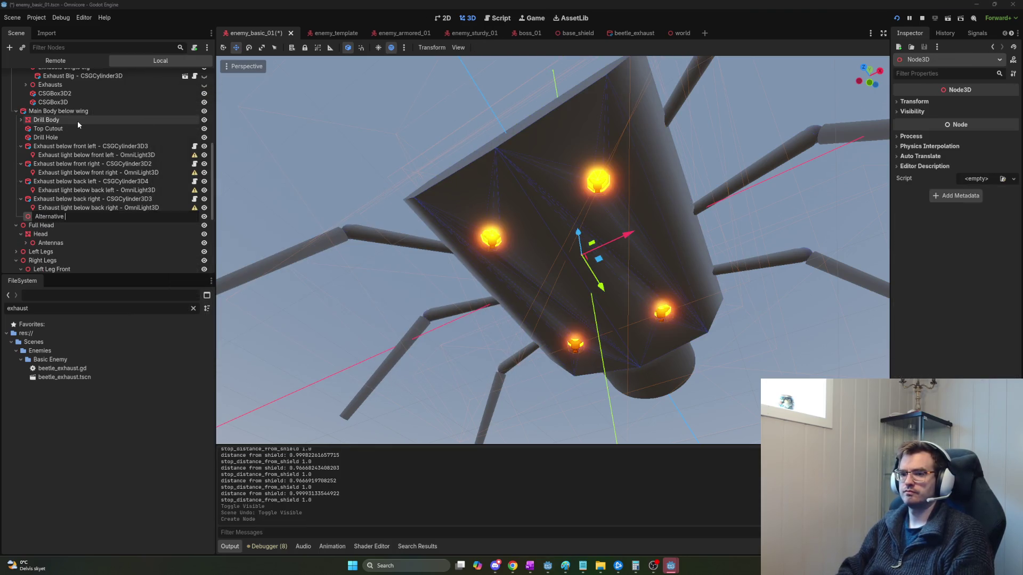
text(body for exhau)
text(st -)
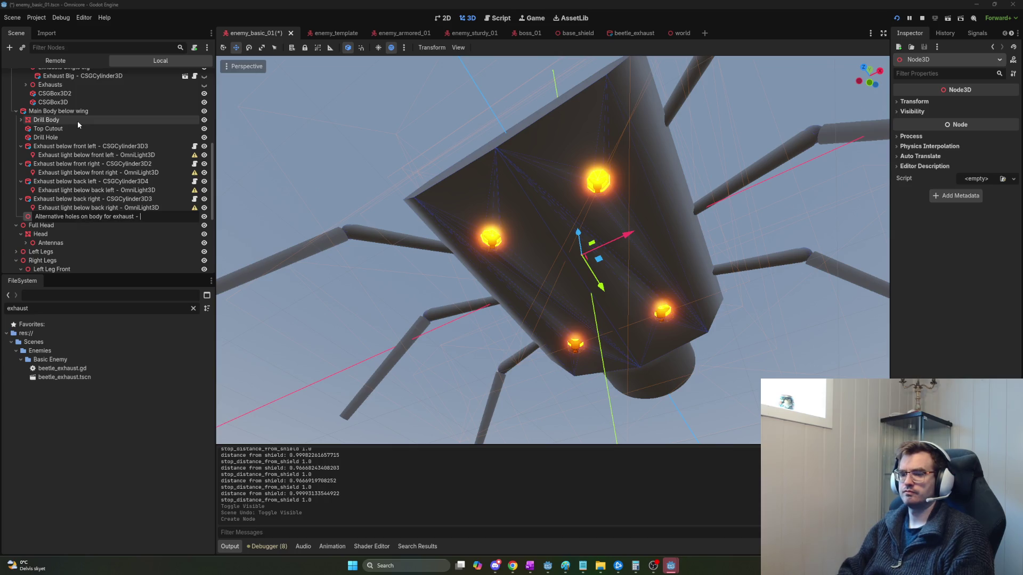
text(stretches the )
text(csg )
text(cylinde)
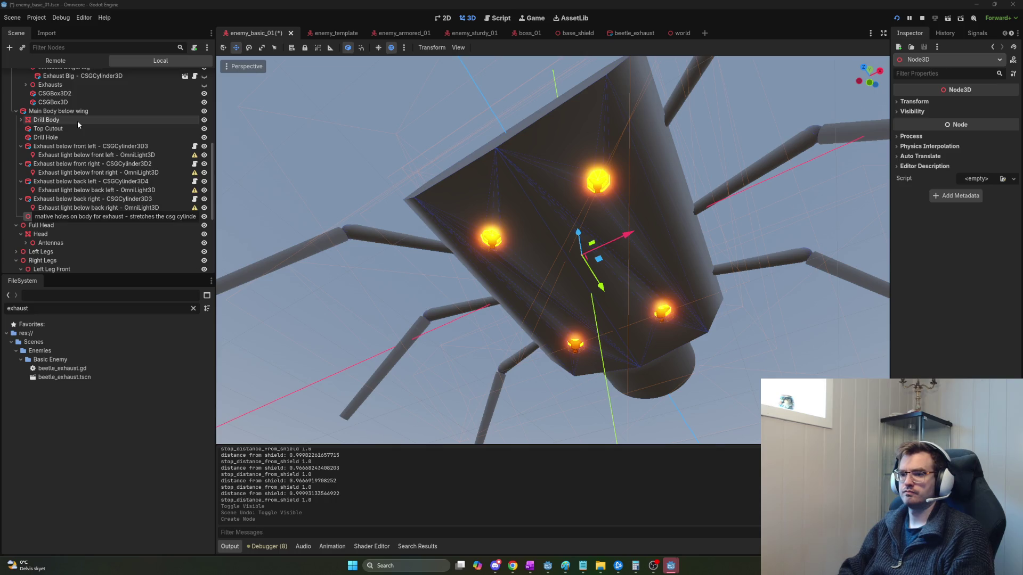
key(BackSpace)
key(BackSpace)
key(BackSpace)
text(body)
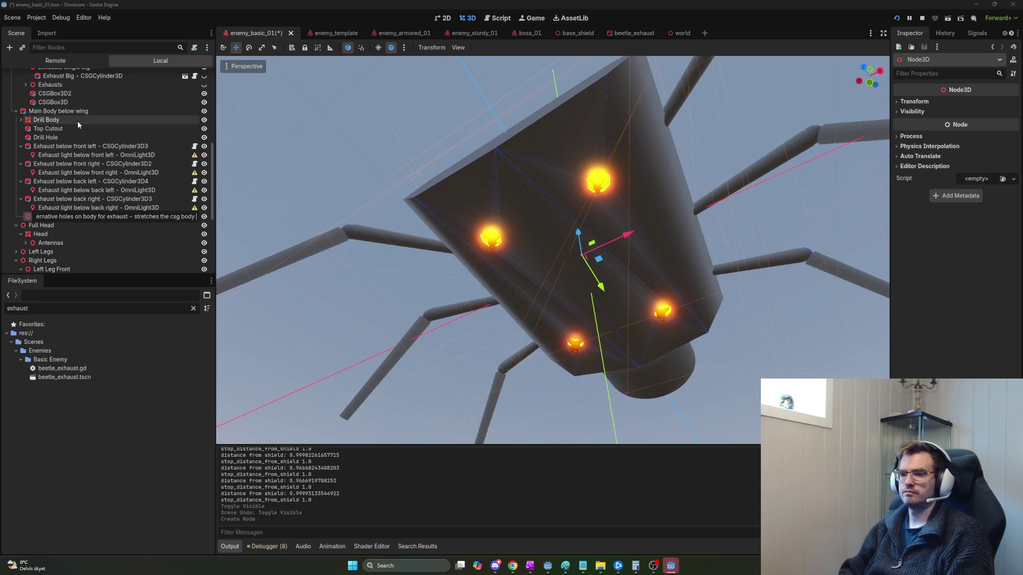
text( cylinder creating we)
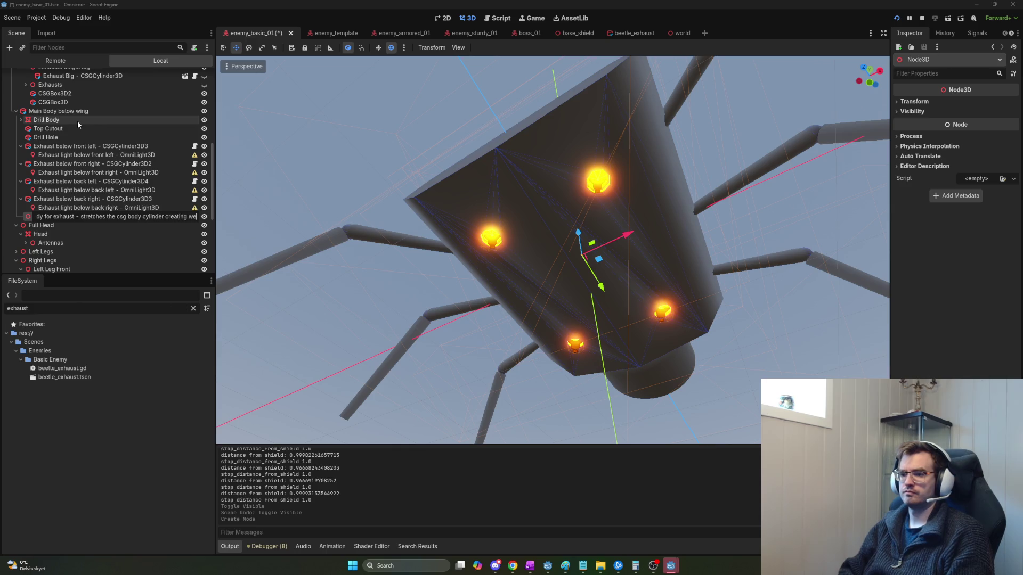
text(ird shapes)
key(Return)
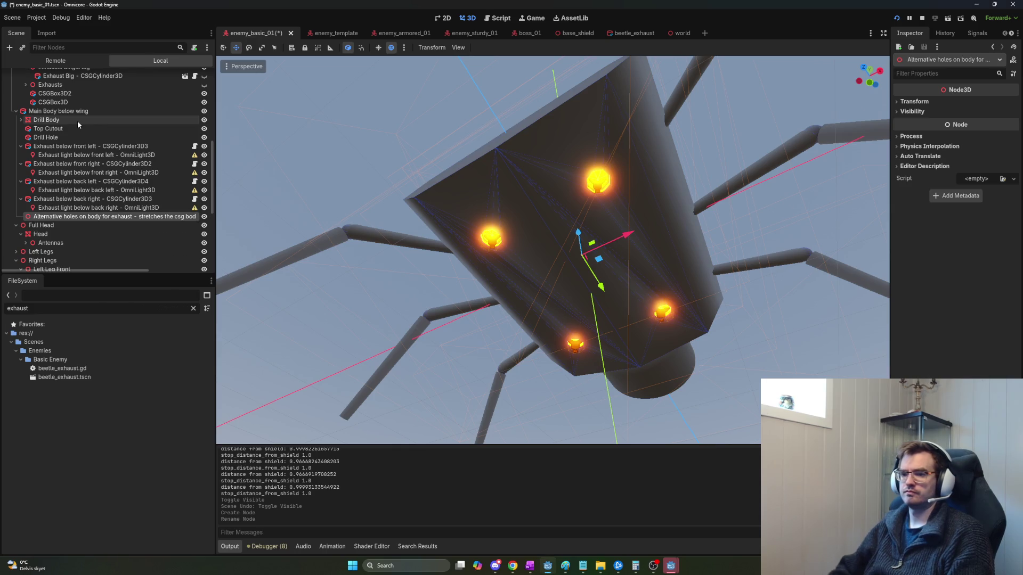
- Move the four old exhaust cylinders into the new node and place it inside Exhausts Below
click(58, 199)
ctrl+click(59, 181)
ctrl+click(58, 164)
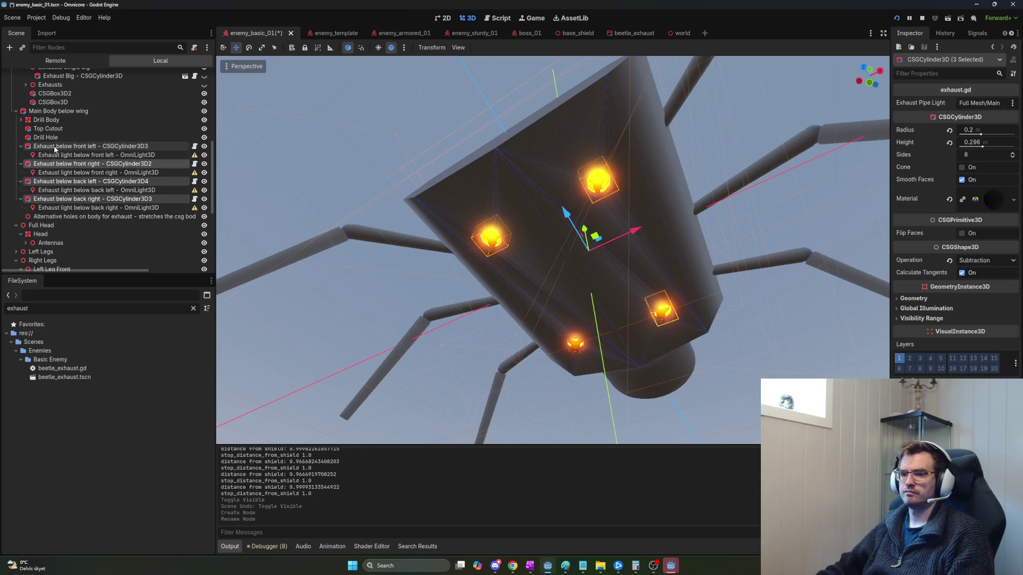
drag(55, 148, 52, 217)
mouse_move(64, 149)
mouse_down()
mouse_move(61, 270)
mouse_move(59, 257)
mouse_move(75, 271)
mouse_move(66, 278)
mouse_move(48, 267)
mouse_up()
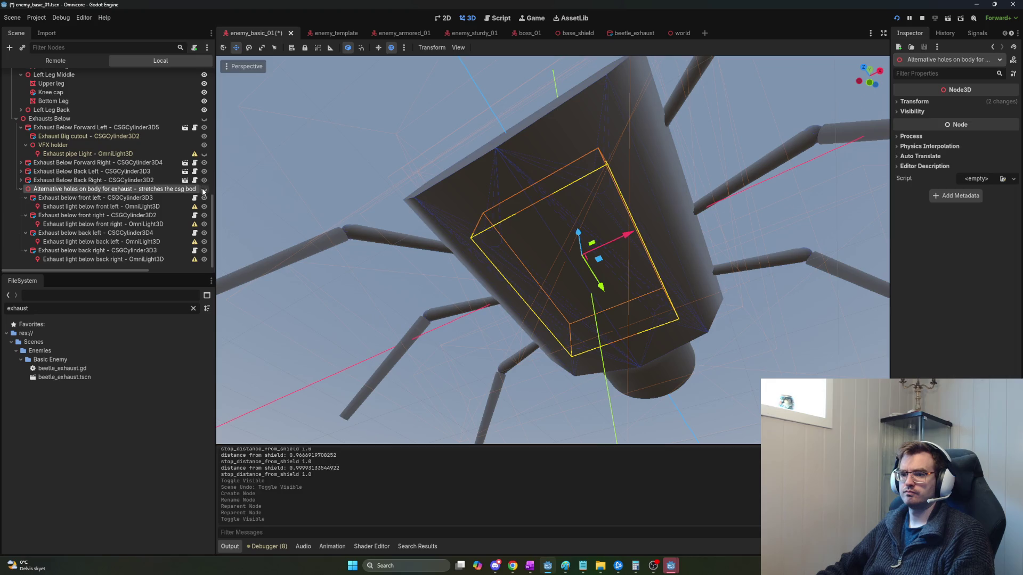
click(20, 190)
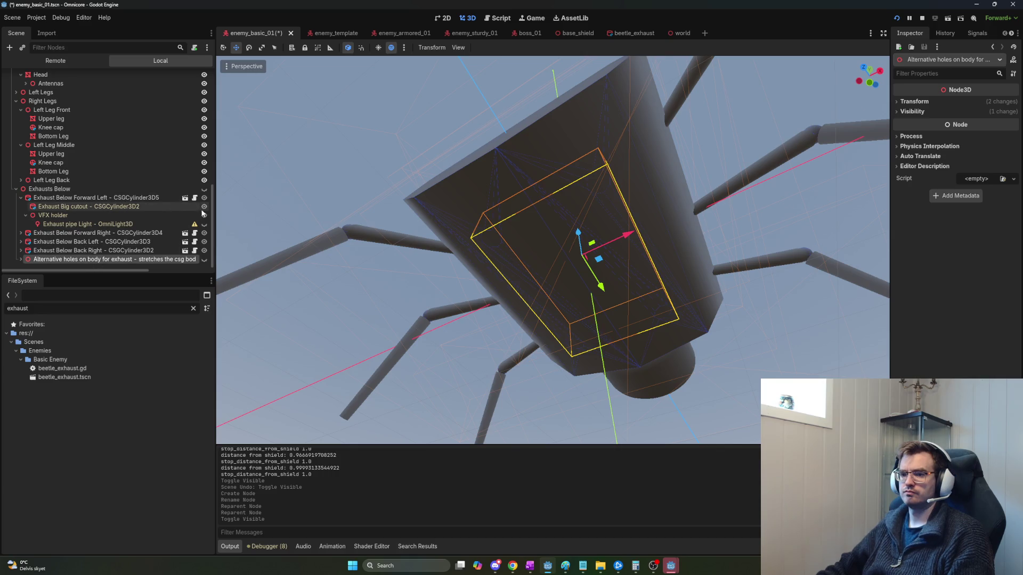
- Select and frame the Exhaust Below Forward Left, Forward Right and Back Left cylinders
click(26, 216)
click(105, 207)
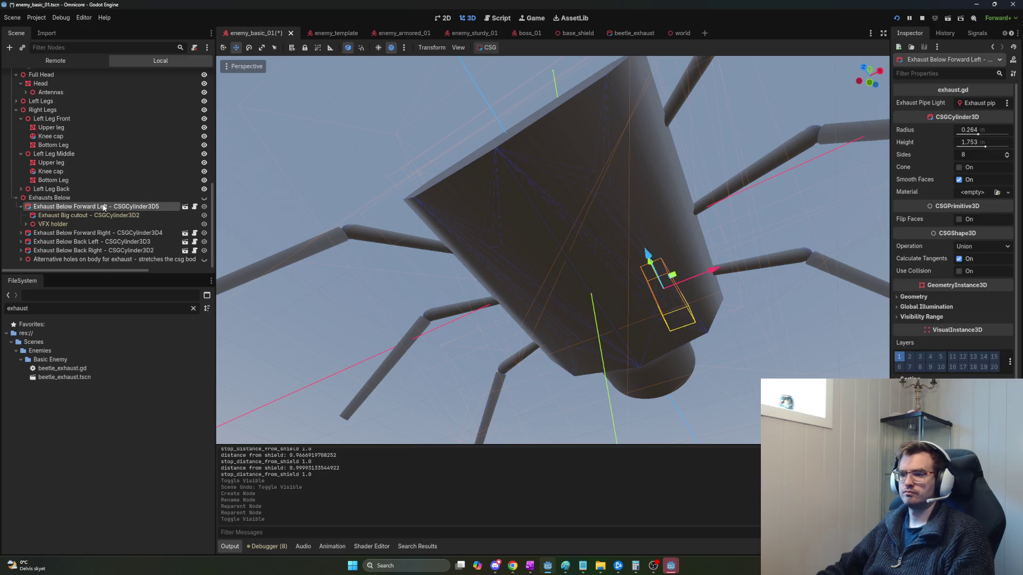
double_click(105, 207)
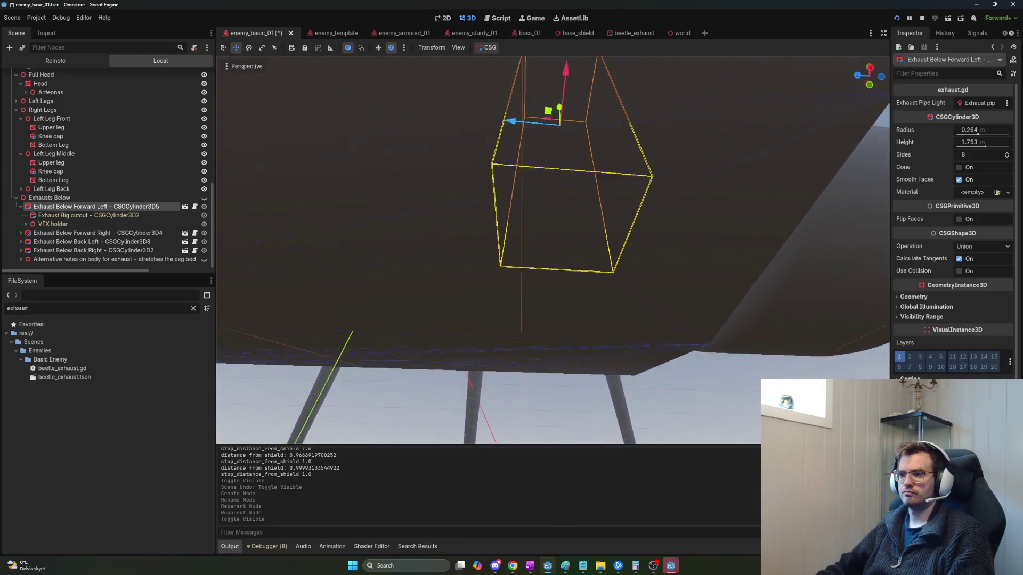
scroll(553, 251, down, 3)
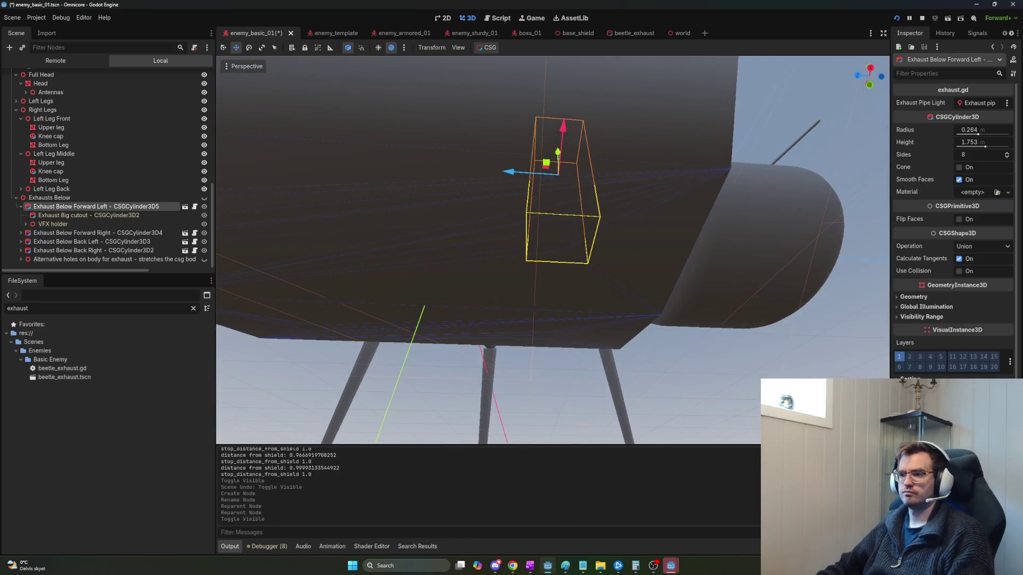
click(98, 235)
click(97, 241)
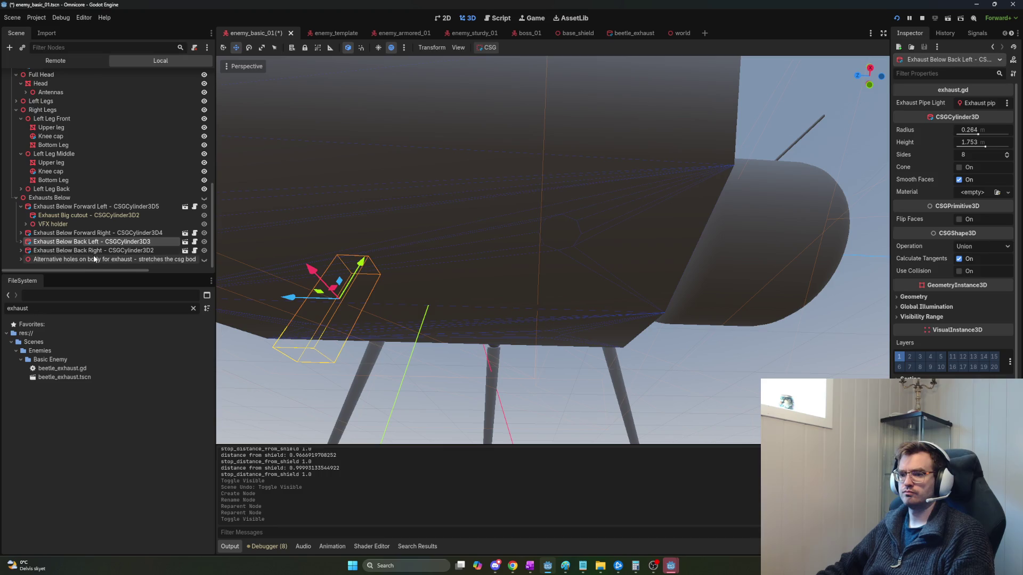
click(22, 234)
- Unhide the Exhausts Below group and orbit to see the exhaust holes under the body
drag(281, 230, 304, 192)
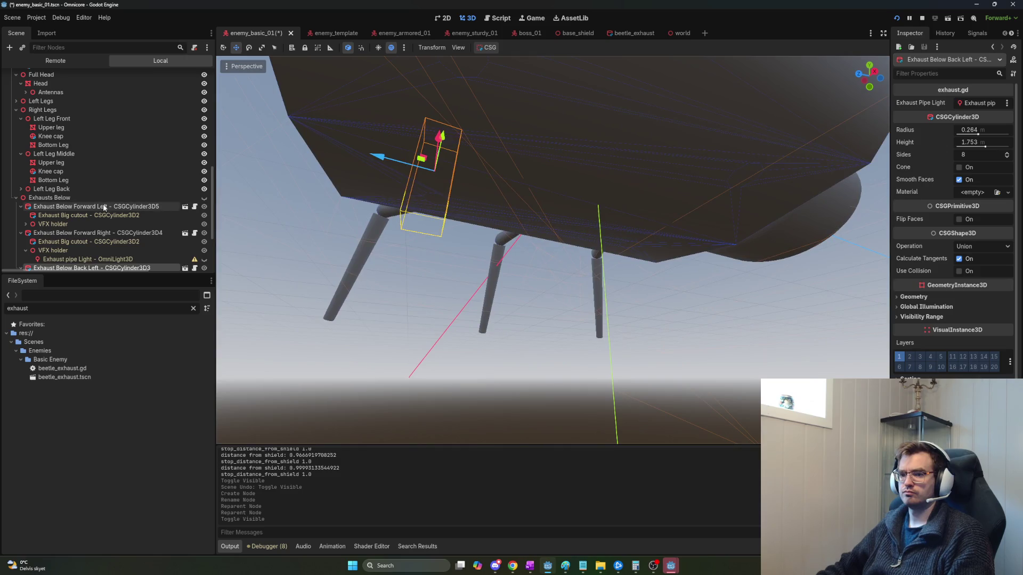
click(204, 198)
drag(493, 231, 520, 152)
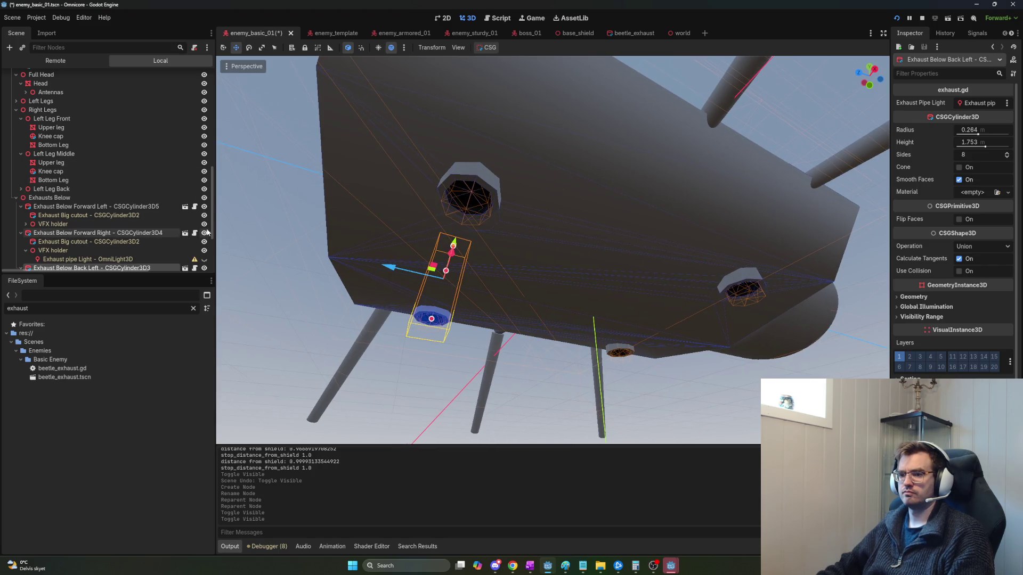
drag(212, 229, 208, 247)
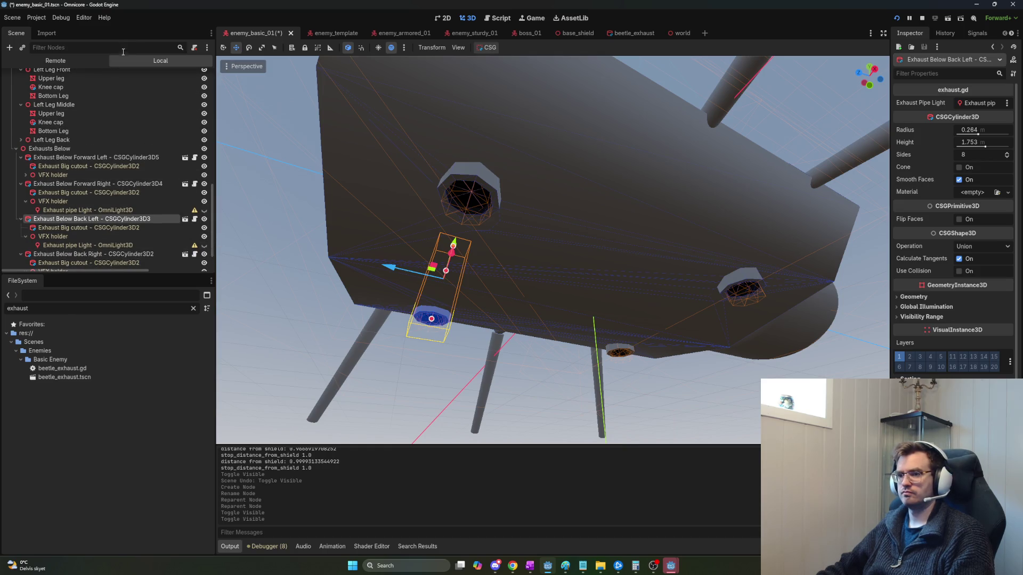
scroll(160, 160, up, 10)
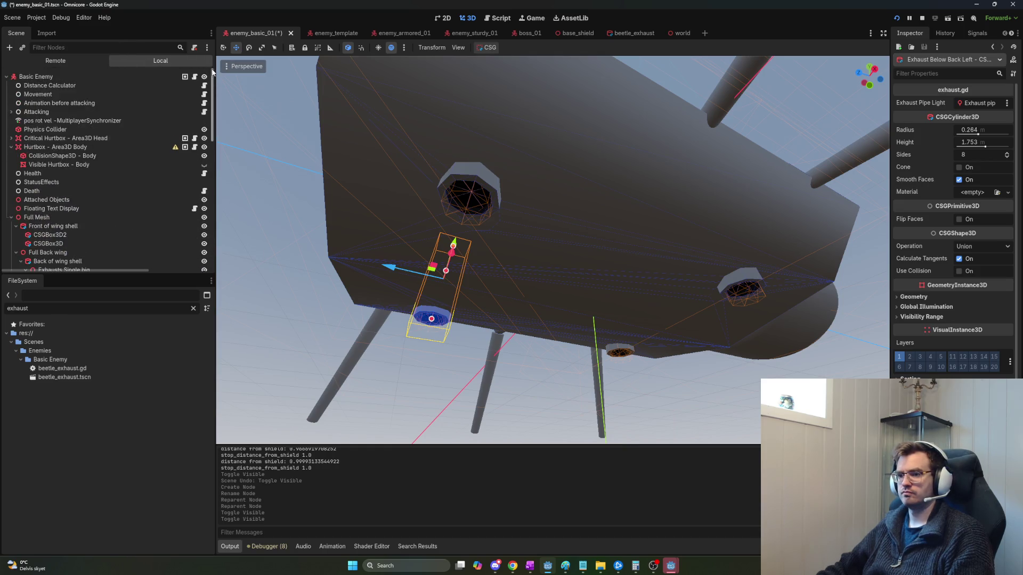
click(105, 102)
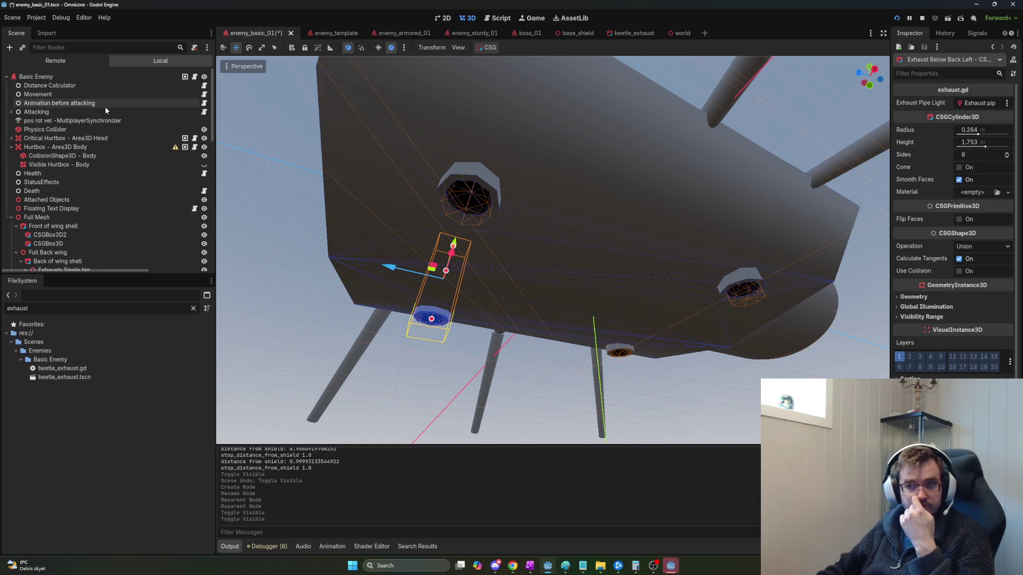
- Empty the front and back Exhausts Below arrays of Animation before attacking
drag(213, 135, 213, 245)
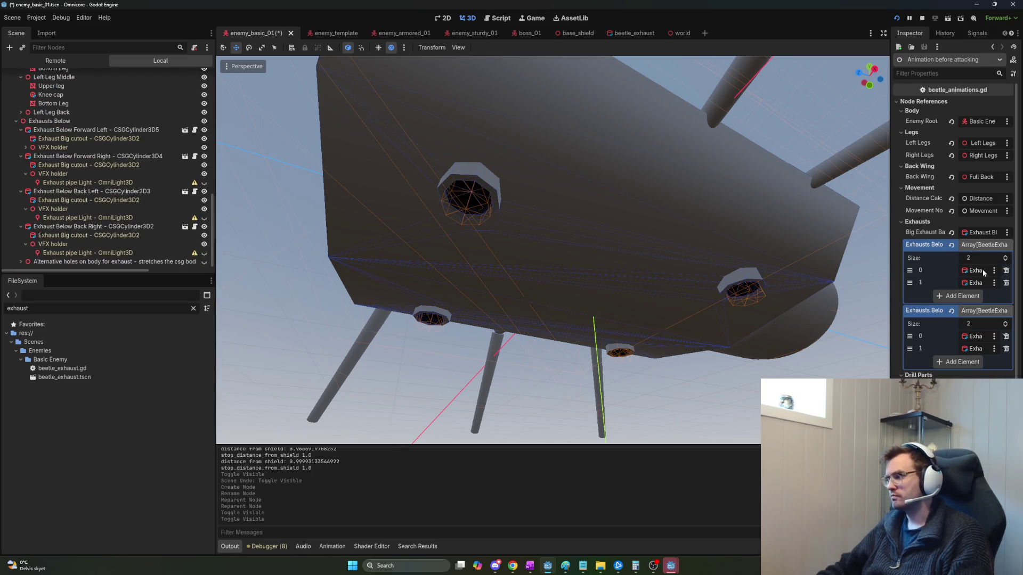
click(1006, 271)
click(1006, 270)
click(1005, 311)
click(1006, 311)
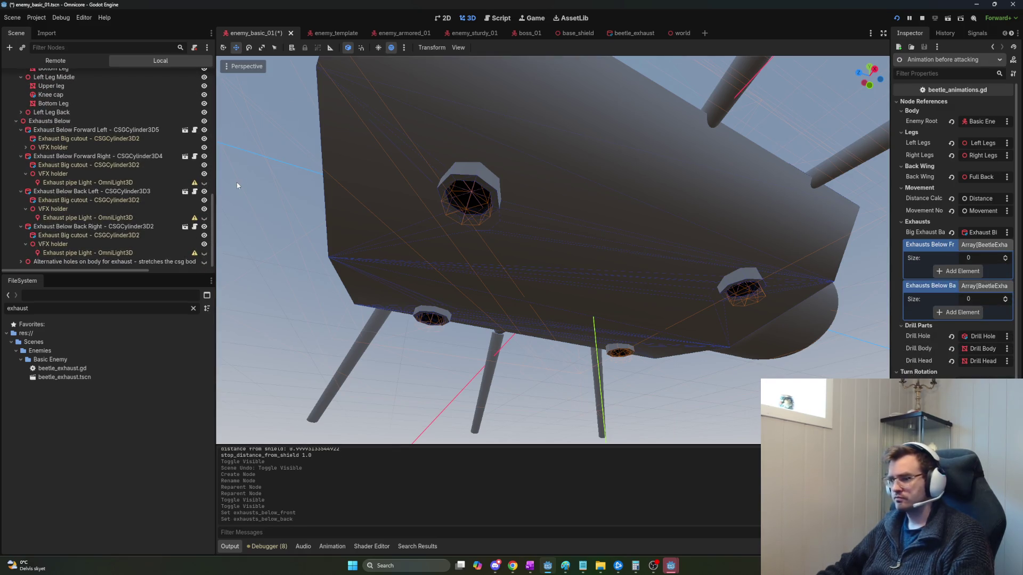
- Put Forward Left/Right in the front array and Back Left/Right in the back array, then run the game
mouse_move(105, 131)
mouse_down()
mouse_move(857, 269)
mouse_move(947, 275)
mouse_up()
drag(96, 156, 967, 273)
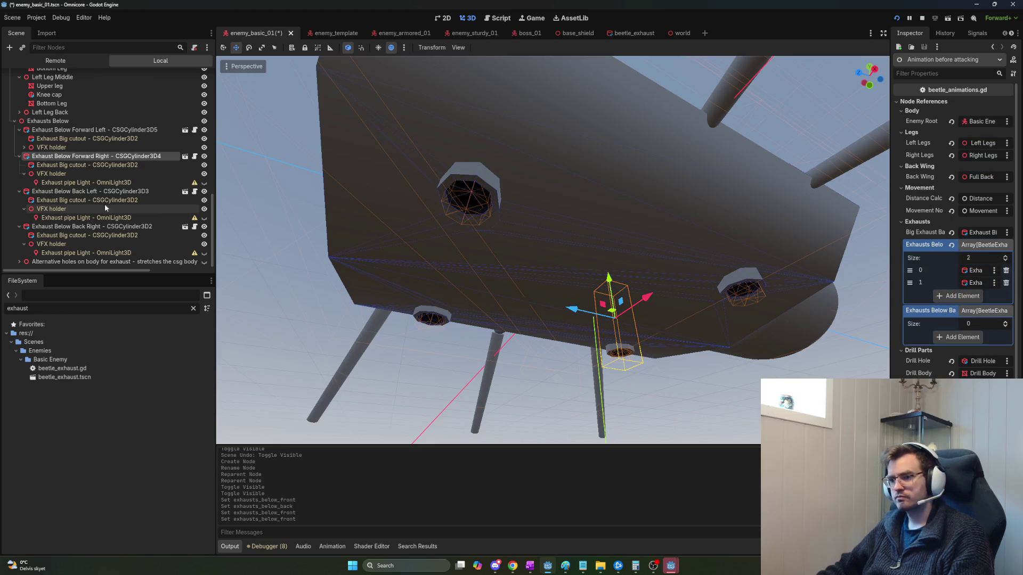
mouse_move(89, 195)
mouse_down()
mouse_move(959, 298)
mouse_move(958, 337)
mouse_up()
drag(85, 226, 959, 360)
key(F5)
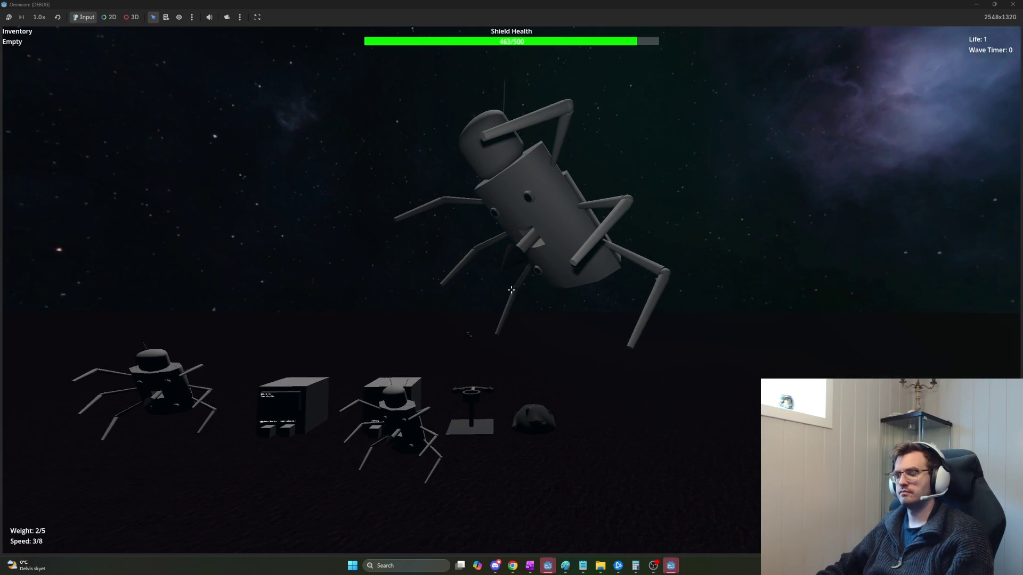
- End the Omnicore debug run with F8 and return to the Godot editor
key(F8)
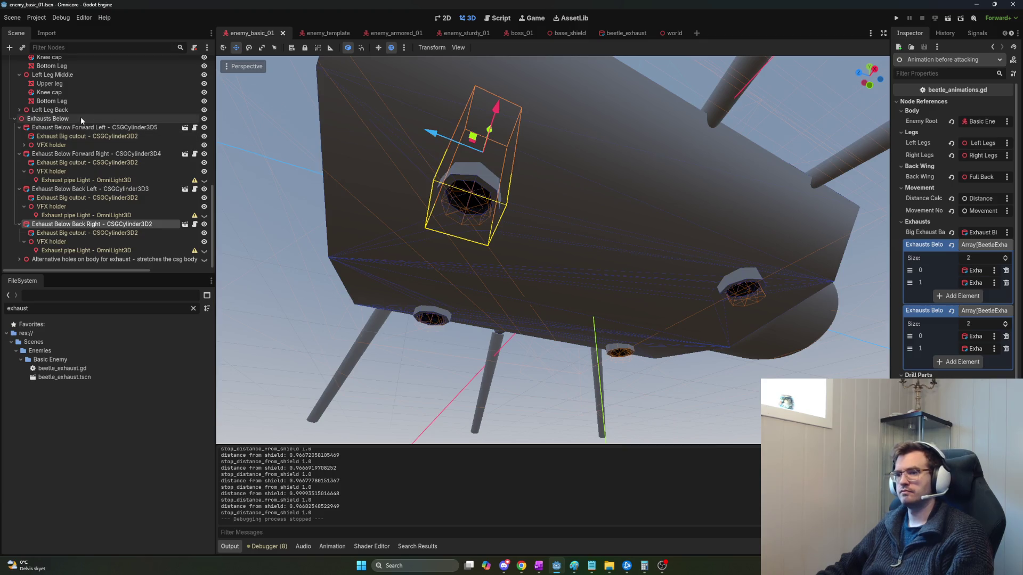
- Filter the scene tree by 'an', pick Animation before attacking, and set its rotation duration
scroll(109, 122, up, 5)
click(88, 47)
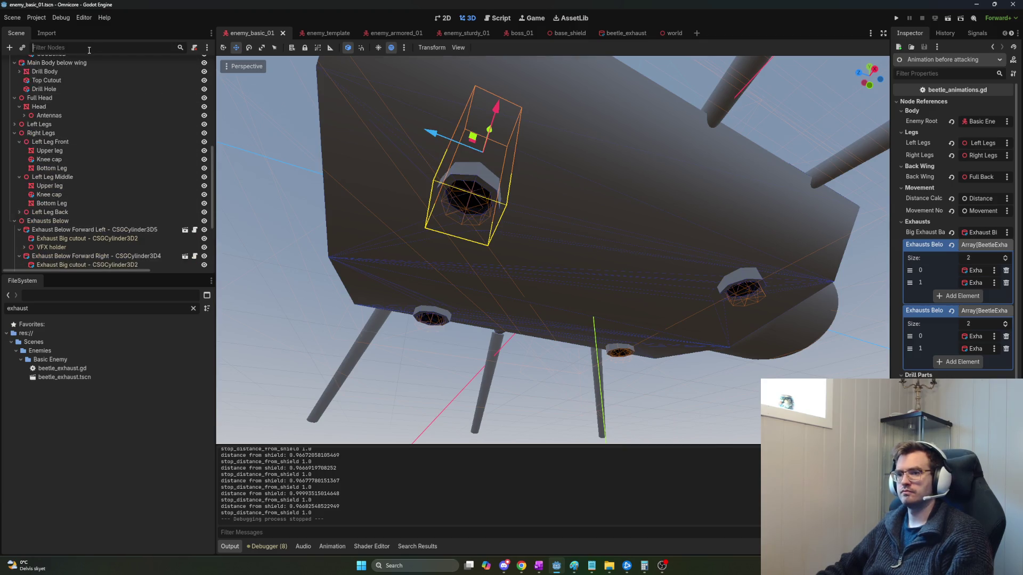
text(an)
click(64, 75)
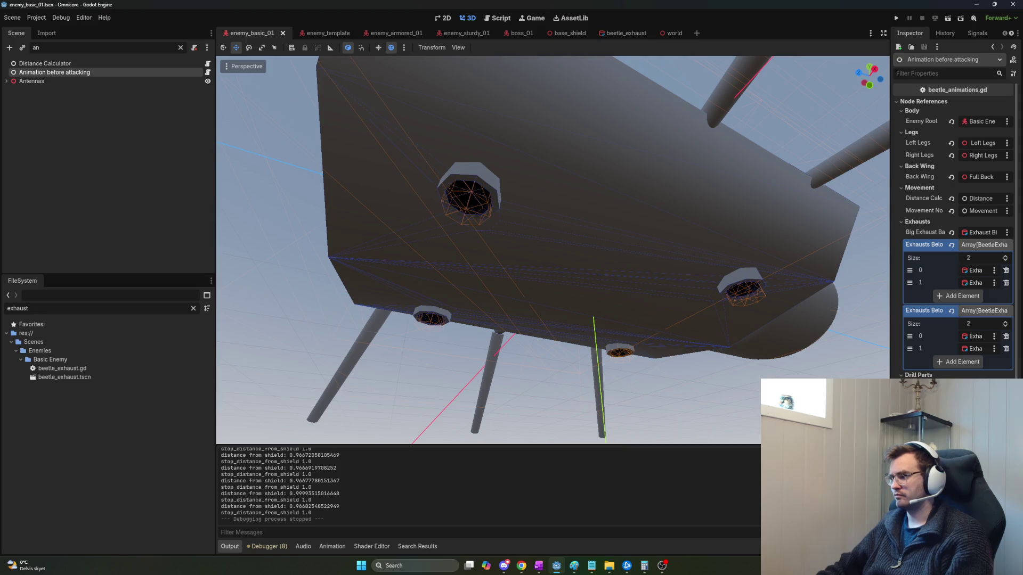
key(Return)
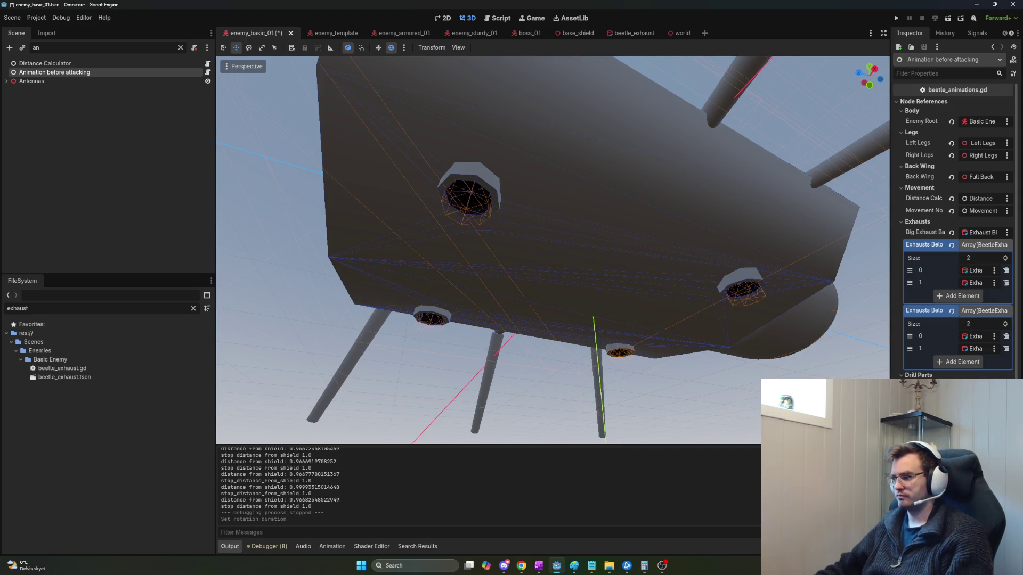
key(F5)
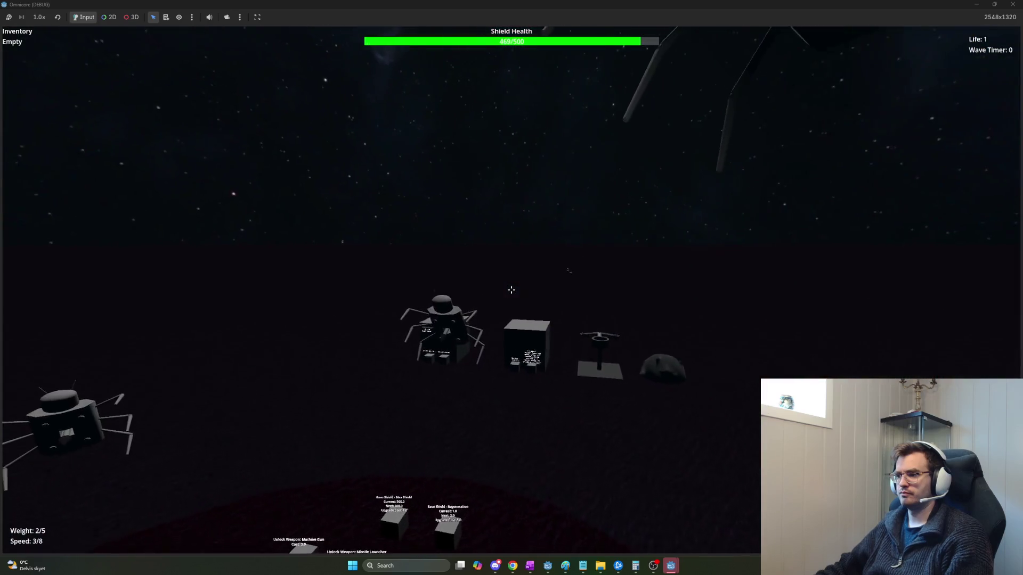
key(w)
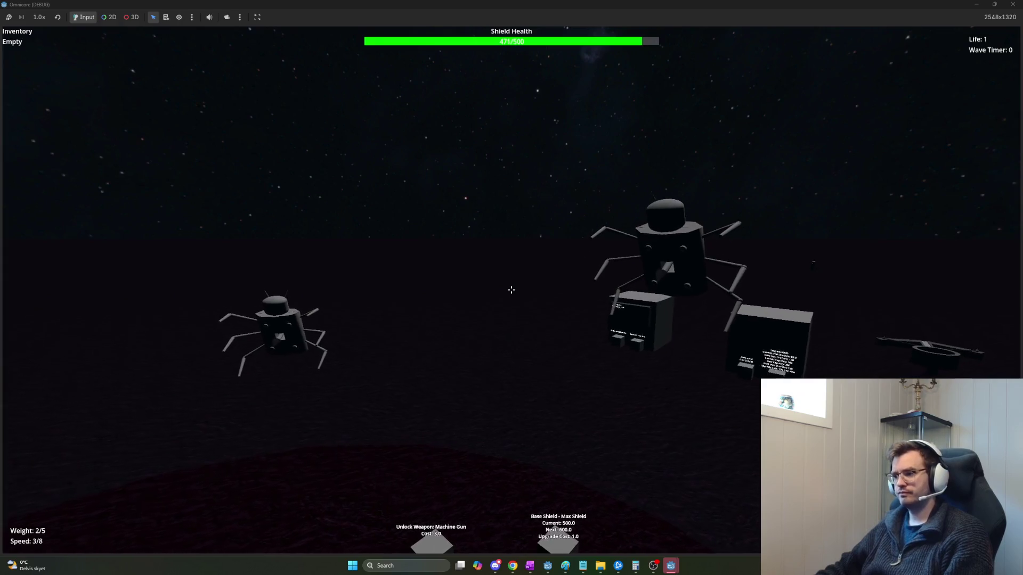
key(Escape)
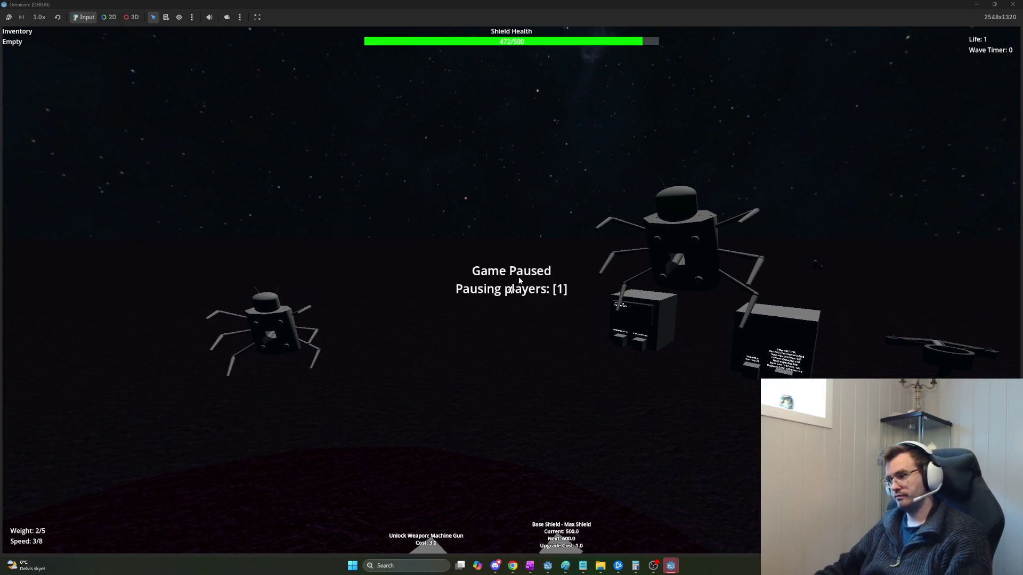
key(Escape)
key(a)
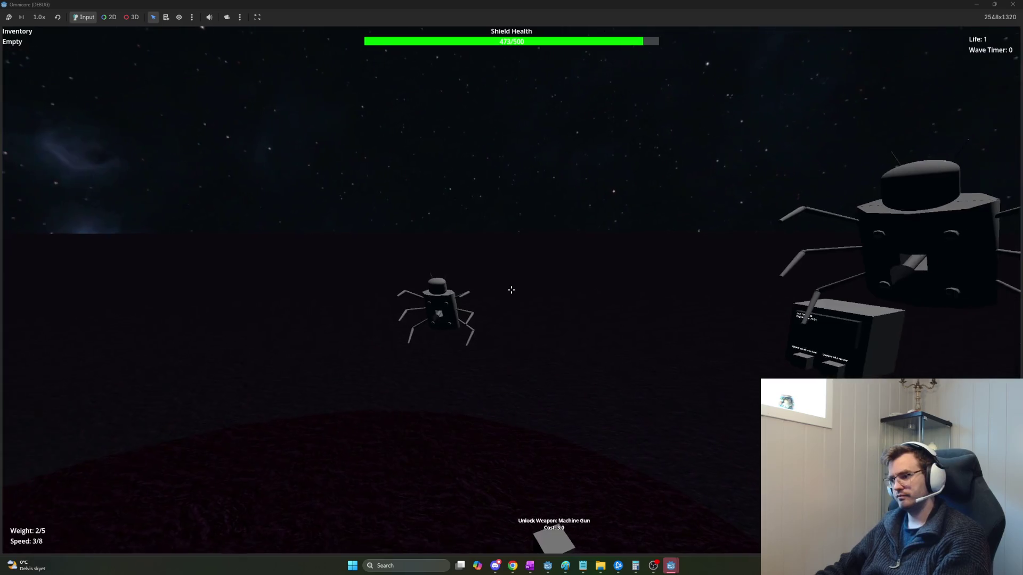
key(a)
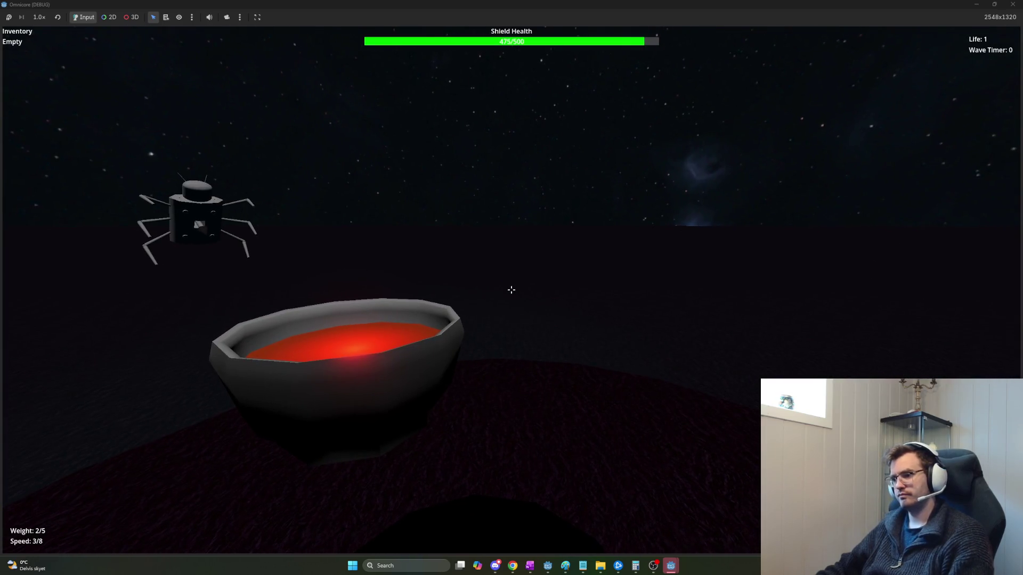
key(F5)
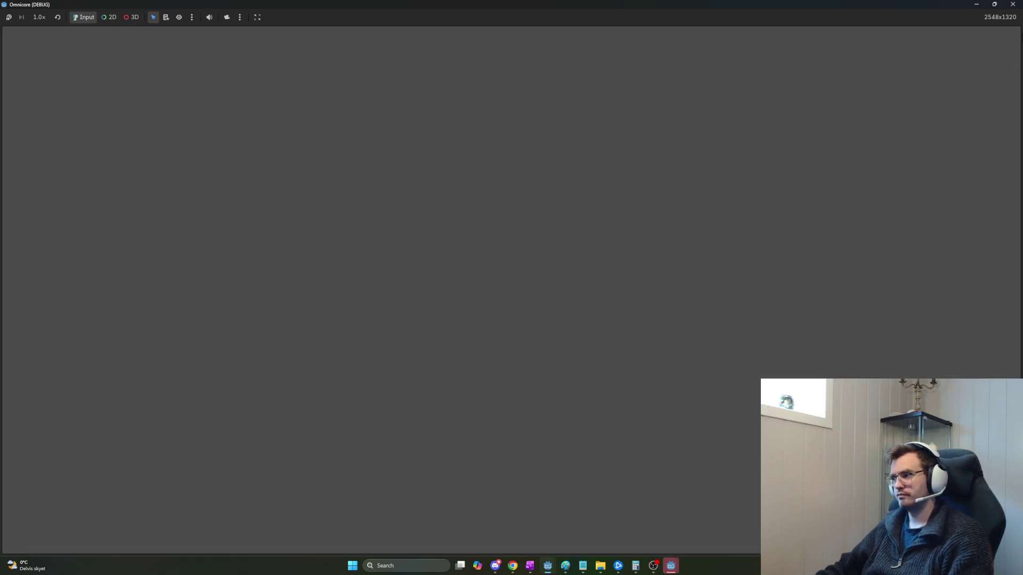
key(F8)
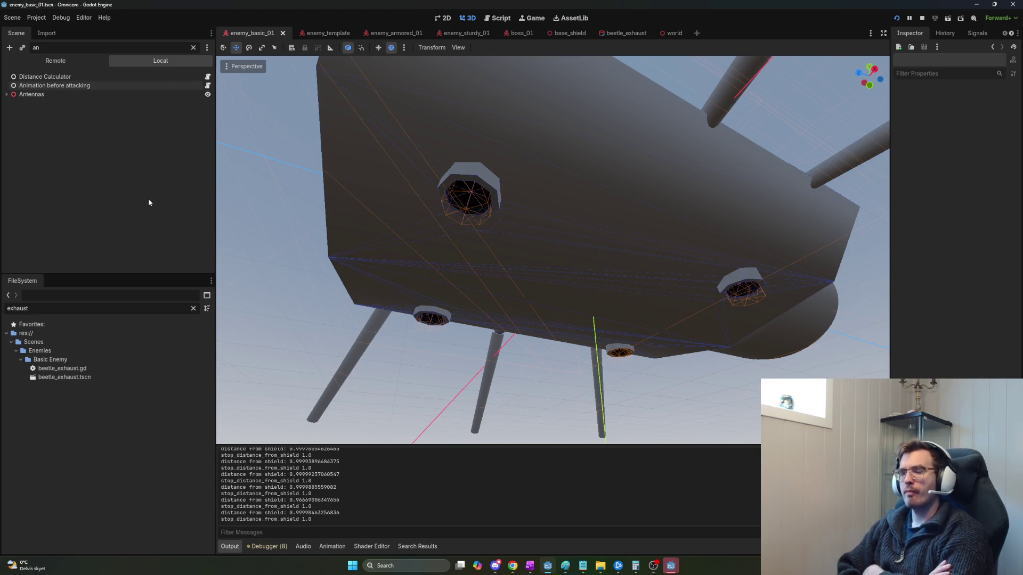
click(569, 33)
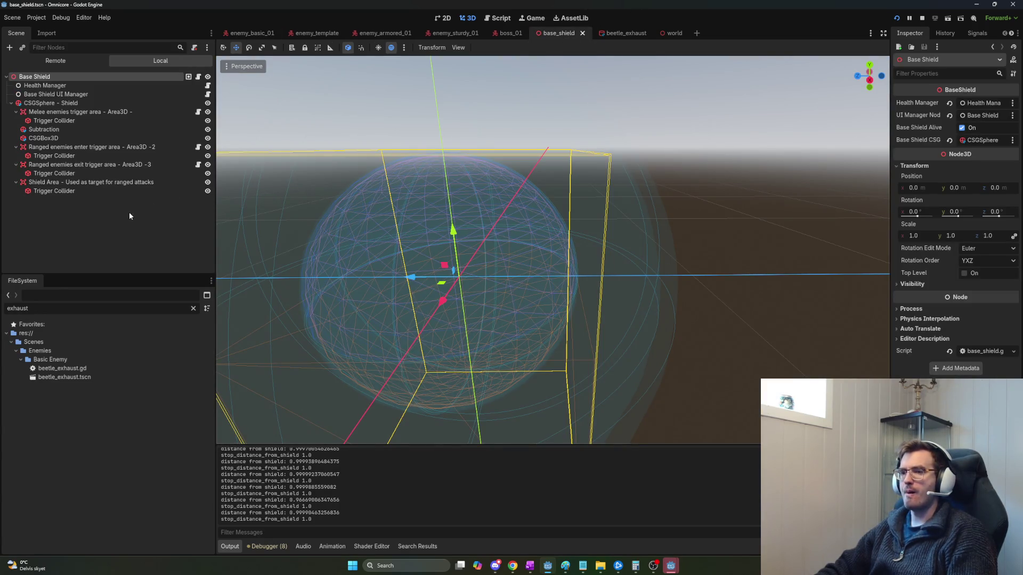
- Find base_shield.tscn and duplicate it as base_shield_kurt.tscn
key(alt+Tab)
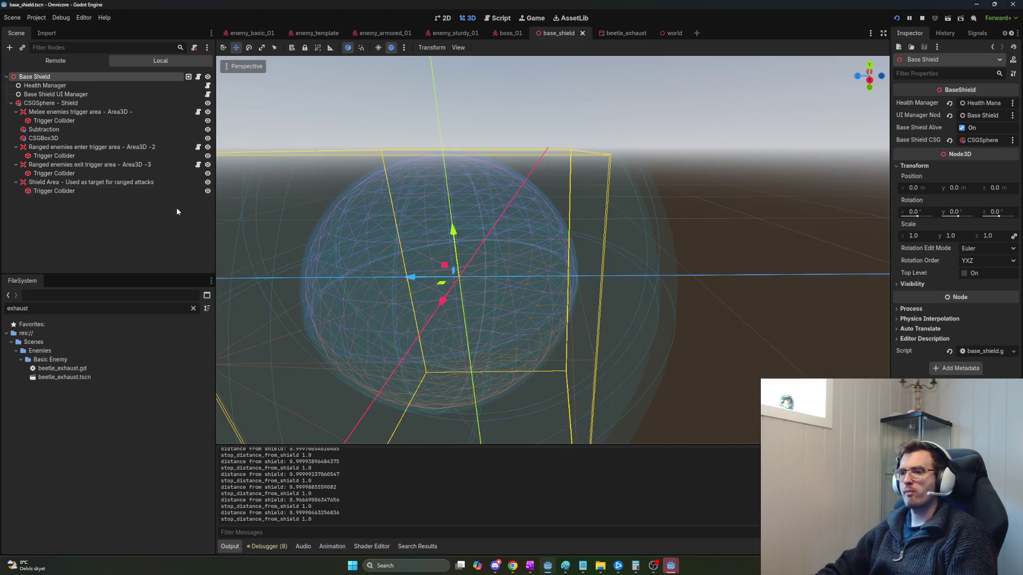
text(base_shield)
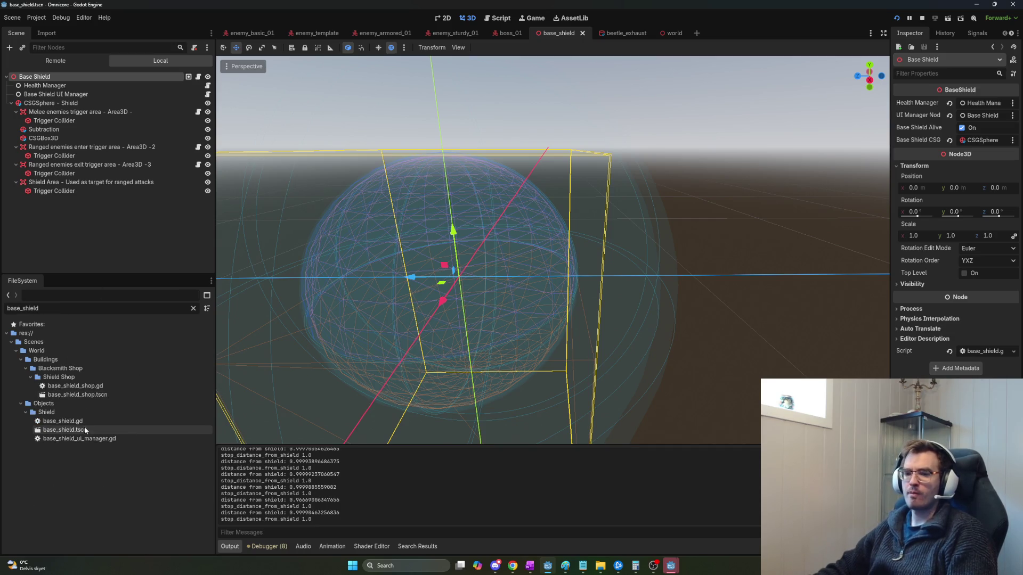
click(86, 430)
right_click(88, 436)
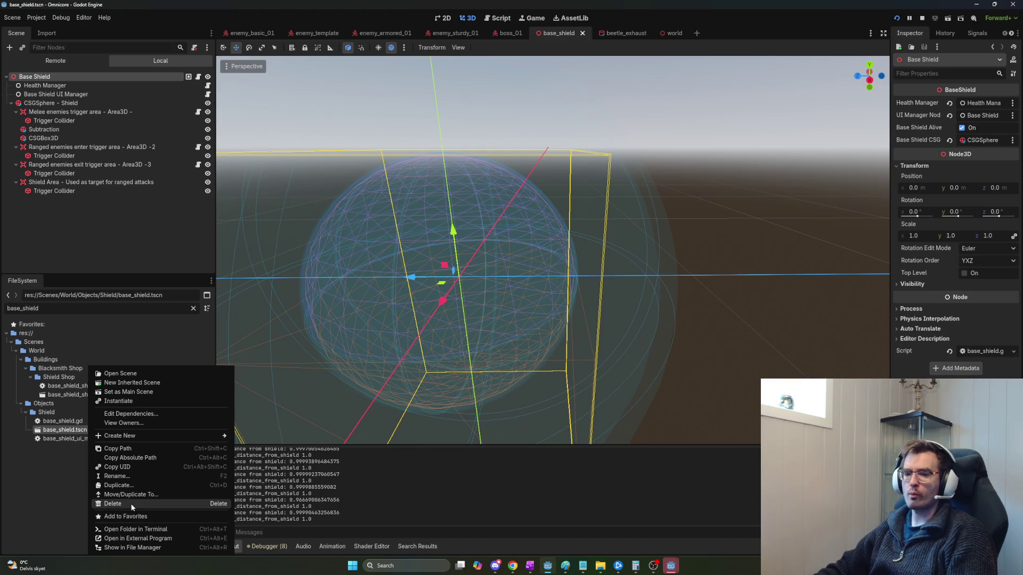
click(126, 485)
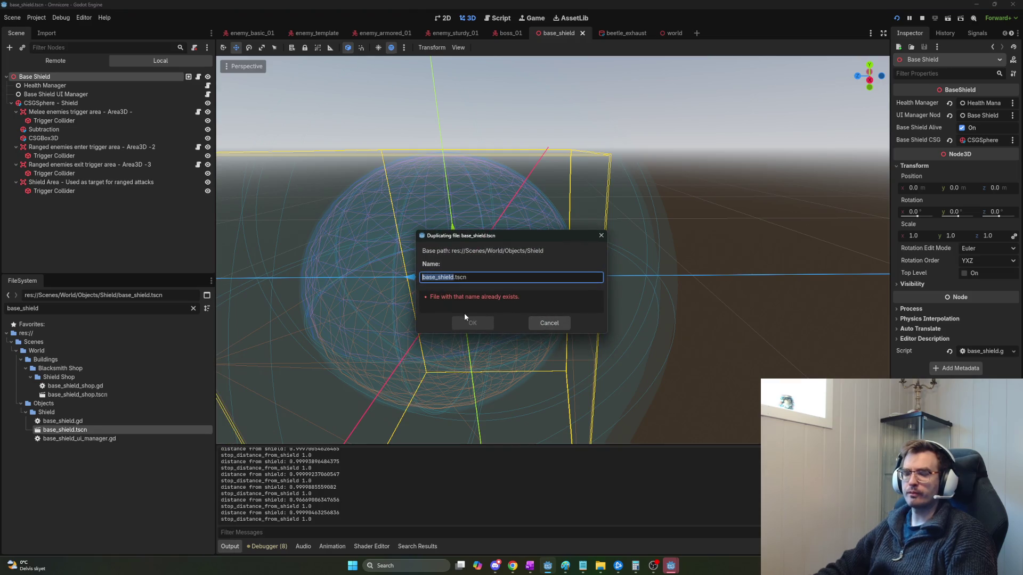
key(Right)
text(_)
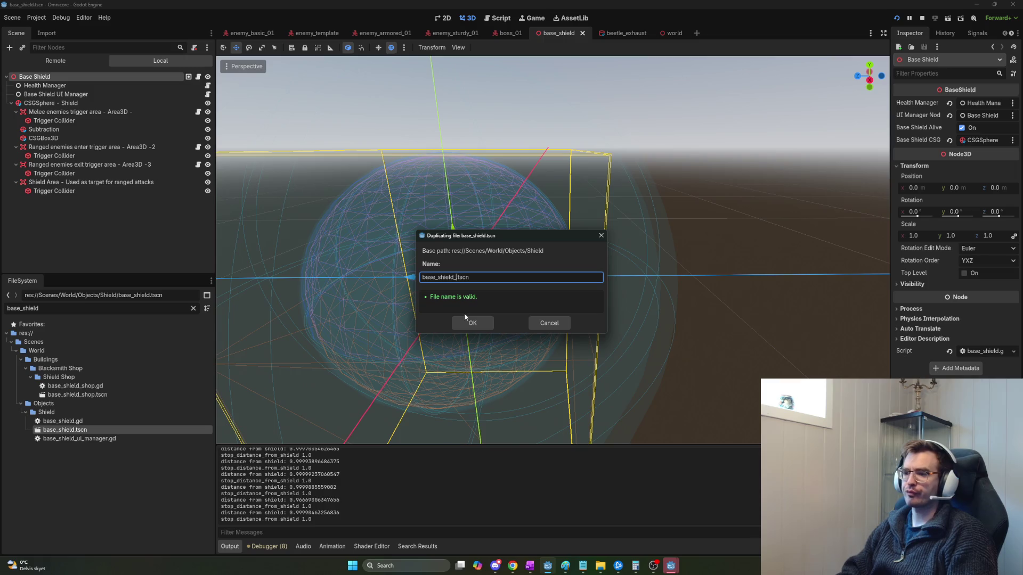
text(kurt)
key(Return)
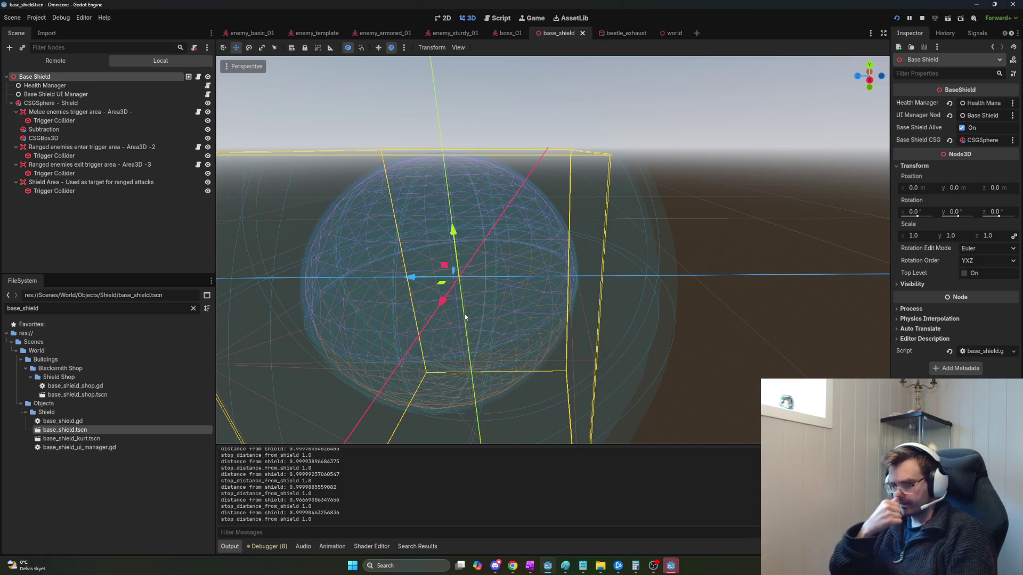
- Create a new 'Shield Kurt' folder inside the Shield folder and clear the file filter
key(alt+Tab)
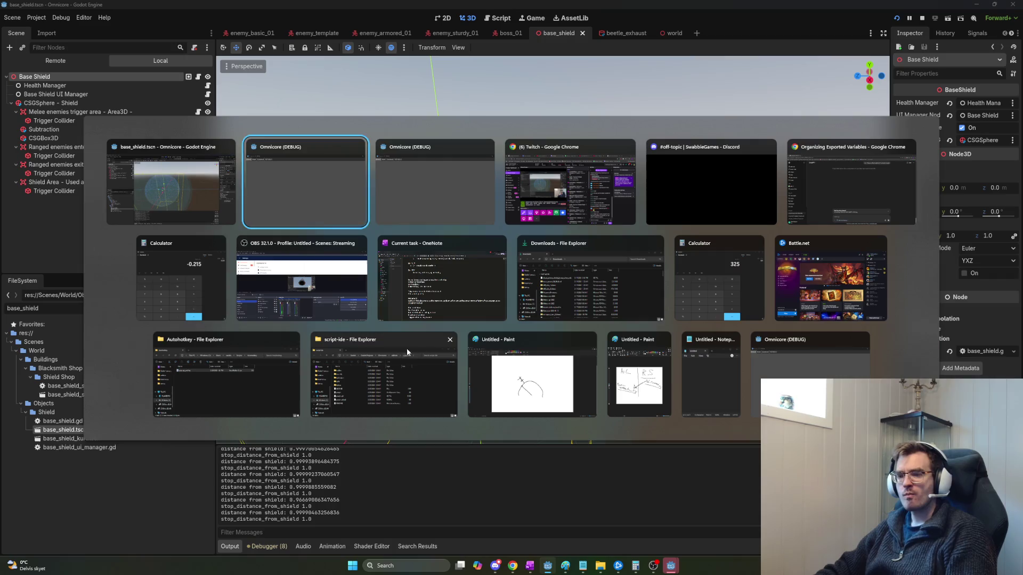
key(alt+Tab)
key(Escape)
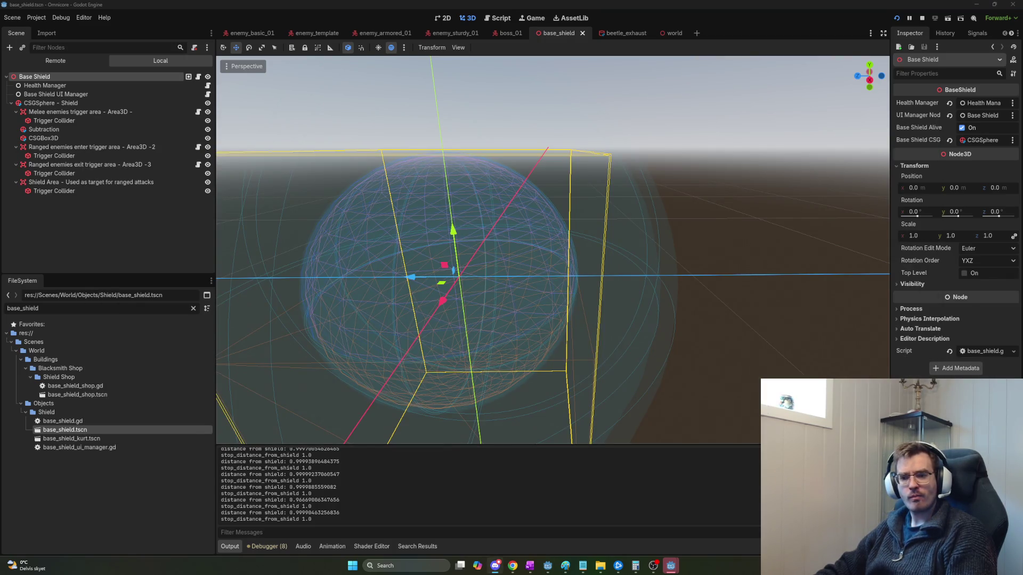
right_click(53, 409)
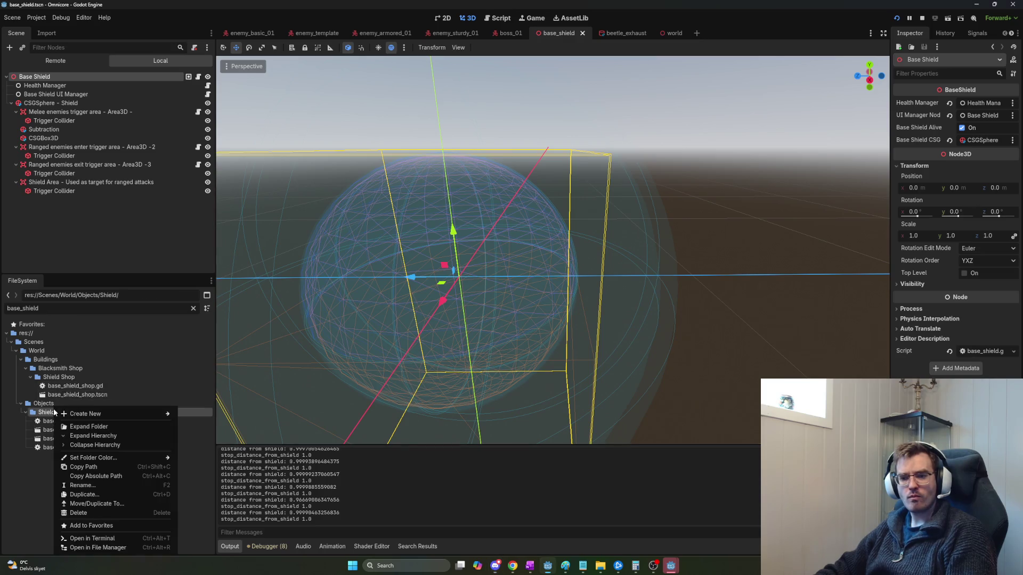
click(54, 409)
right_click(67, 413)
mouse_move(67, 413)
click(210, 414)
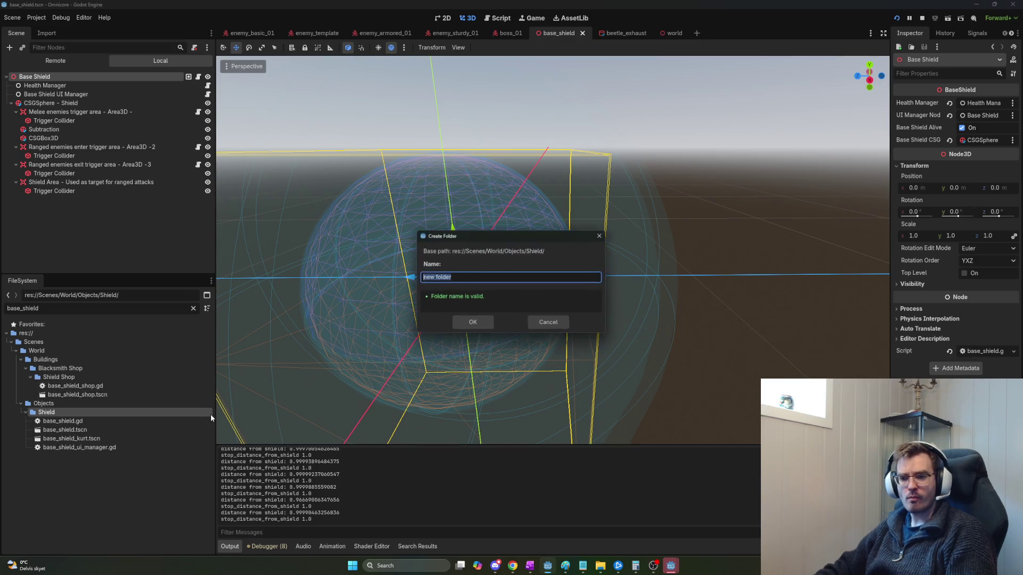
text(bas)
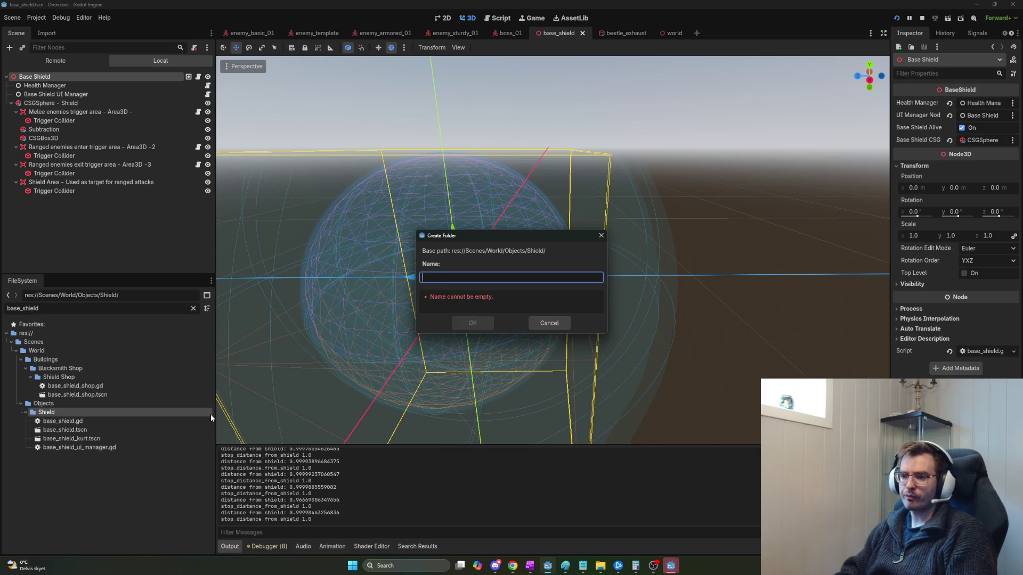
key(BackSpace)
key(BackSpace)
text(Shield Ku)
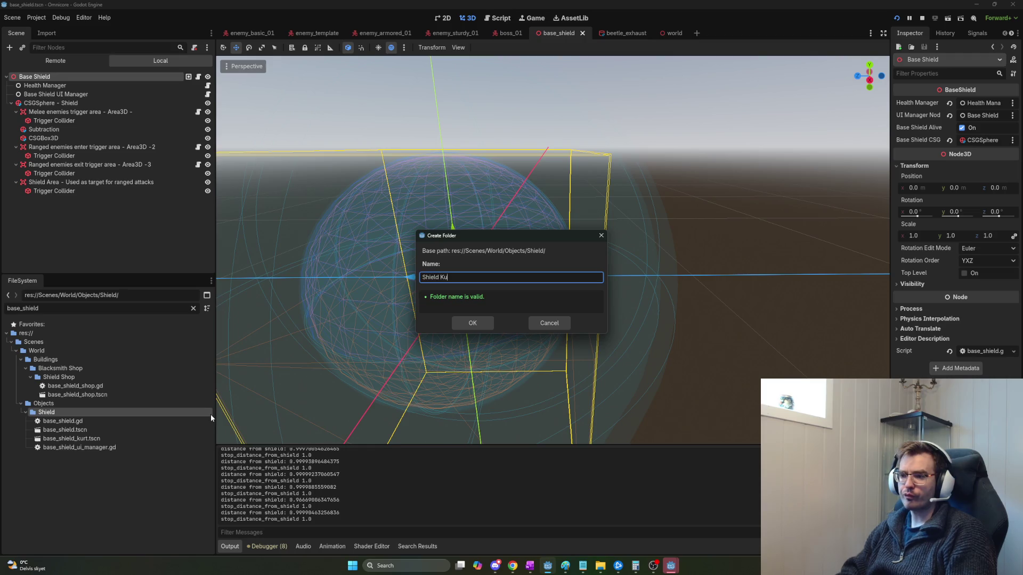
key(Escape)
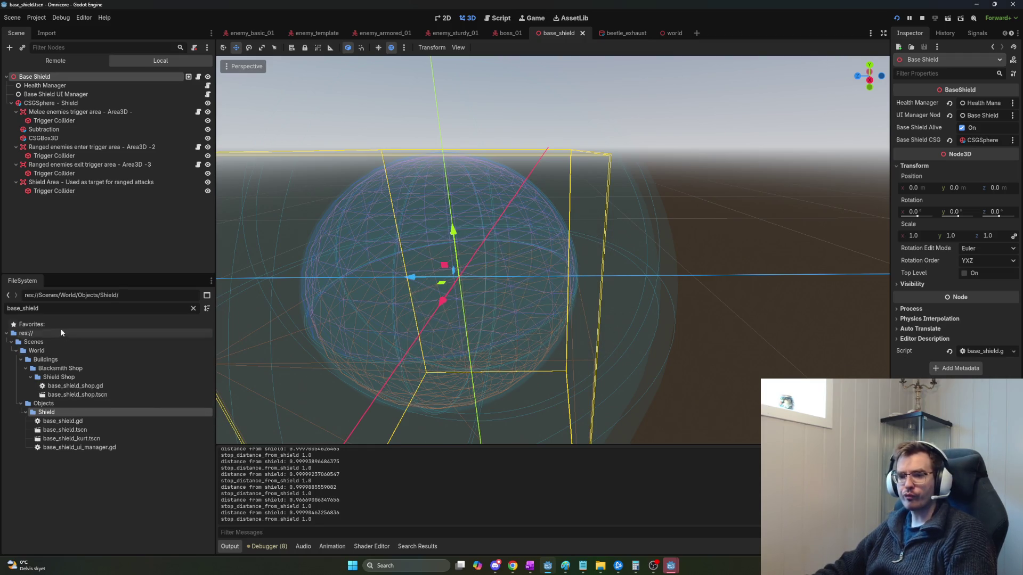
click(194, 308)
- Move base_shield_kurt.tscn into the Shield Kurt folder and open that scene
scroll(107, 514, down, 4)
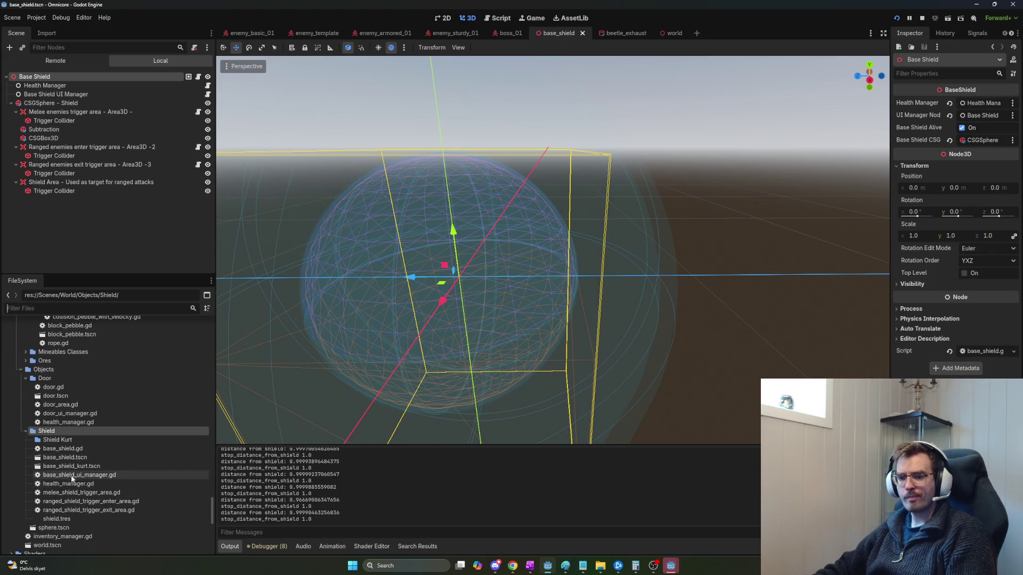
drag(71, 466, 63, 440)
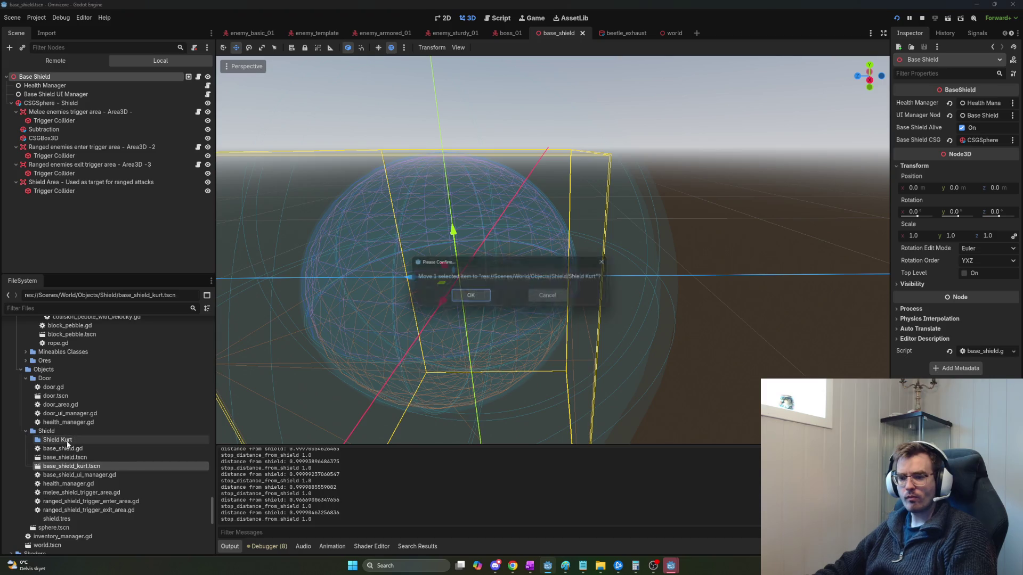
click(459, 301)
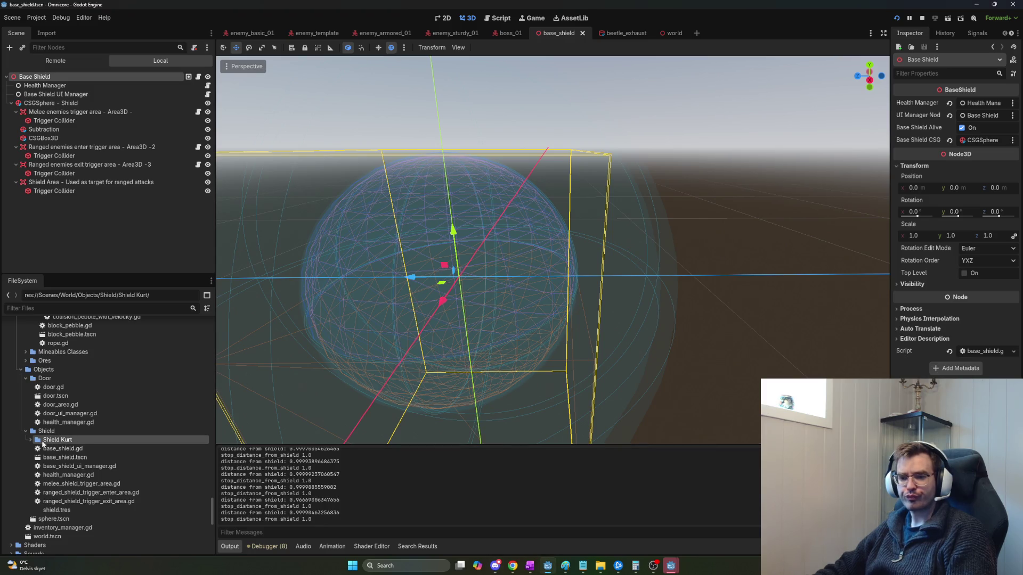
double_click(55, 441)
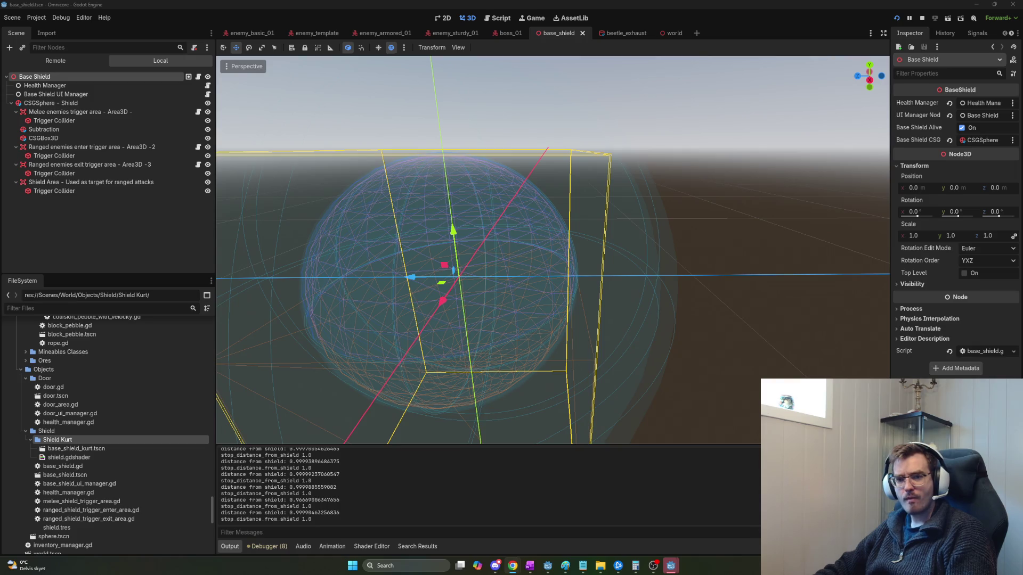
click(73, 449)
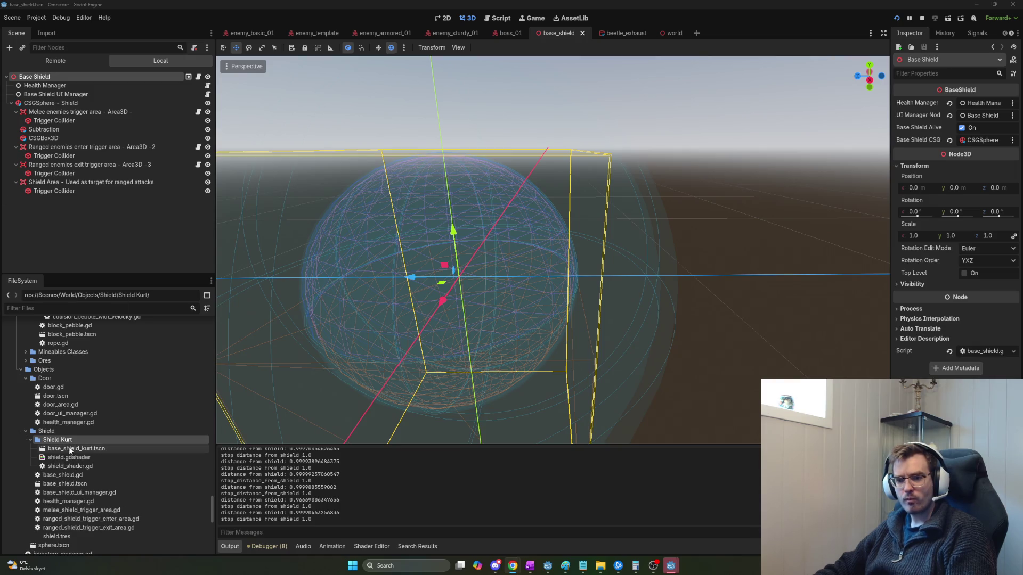
double_click(84, 453)
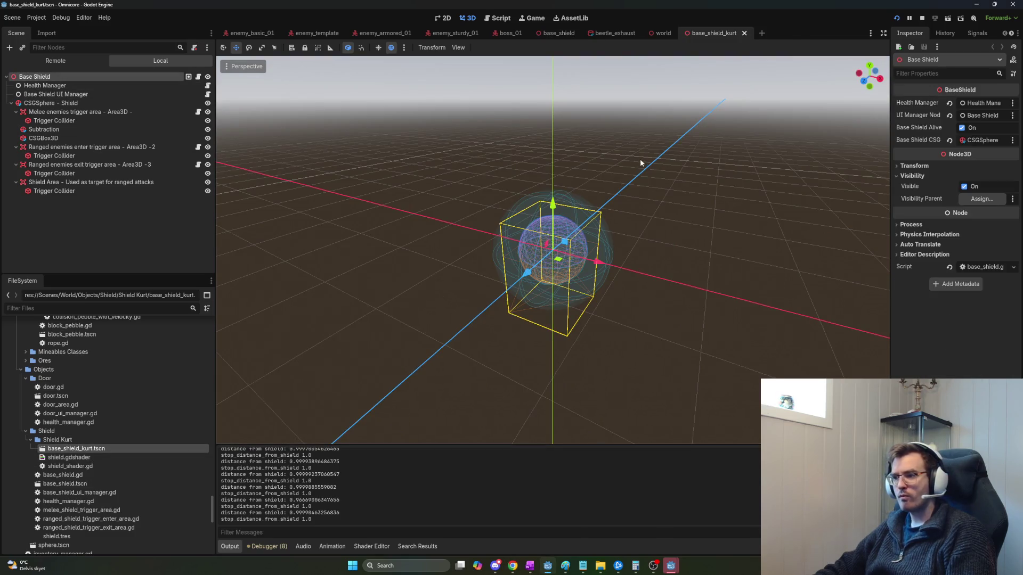
- Select CSGSphere - Shield and filter its Inspector down to the material properties
click(118, 111)
click(118, 105)
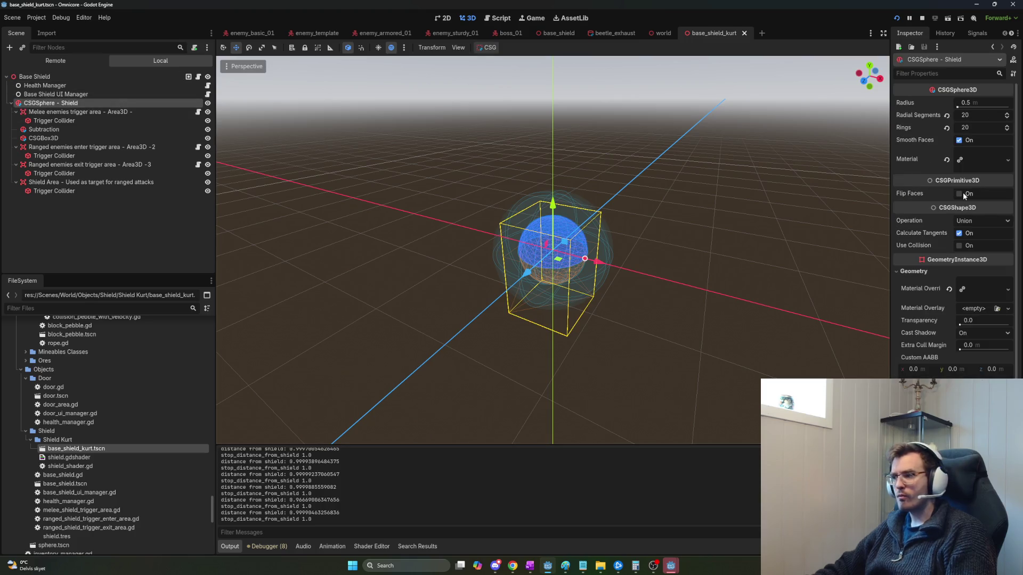
text(materia)
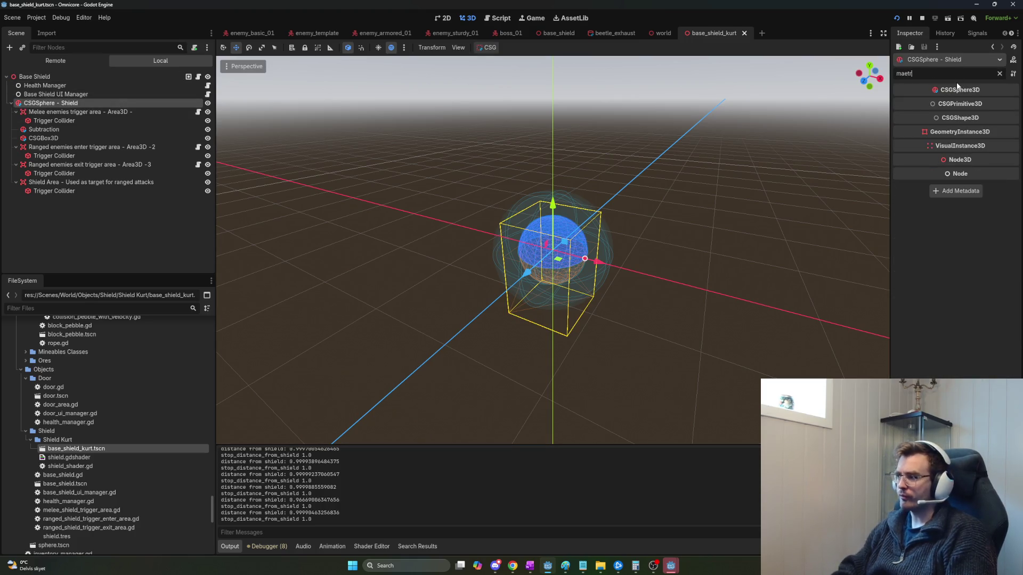
text(l)
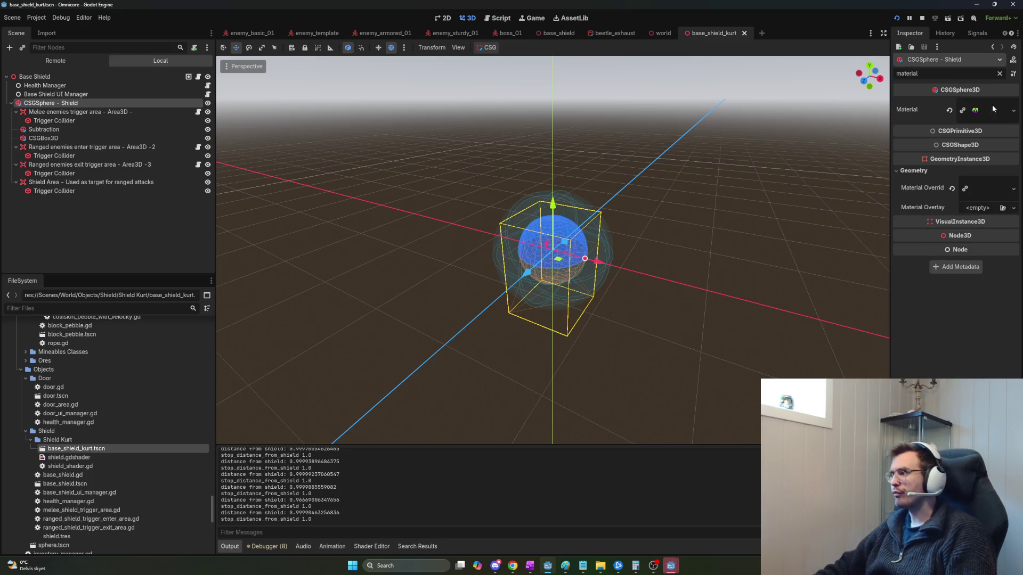
click(992, 110)
key(ctrl+a)
text(sh<a)
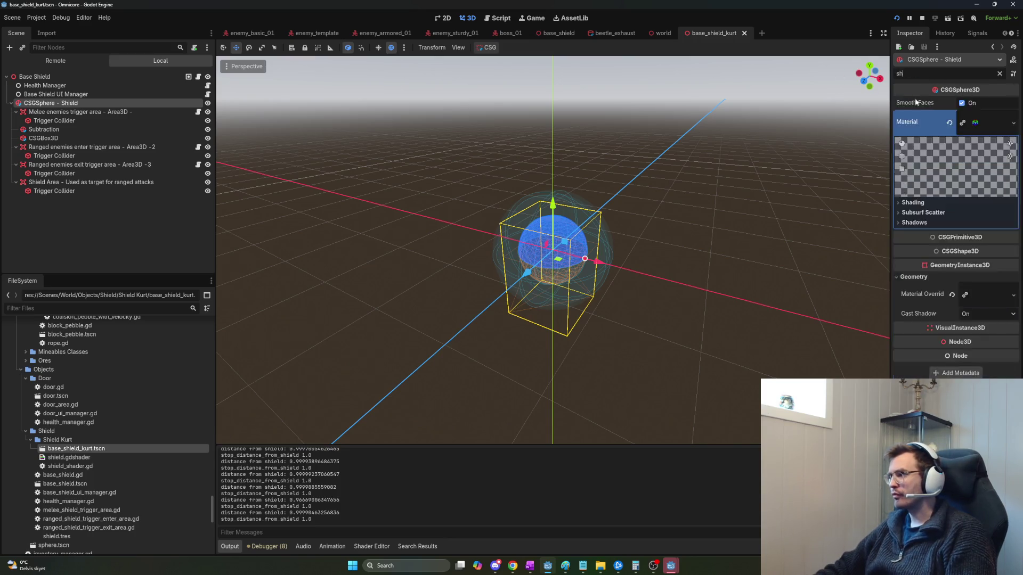
text(shader)
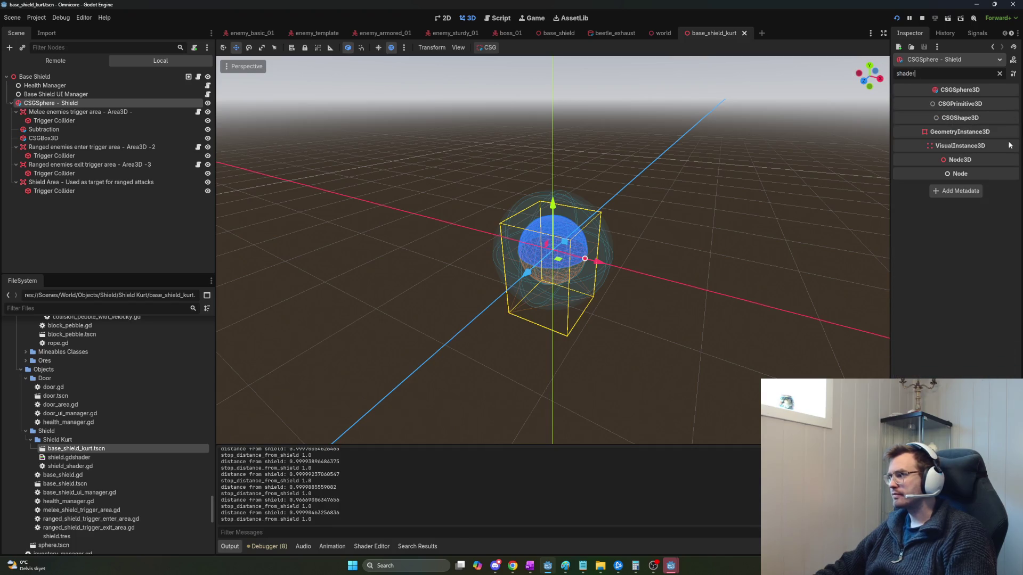
key(ctrl+a)
text(s)
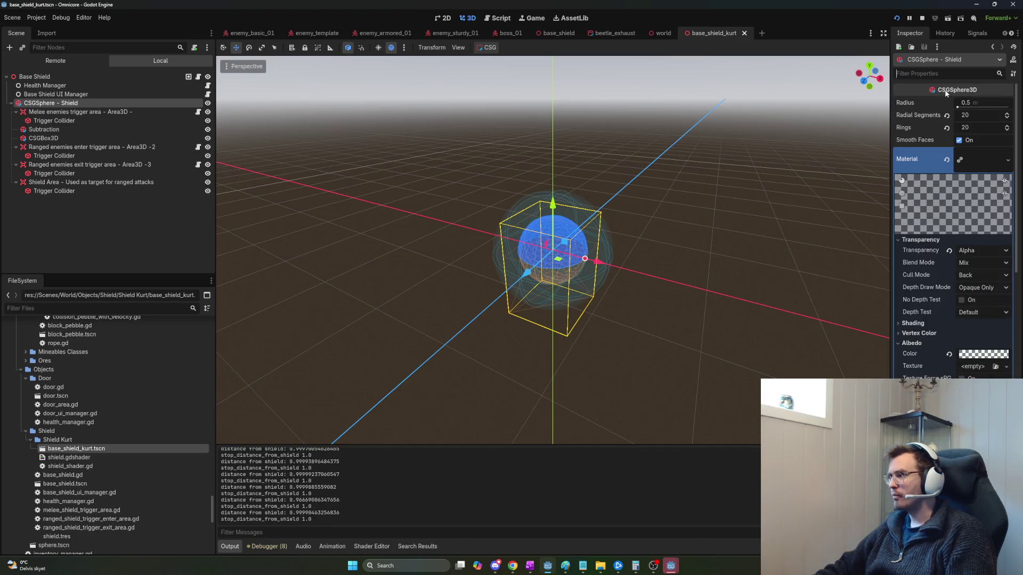
text(ha)
key(ctrl+a)
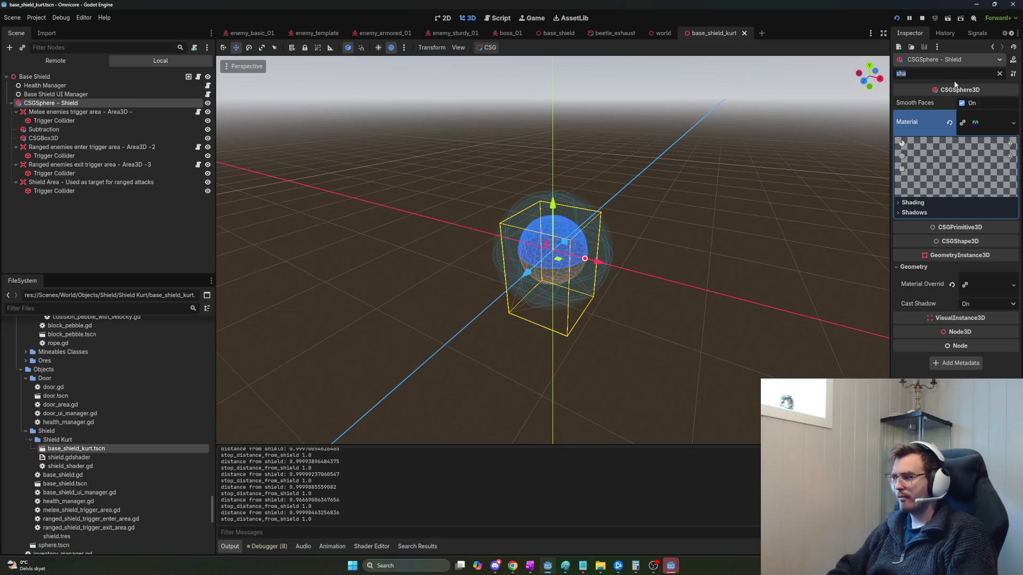
- Give the sphere a new ShaderMaterial using shield.gdshader, then open shield_shader.gd
click(1013, 123)
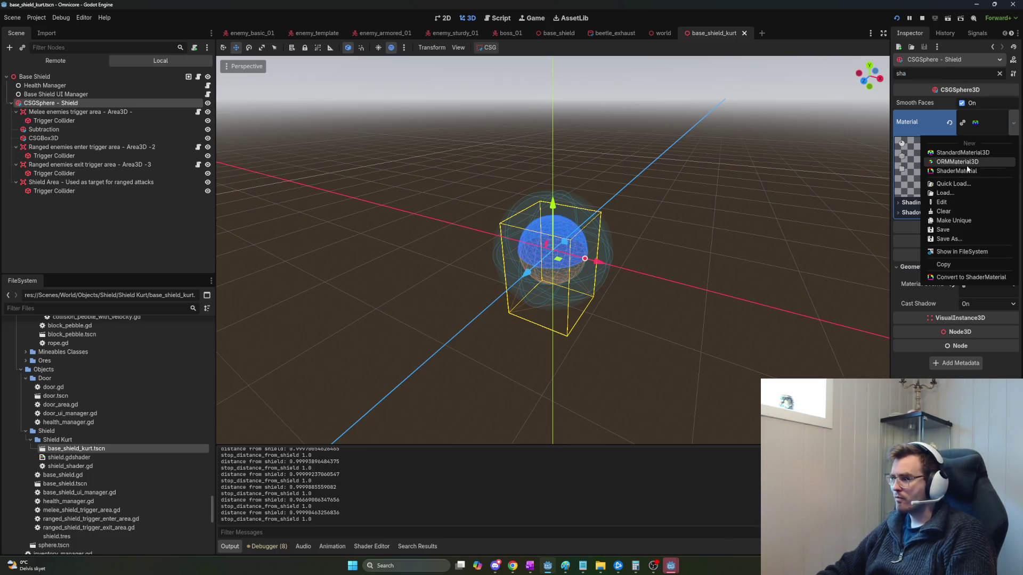
click(969, 172)
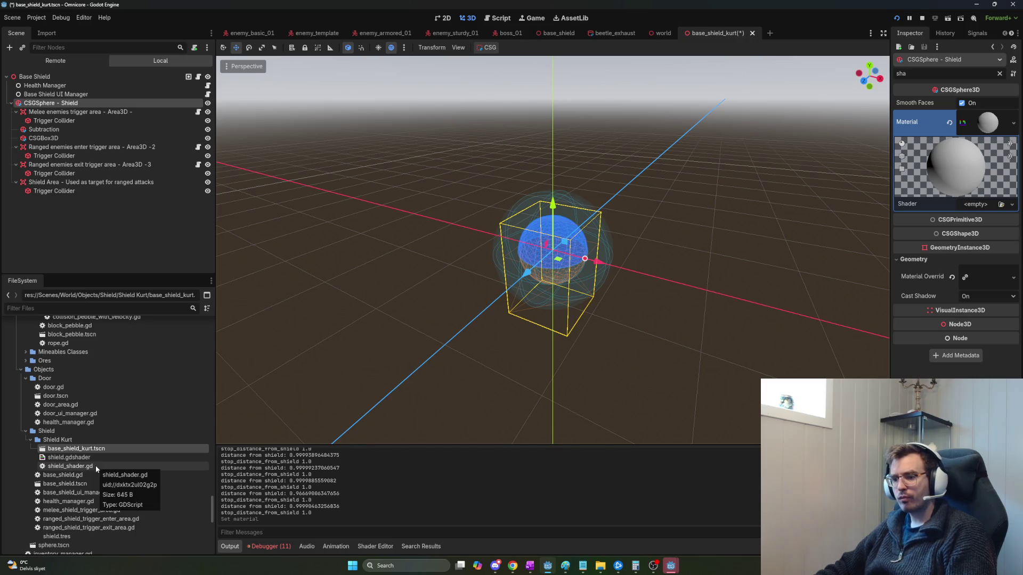
drag(95, 458, 992, 281)
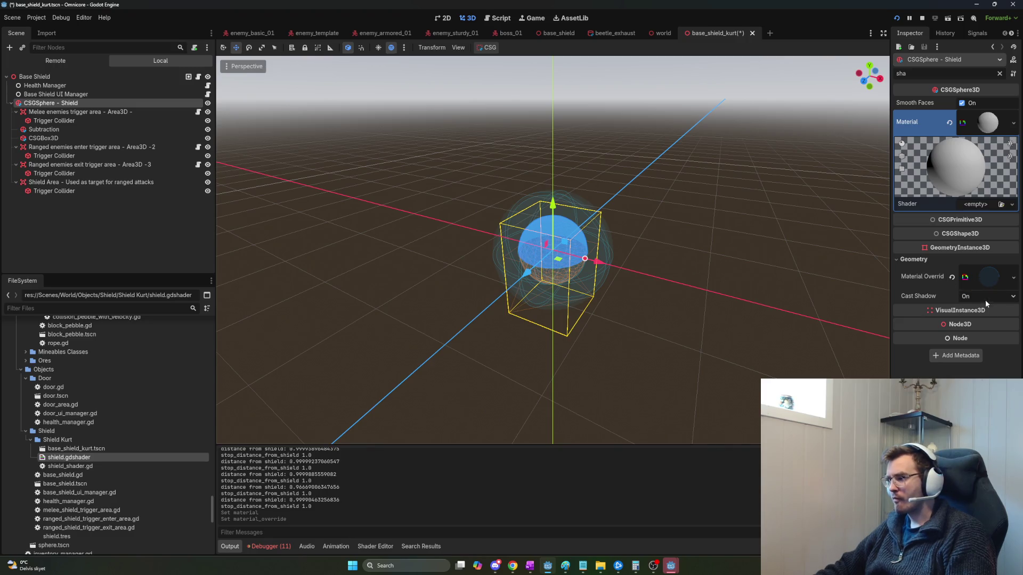
double_click(87, 467)
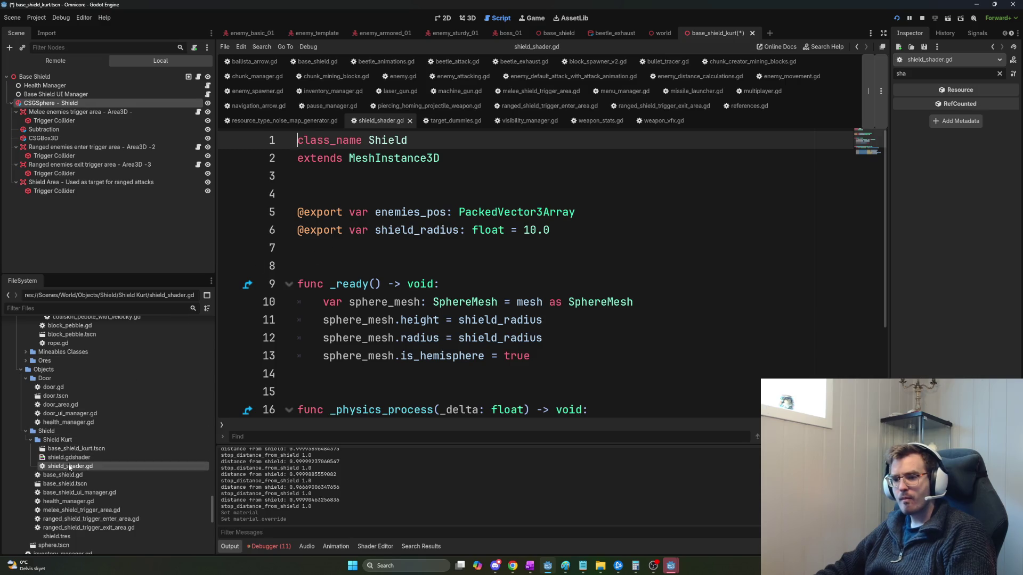
- Attach shield_shader.gd to CSGSphere - Shield, read its shield_radius lines, and show the debugger's three errors
drag(70, 469, 71, 108)
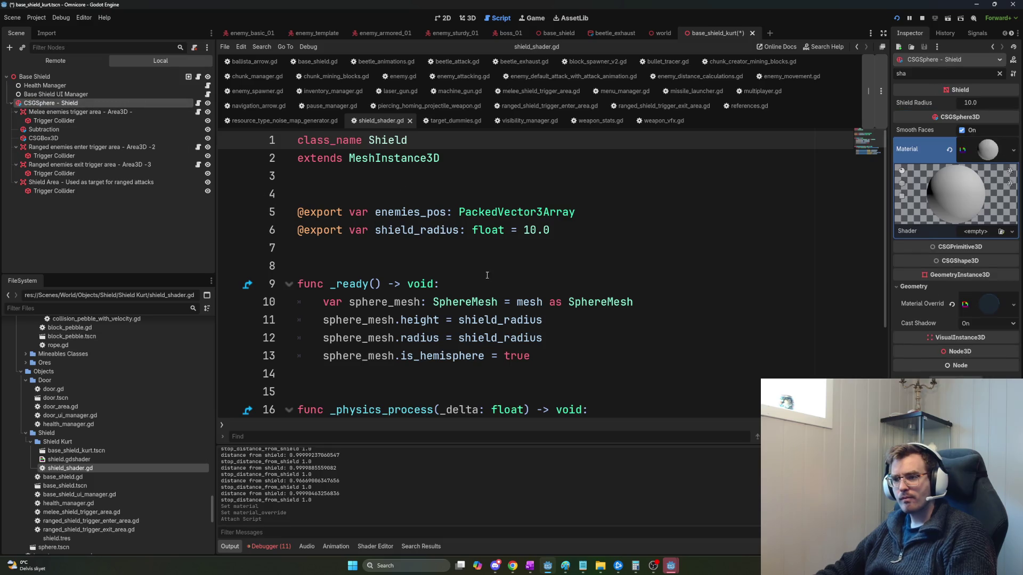
click(550, 273)
click(495, 186)
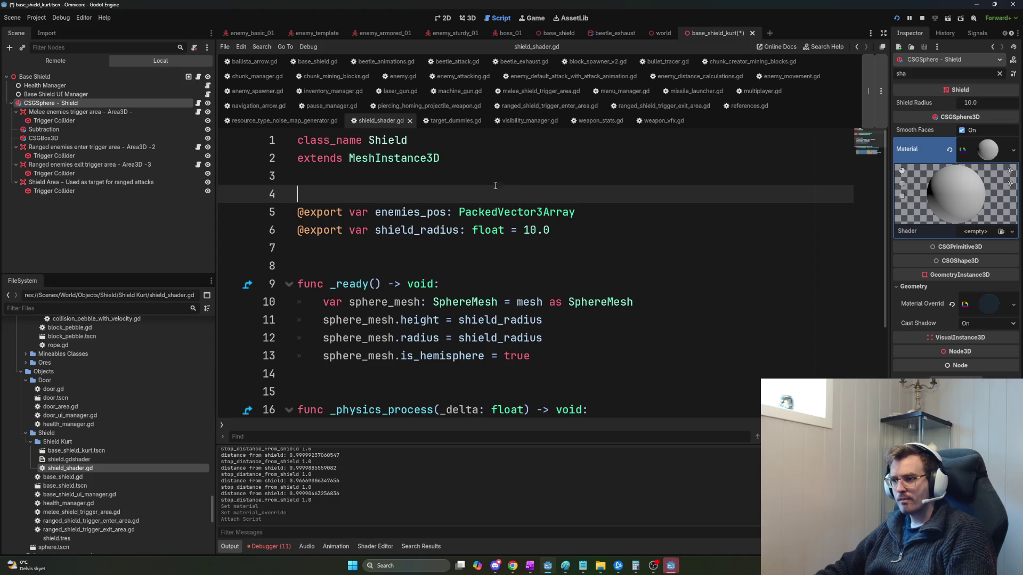
click(604, 230)
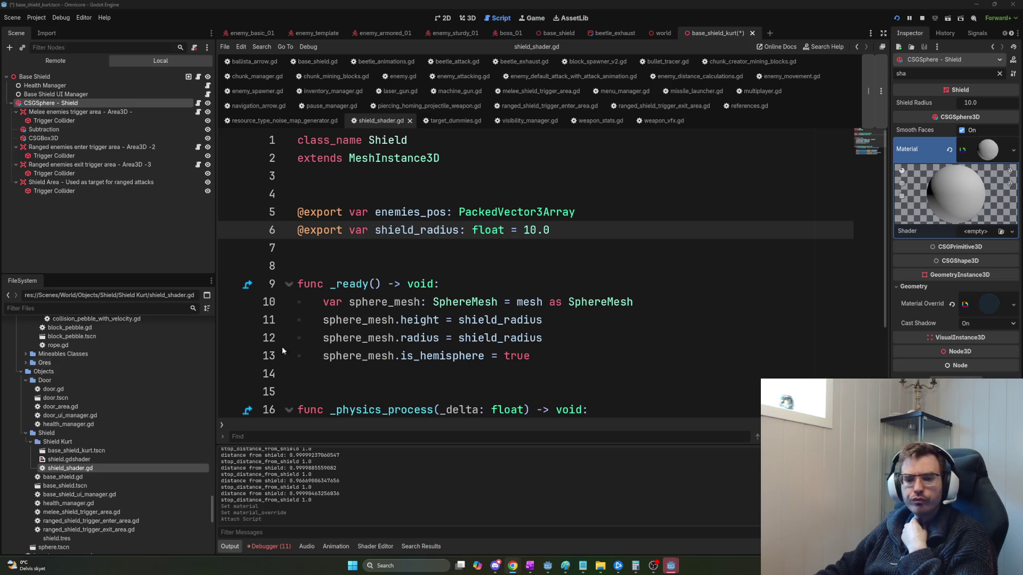
click(655, 267)
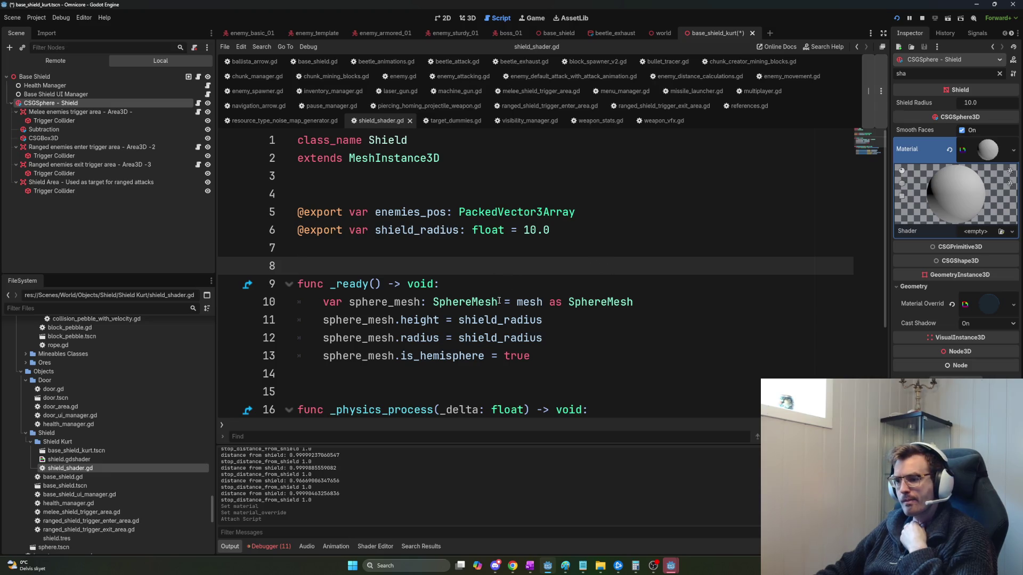
click(276, 548)
click(286, 446)
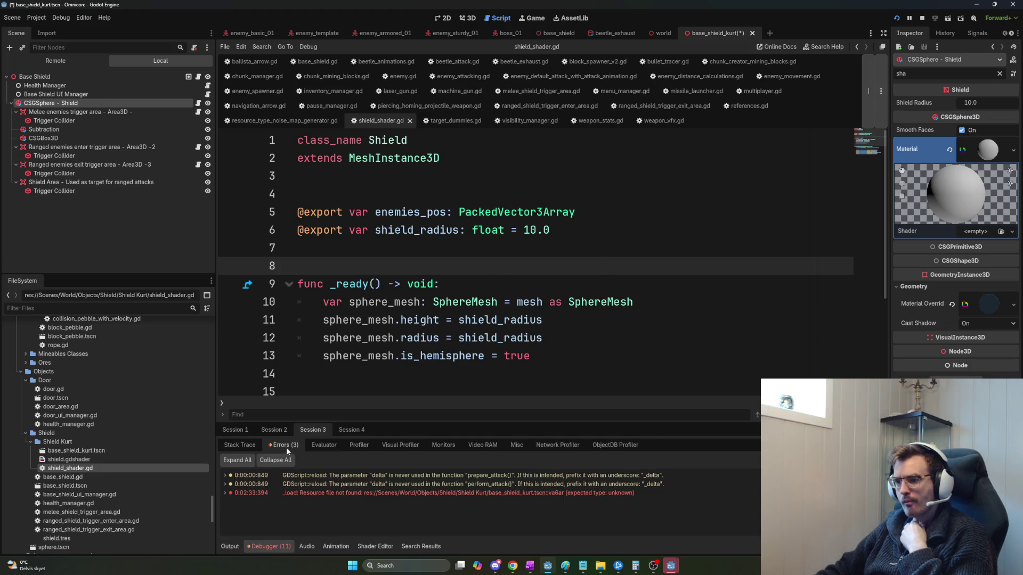
- Expand the resource-not-found error and read the set_shader_parameter calls in _physics_process
double_click(541, 495)
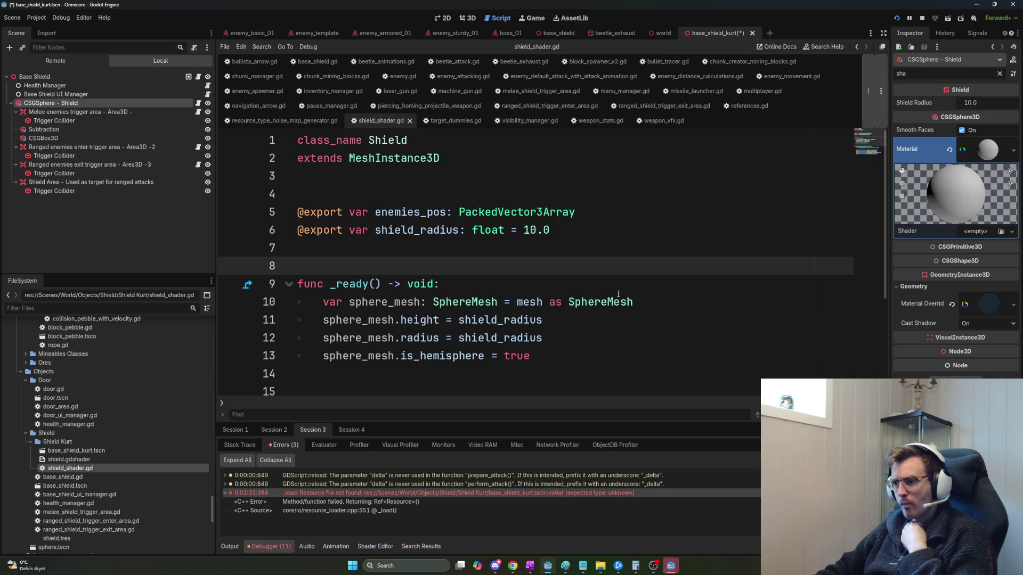
scroll(633, 314, down, 2)
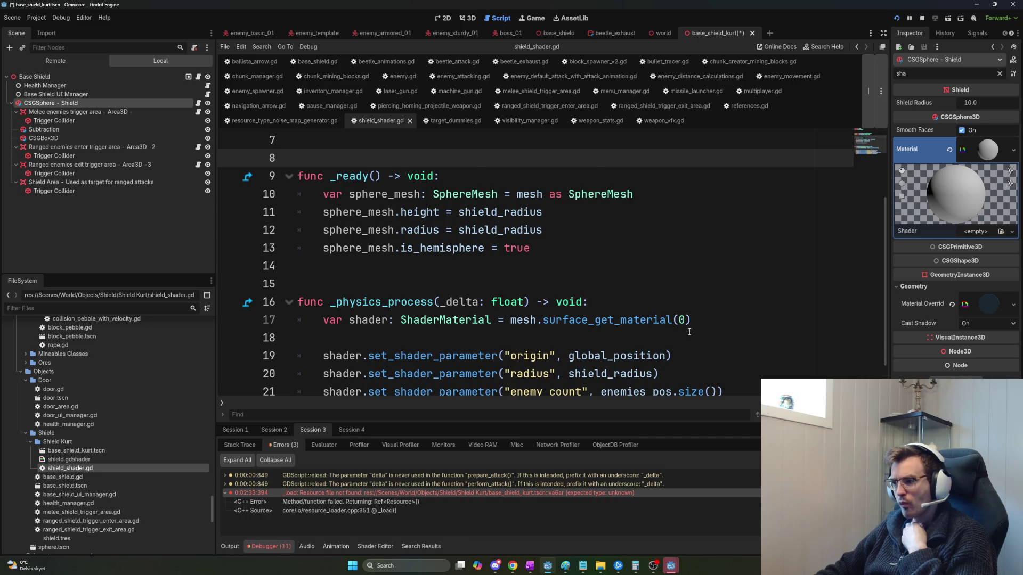
scroll(689, 333, down, 1)
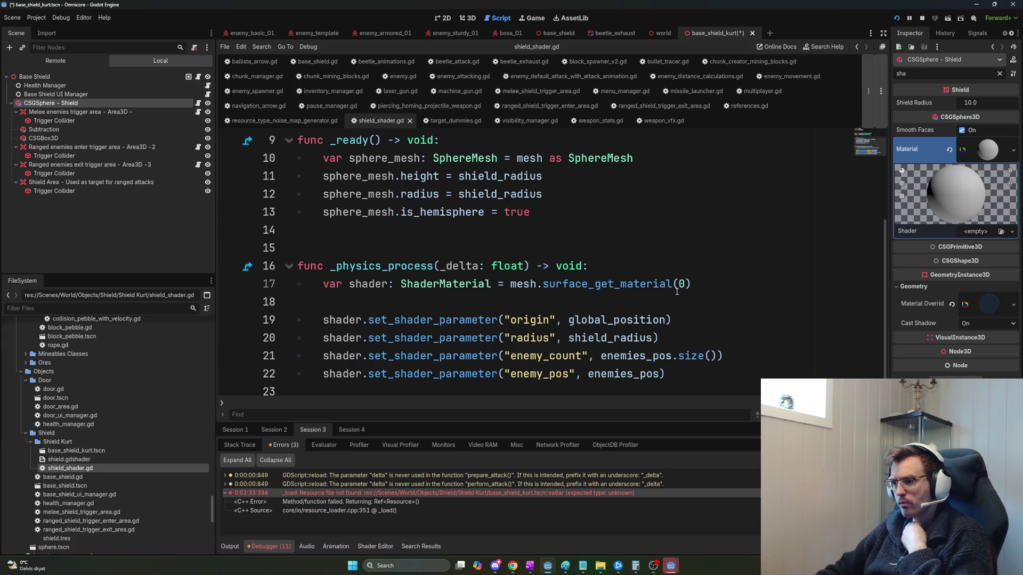
scroll(725, 319, up, 3)
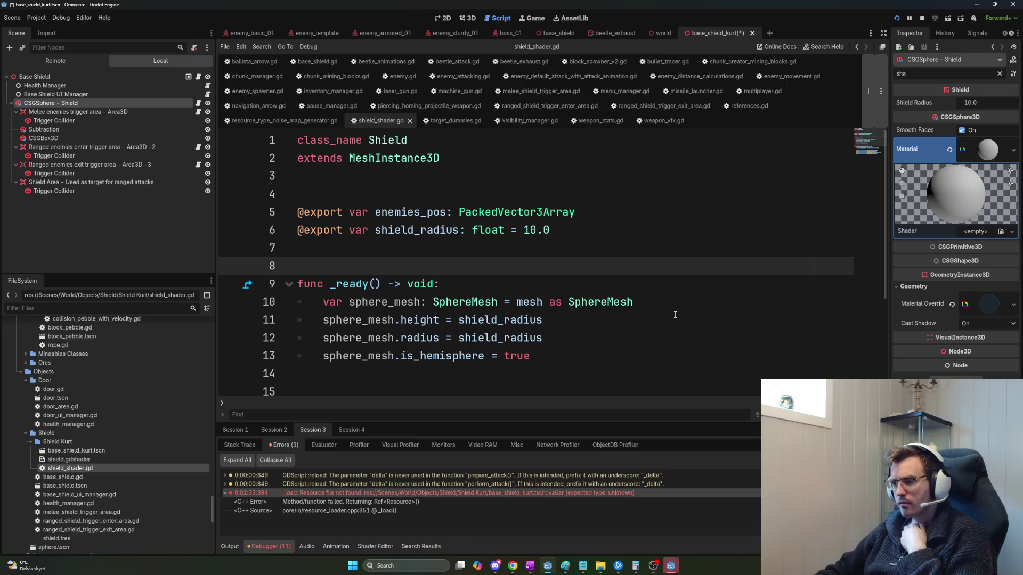
scroll(675, 315, down, 3)
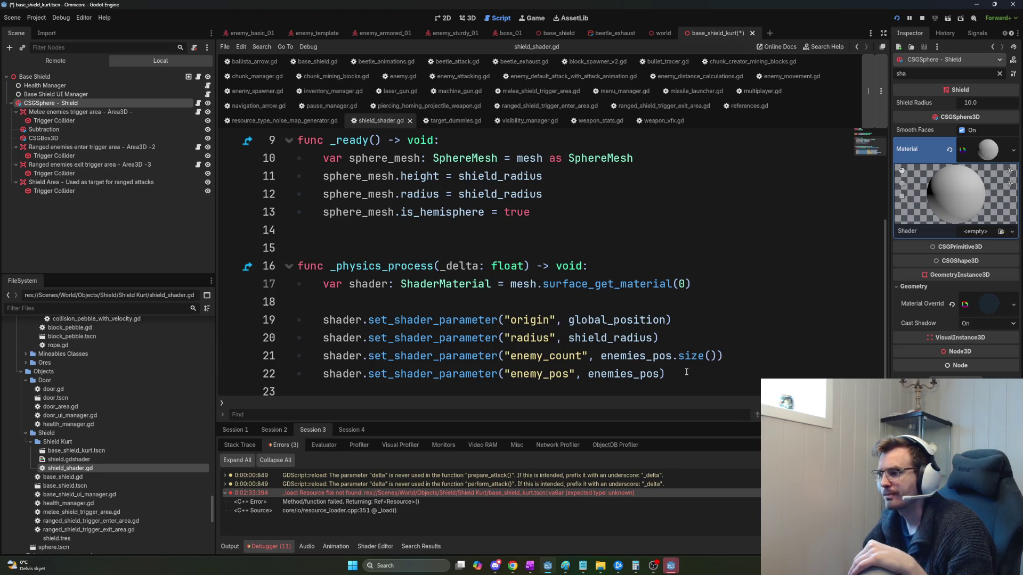
drag(684, 373, 502, 375)
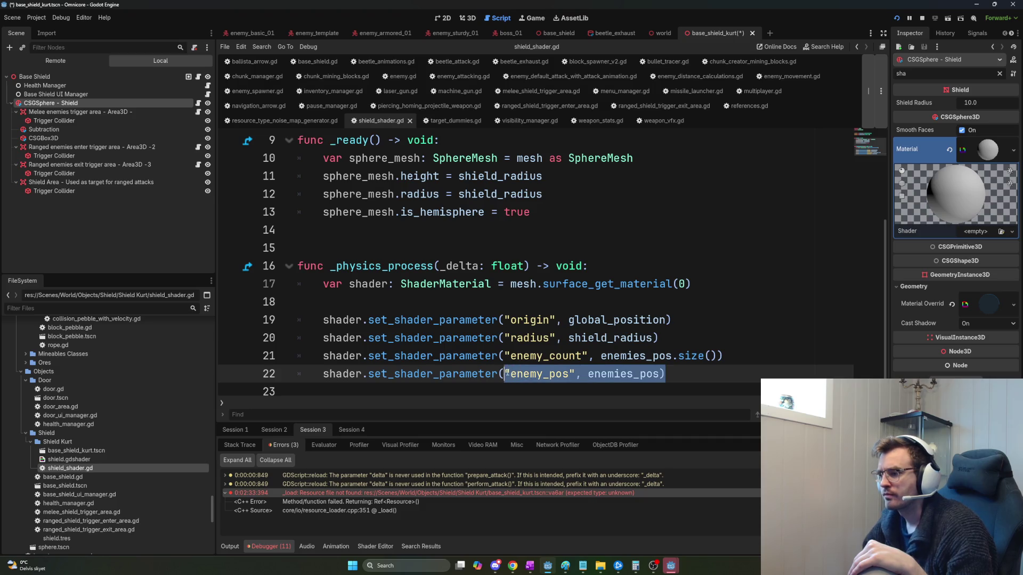
click(707, 377)
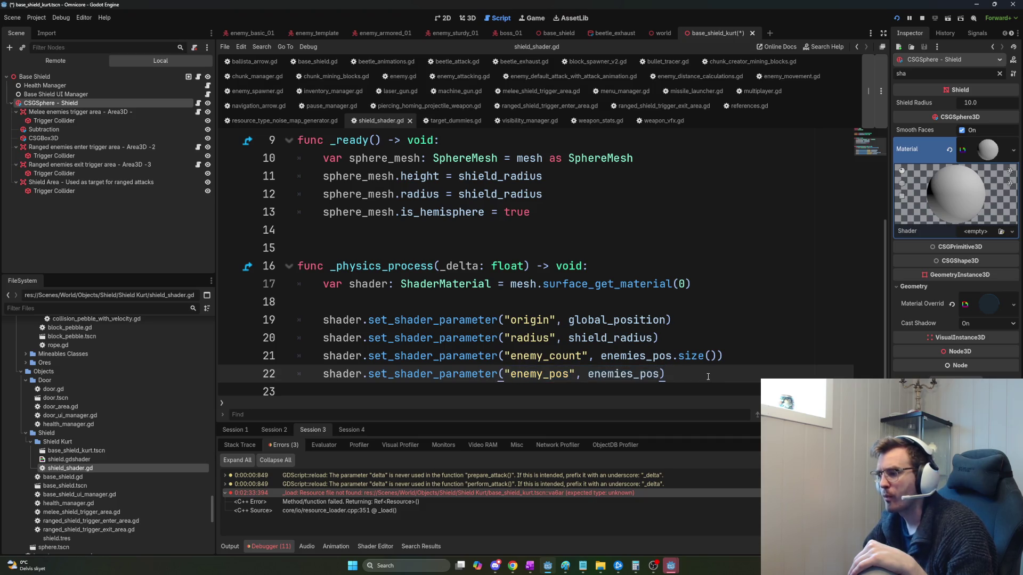
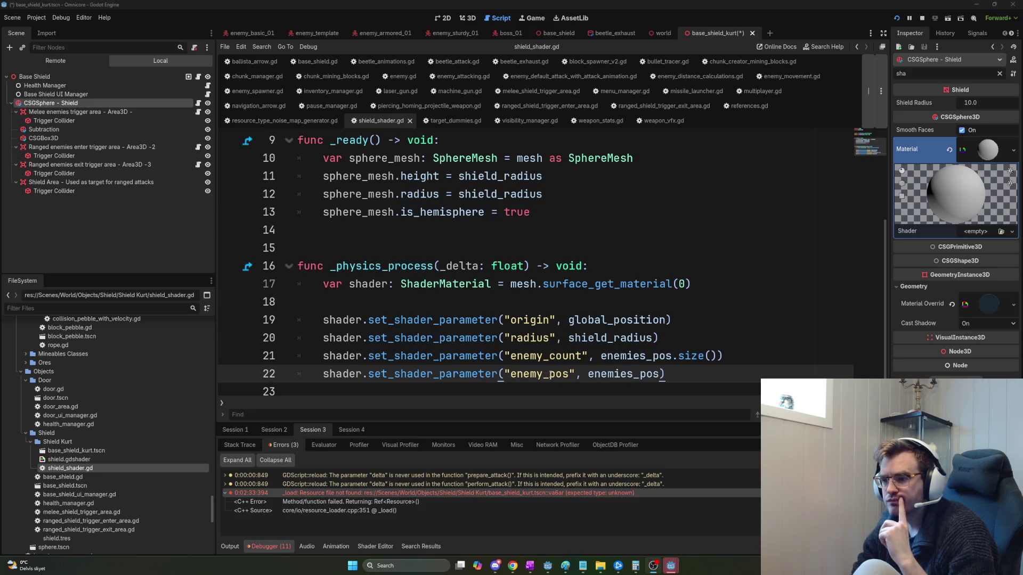
- Review the enemies_pos variable in shield_shader.gd, then show the script resource in the Inspector
scroll(552, 374, up, 3)
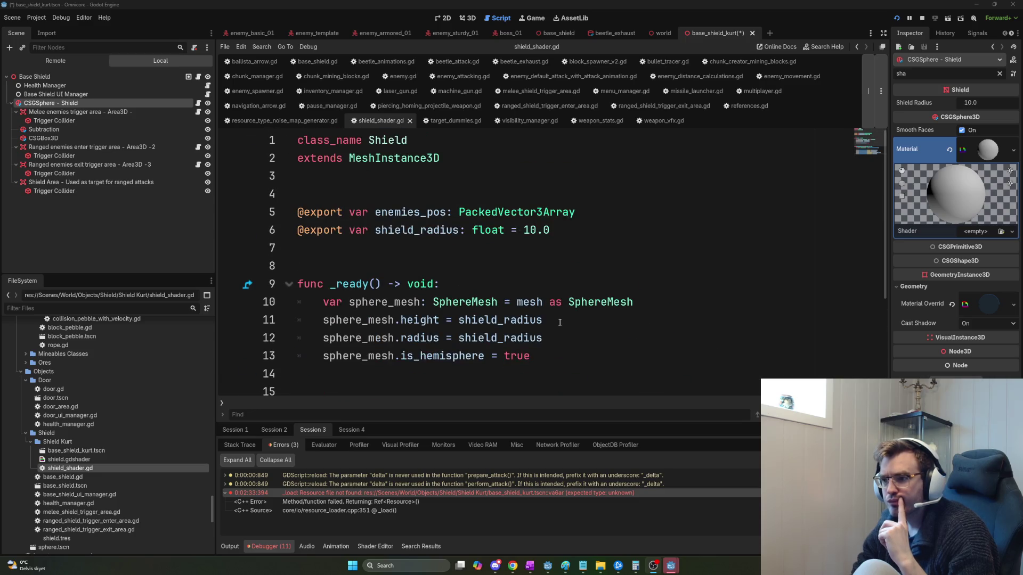
double_click(387, 213)
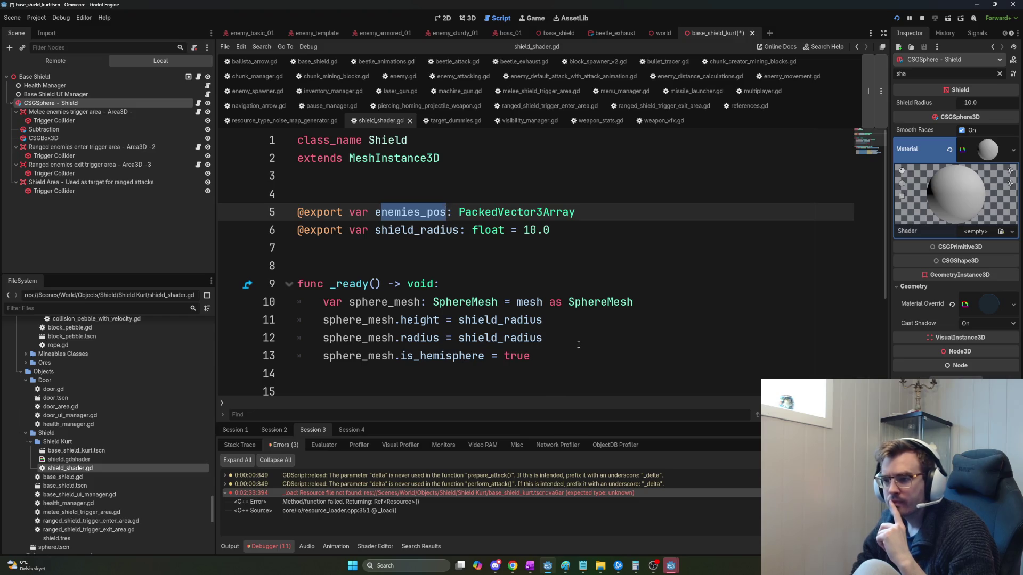
scroll(590, 343, down, 2)
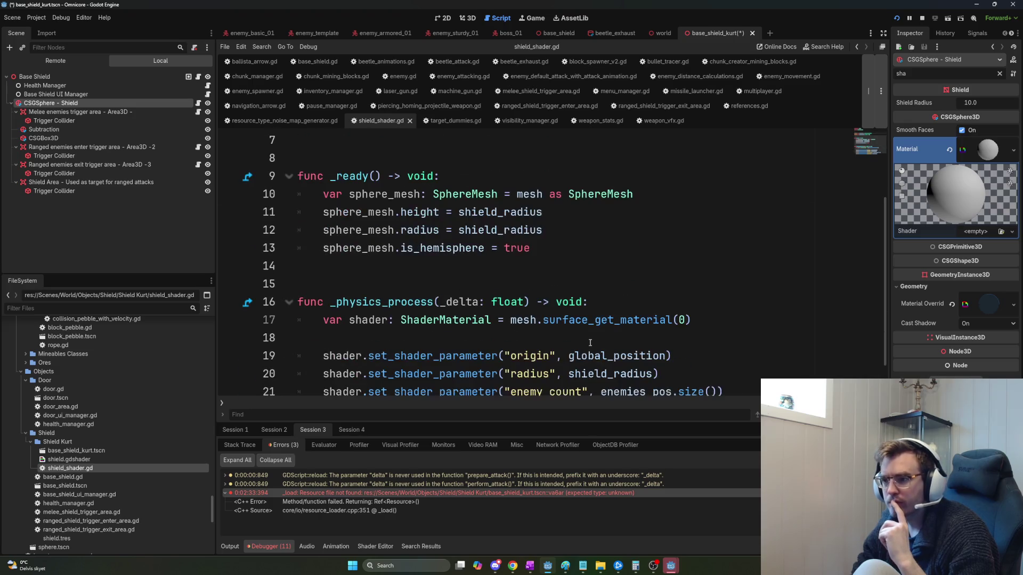
scroll(603, 342, up, 2)
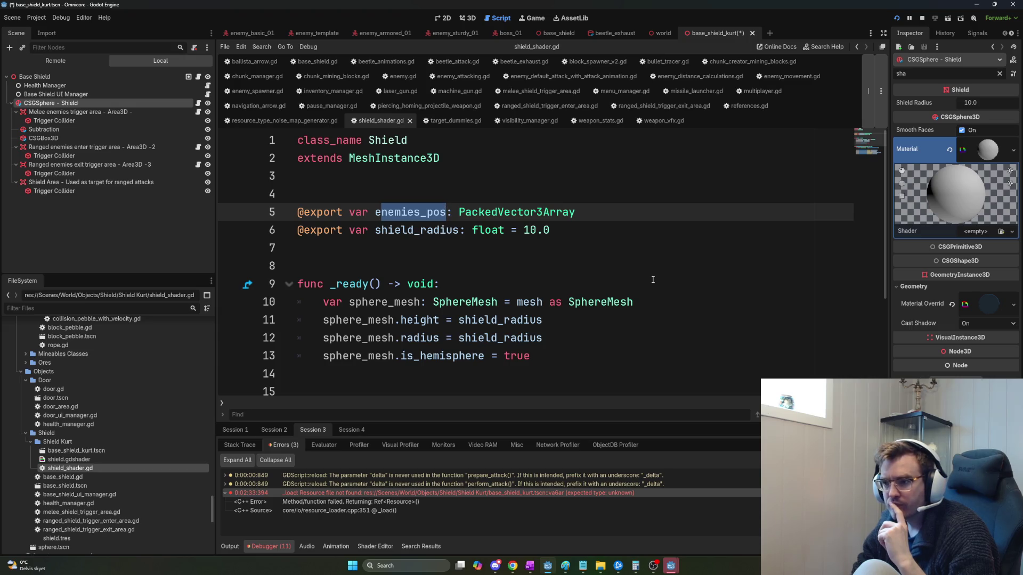
scroll(653, 279, down, 3)
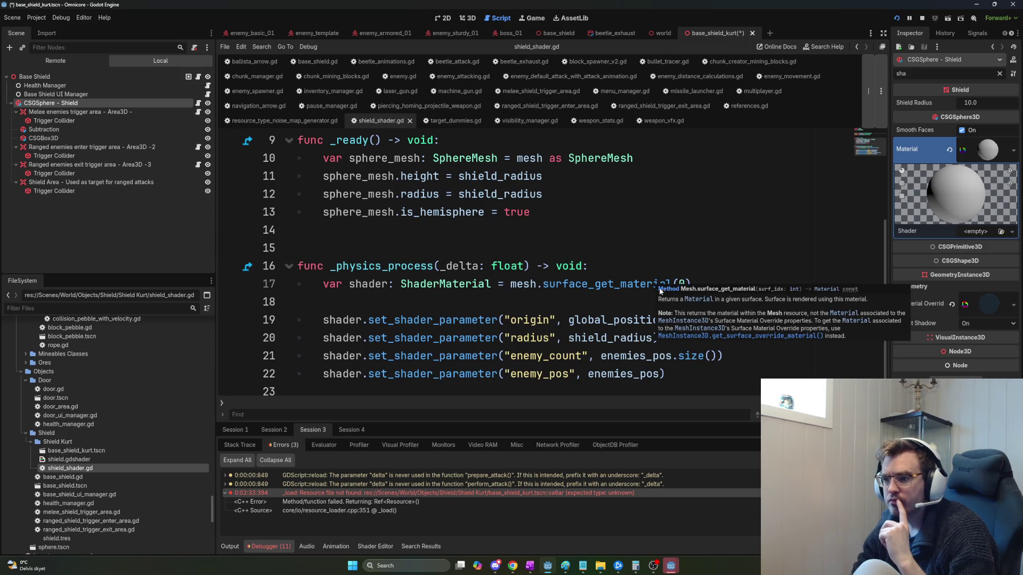
scroll(621, 314, up, 3)
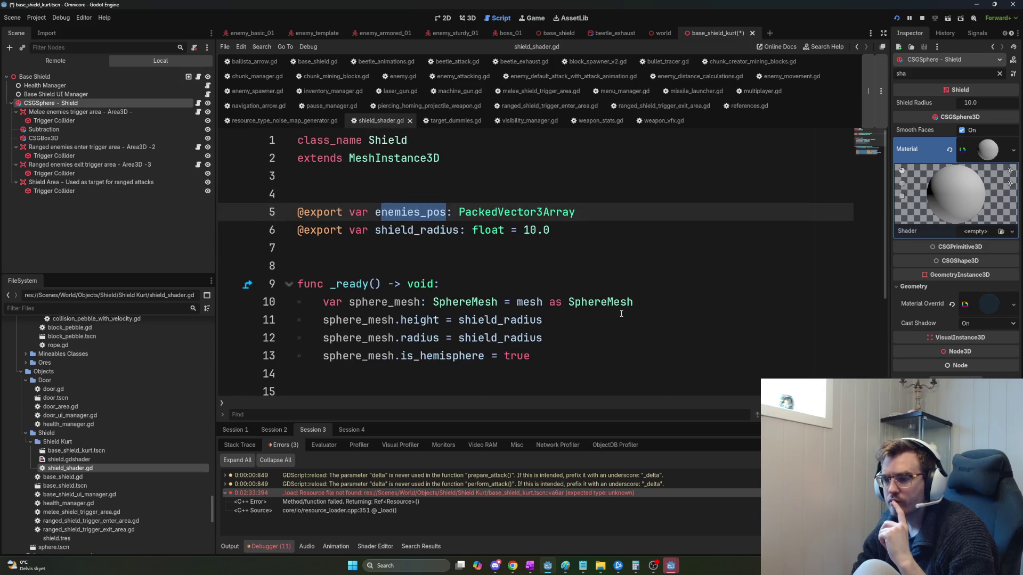
scroll(621, 314, down, 3)
scroll(639, 299, up, 3)
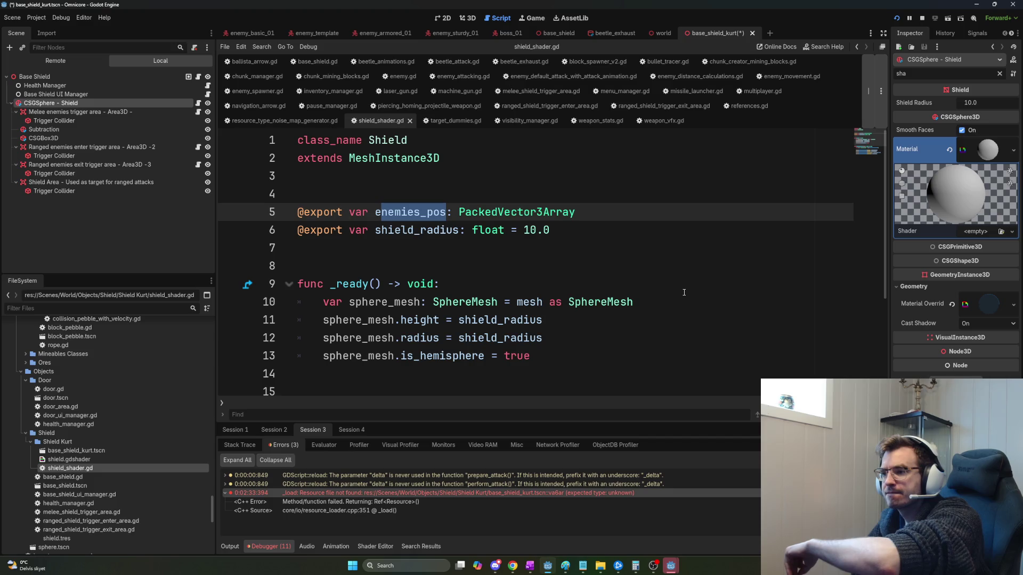
scroll(682, 295, down, 3)
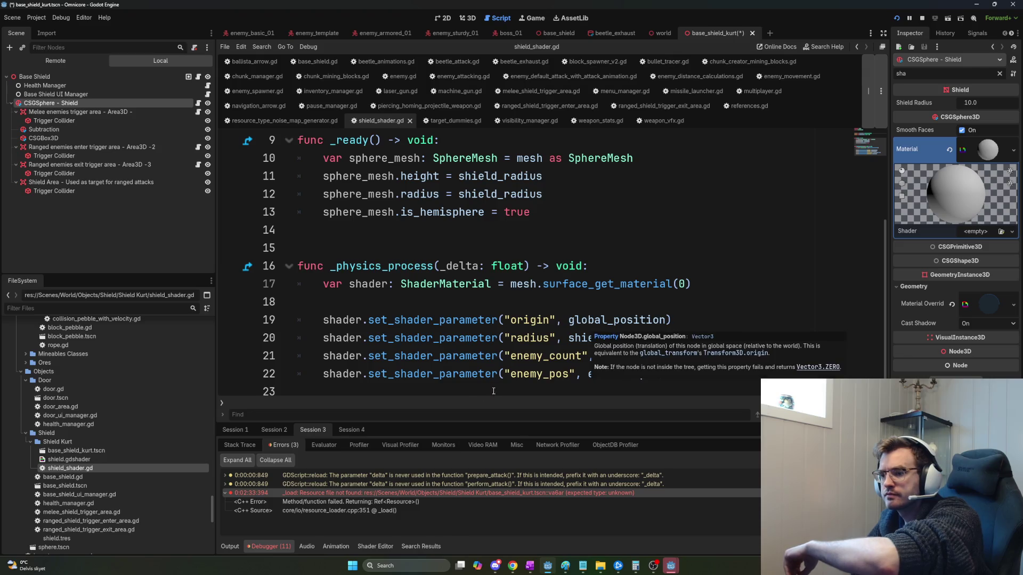
click(106, 467)
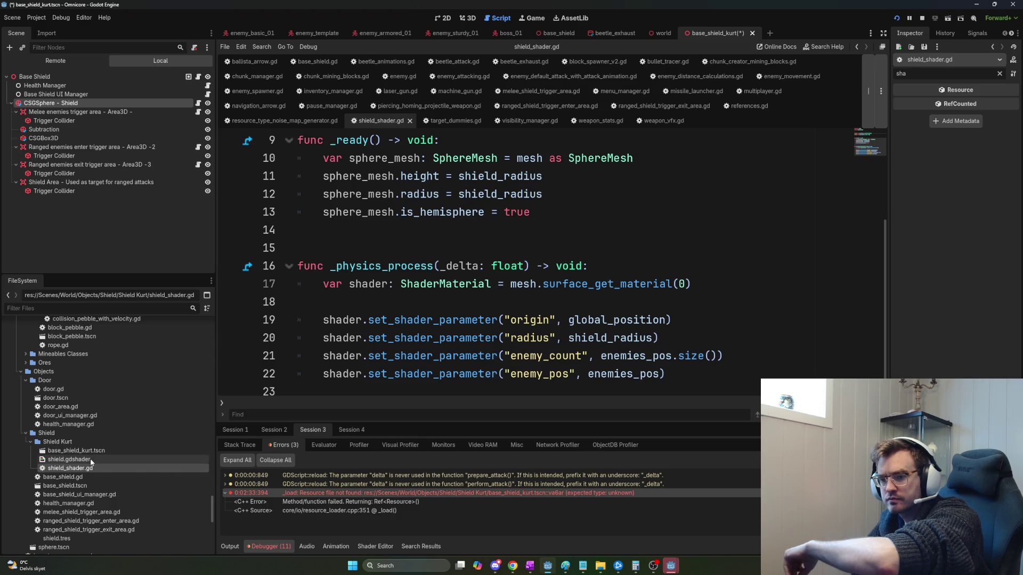
double_click(91, 459)
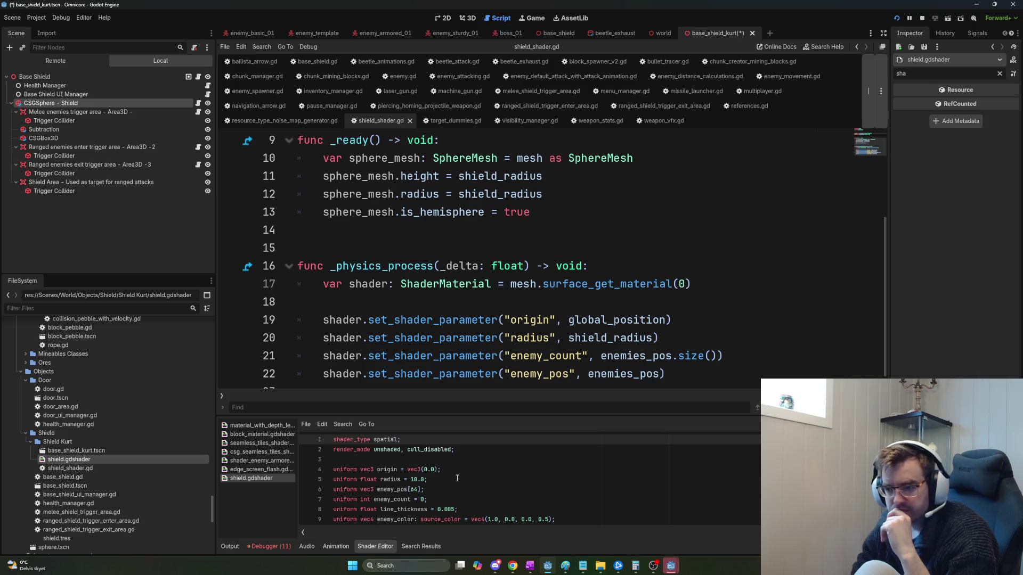
scroll(480, 485, down, 1)
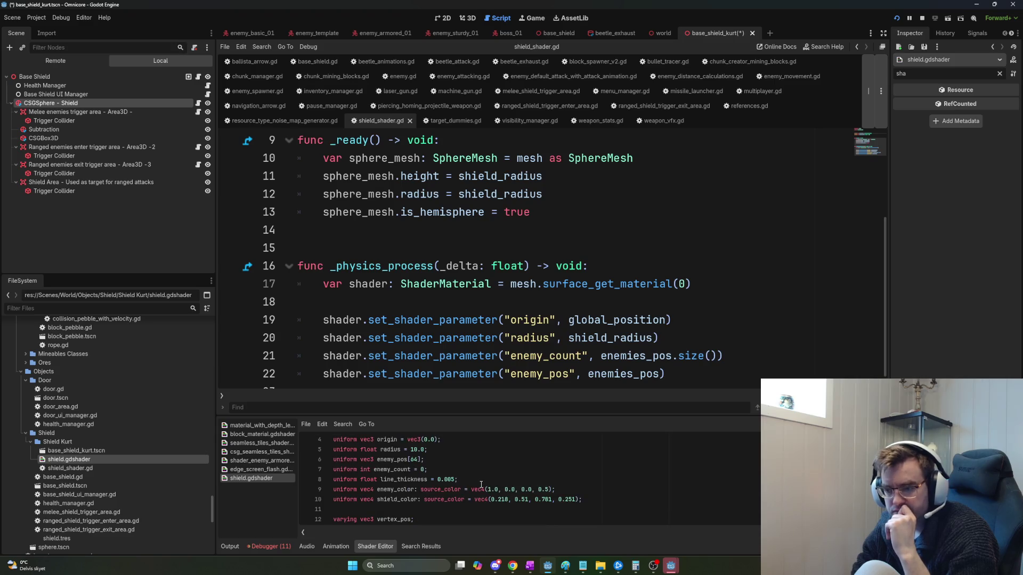
scroll(482, 485, up, 1)
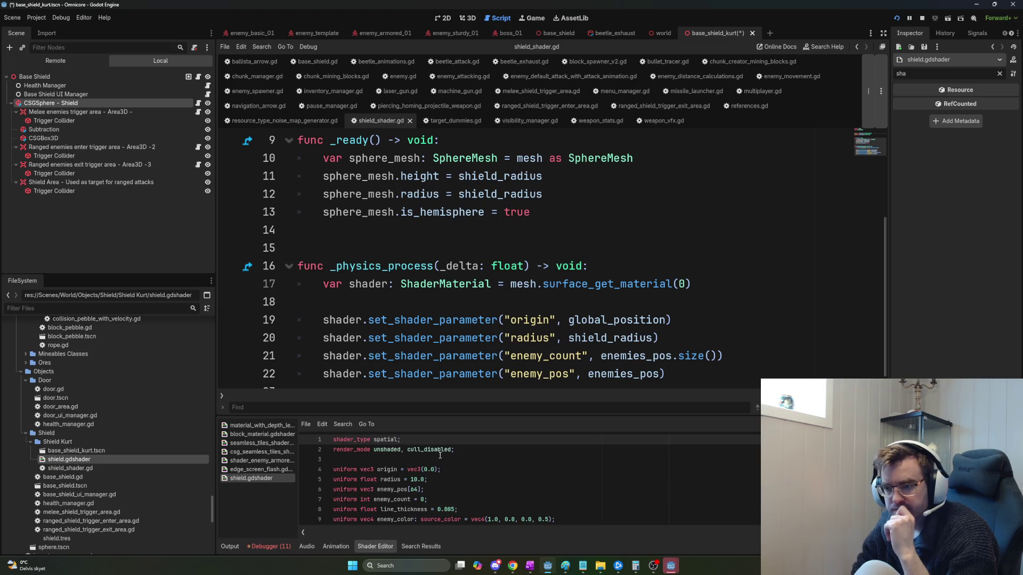
scroll(475, 463, down, 1)
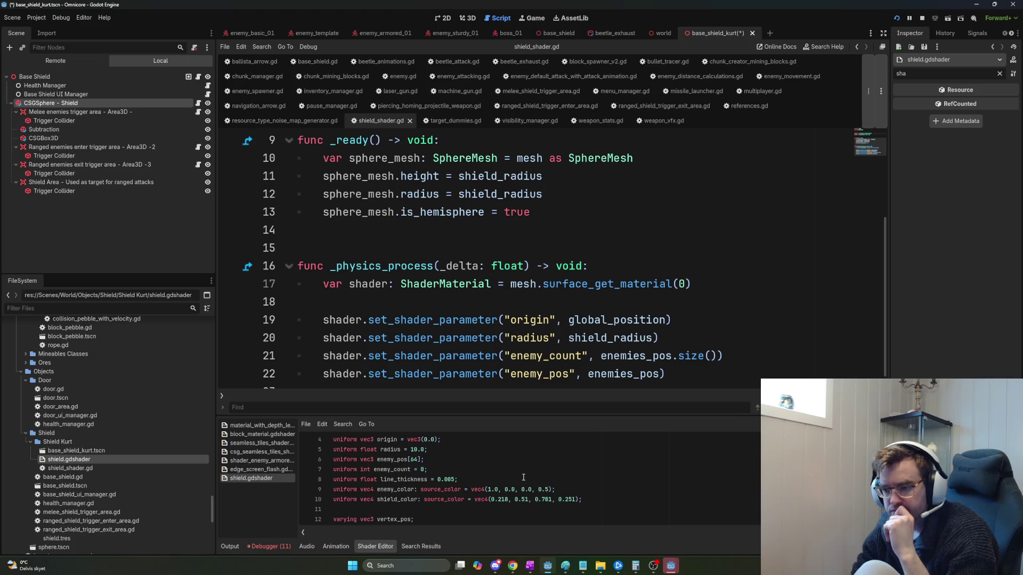
scroll(524, 478, down, 1)
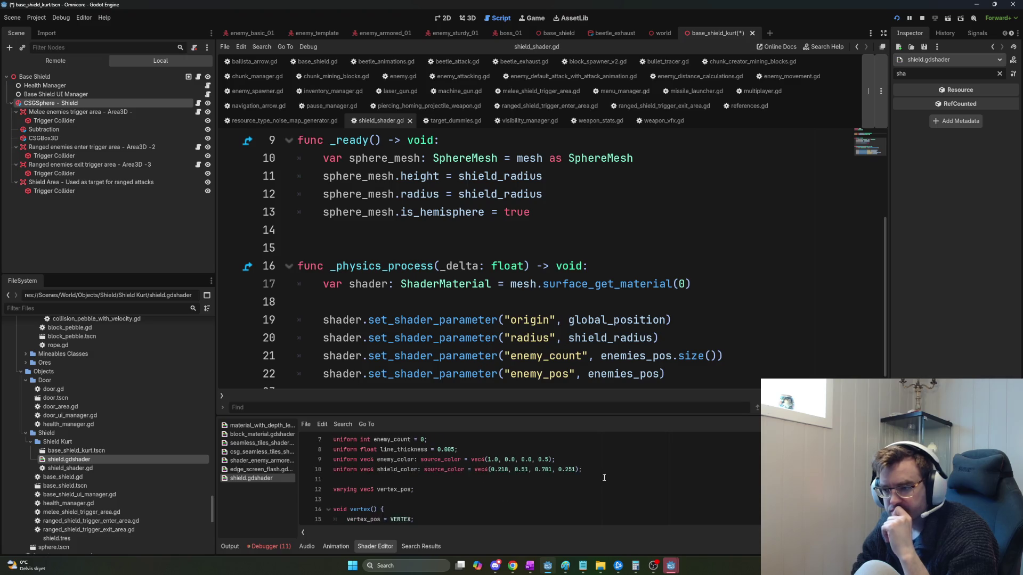
scroll(600, 475, down, 2)
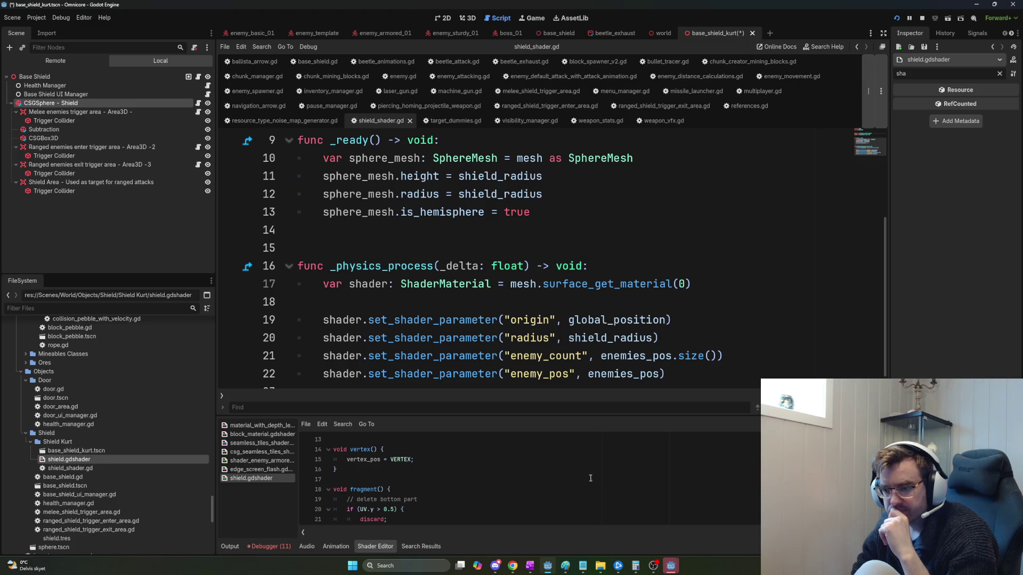
scroll(558, 475, down, 1)
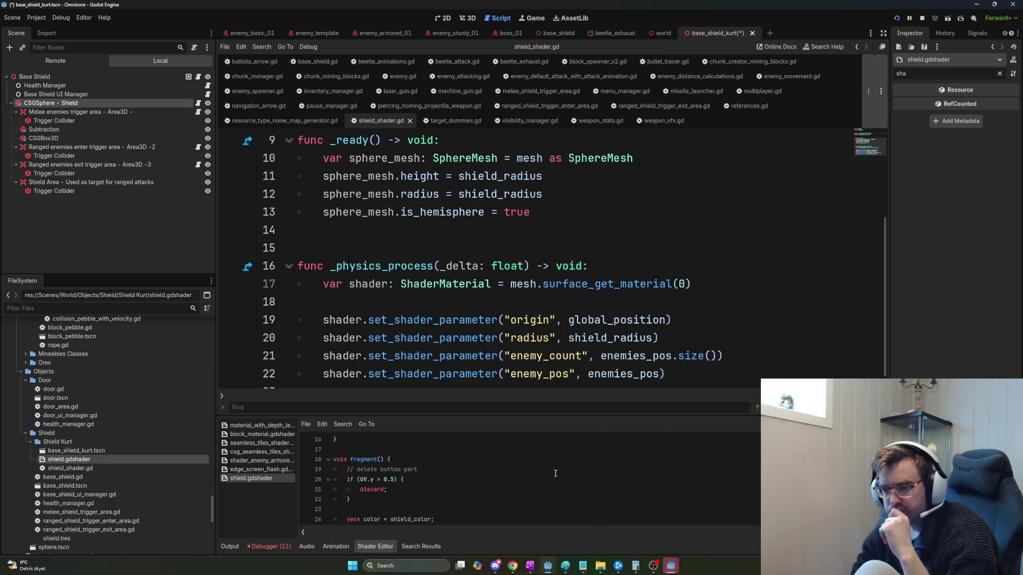
scroll(555, 473, down, 1)
scroll(555, 473, up, 1)
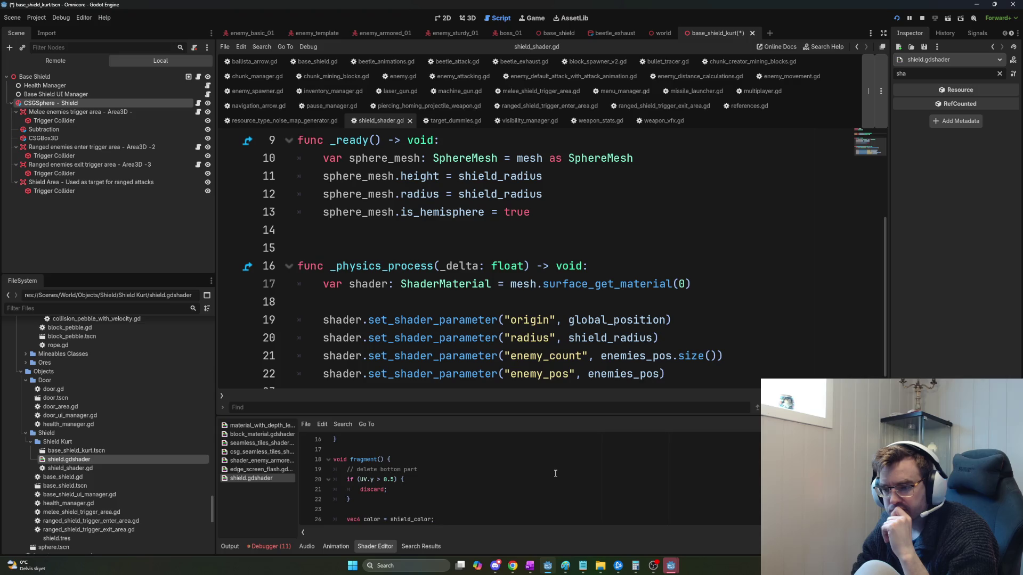
scroll(555, 473, down, 1)
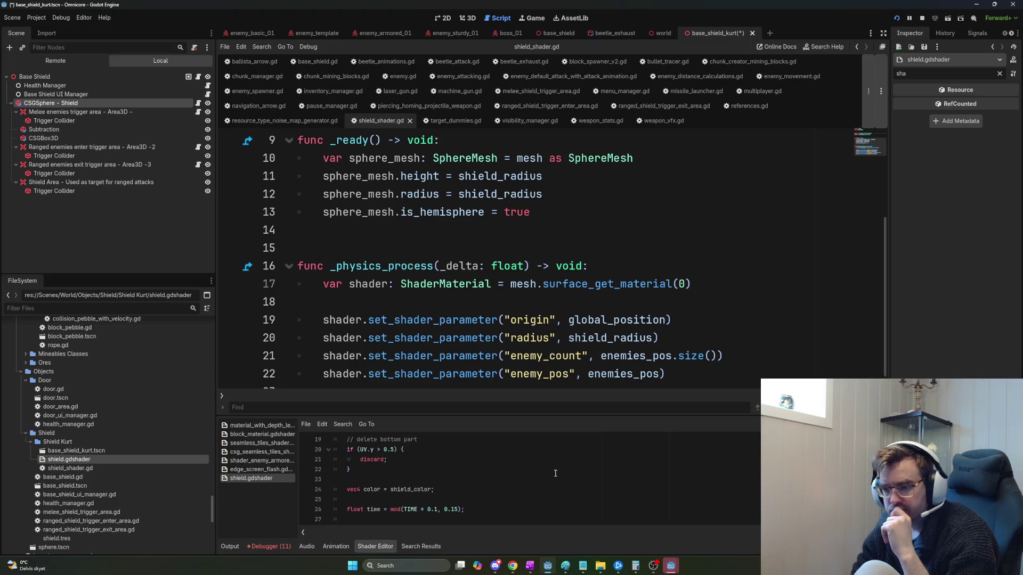
scroll(555, 473, down, 1)
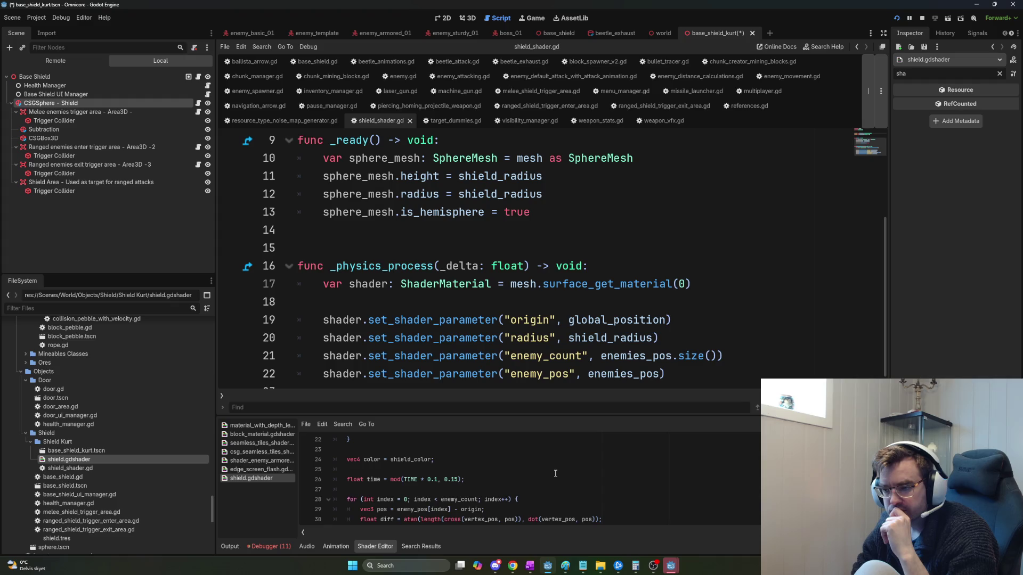
scroll(555, 473, down, 1)
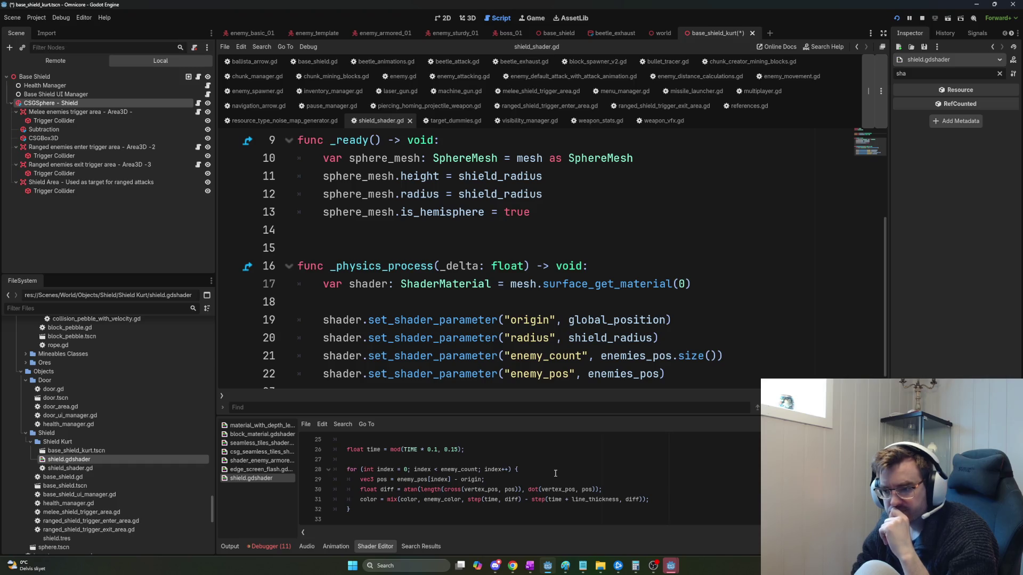
scroll(555, 473, down, 1)
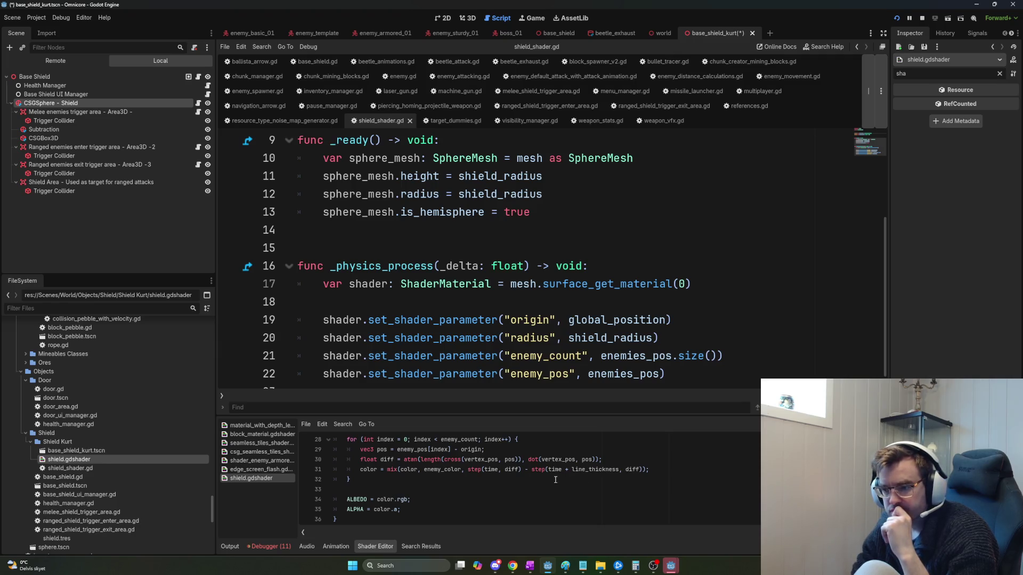
scroll(553, 479, up, 1)
scroll(554, 480, down, 1)
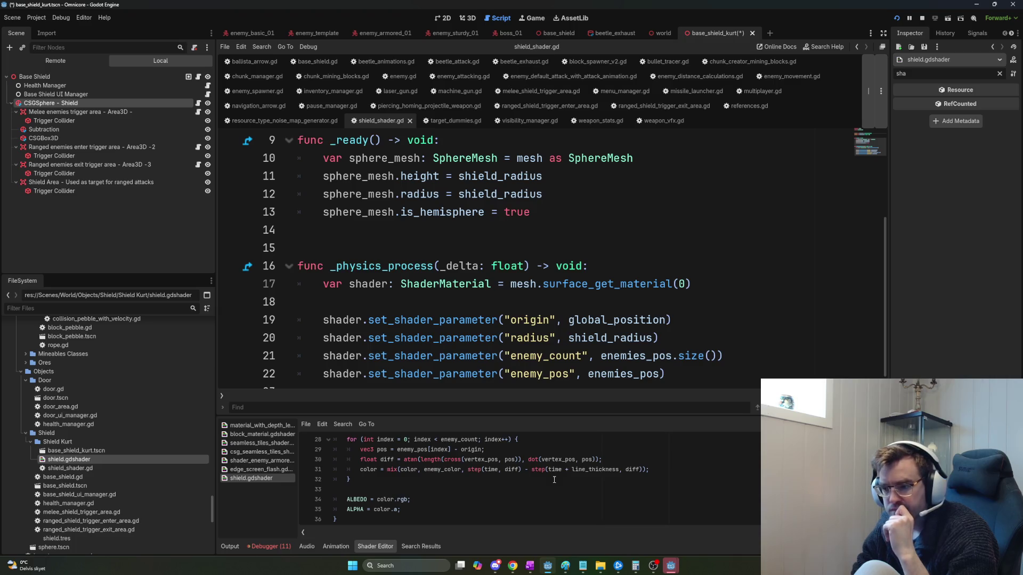
scroll(554, 480, up, 1)
scroll(555, 480, up, 8)
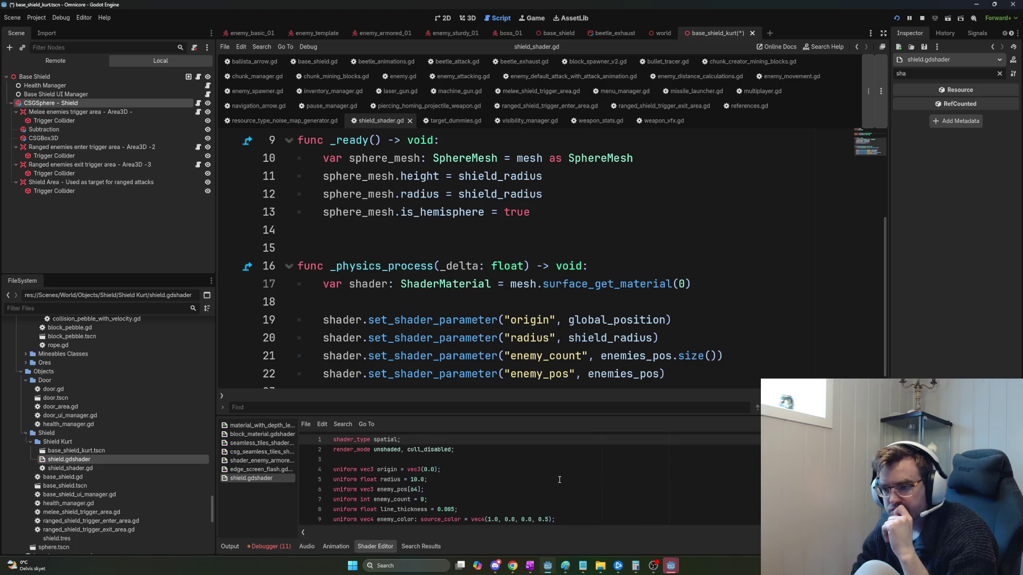
scroll(561, 480, down, 3)
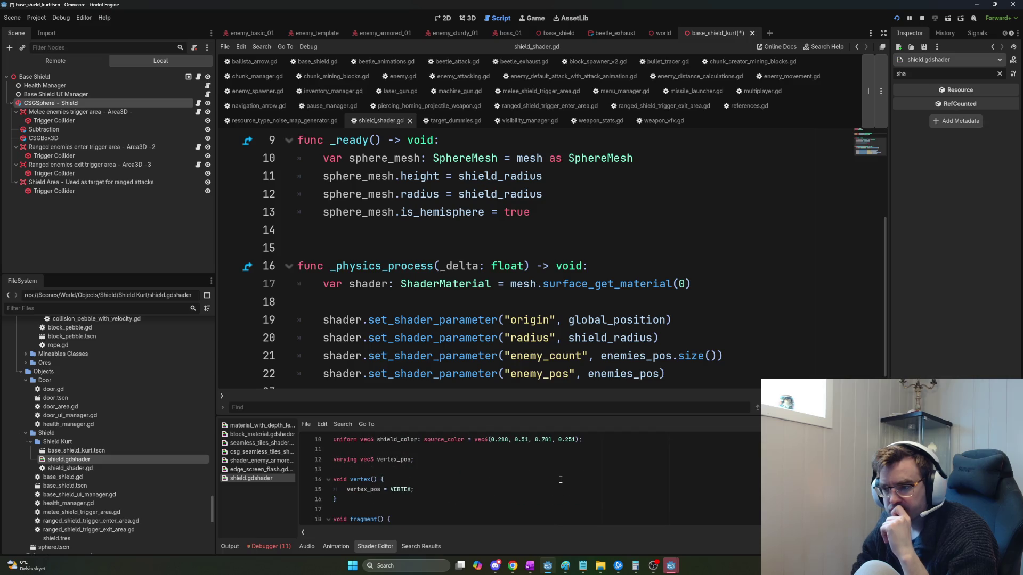
scroll(560, 480, down, 1)
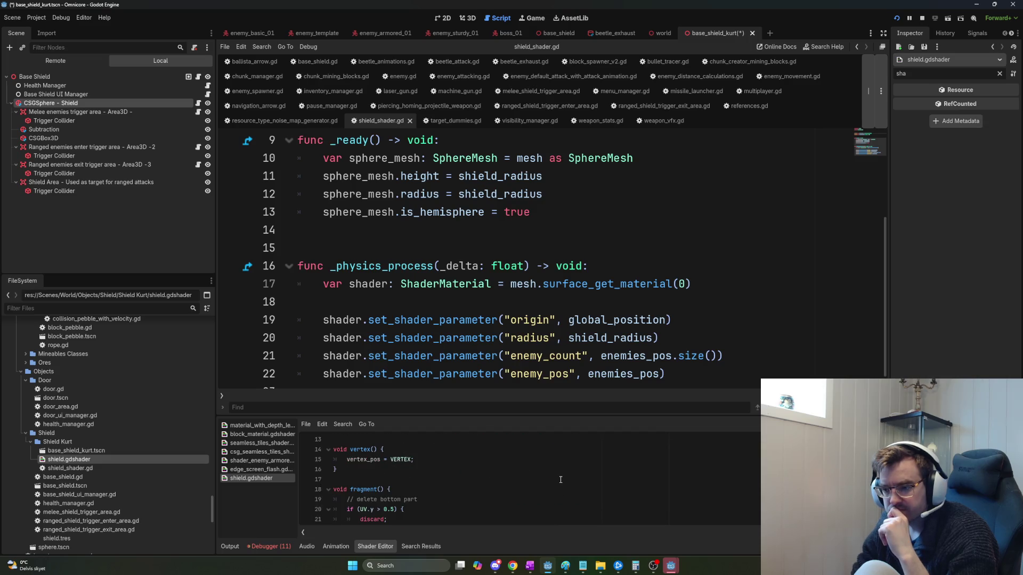
scroll(561, 480, down, 5)
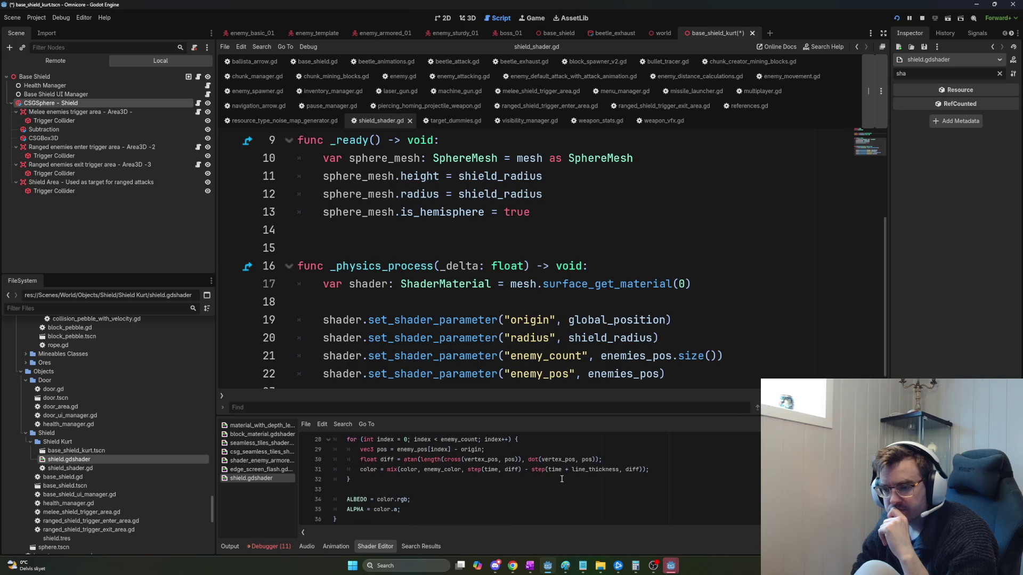
scroll(562, 480, up, 1)
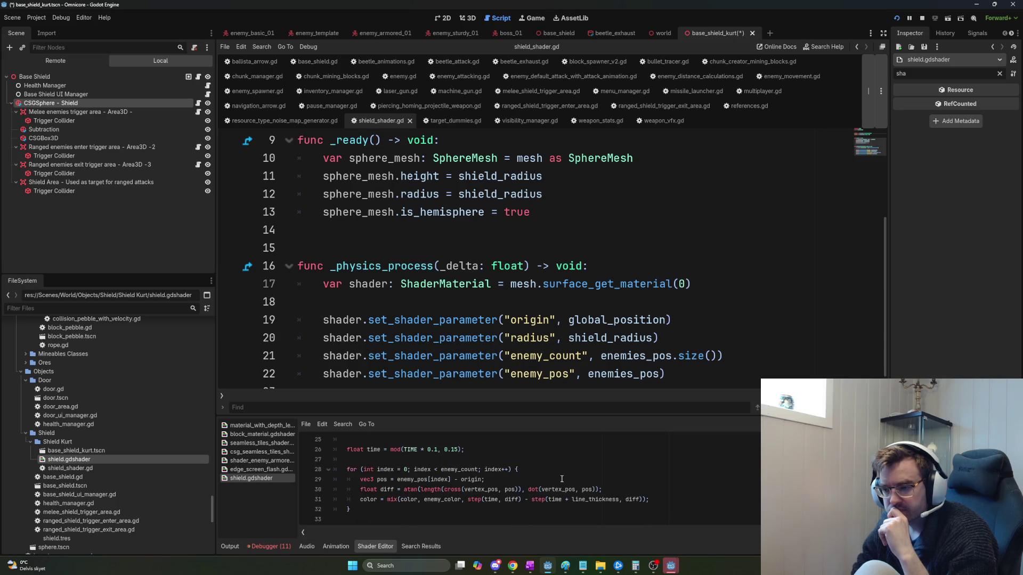
scroll(562, 480, up, 8)
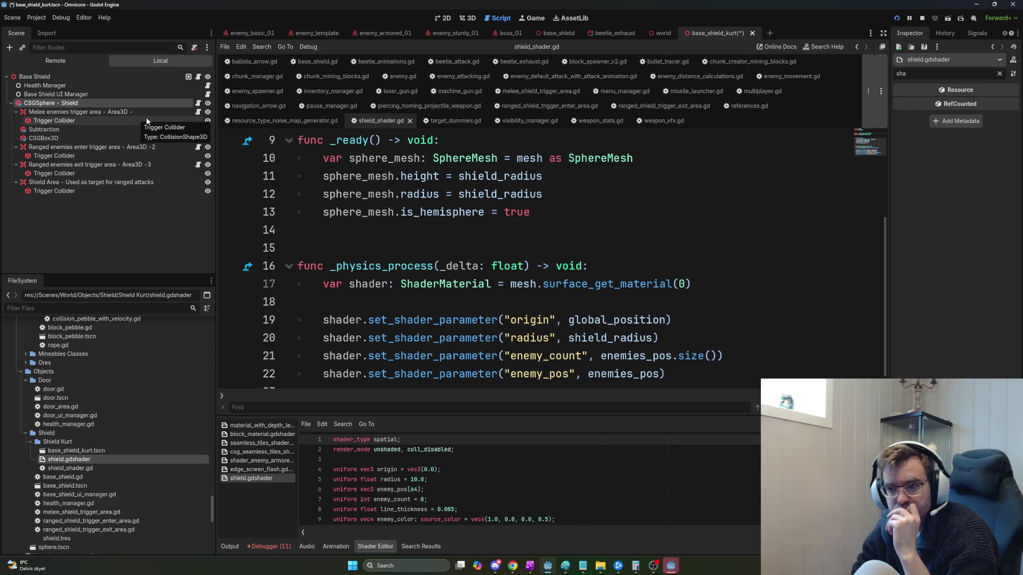
scroll(501, 288, down, 1)
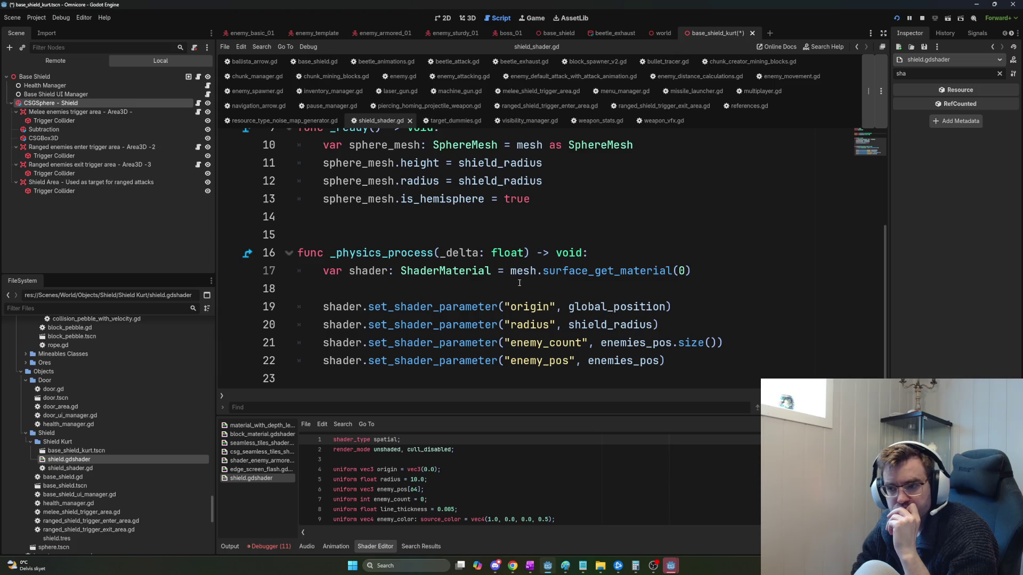
scroll(586, 307, up, 3)
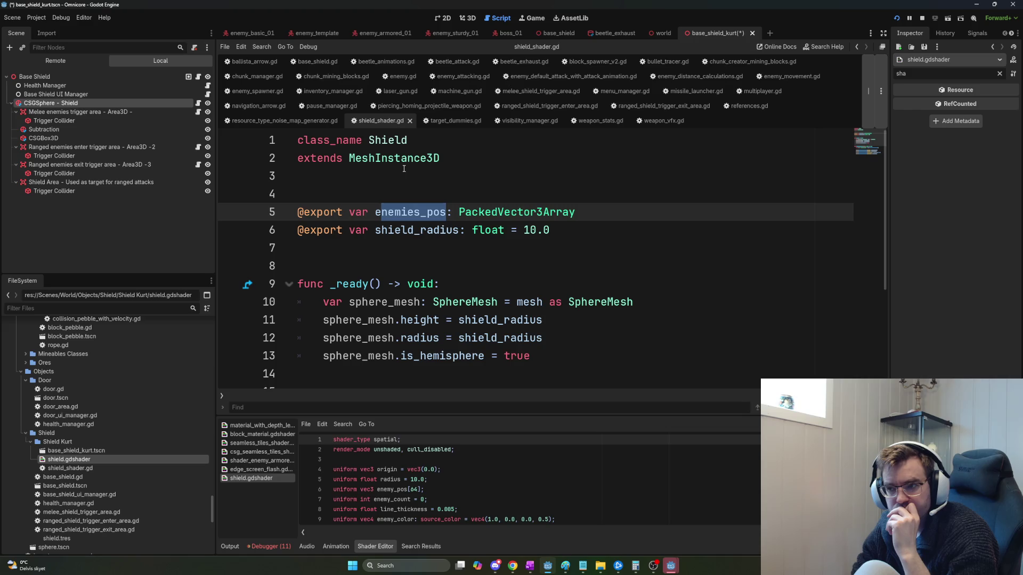
click(35, 76)
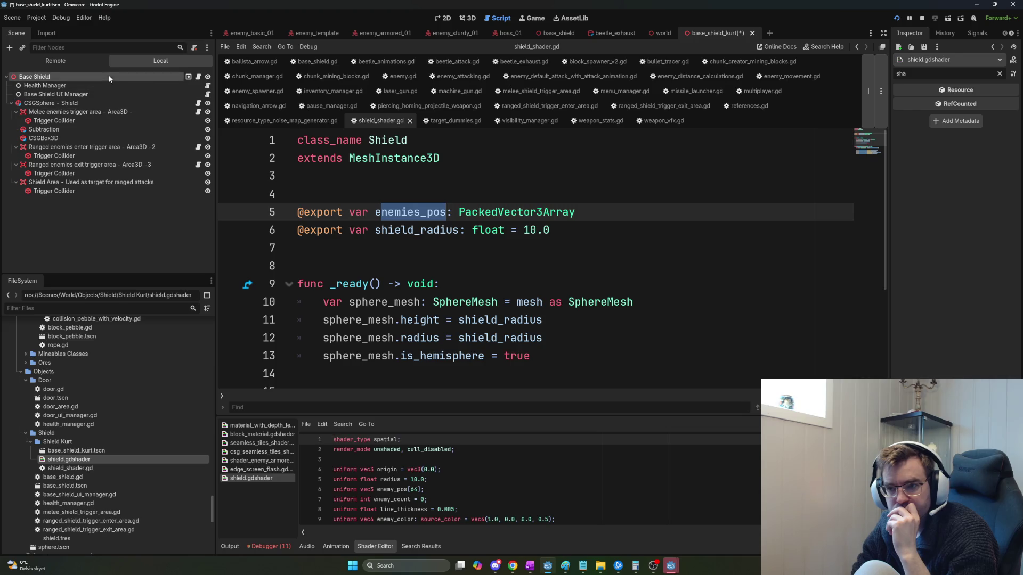
click(198, 76)
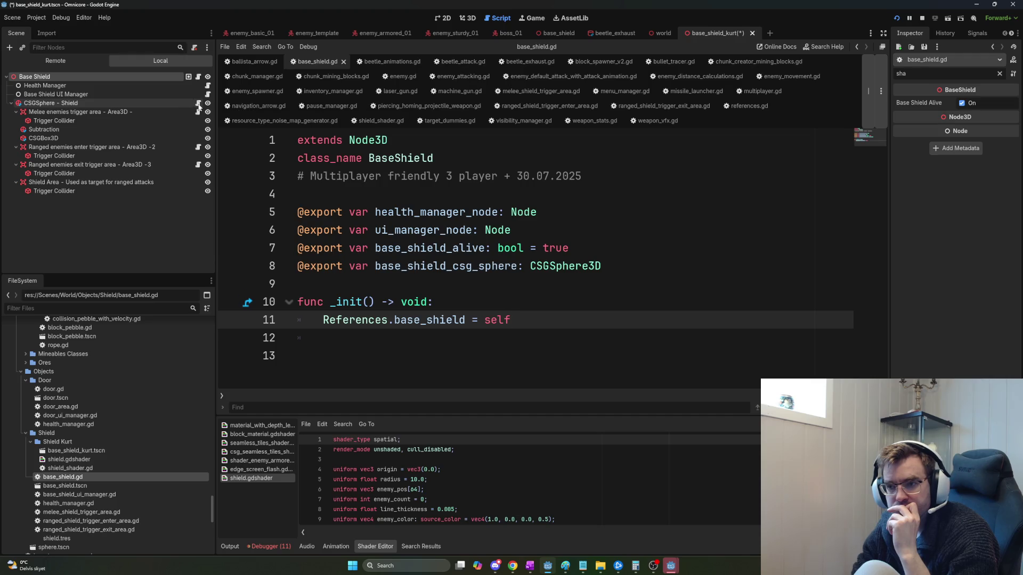
click(198, 104)
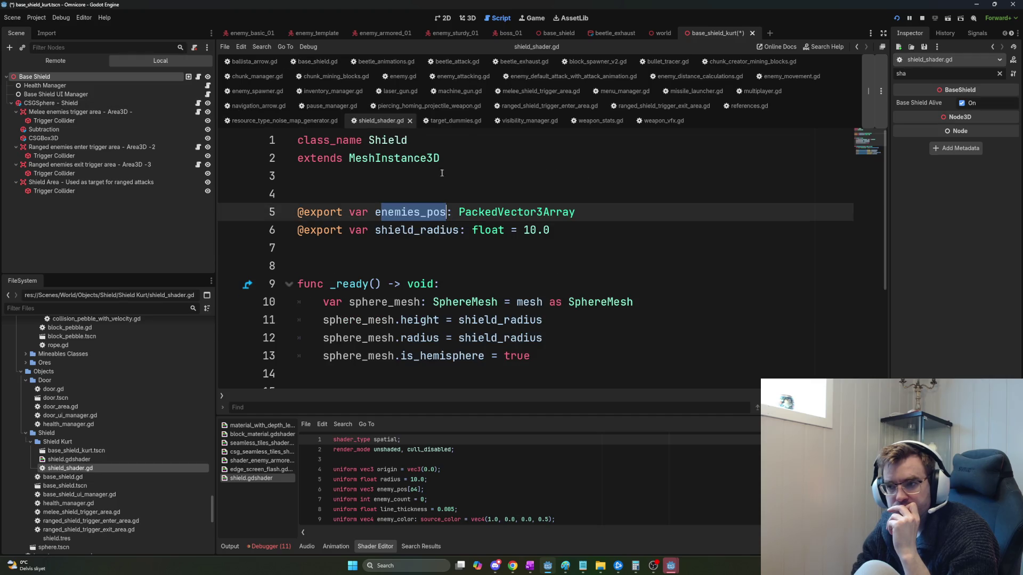
click(416, 140)
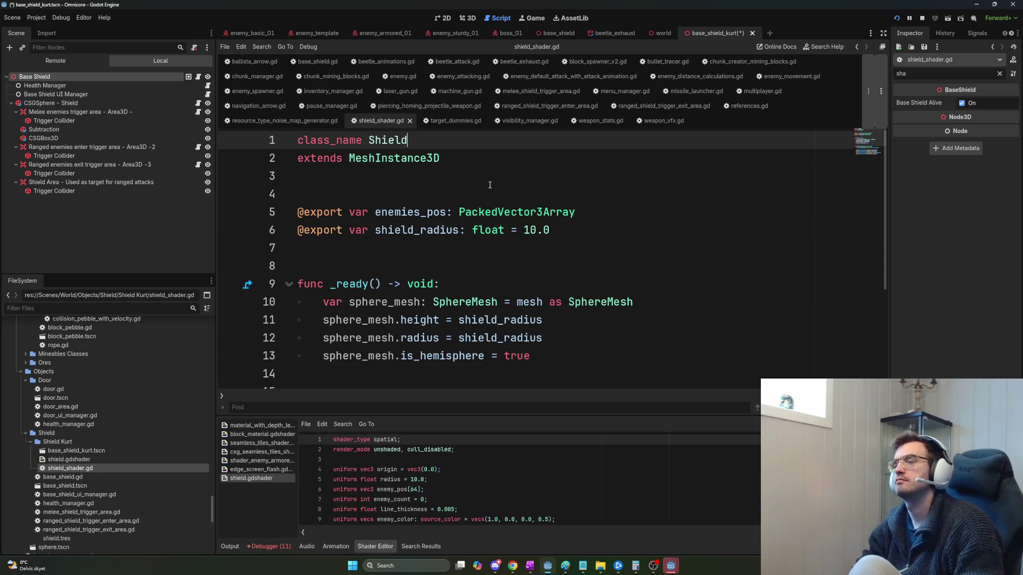
- Rename the class on line 1 to ShieldShaderManager
text(sHA)
key(BackSpace)
key(BackSpace)
key(BackSpace)
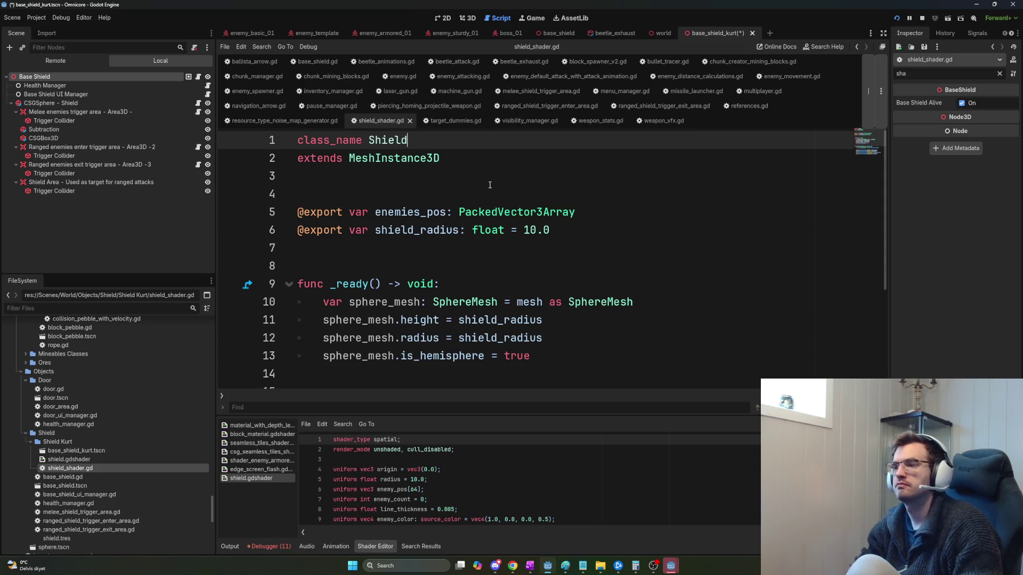
text(sHAD)
key(BackSpace)
key(BackSpace)
key(BackSpace)
text(Shader)
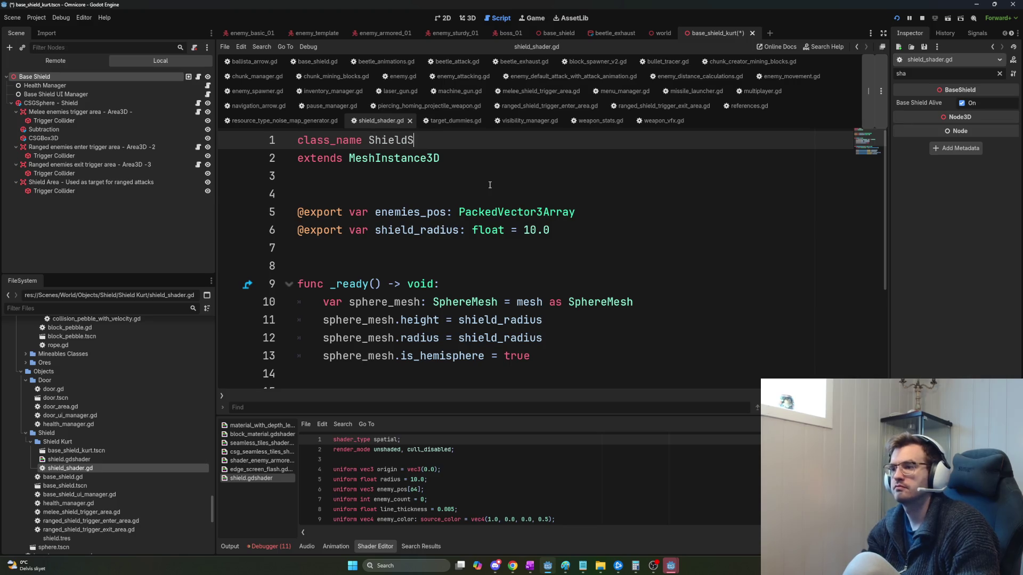
text(M)
text(anager)
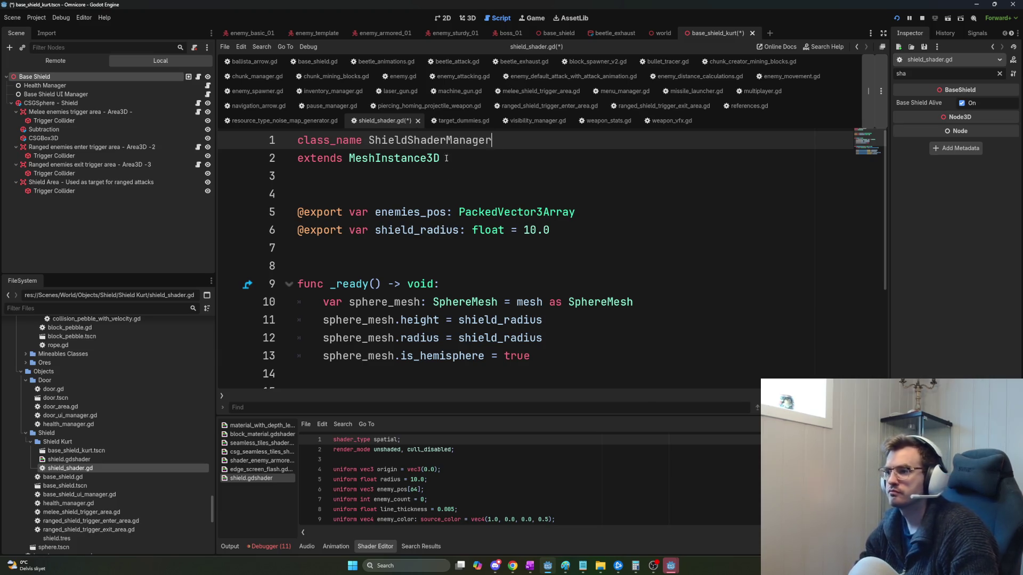
key(ctrl+shift+Left)
scroll(504, 265, down, 3)
scroll(504, 265, up, 3)
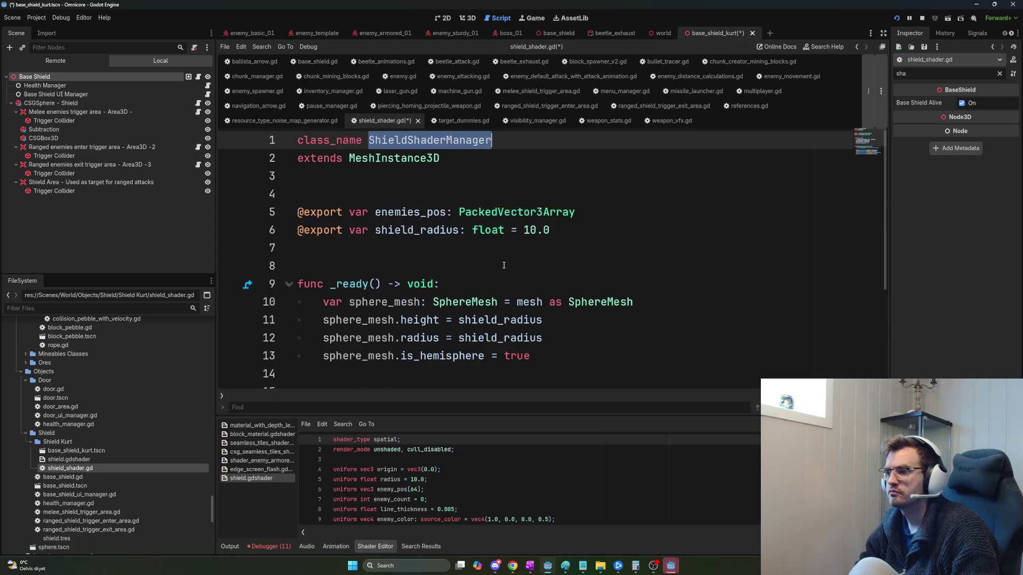
- Add an _init() function whose body begins References.shield_shader_manager := self
click(405, 263)
key(Return)
key(Up)
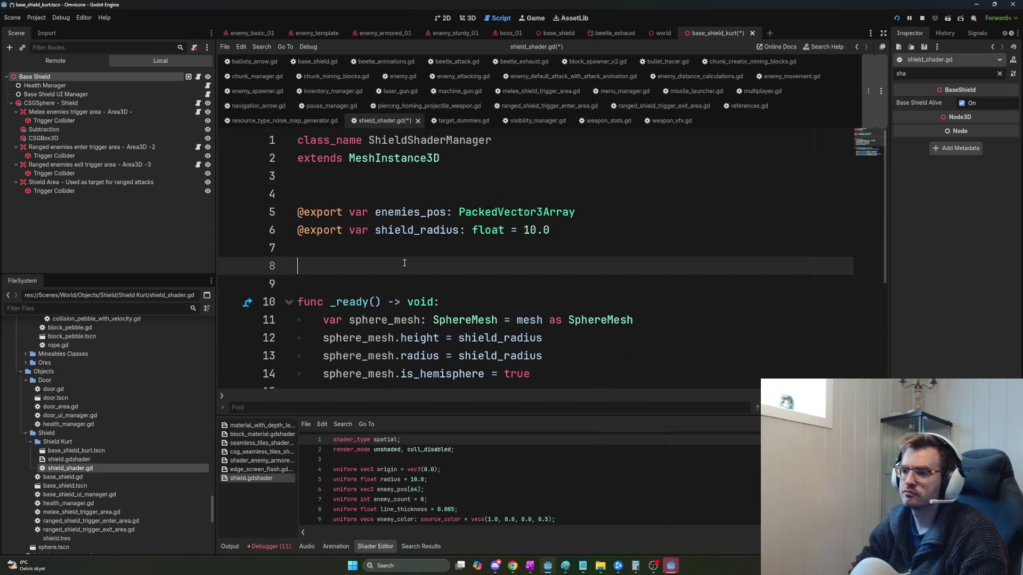
text(func _in)
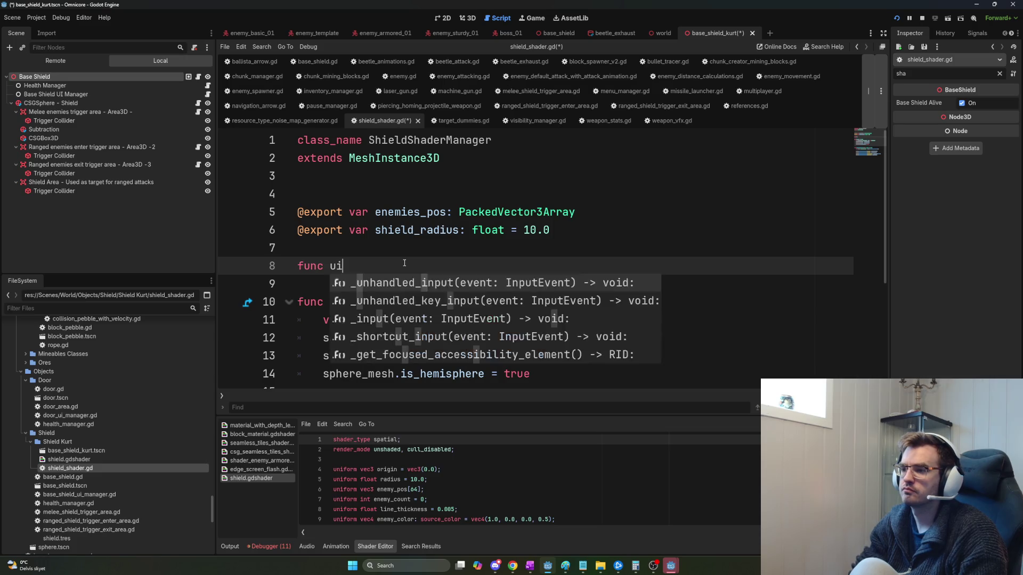
text(i)
key(Return)
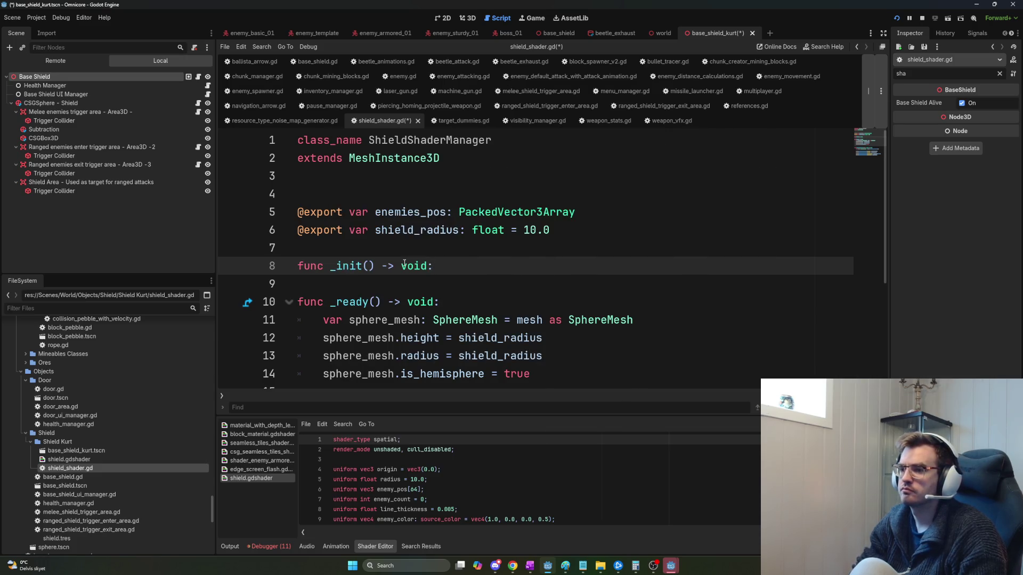
key(Return)
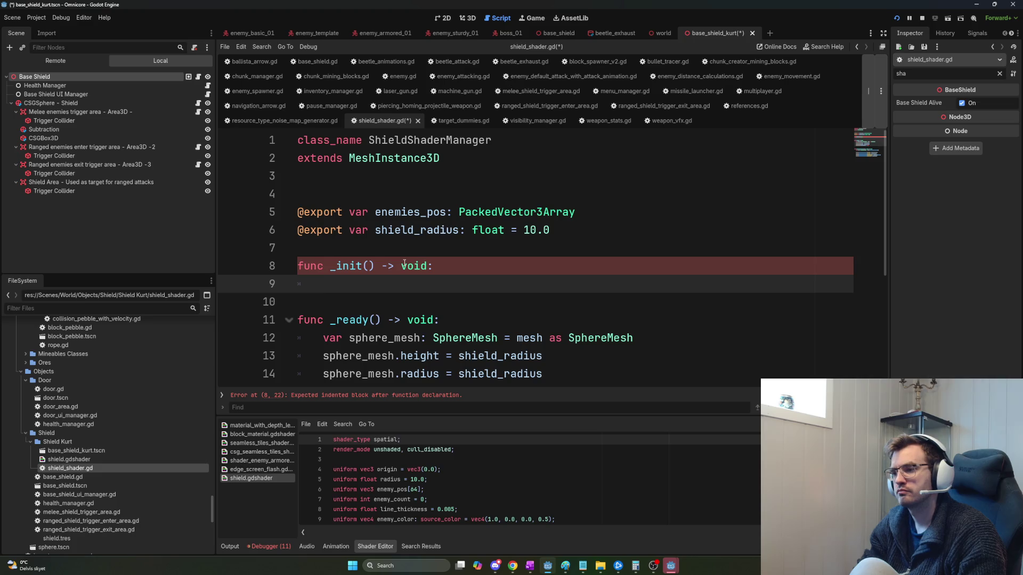
text(References.)
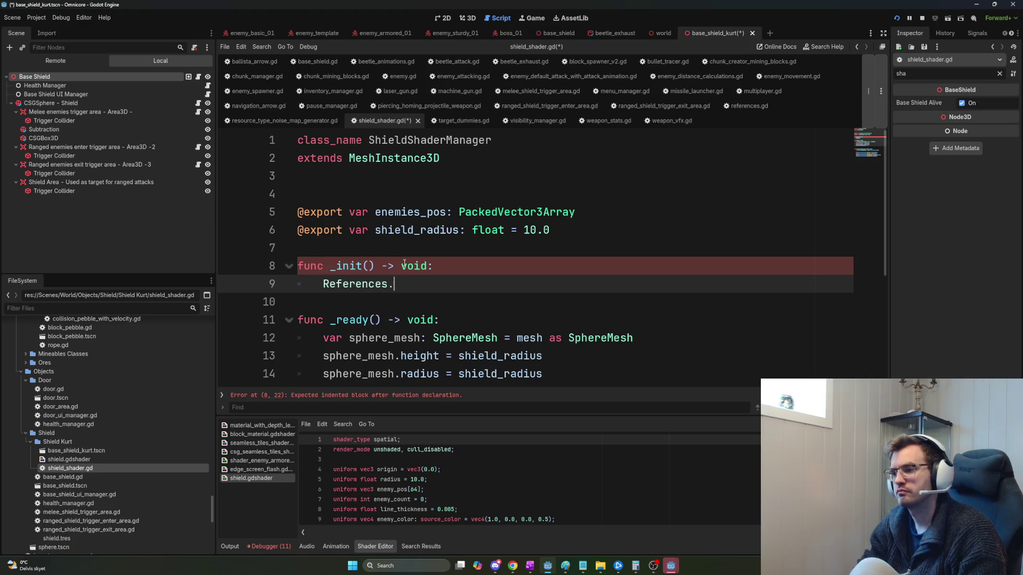
text(shield_shader_)
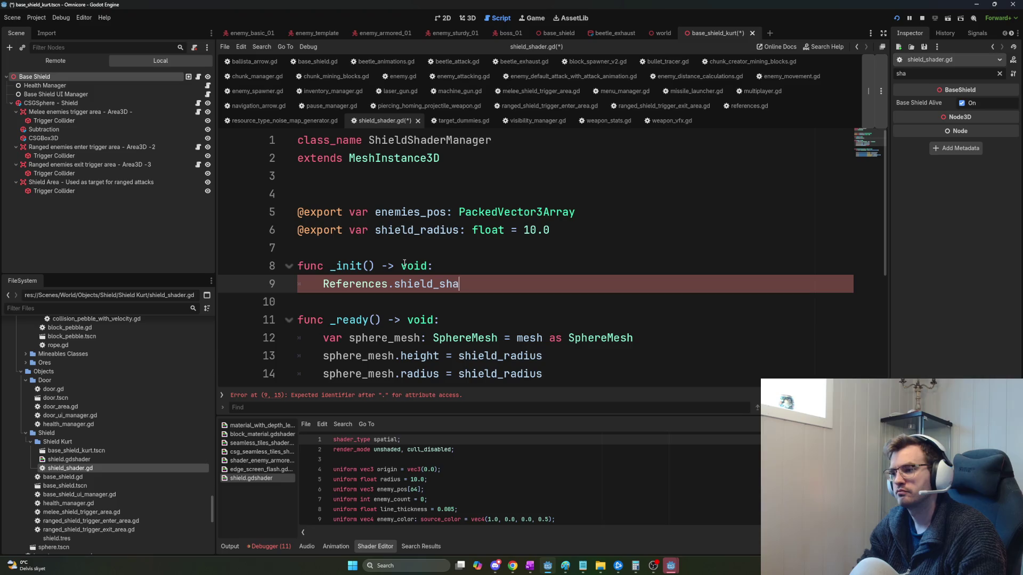
text(manager: S)
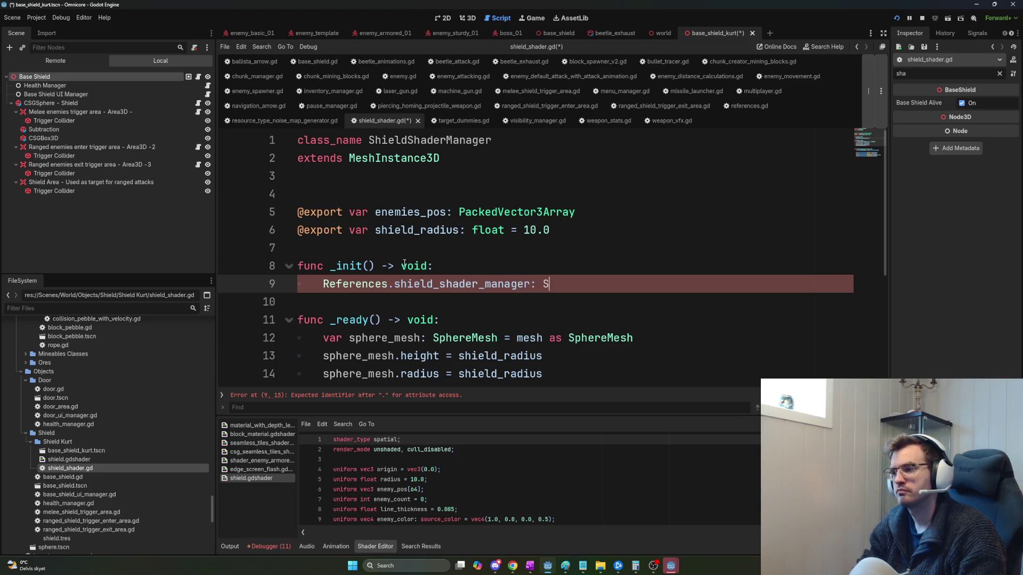
text(= self)
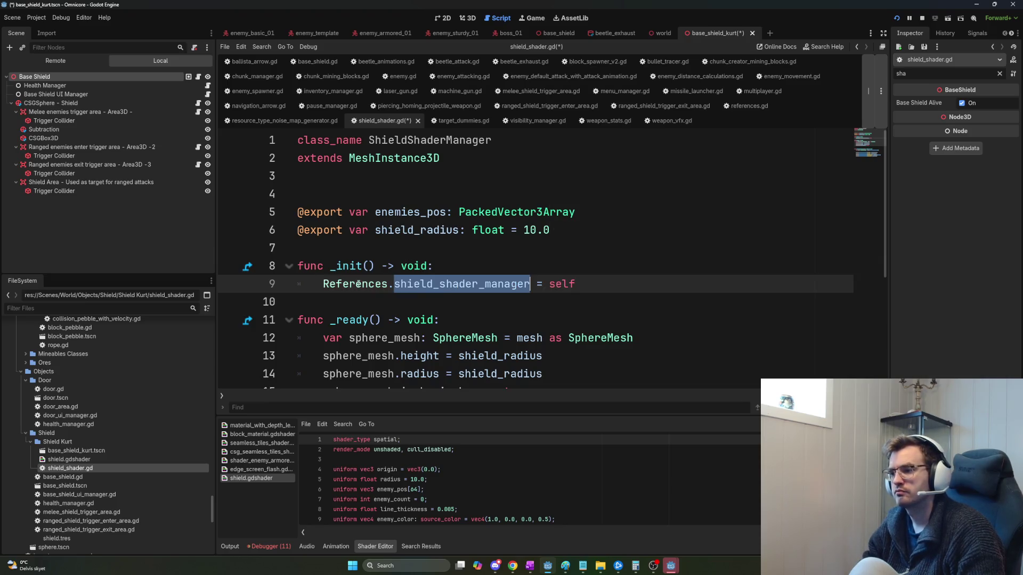
- Declare var shield_shader_manager: ShieldShaderManager in references.gd and save it
ctrl+click(438, 284)
scroll(500, 283, down, 7)
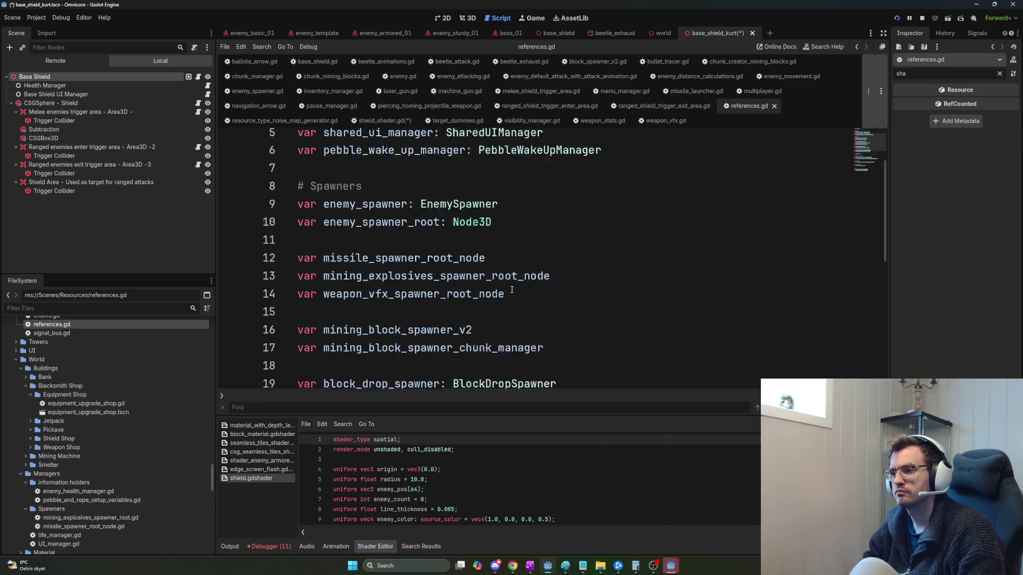
scroll(515, 299, up, 7)
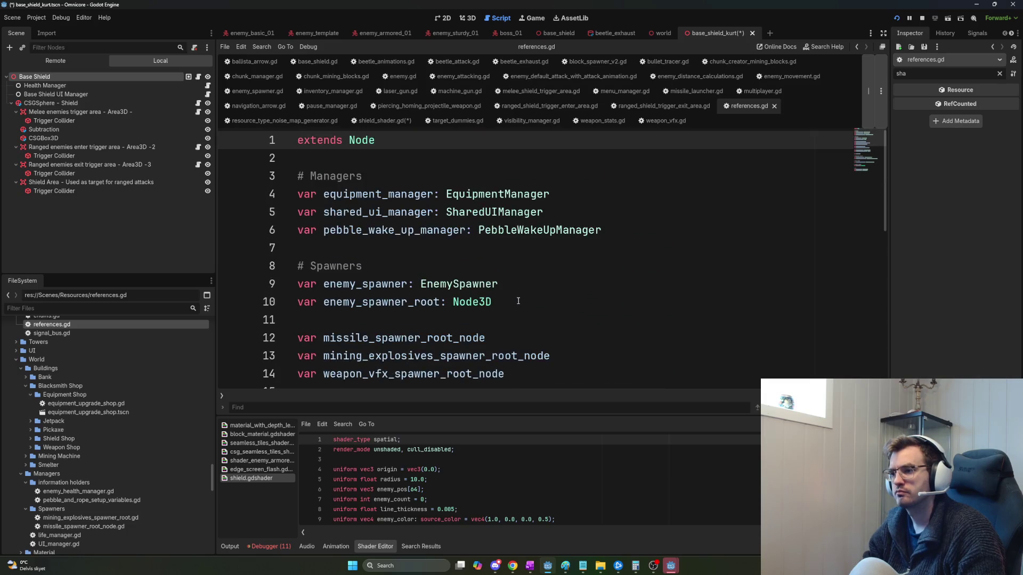
click(607, 231)
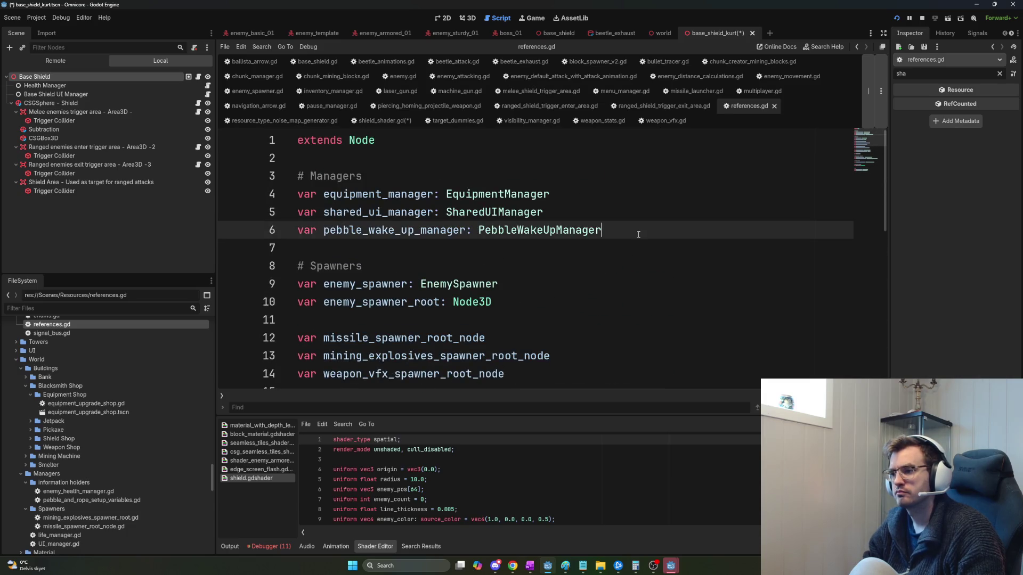
key(Return)
text(var shield_shade)
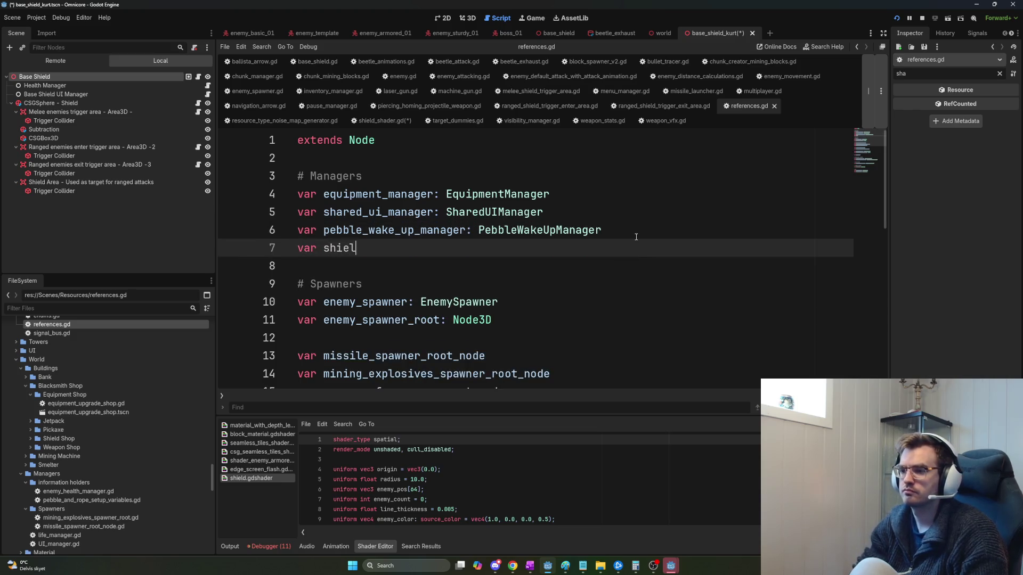
text(r_manager:)
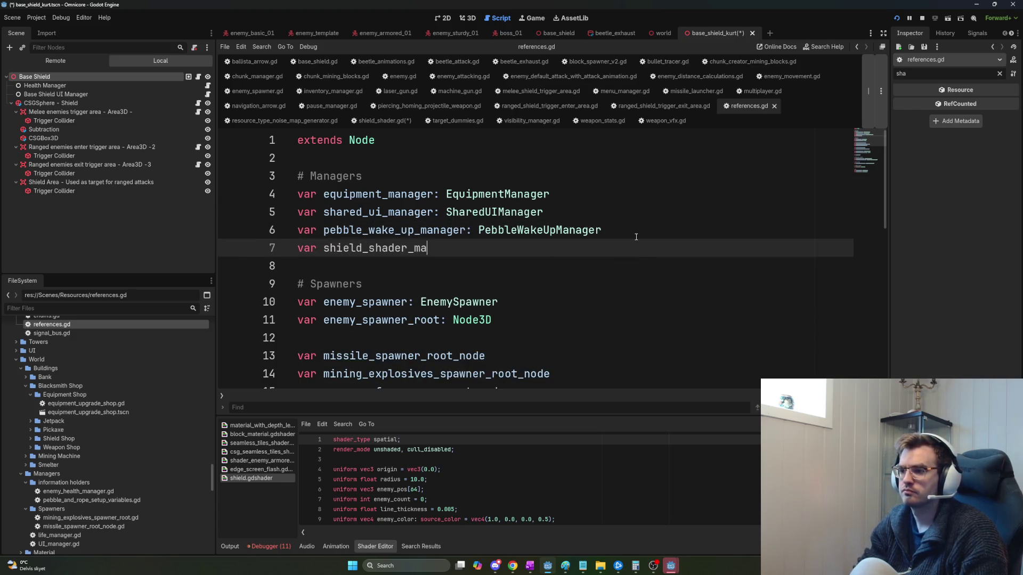
text( ShieldS)
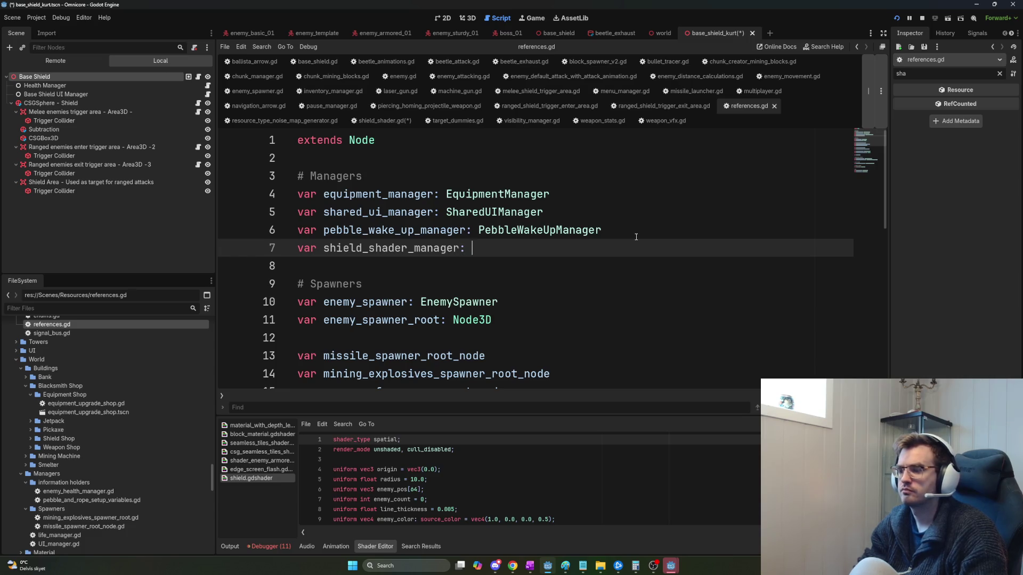
text(haderManager)
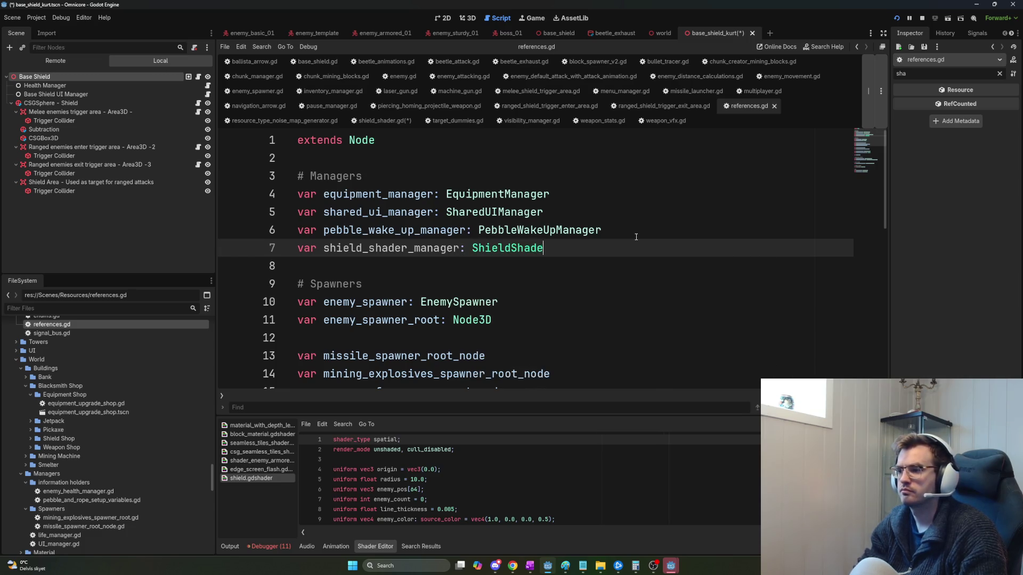
key(ctrl+s)
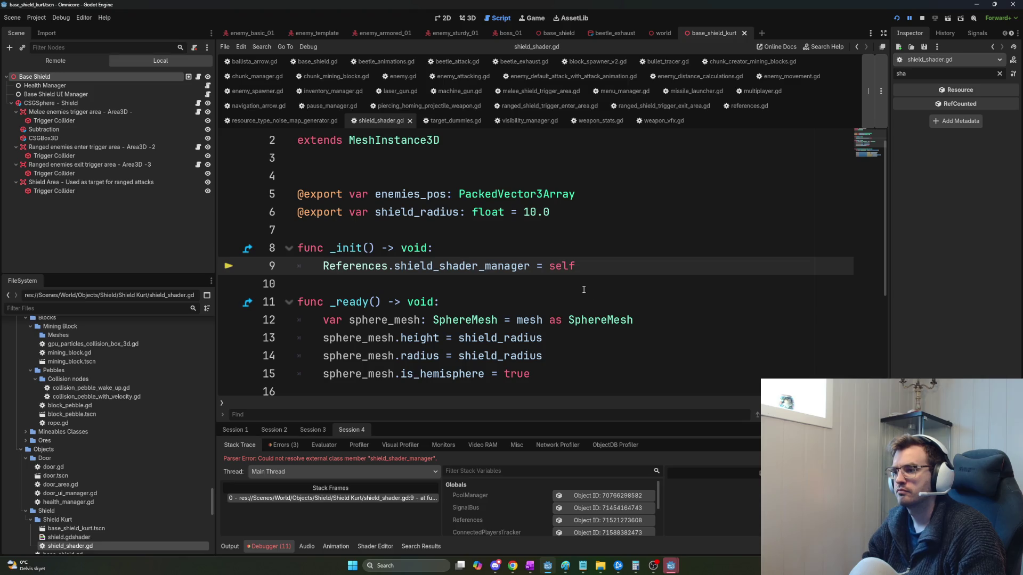
- Check the shield_shader_manager declaration in references.gd, then return to the ShieldShaderManager script
scroll(427, 165, up, 1)
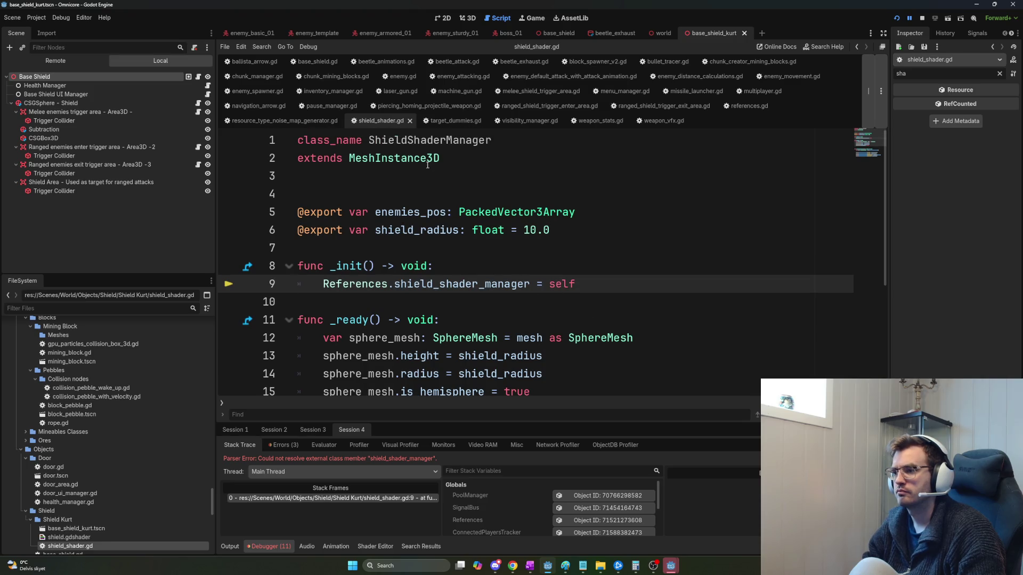
double_click(430, 140)
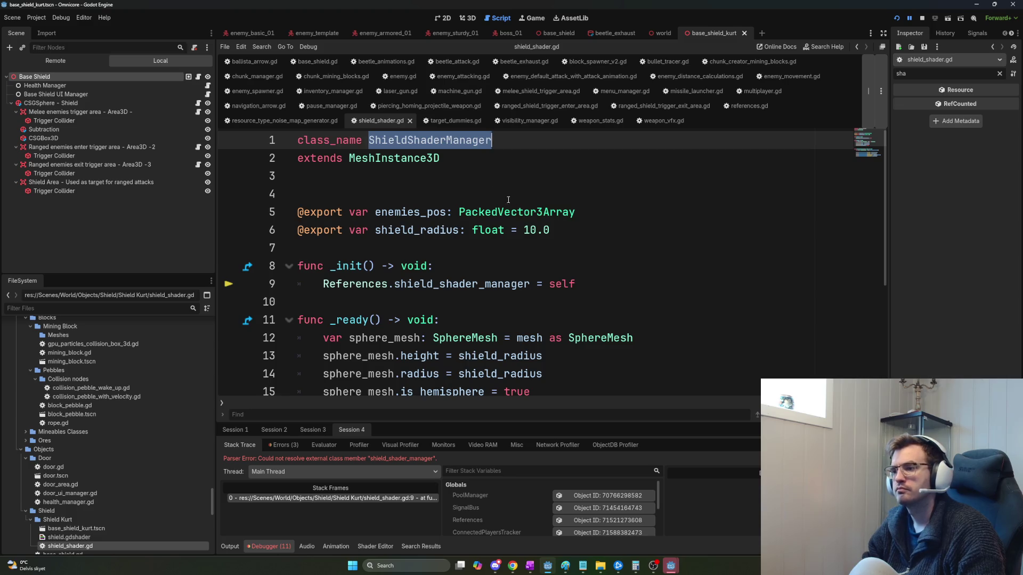
click(540, 307)
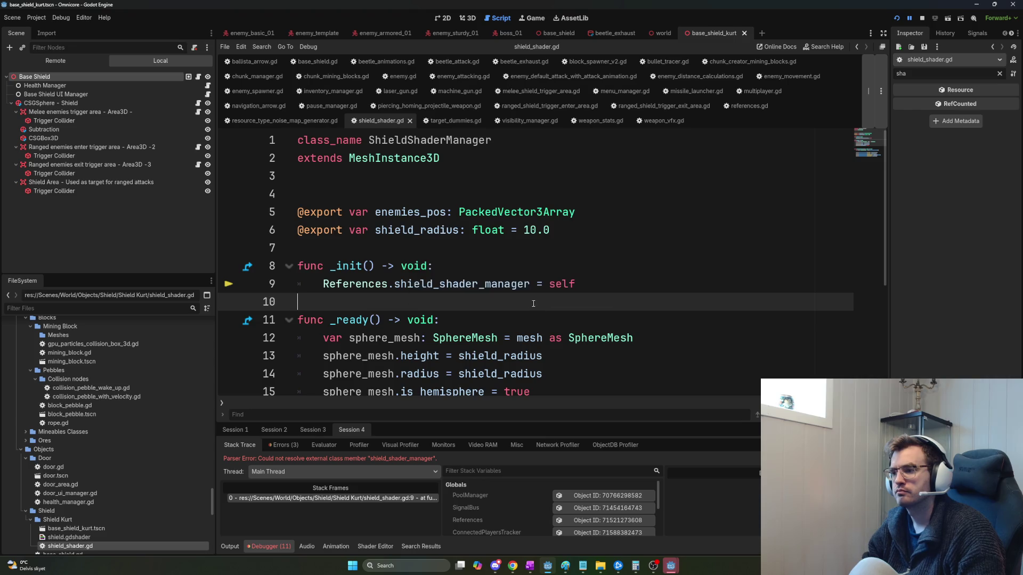
scroll(559, 314, down, 3)
scroll(579, 324, up, 2)
scroll(578, 323, up, 1)
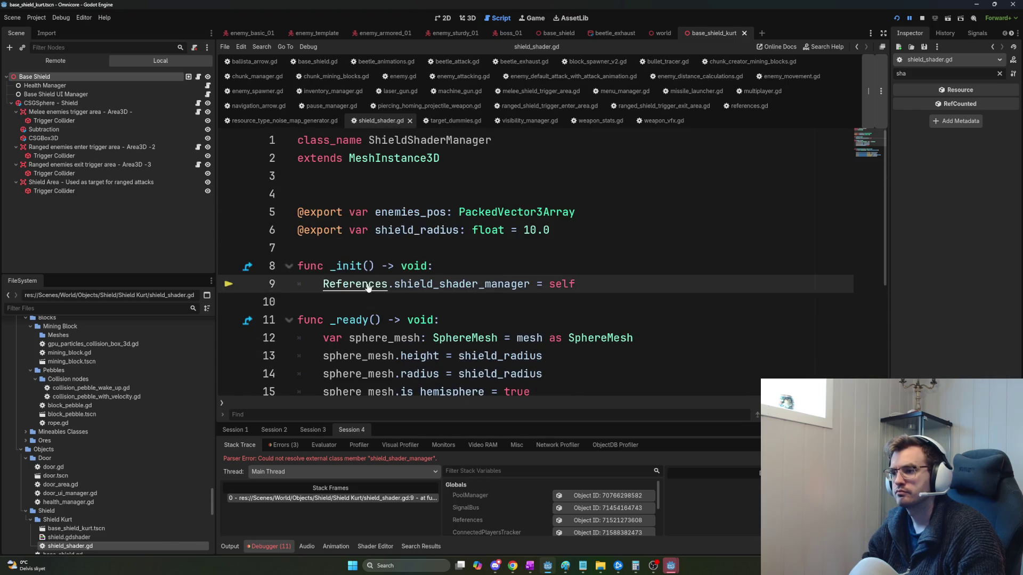
ctrl+click(366, 289)
scroll(488, 280, down, 1)
scroll(488, 280, down, 8)
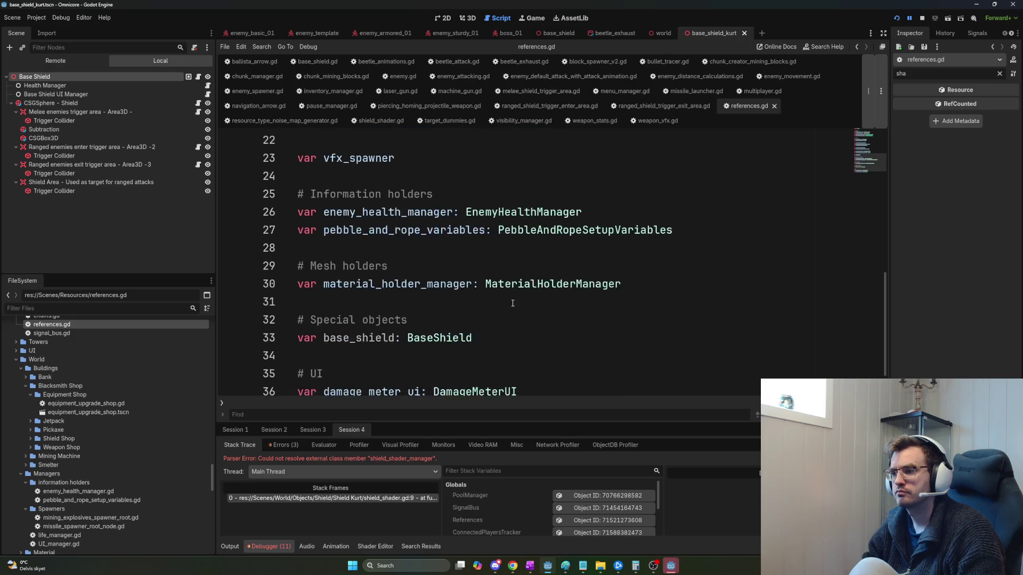
scroll(530, 316, up, 3)
scroll(531, 316, up, 6)
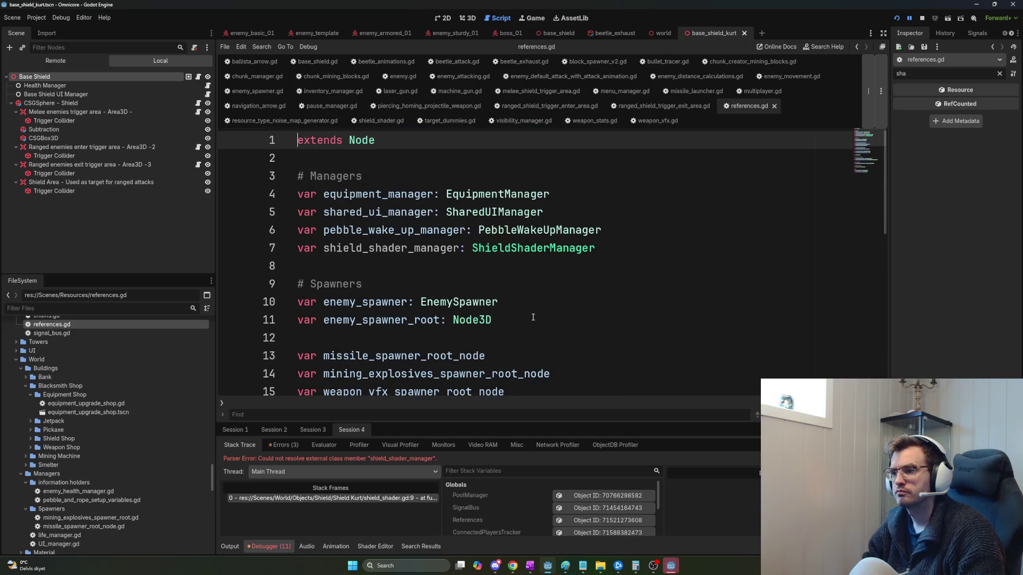
ctrl+click(496, 248)
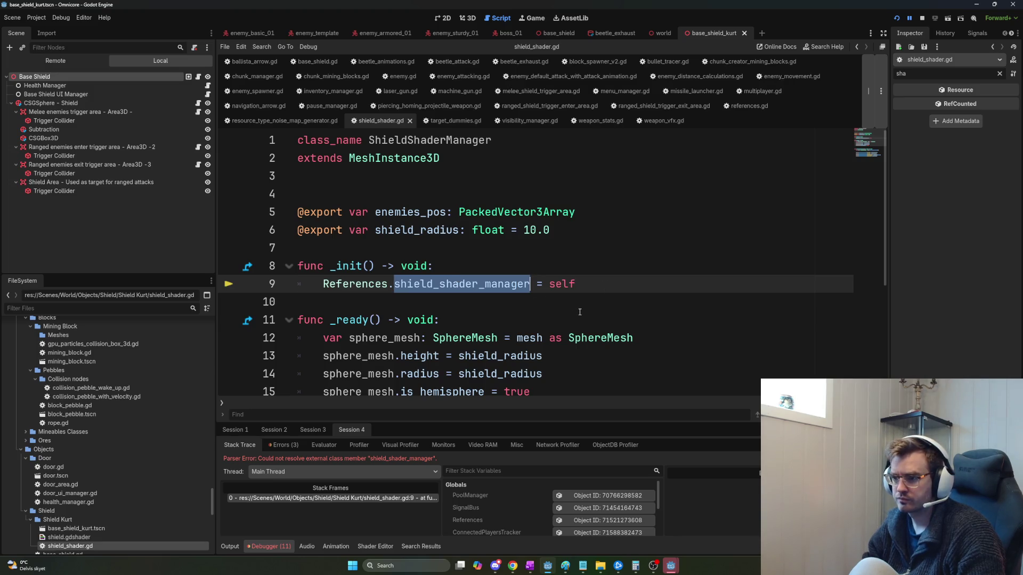
click(636, 300)
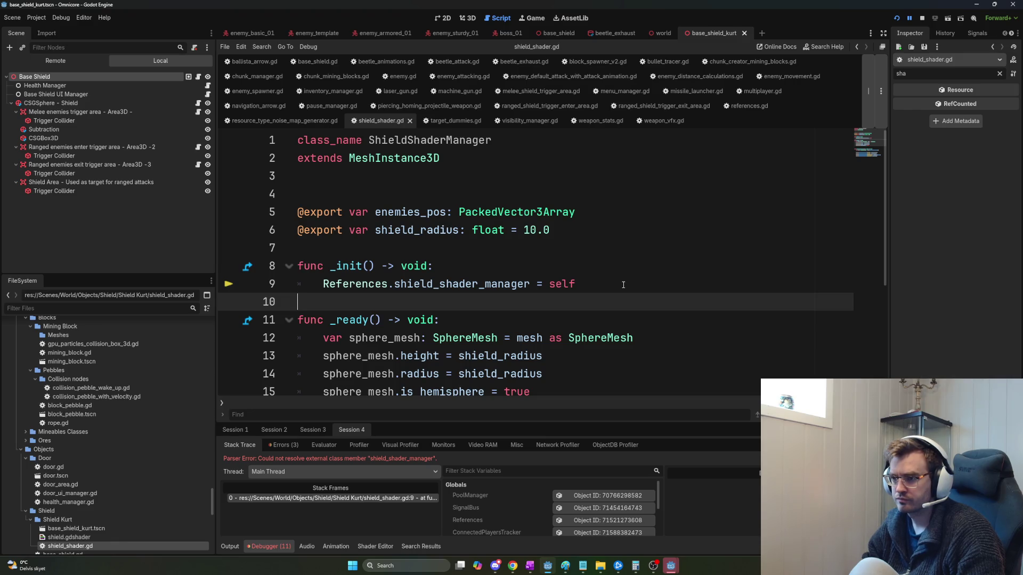
- Switch to the beetle_exhaust scene
click(621, 286)
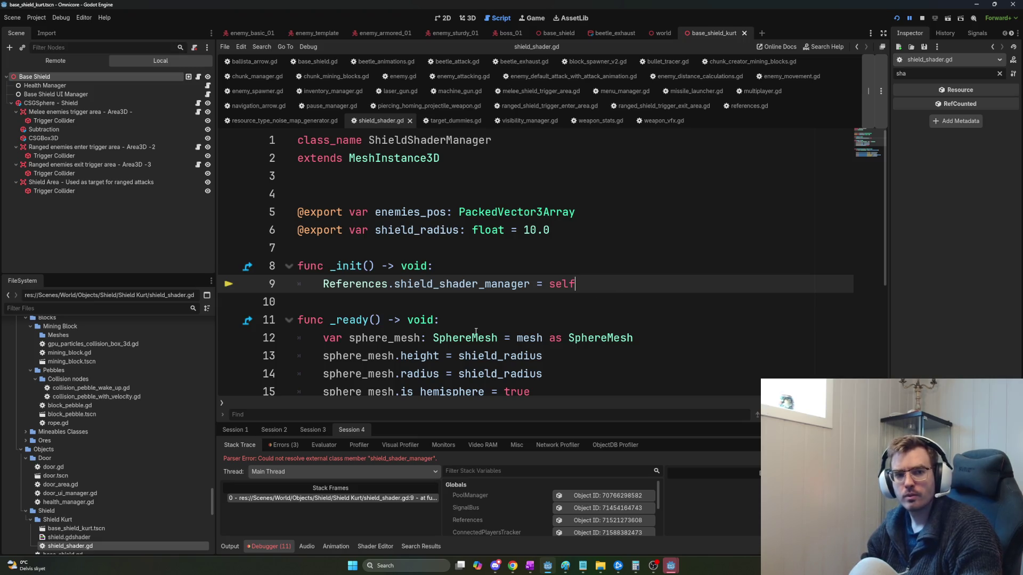
mouse_move(538, 340)
scroll(529, 330, down, 1)
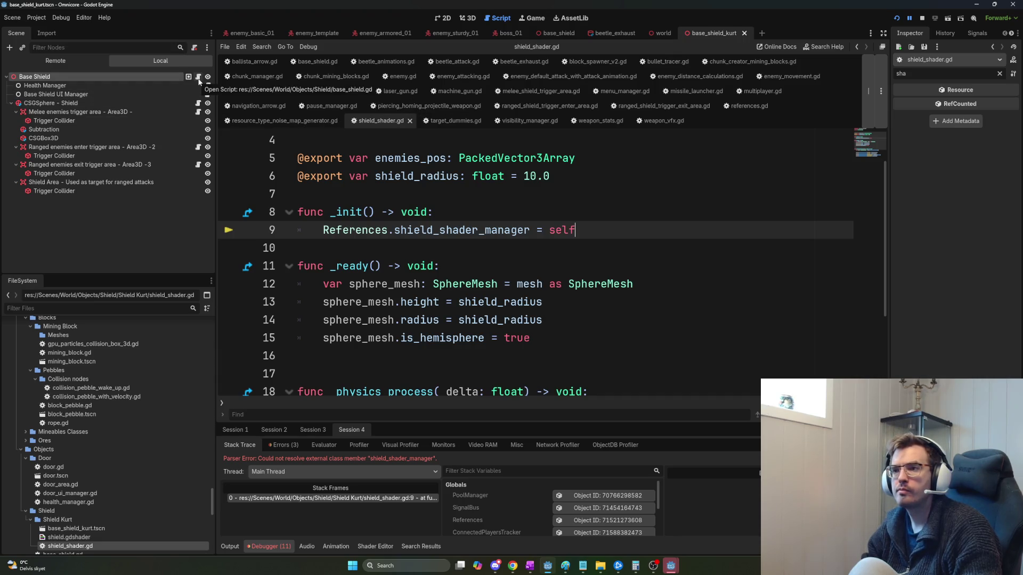
scroll(608, 295, down, 2)
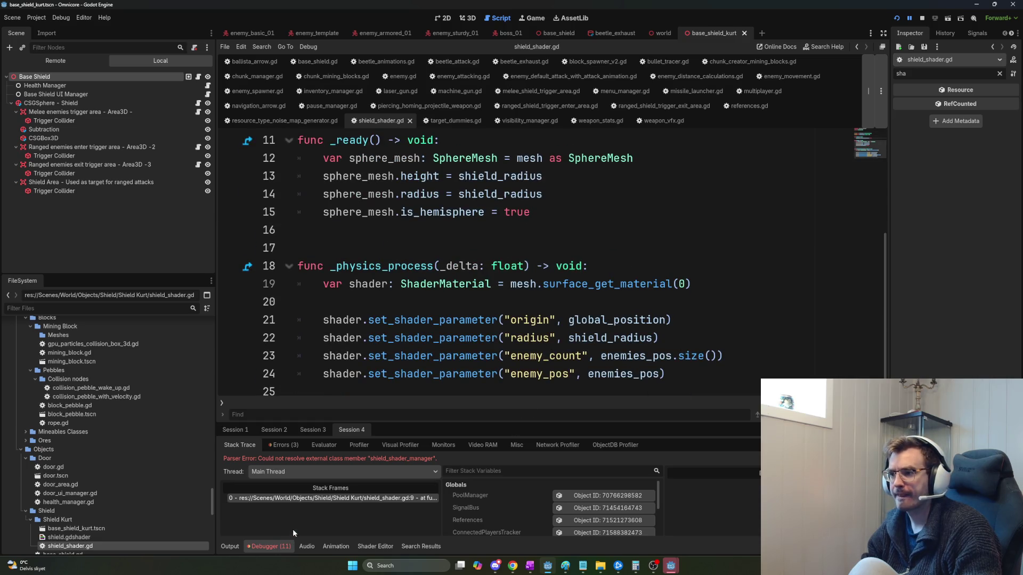
click(614, 33)
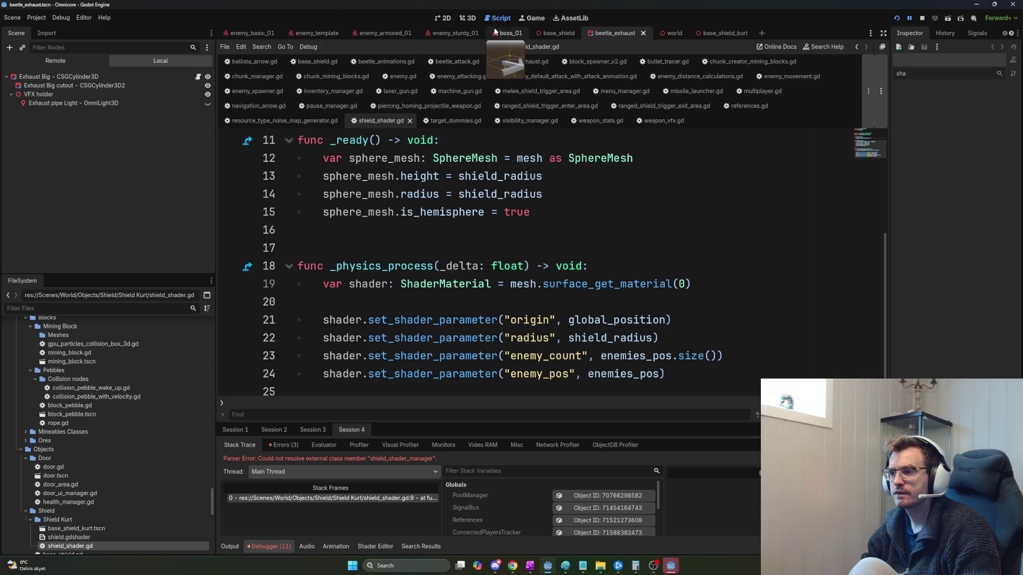
- Set the armored enemy's Movement Speed to 3.0 and save enemy_armored_01
click(374, 35)
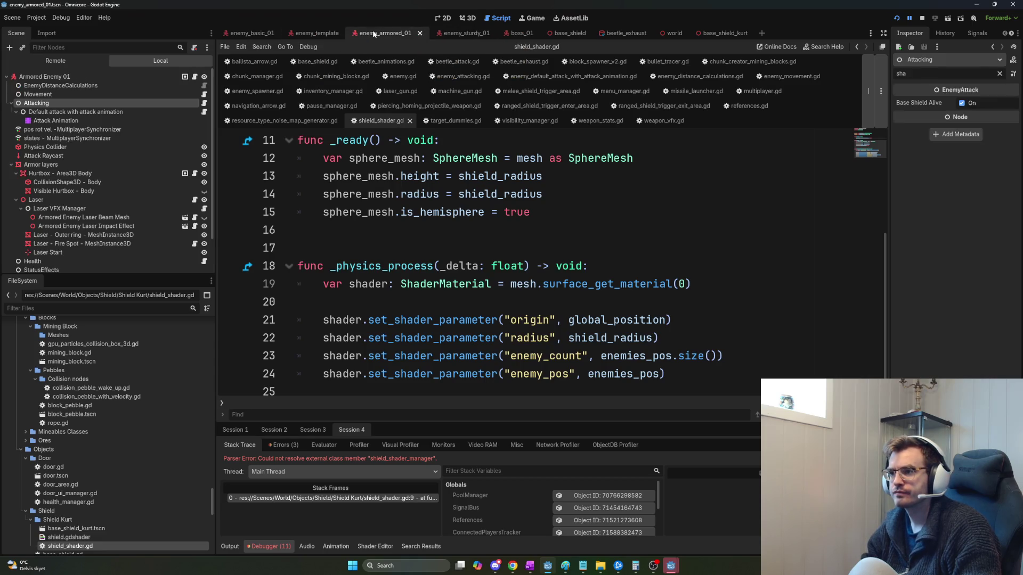
click(139, 94)
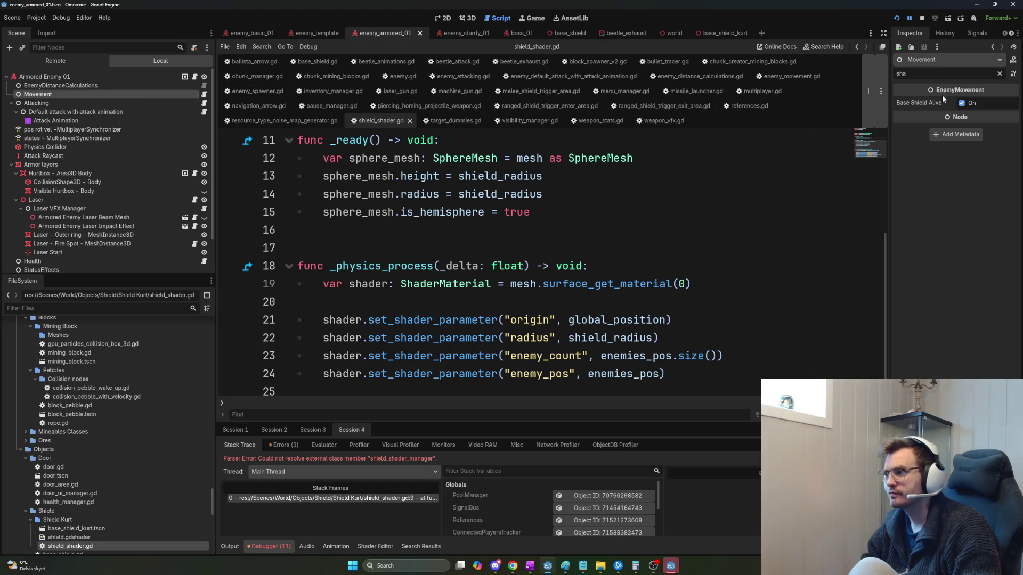
click(999, 74)
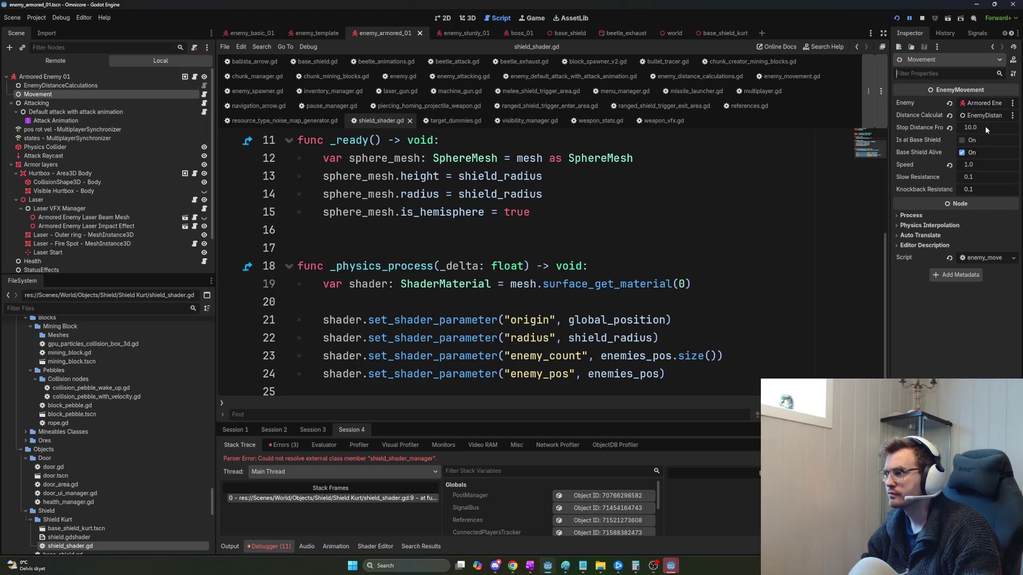
click(987, 127)
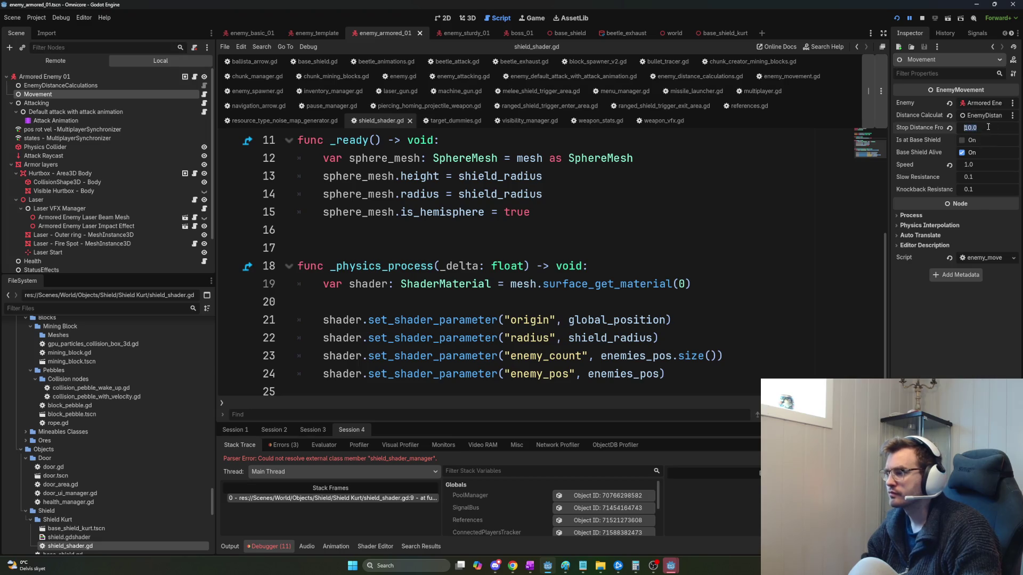
click(986, 164)
text(3)
key(Return)
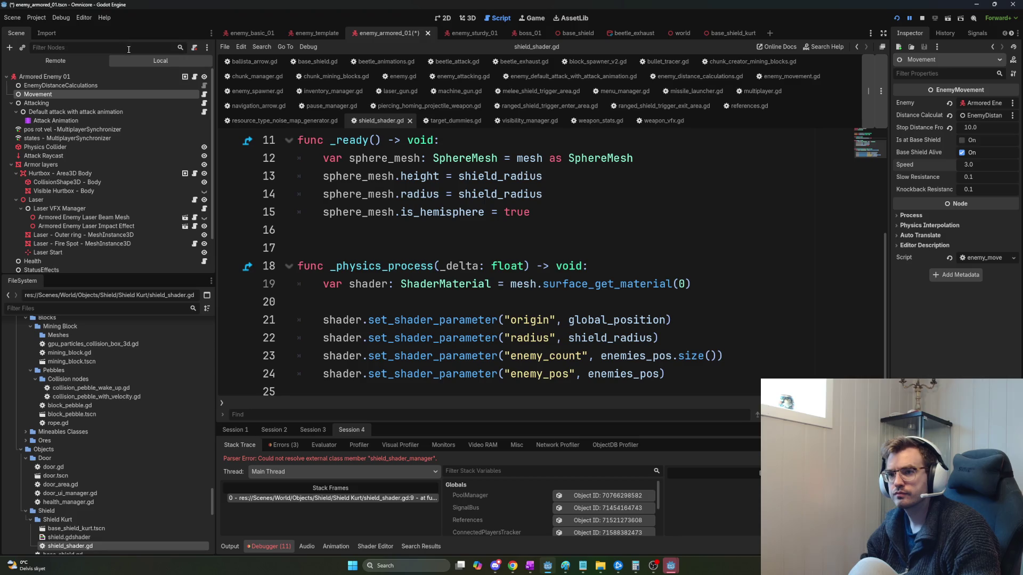
key(ctrl+s)
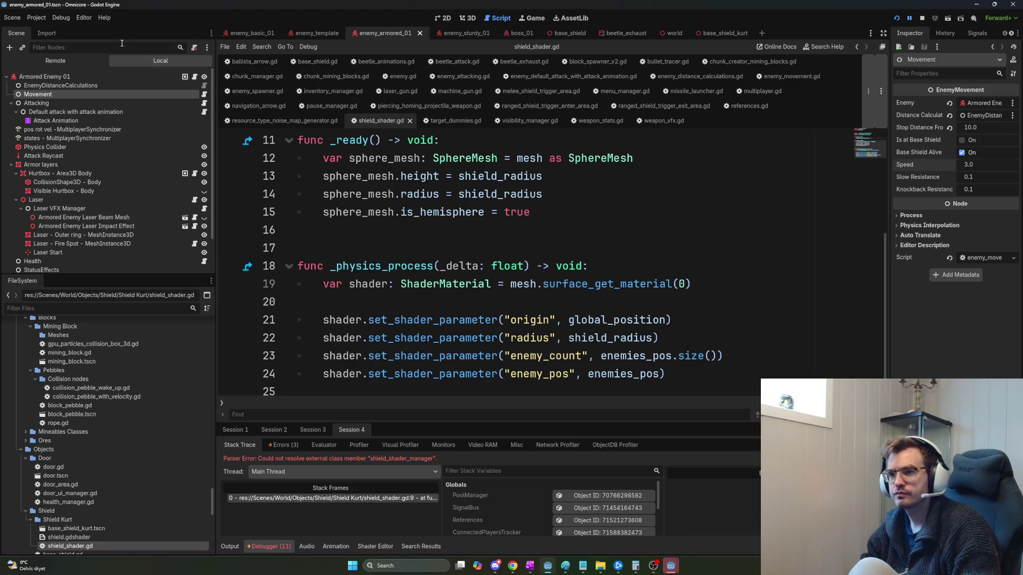
- Filter the scene tree for 'shield', then clear the filter again
click(123, 45)
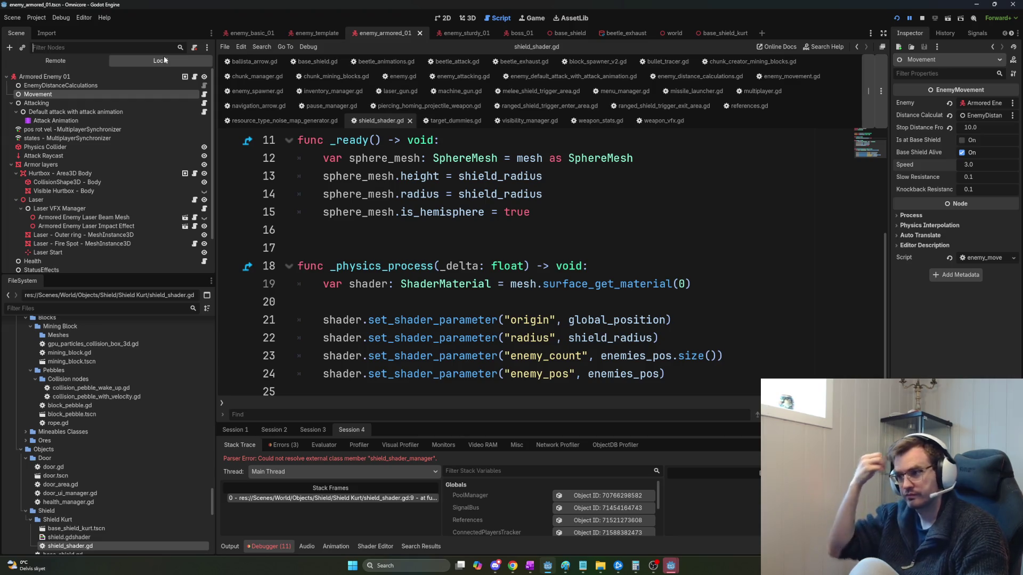
text(shield)
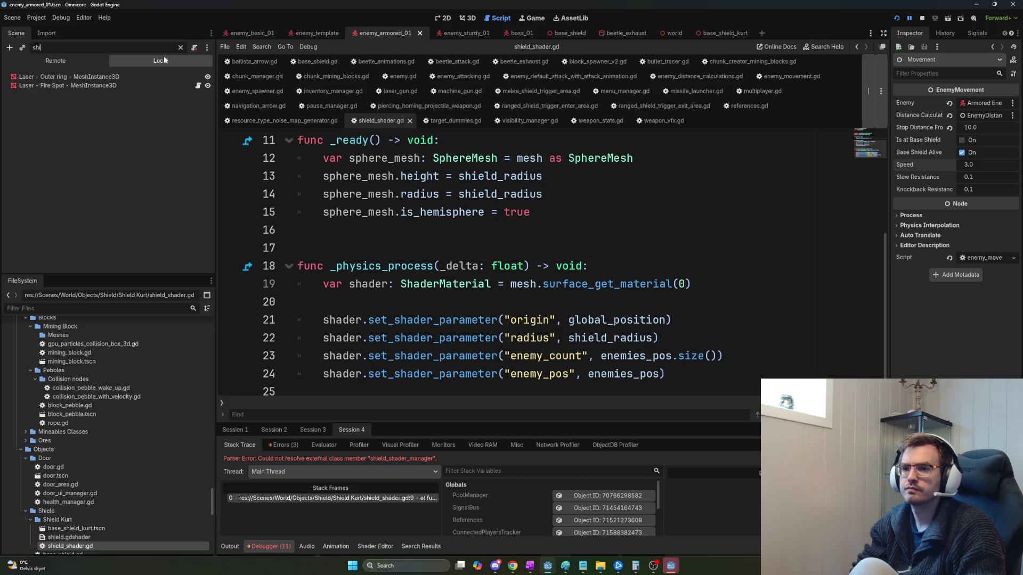
key(ctrl+a)
key(BackSpace)
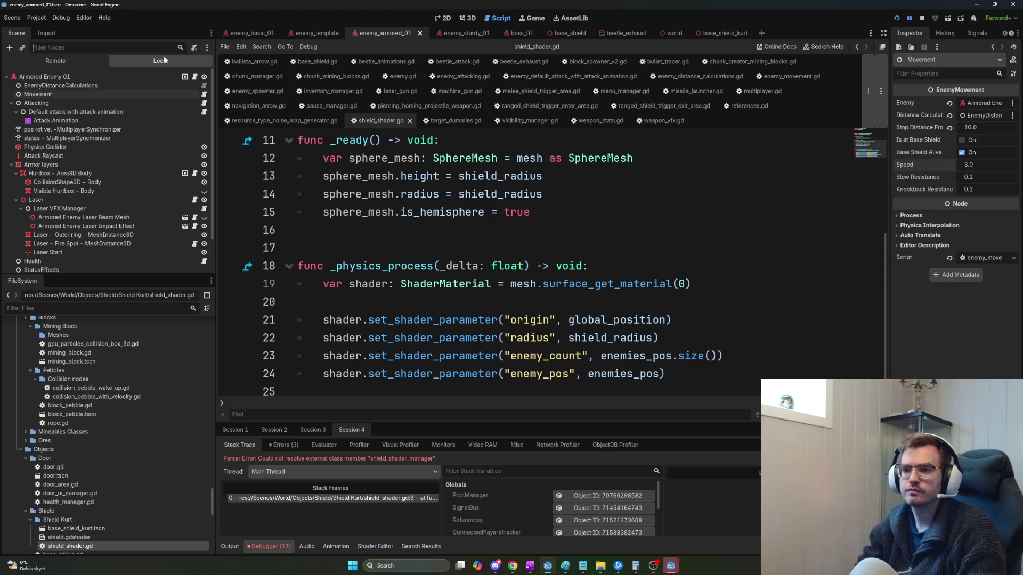
- Open enemy_attacking.gd and make room for a new line in attack_base_shield
click(204, 103)
scroll(612, 313, down, 7)
scroll(612, 314, down, 6)
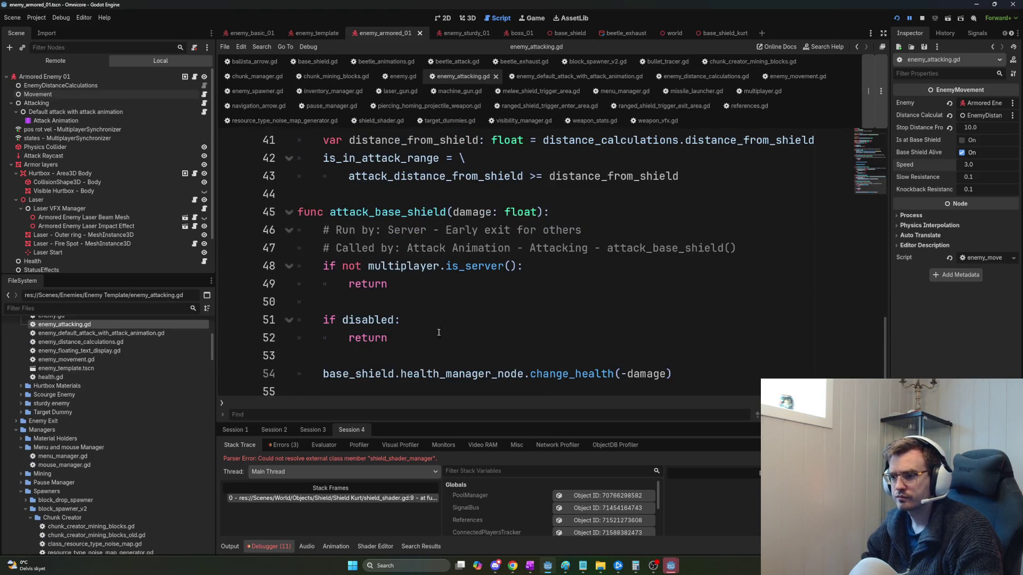
click(439, 333)
click(454, 355)
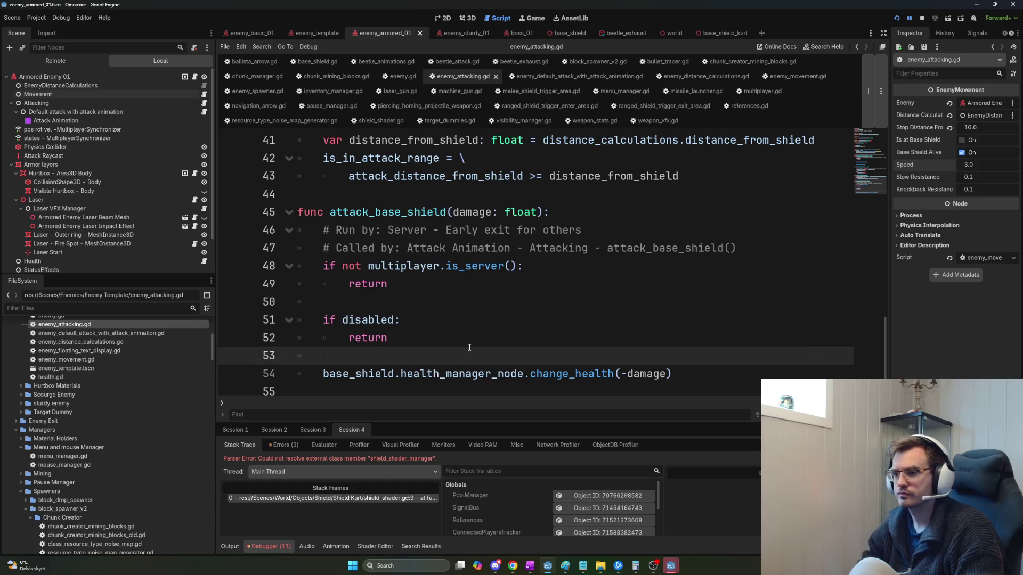
key(Down)
key(ctrl+x)
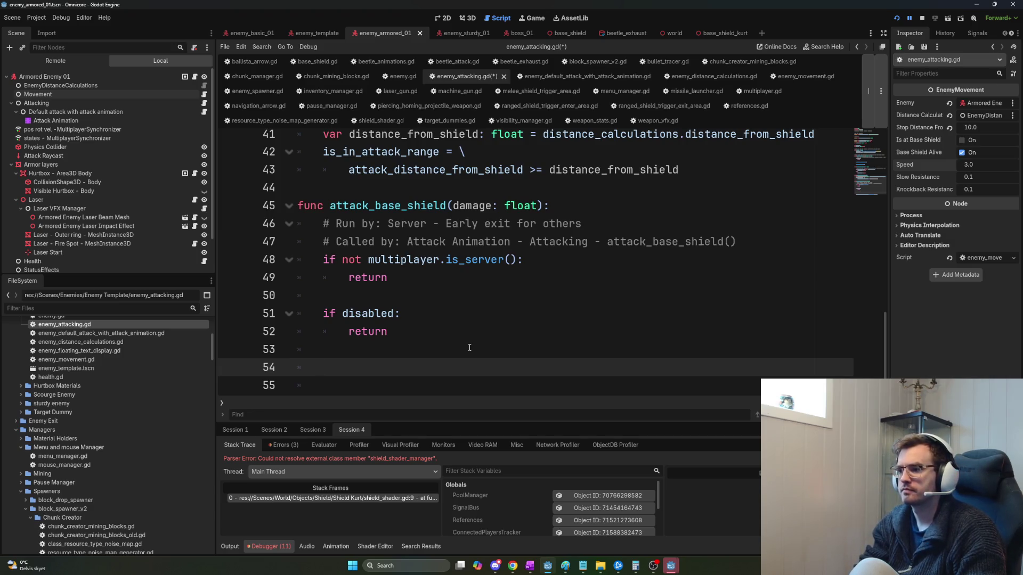
- Append enemy_root.global_position to References.shield_shader_manager.enemies_pos in attack_base_shield
text(R)
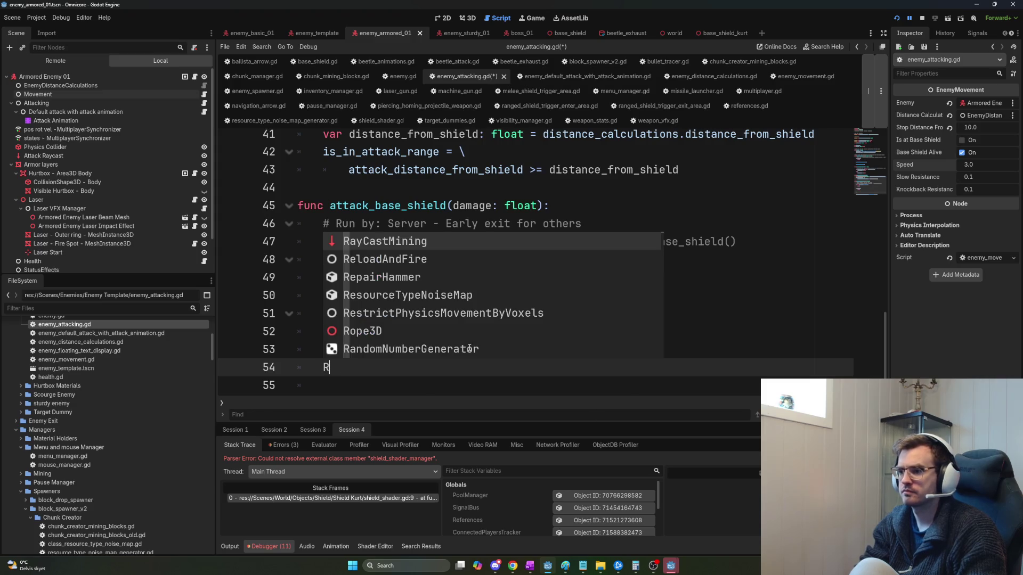
text(eferences)
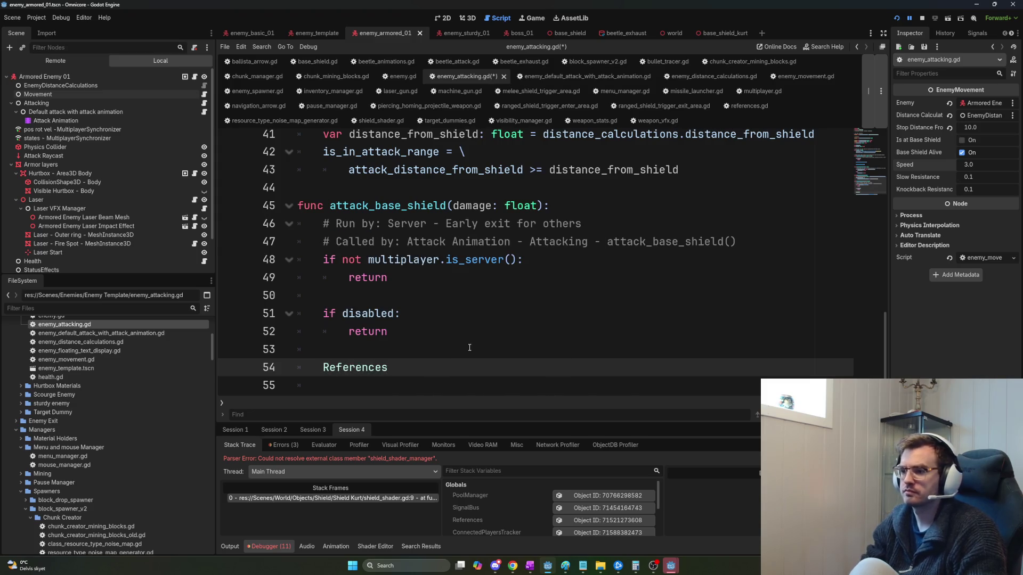
scroll(469, 347, down, 1)
triple_click(486, 341)
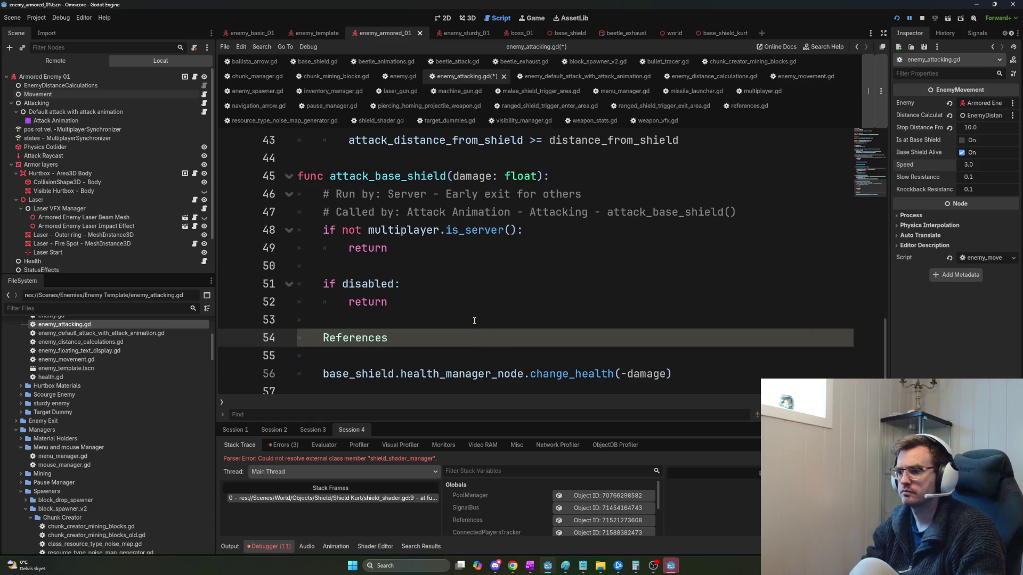
text(.shie)
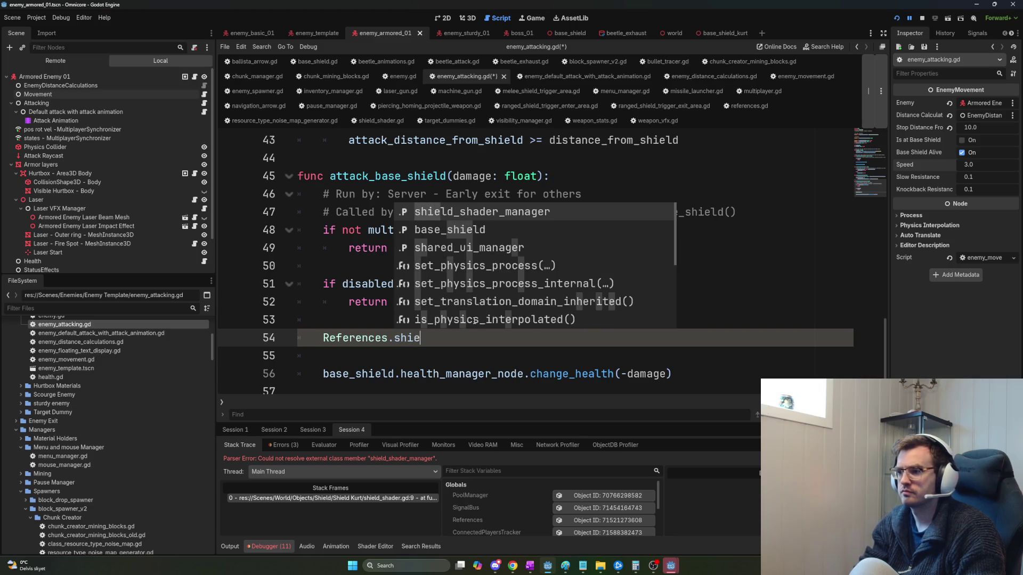
key(Return)
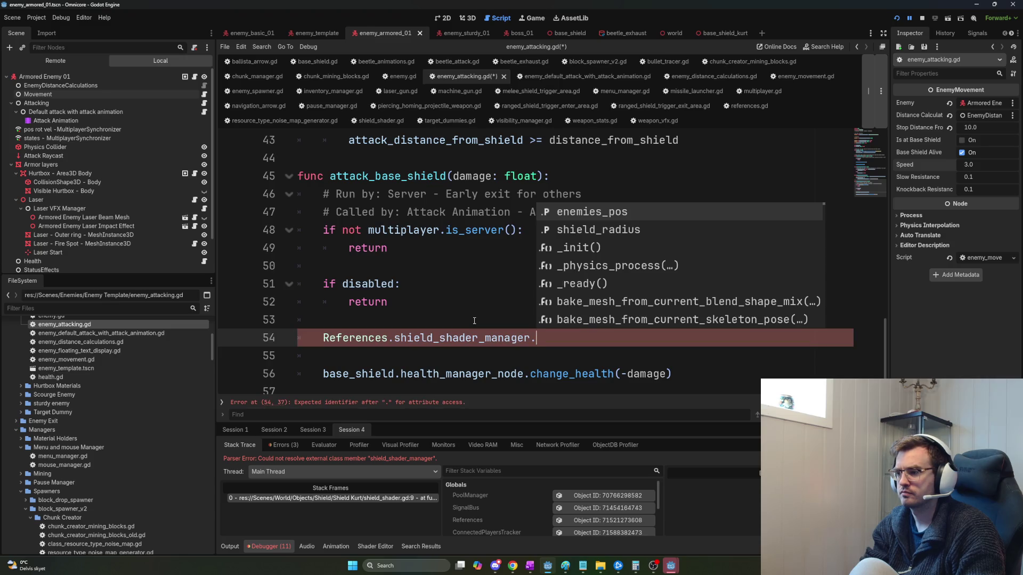
key(Return)
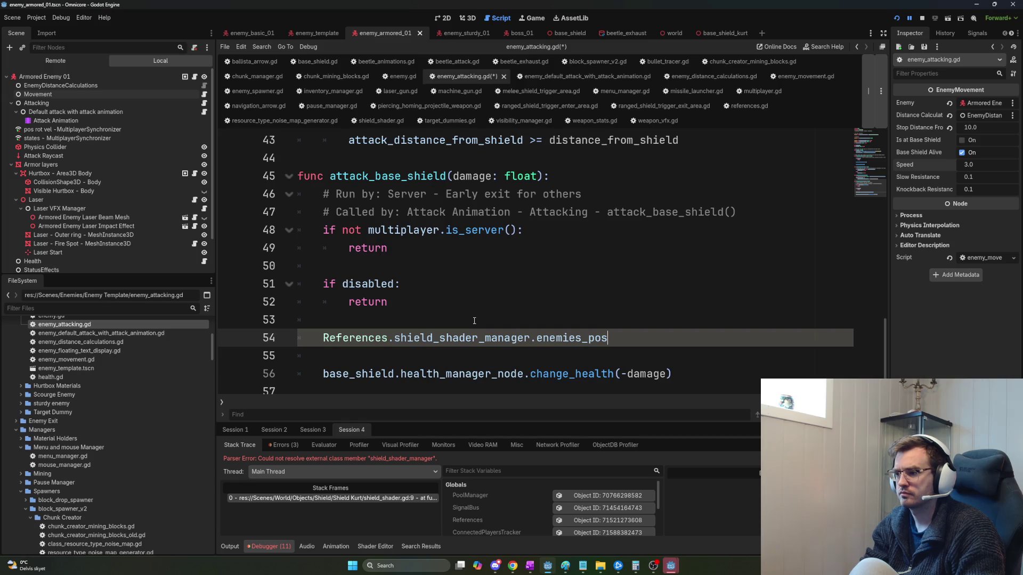
text(append)
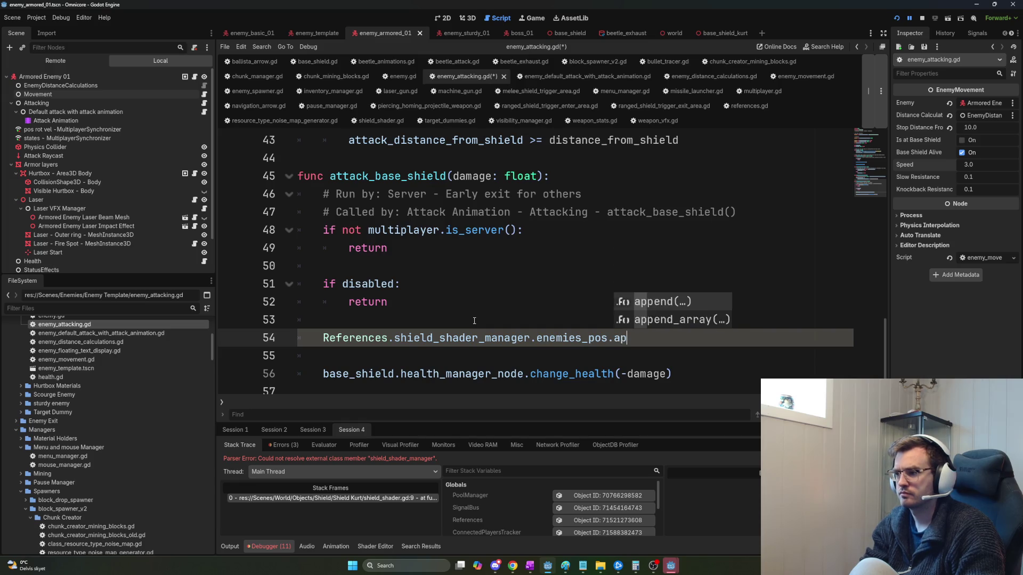
key(Return)
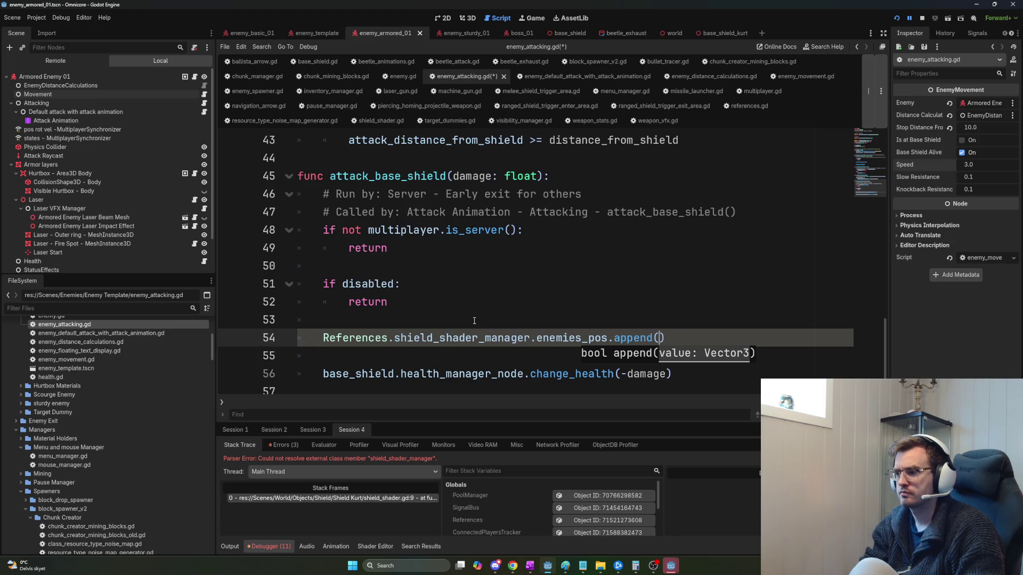
text(global_pos)
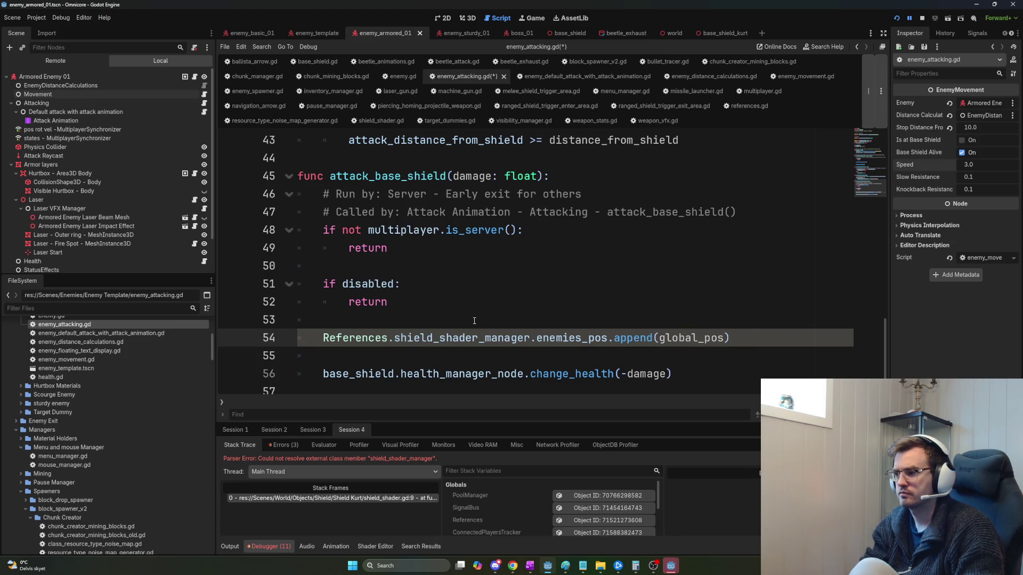
text(ition)
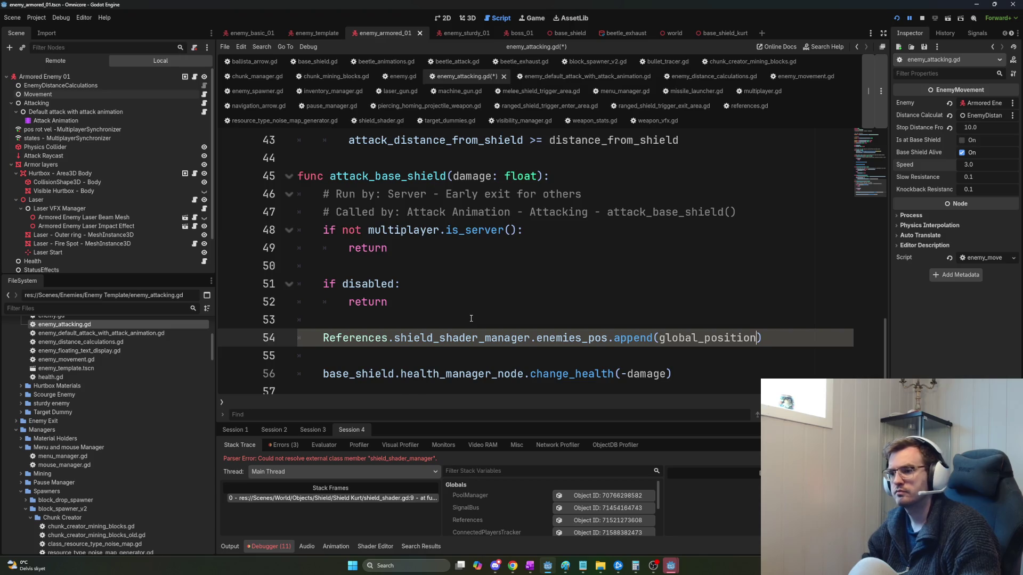
click(660, 338)
text(enemy_r)
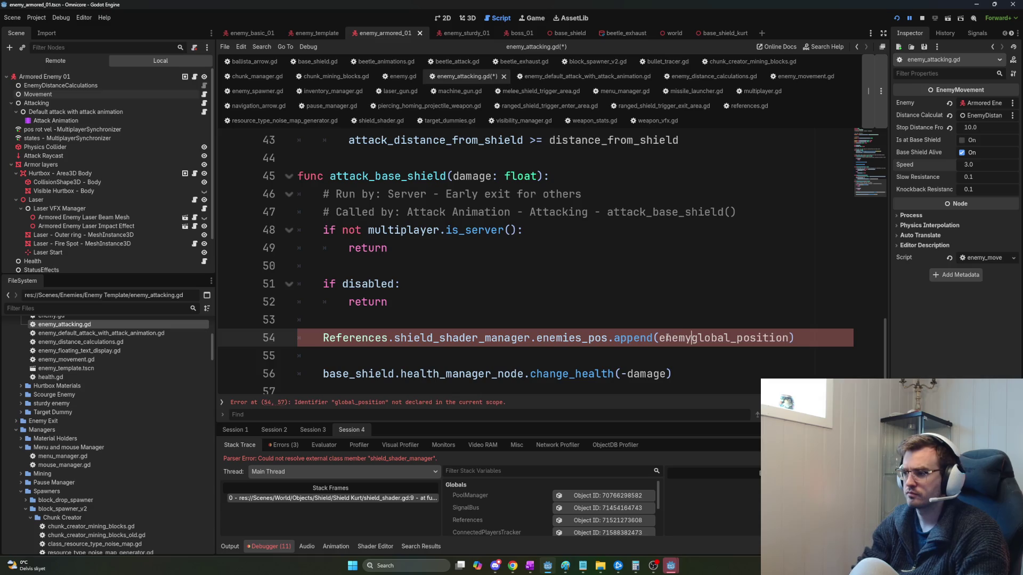
text(oot.)
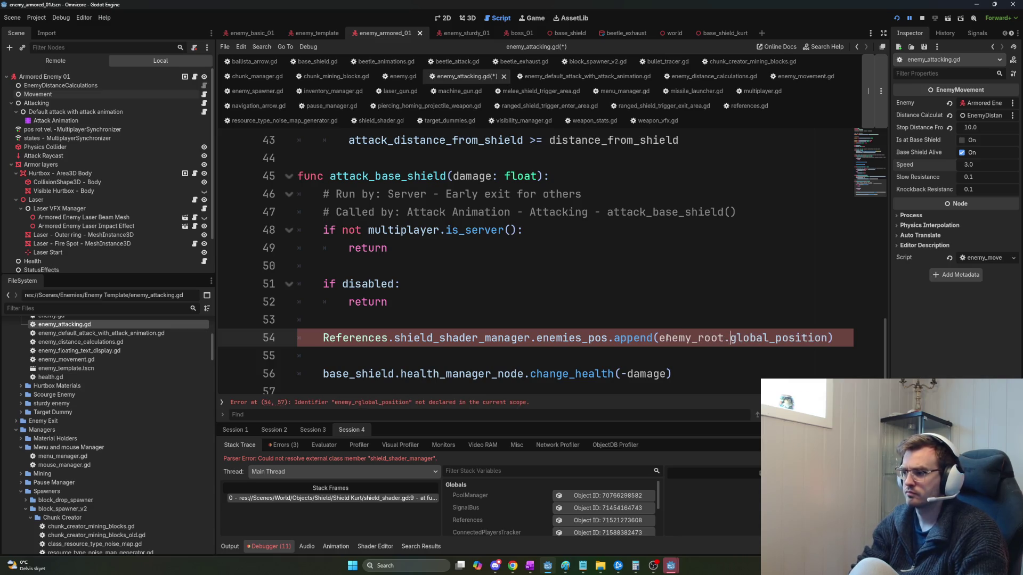
double_click(698, 338)
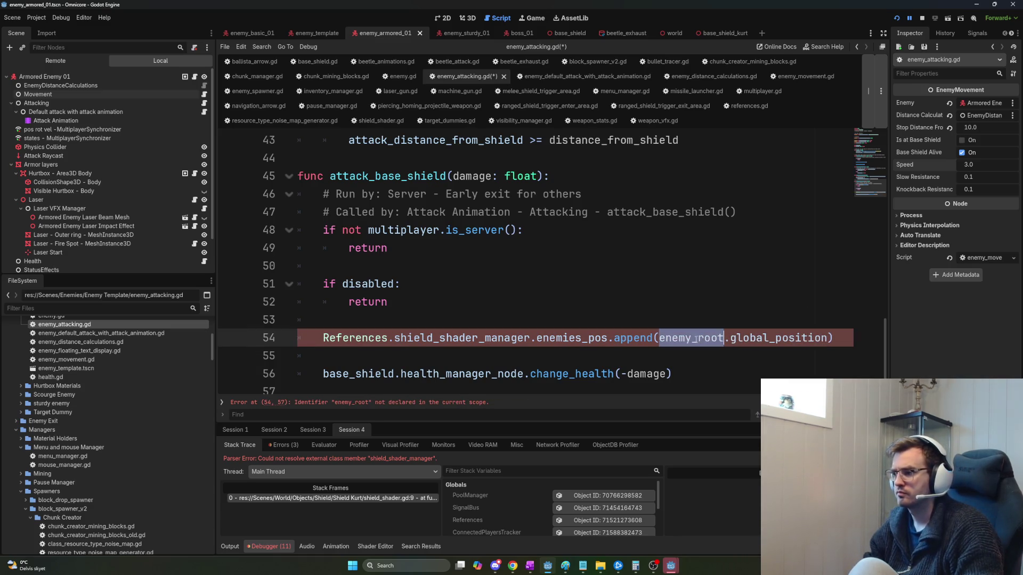
key(ctrl+Home)
key(Down)
key(Down)
key(Down)
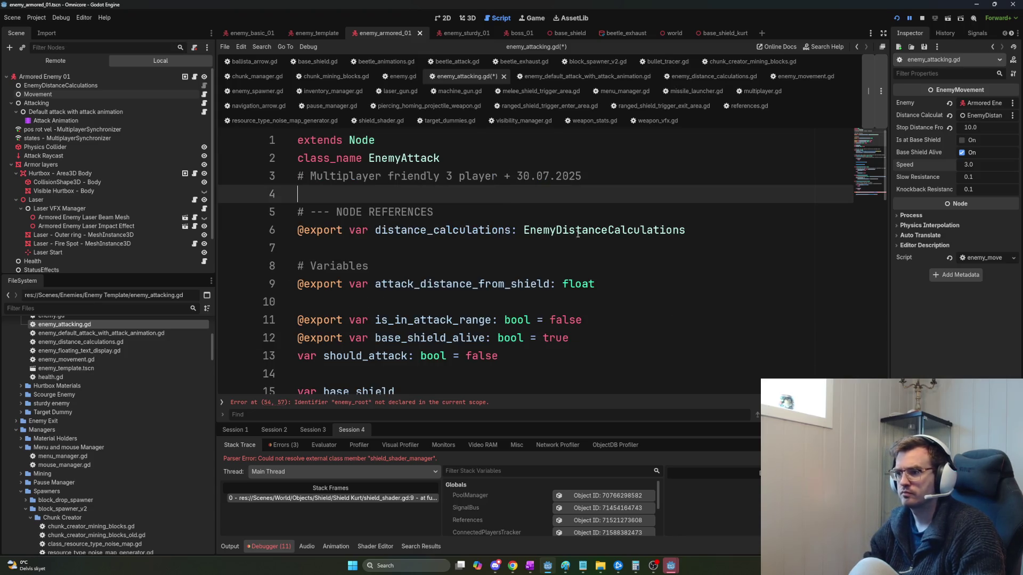
click(701, 214)
key(Return)
text(@ex)
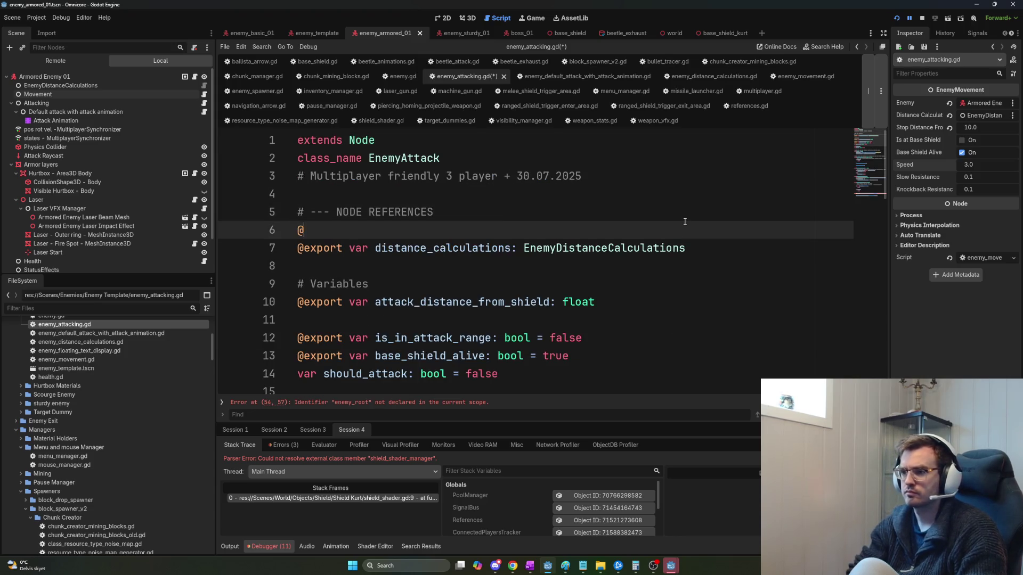
text(port var enemy_root)
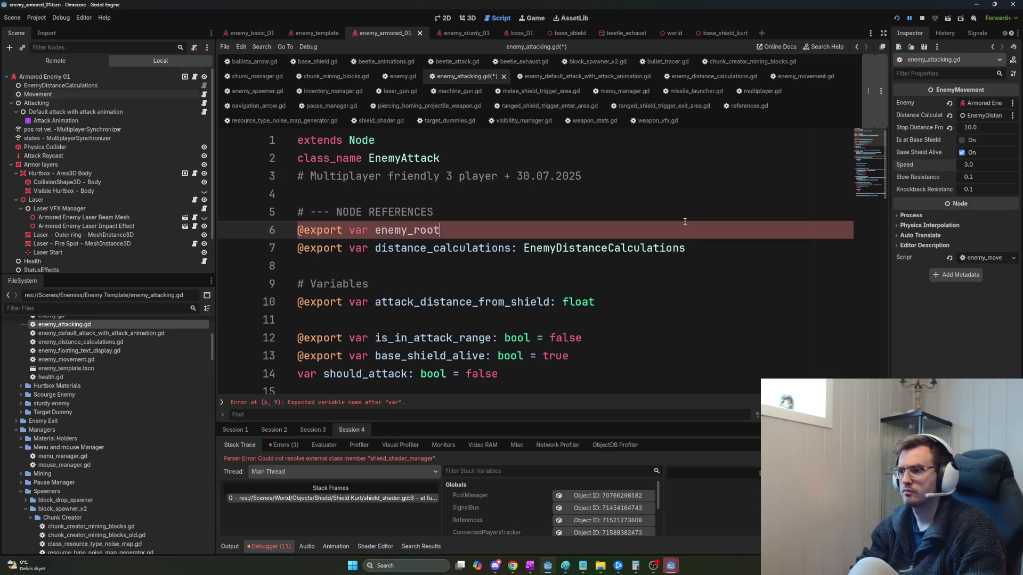
key(ctrl+s)
drag(833, 338, 320, 333)
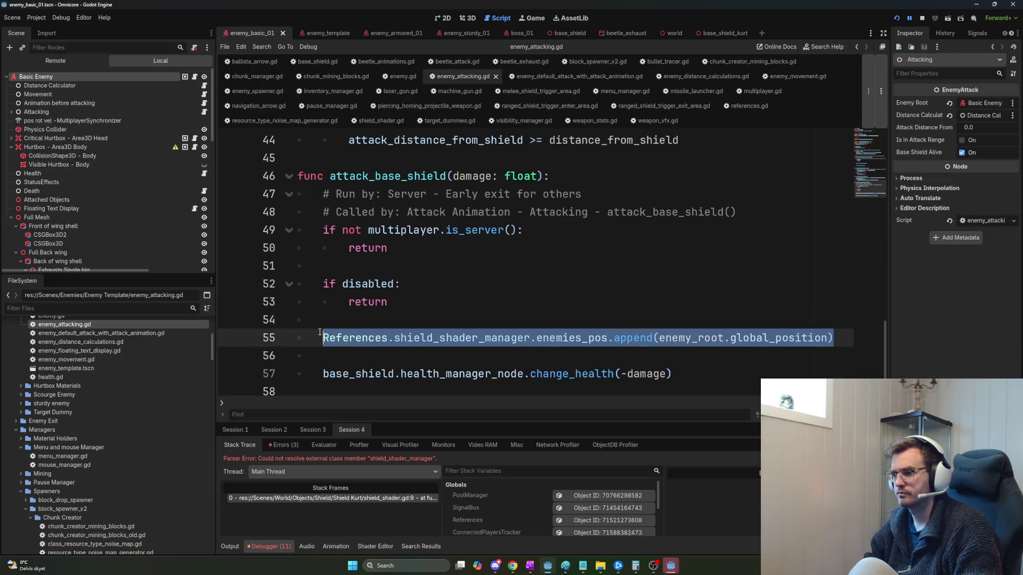
click(324, 322)
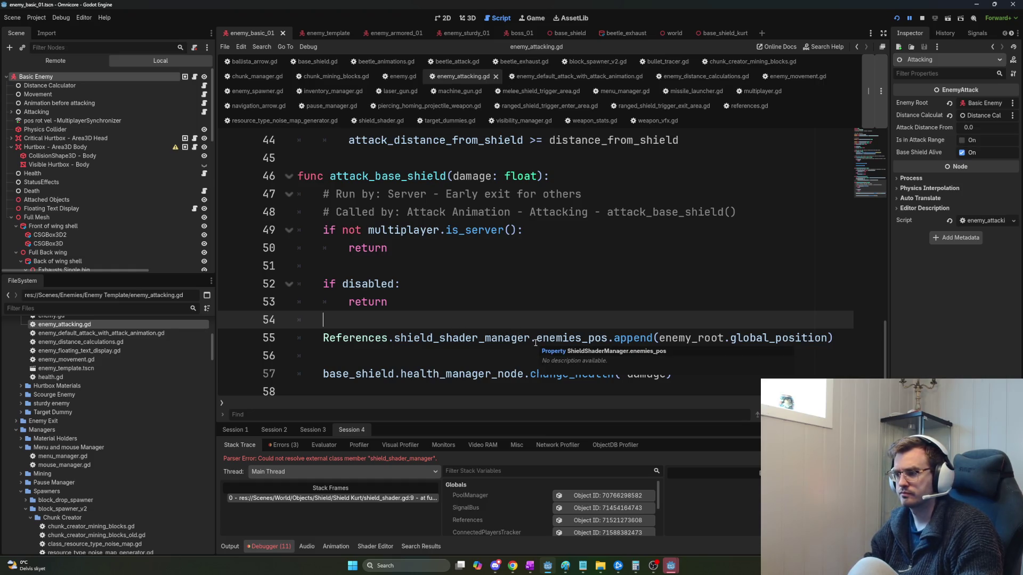
- Delete the enemies_pos append statement and its leftover blank lines from attack_base_shield
mouse_move(836, 338)
mouse_down()
mouse_move(387, 347)
mouse_move(389, 338)
mouse_up()
click(639, 341)
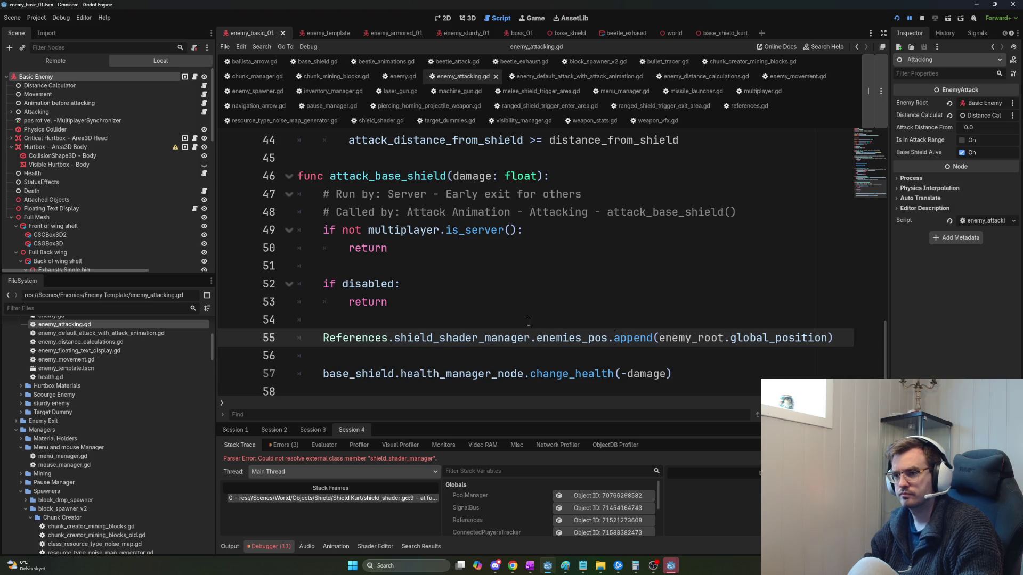
click(12, 112)
click(11, 112)
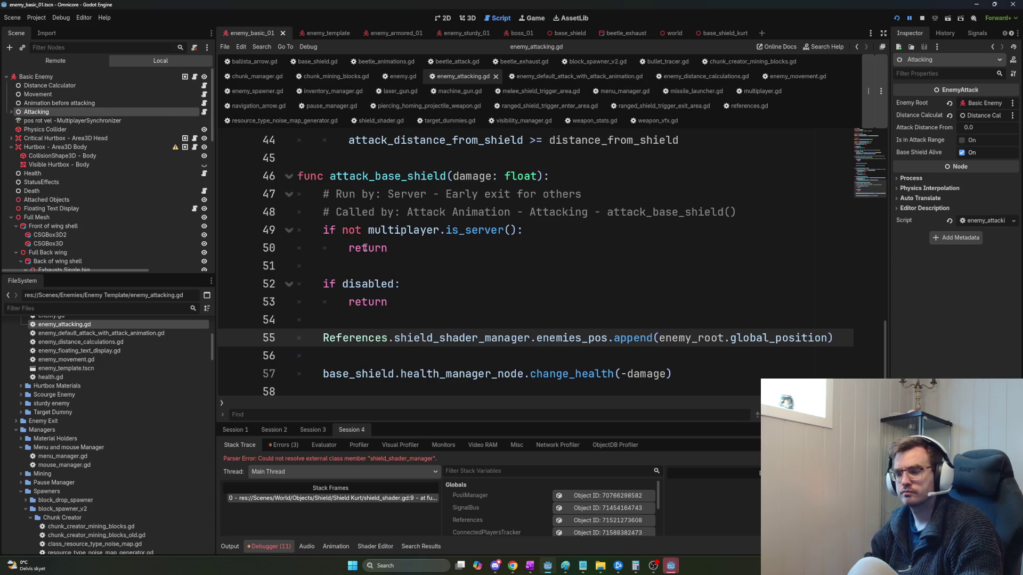
mouse_move(832, 338)
mouse_down()
mouse_move(298, 337)
mouse_move(315, 333)
mouse_up()
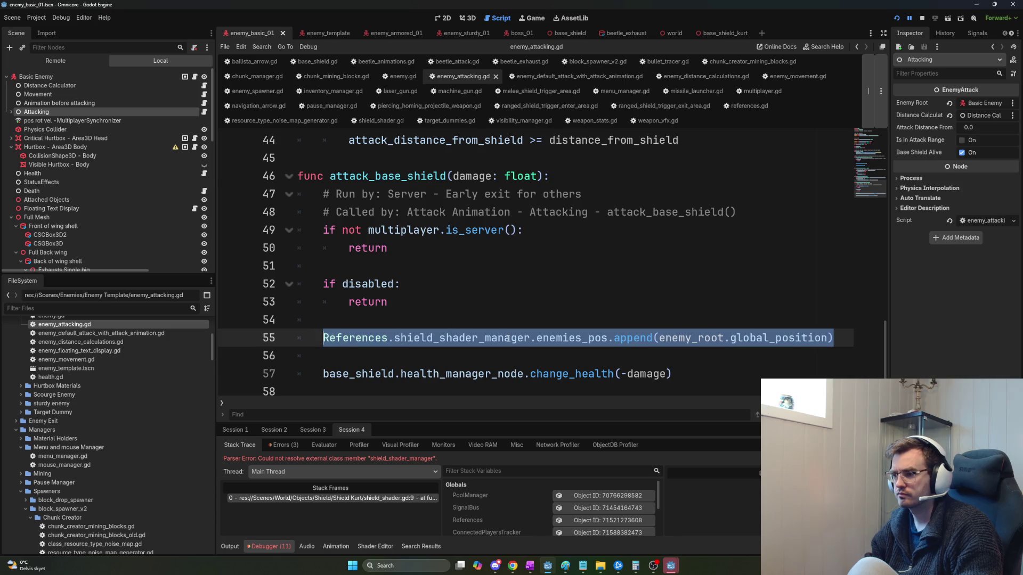
key(Delete)
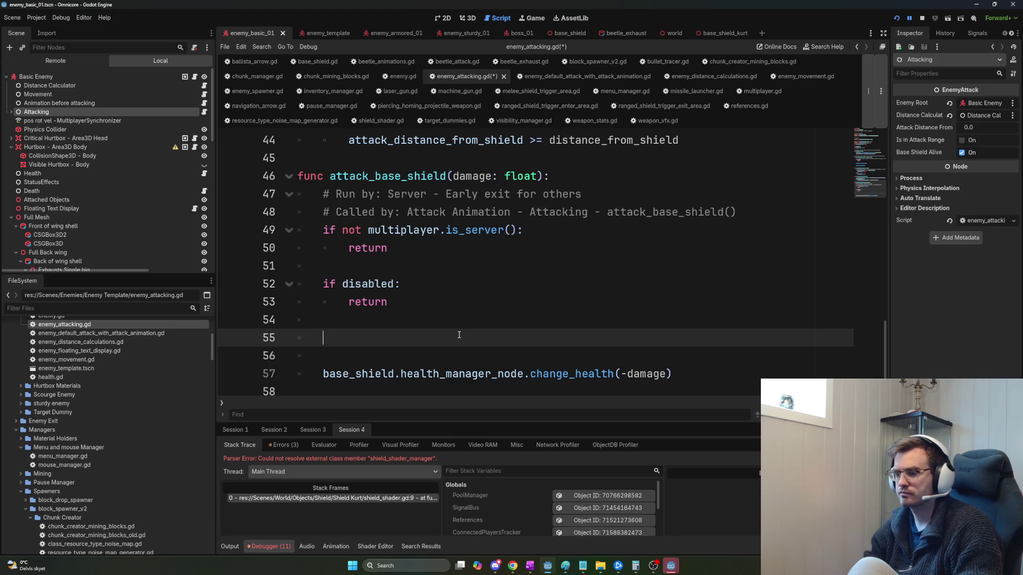
key(BackSpace)
key(BackSpace)
key(BackSpace)
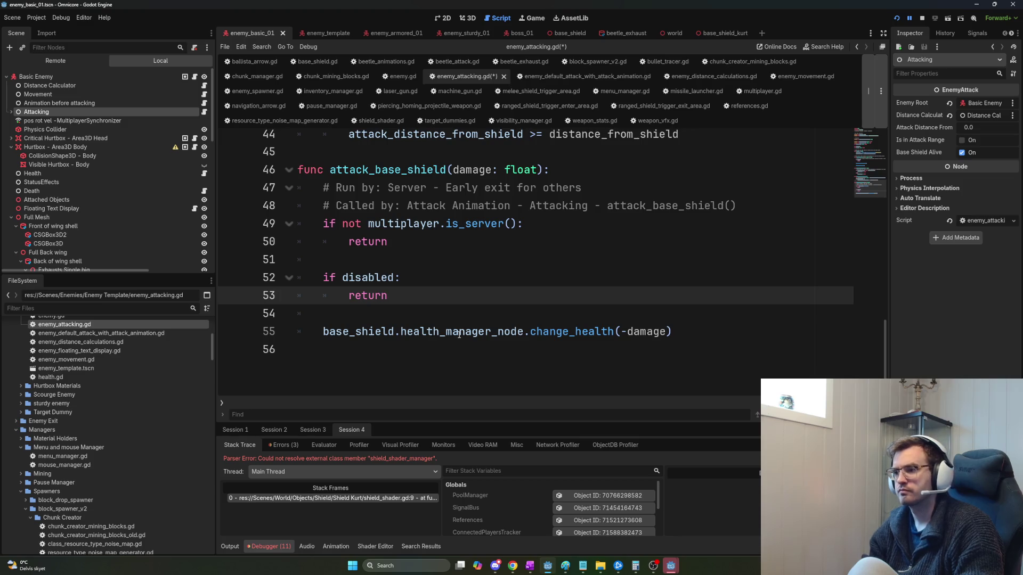
- Add a 'func inform_shield_shader_of_attacker():' header below the change_health call
key(Down)
key(Down)
key(Down)
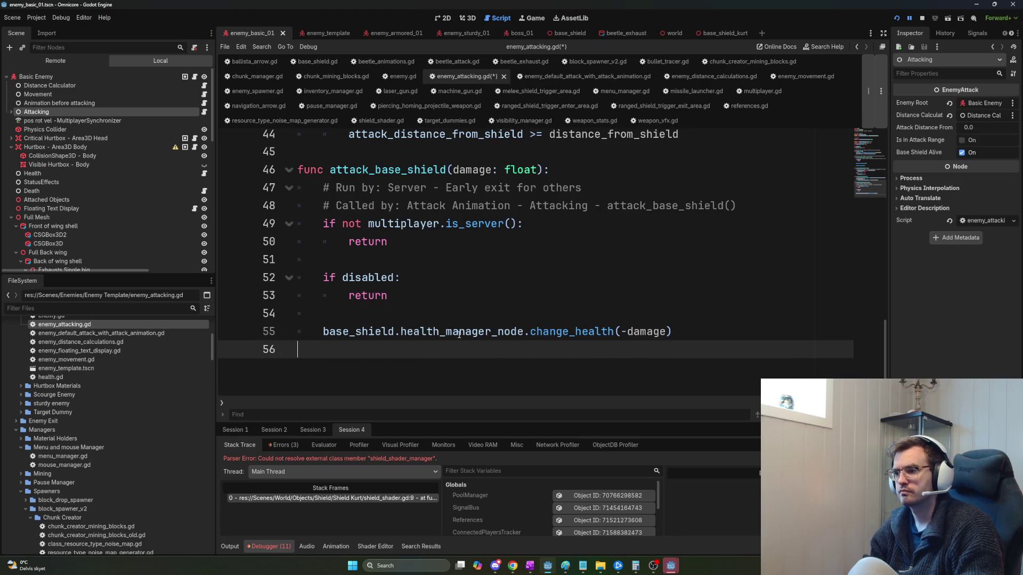
key(Return)
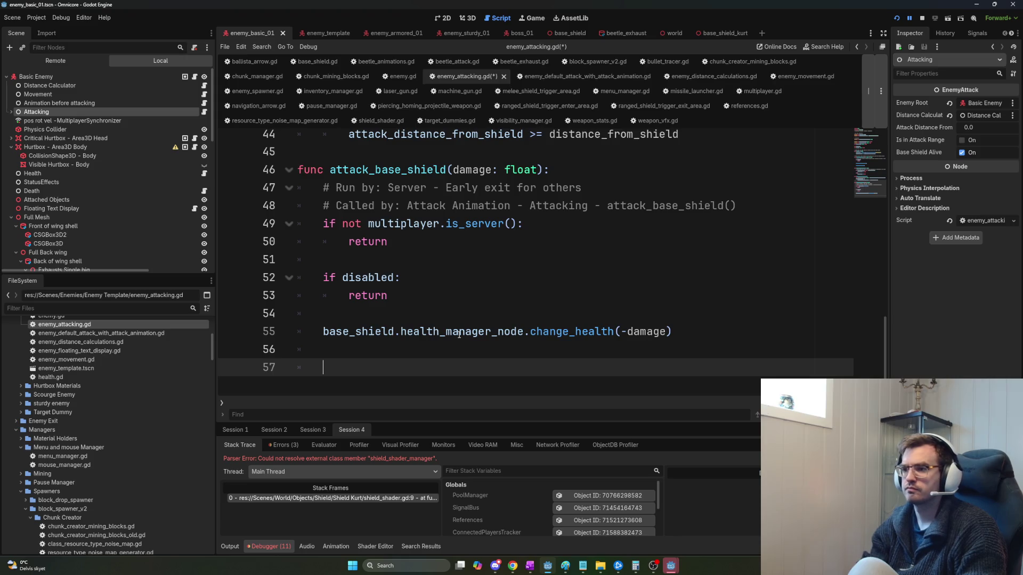
text(func)
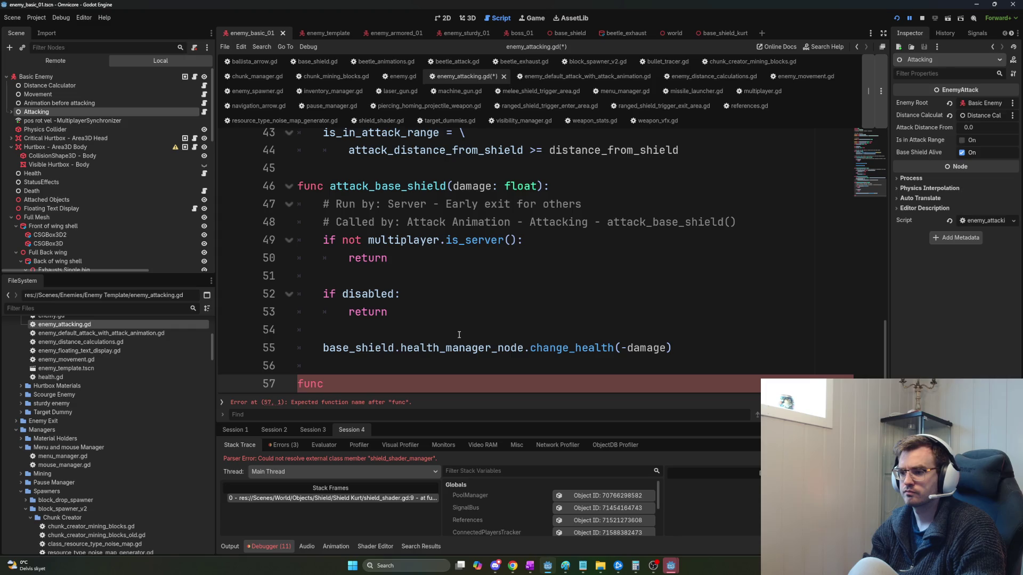
text(inform_s)
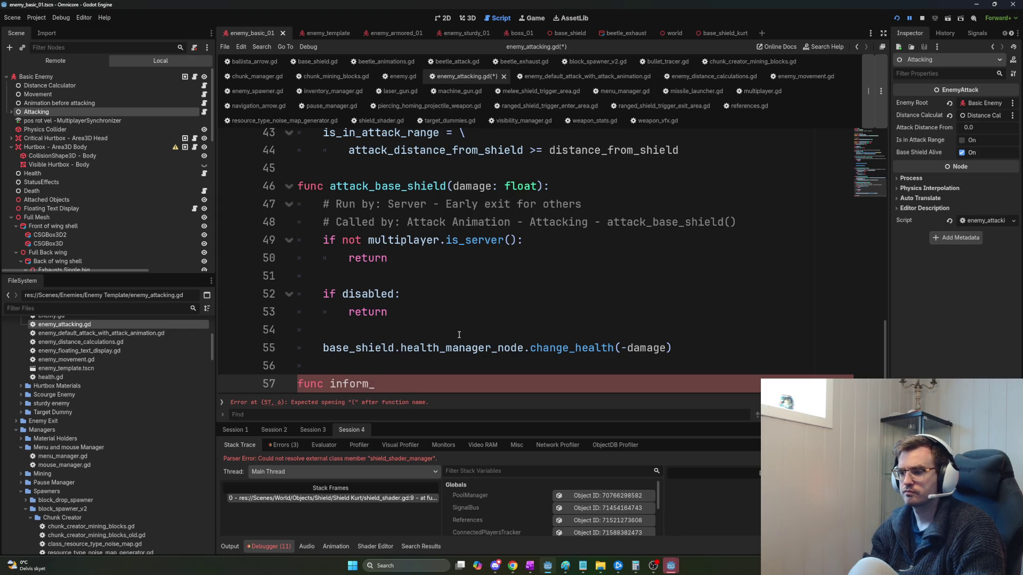
text(hield_shader: )
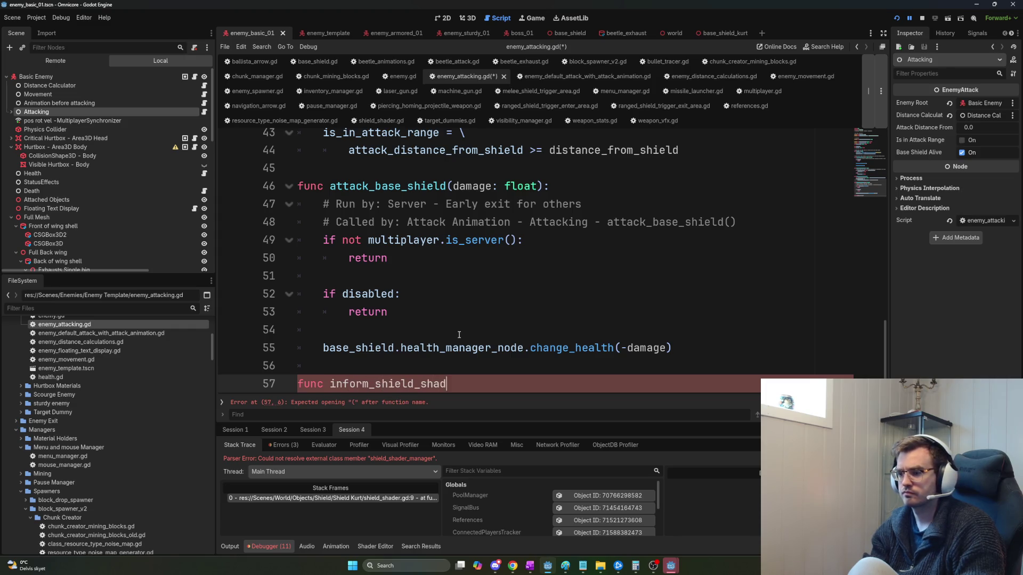
text(())
key(BackSpace)
key(BackSpace)
text(_of_attack())
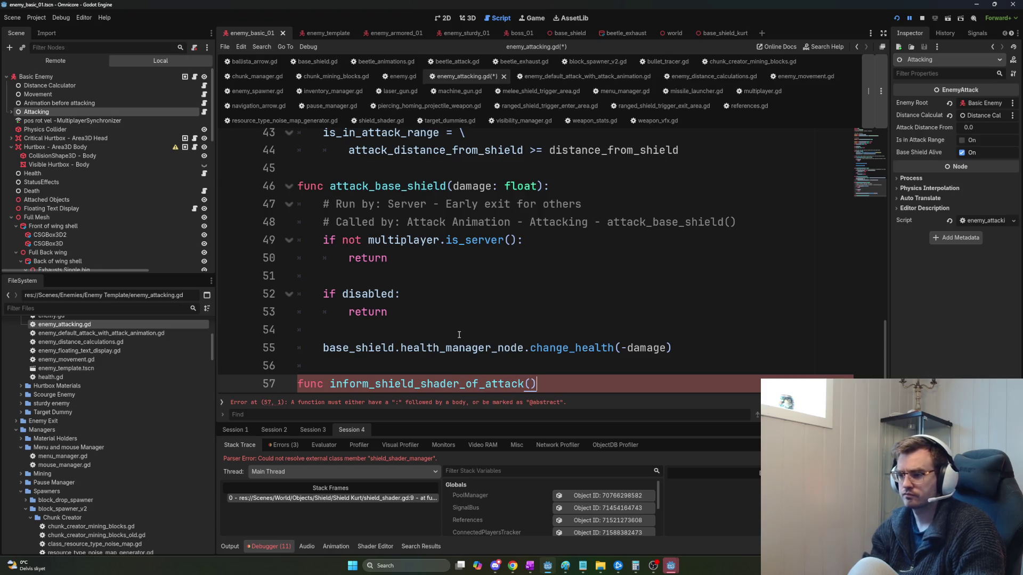
text(:)
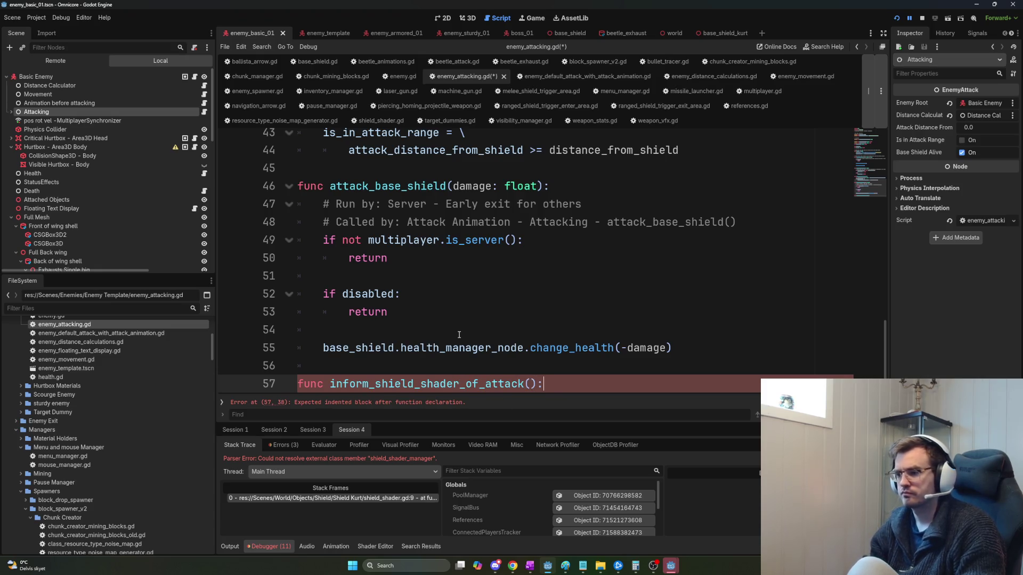
key(Left)
key(Left)
key(Left)
text(er)
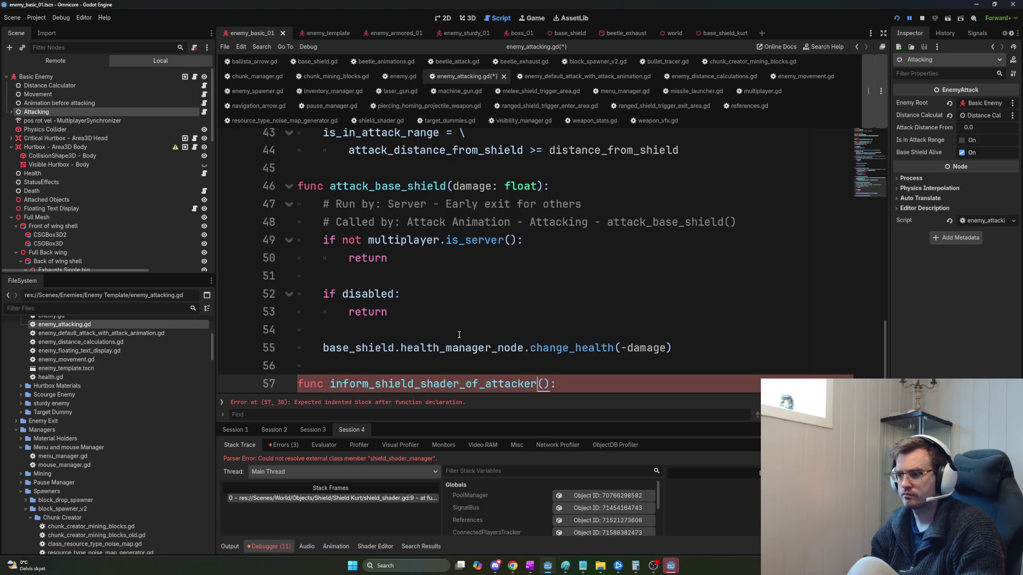
key(End)
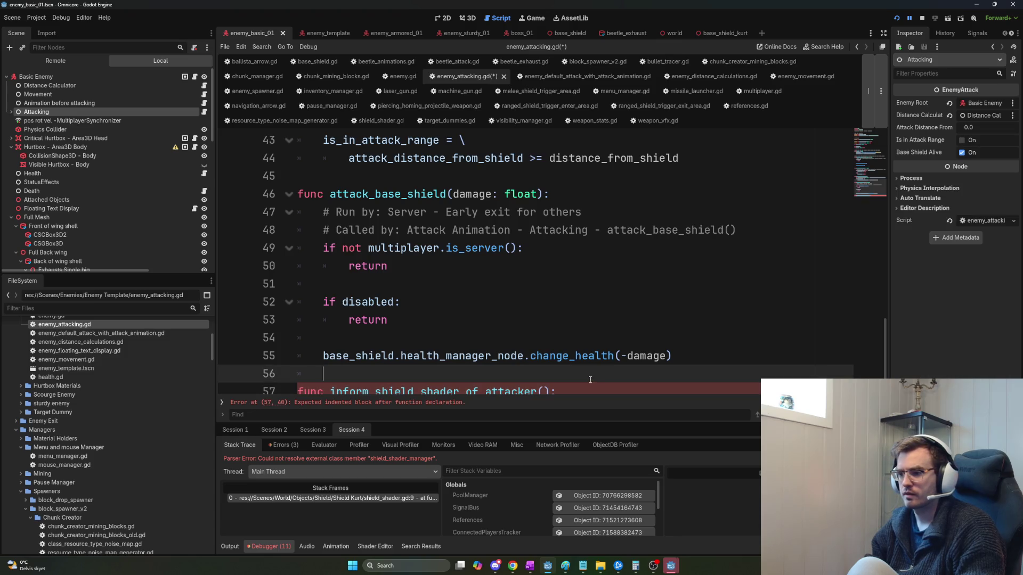
key(Home)
key(Return)
key(Up)
text(@rpc("authority", "call_local", "reliable"))
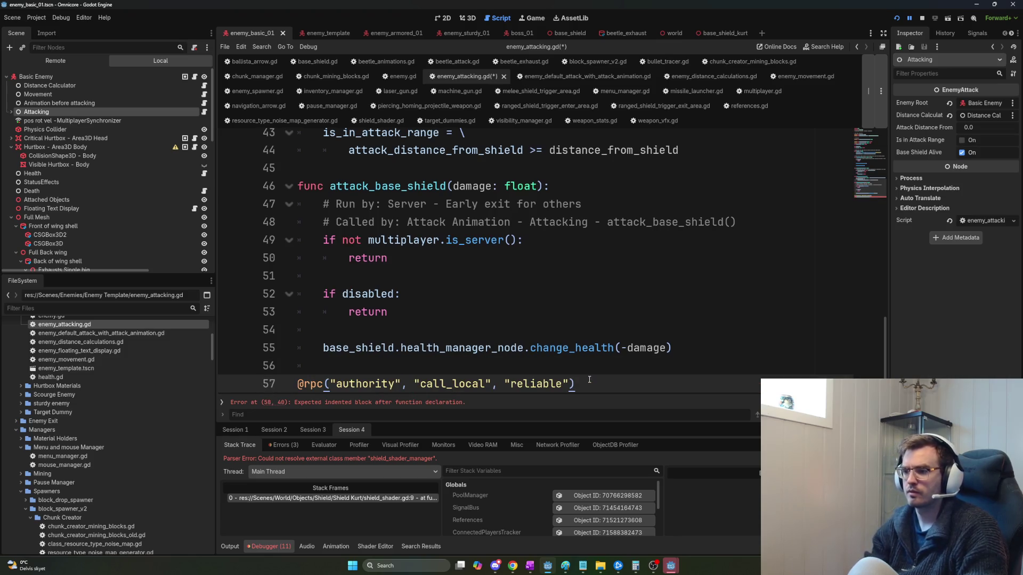
- Add an 'if not has_informed_shield_of_attacker:' block after the change_health call
click(695, 341)
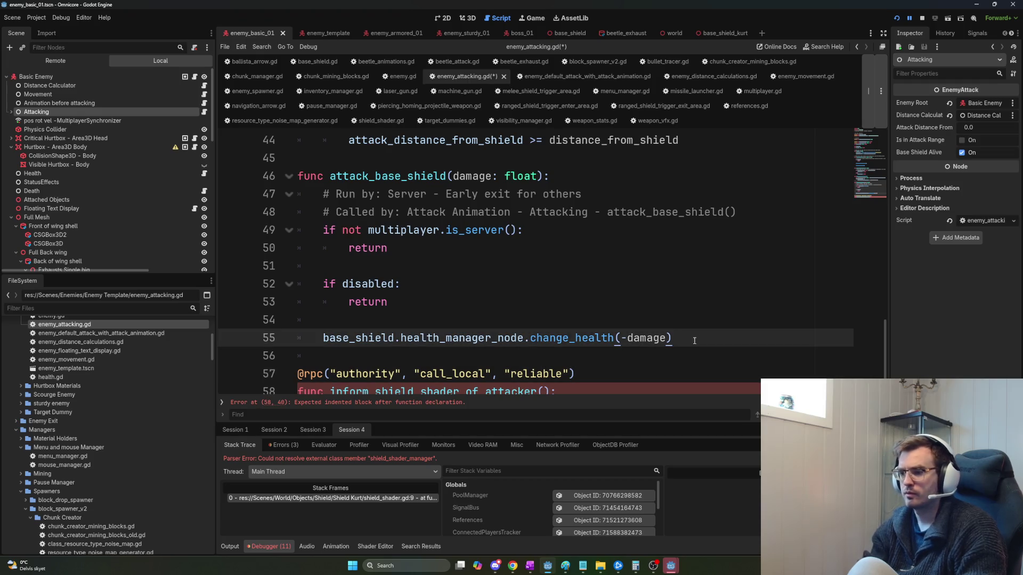
key(Return)
key(Return)
text(if not has_informed_shield)
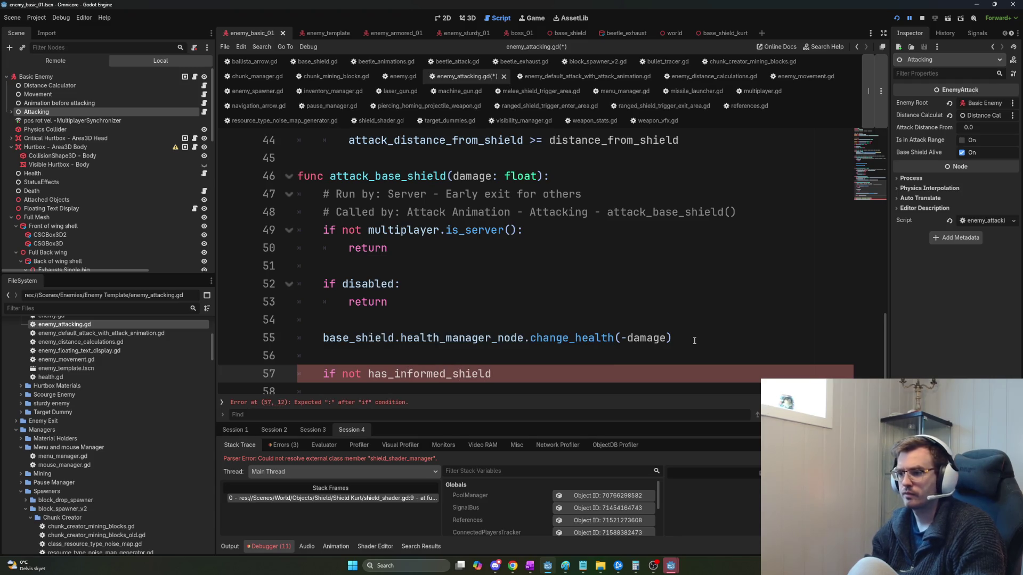
text(_of_:)
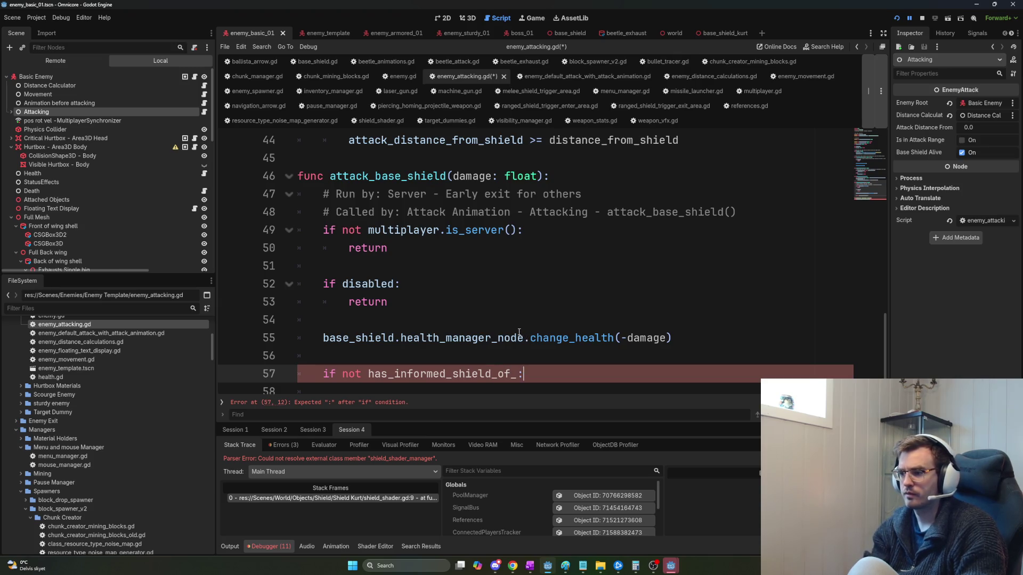
key(Left)
text(attacker)
key(End)
key(Return)
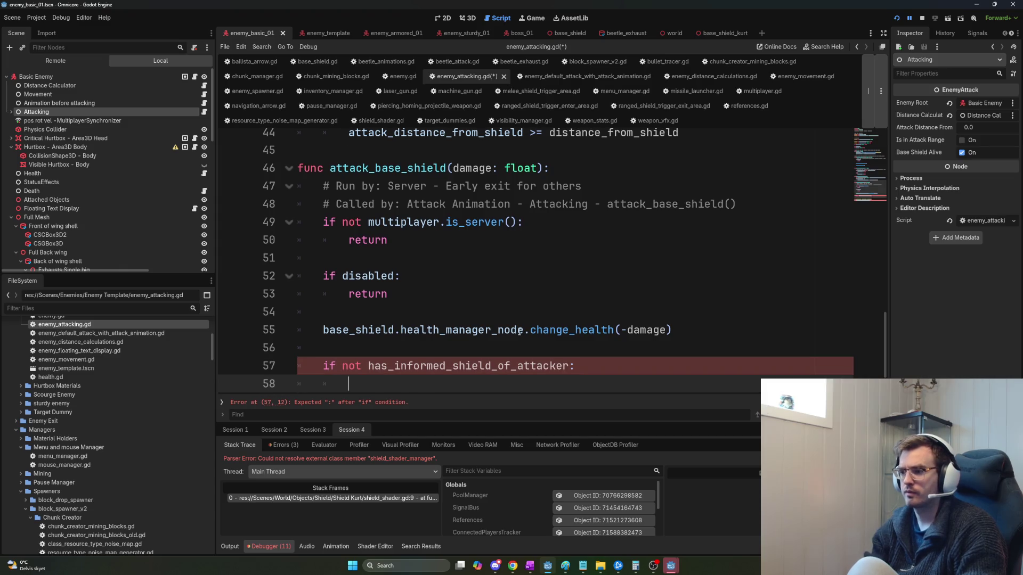
- Set has_informed_shield_of_attacker = true inside the if block
double_click(501, 366)
key(ctrl+c)
click(486, 383)
key(ctrl+v)
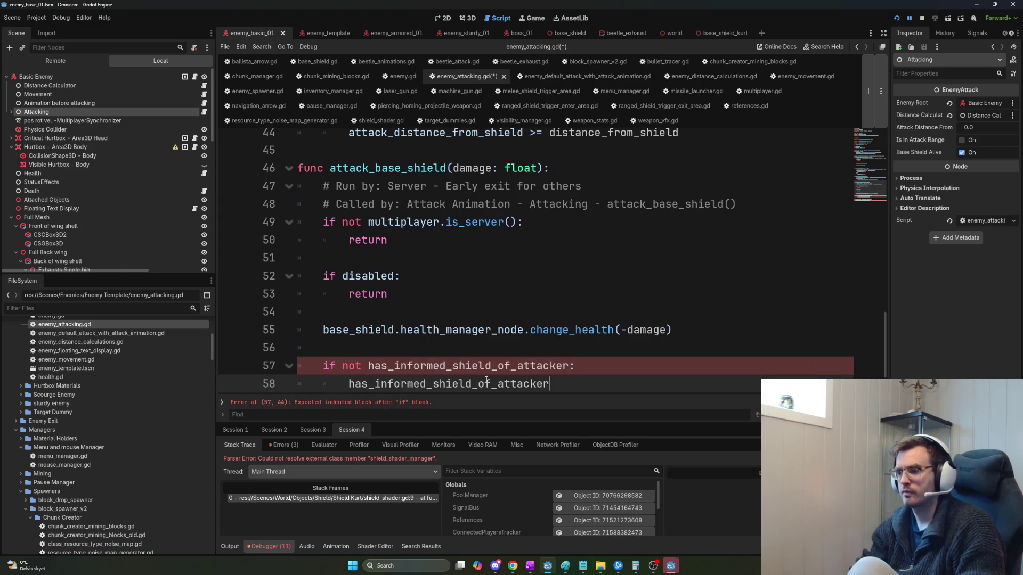
text(= true)
double_click(375, 383)
scroll(494, 308, up, 11)
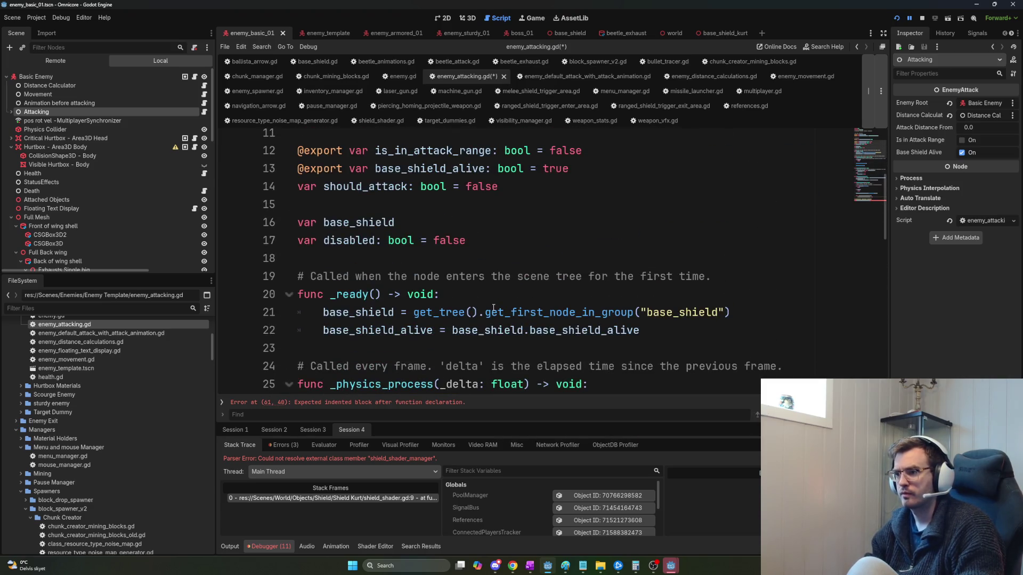
- Declare var has_informed_shield_of_attacker: bool = false below the disabled variable
click(544, 246)
key(Return)
key(Return)
text(var)
key(ctrl+v)
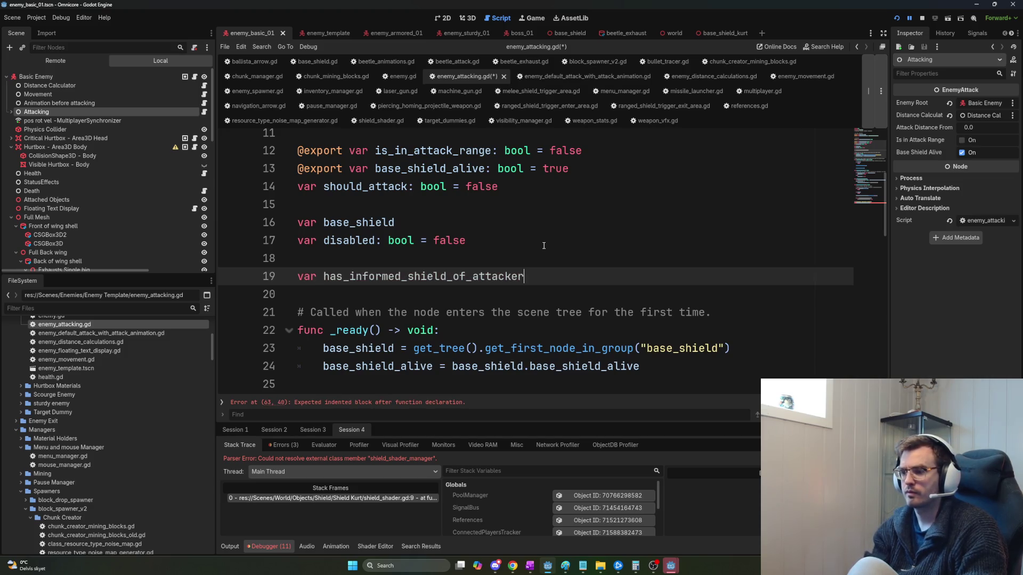
text(bool = false)
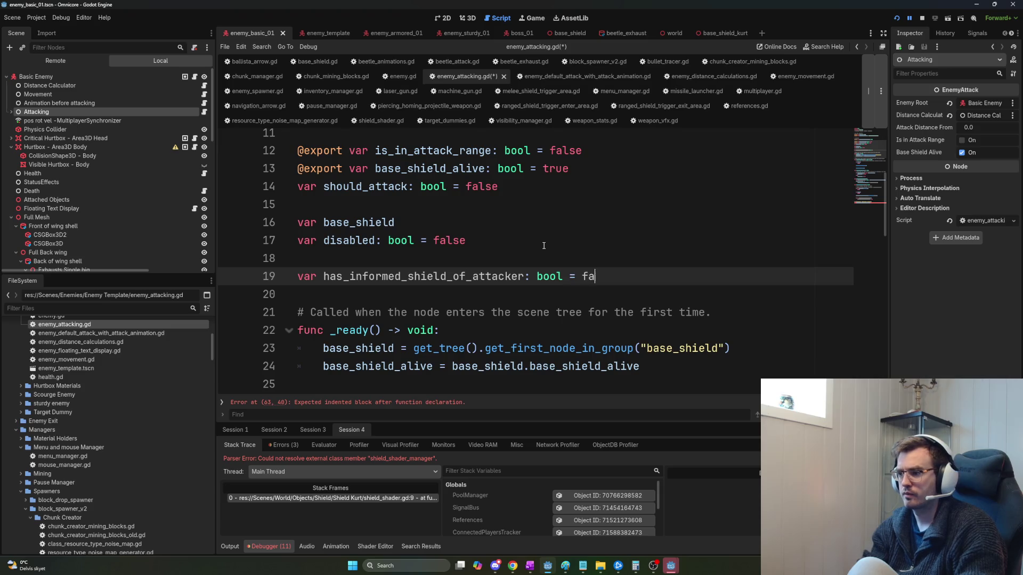
- Start an indented body under inform_shield_shader_of_attacker at the end of the script
key(ctrl+End)
scroll(522, 318, up, 1)
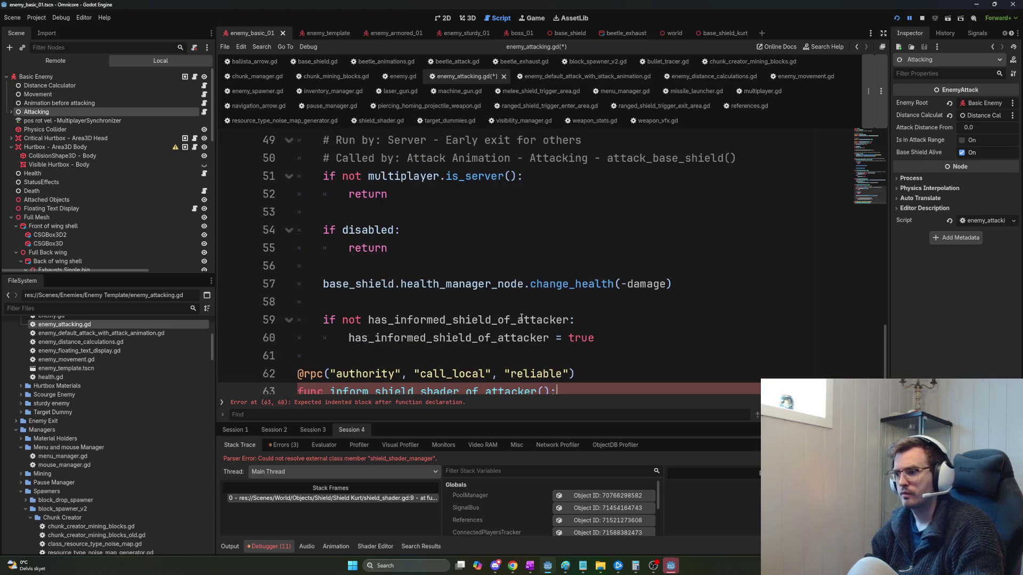
scroll(559, 339, up, 3)
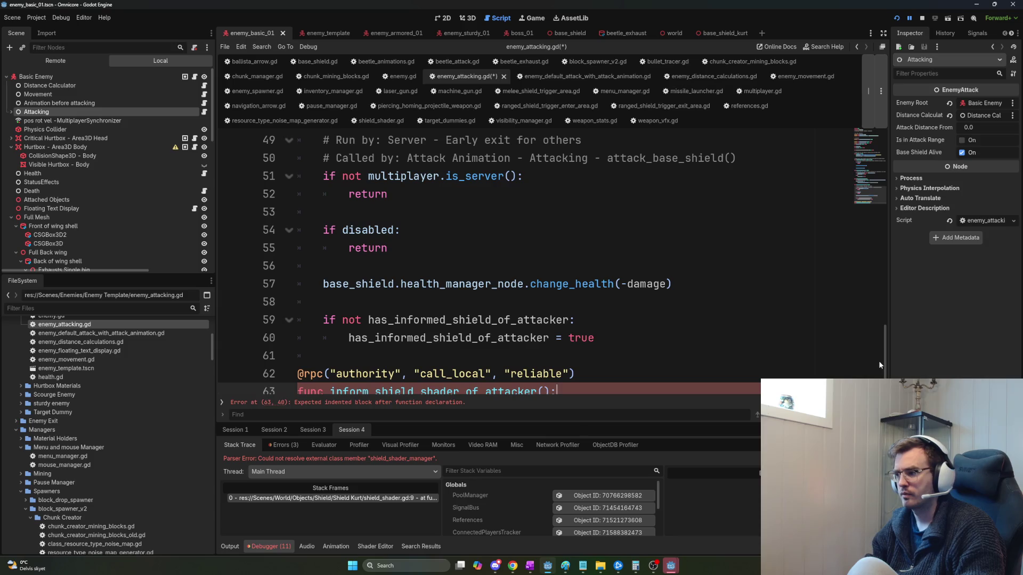
scroll(879, 365, up, 3)
scroll(879, 365, down, 3)
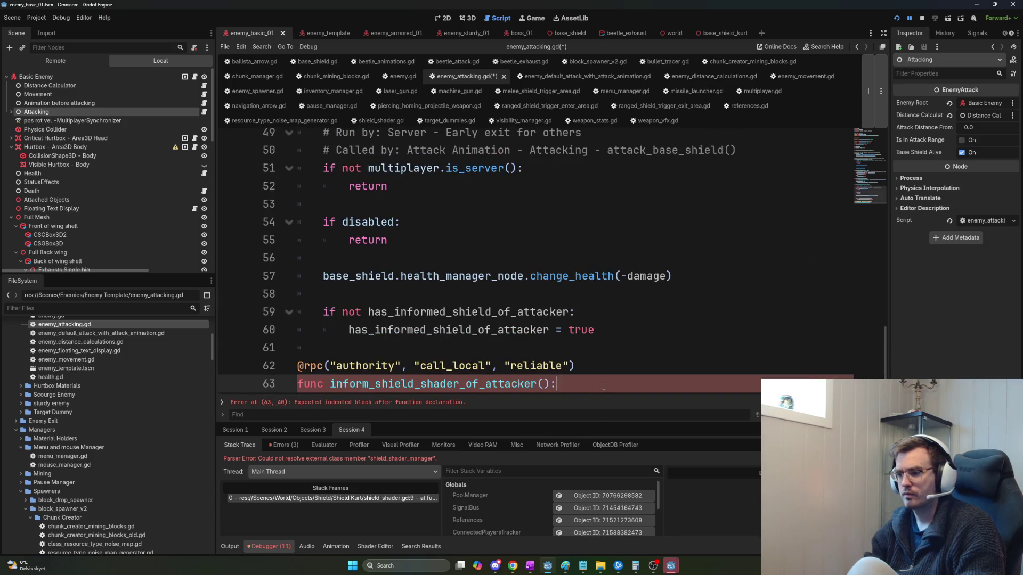
key(Return)
key(Return)
key(Return)
key(Up)
key(Up)
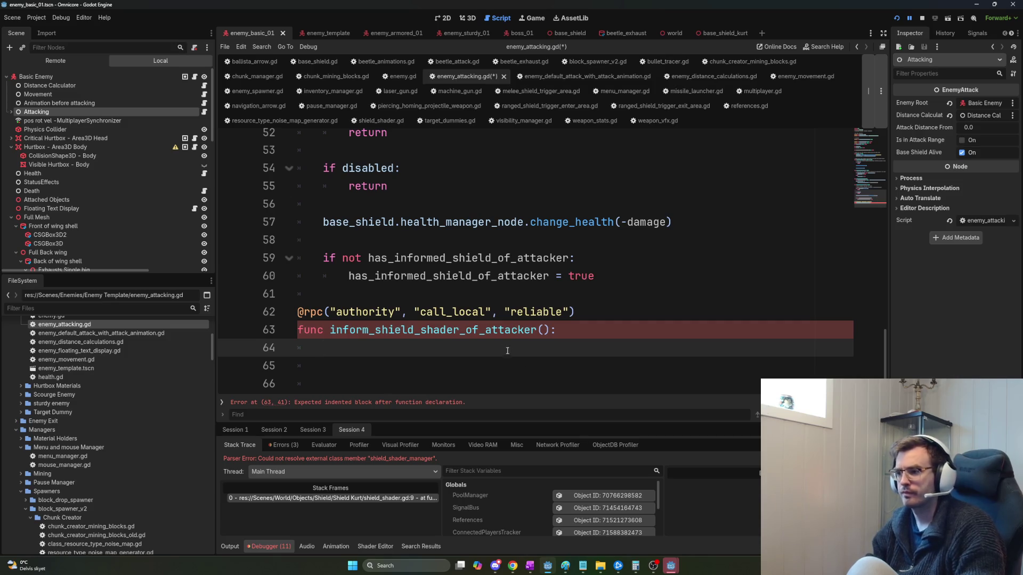
- Add an rpc("inform_shield_shader_of_attacker") call under the flag assignment
double_click(528, 331)
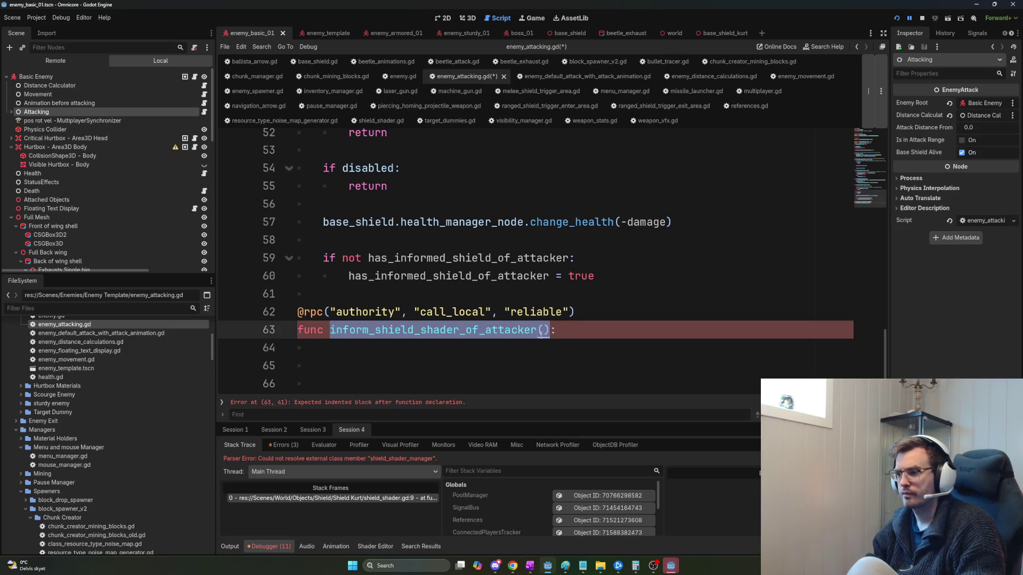
click(516, 295)
text(rpc(")
key(ctrl+v)
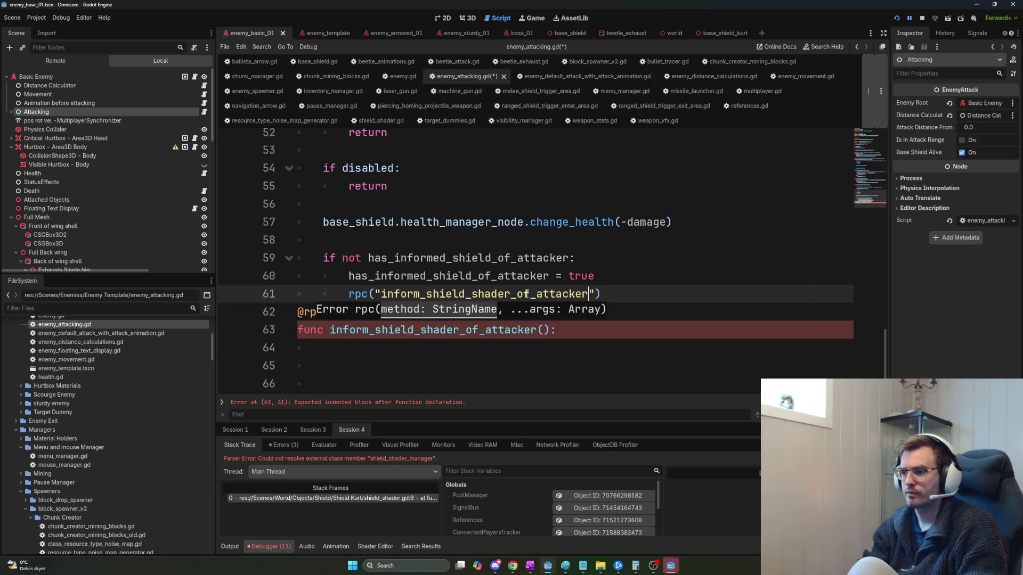
key(End)
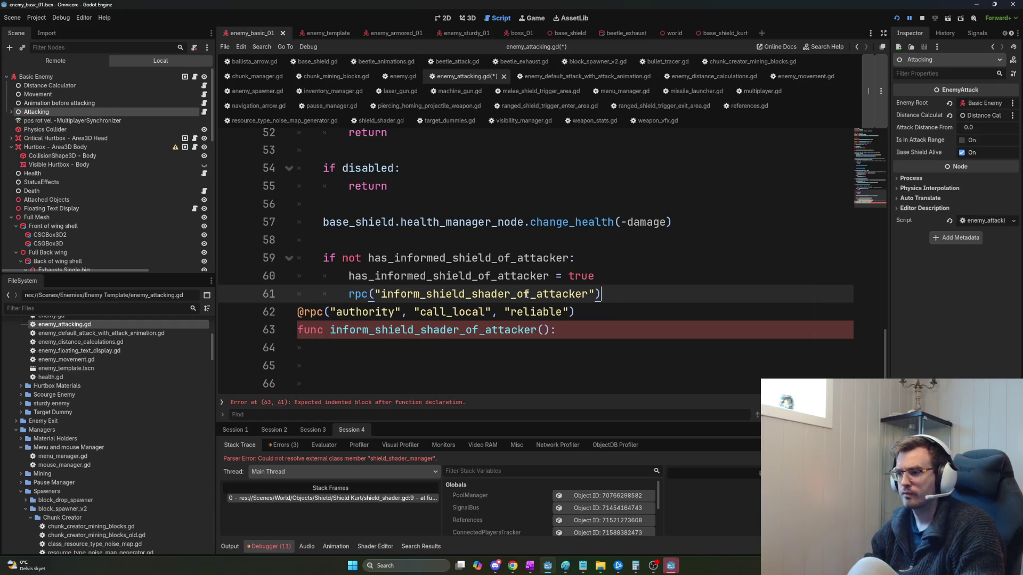
key(Return)
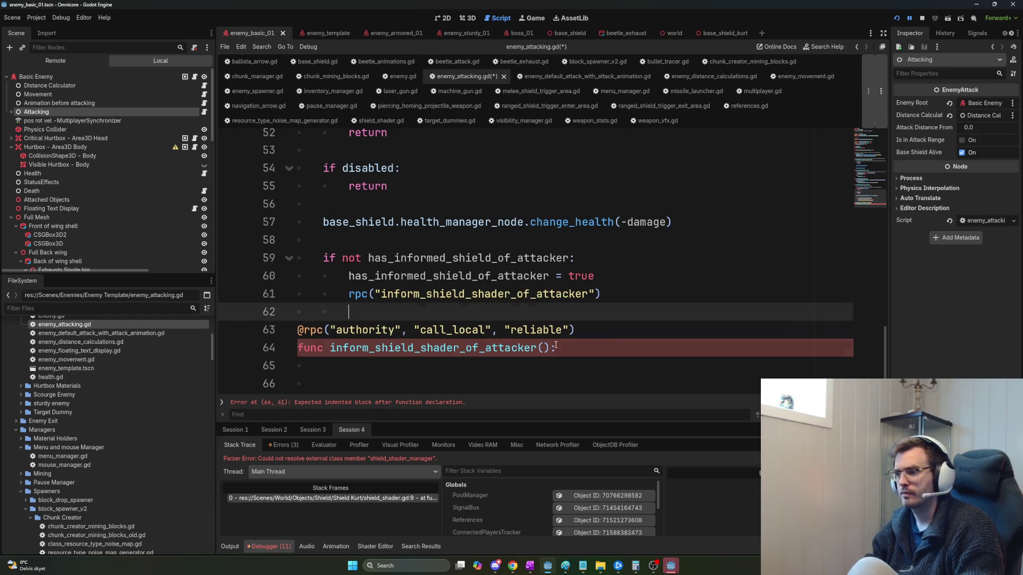
- Write enemy_root.global_position into the empty body of the RPC function
click(555, 345)
click(584, 356)
text(enemy_)
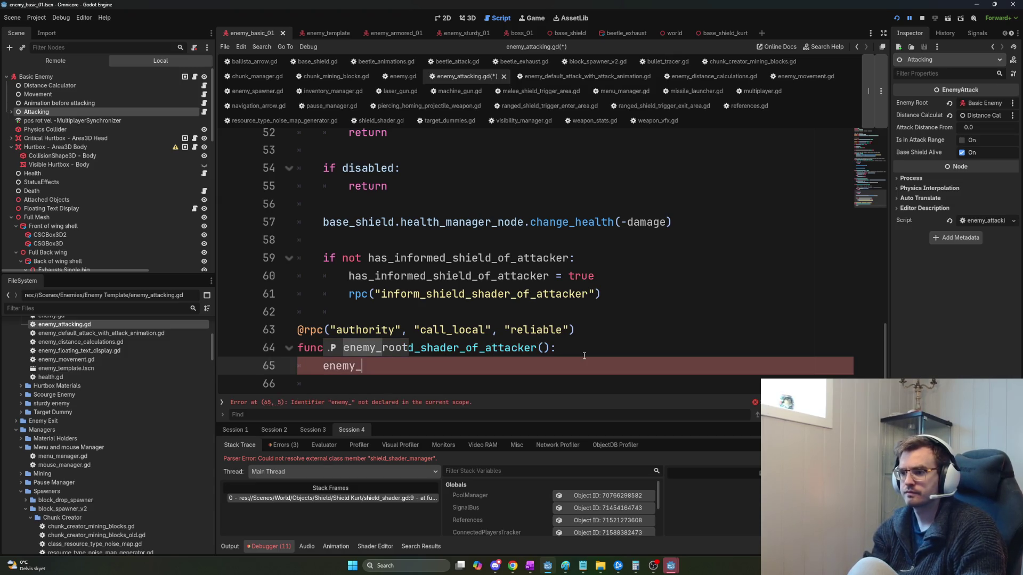
key(Return)
text(.global)
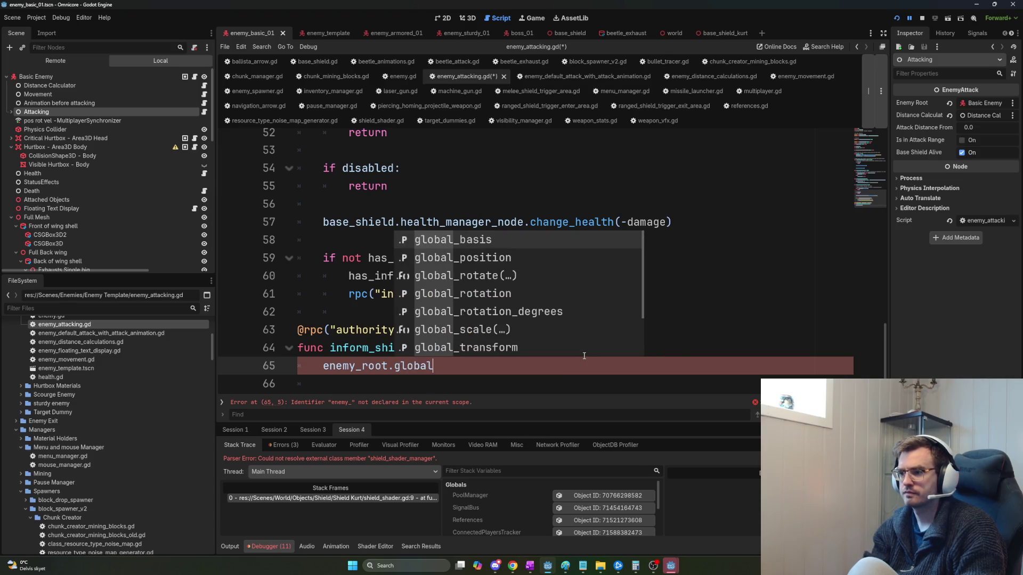
key(Down)
key(Return)
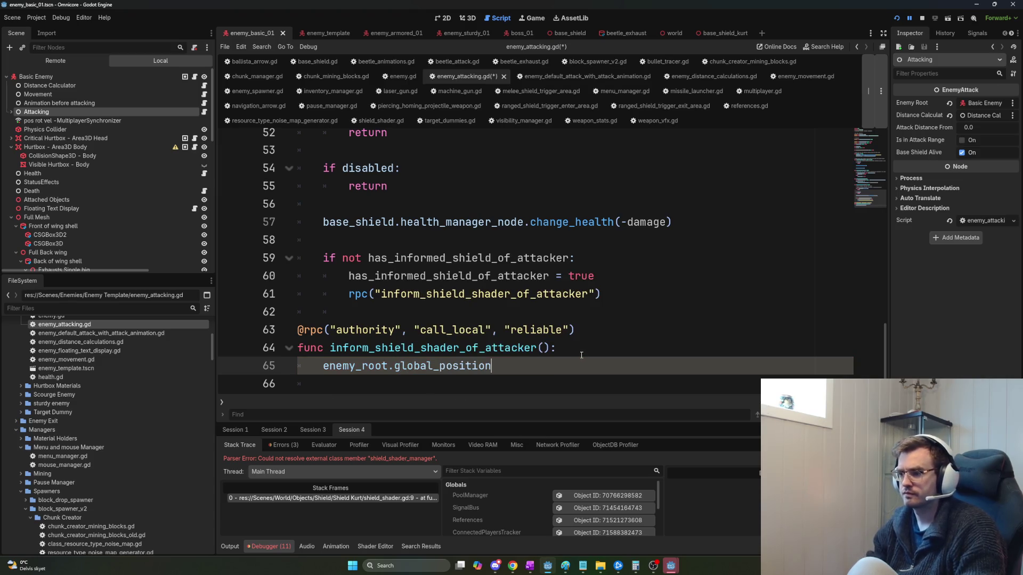
- Wrap it as References.shield_shader_manager.enemies_pos.append(enemy_root.global_position)
key(Home)
text(F)
key(BackSpace)
text(References)
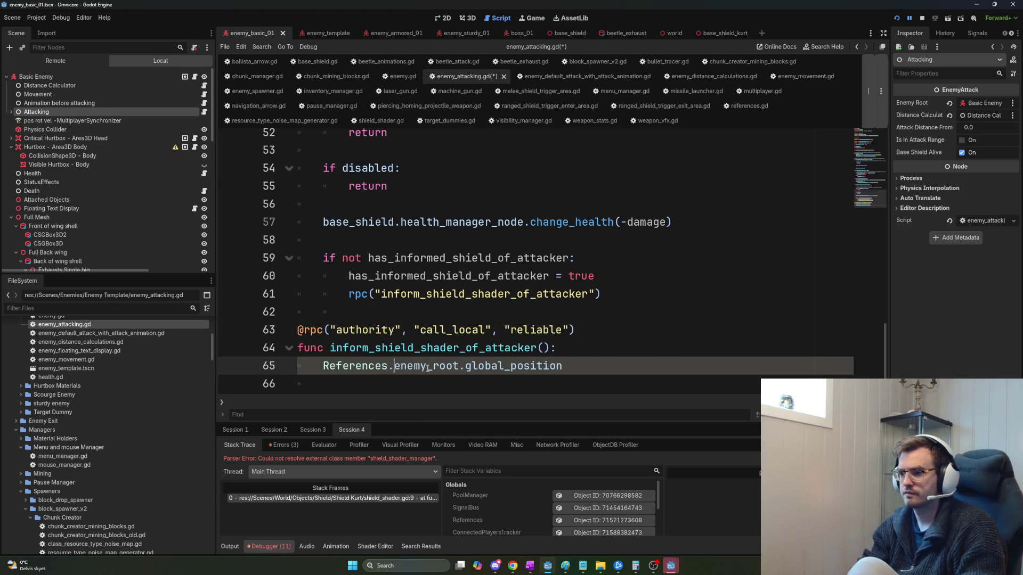
text(.)
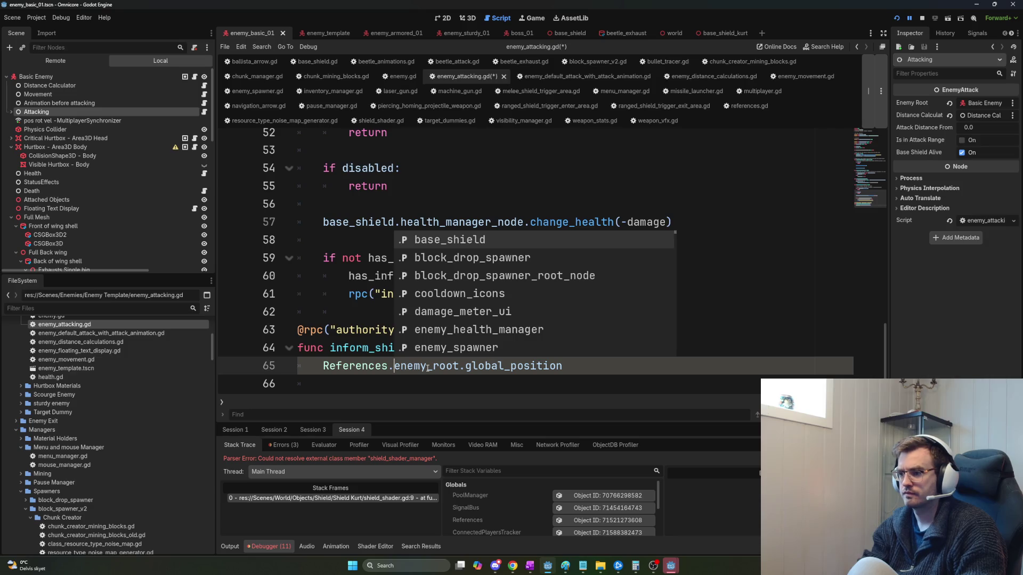
text(shield)
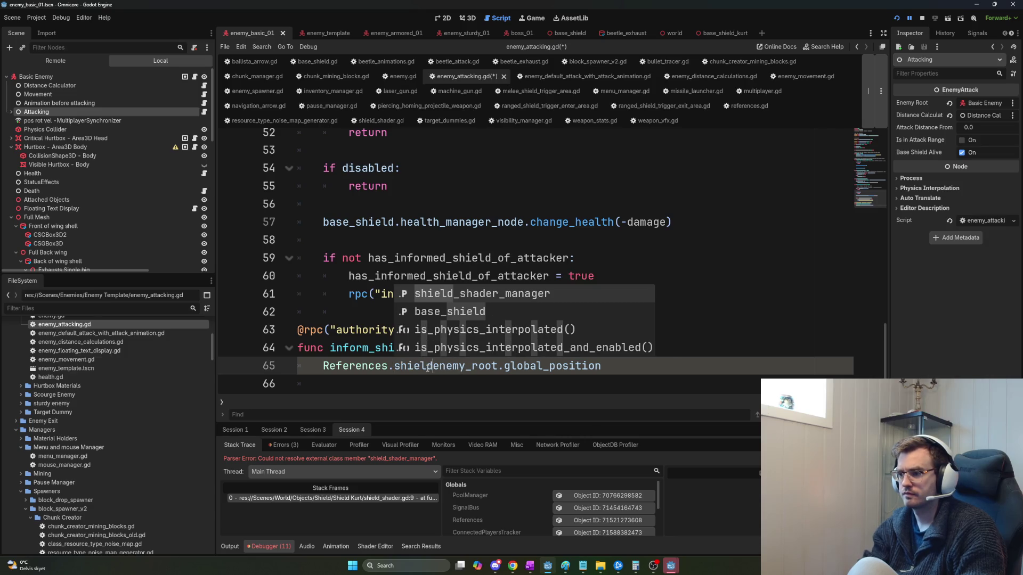
text(_shader_mana)
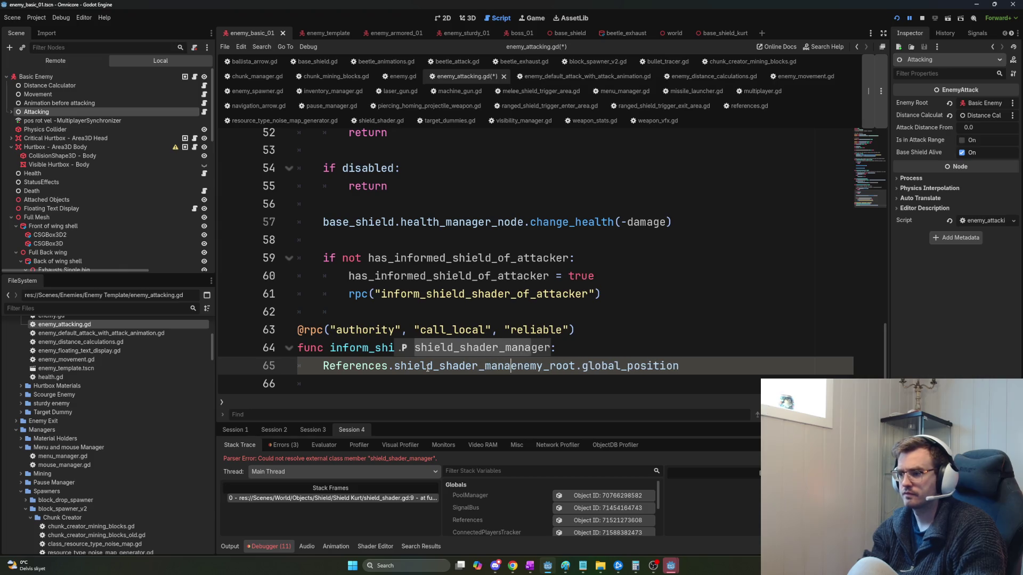
key(Return)
text(.ene)
key(Return)
text(.appen)
key(Return)
key(End)
text()=)
key(BackSpace)
- Split the long append line with a backslash after shield_shader_manager
scroll(521, 365, up, 1)
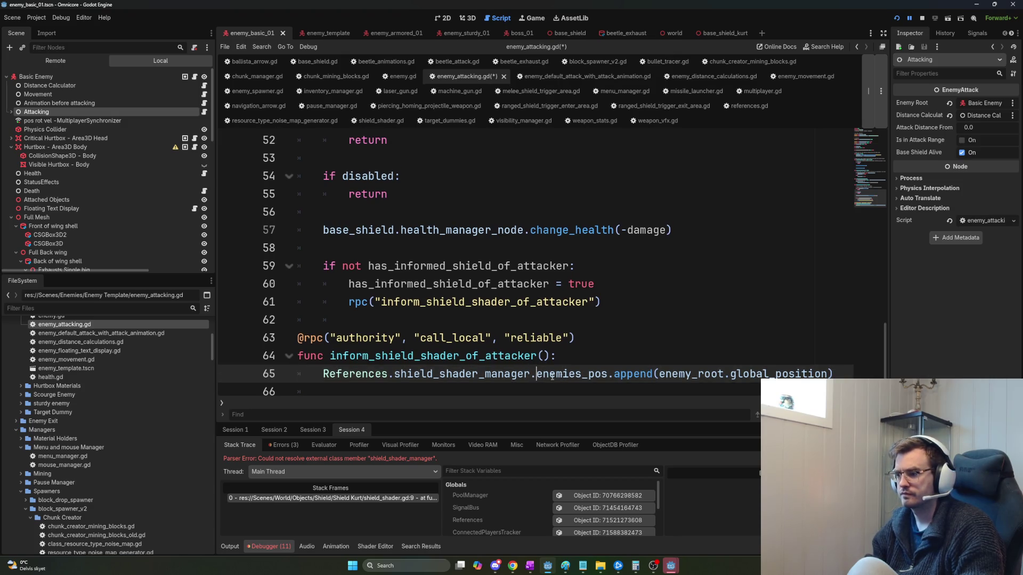
click(536, 374)
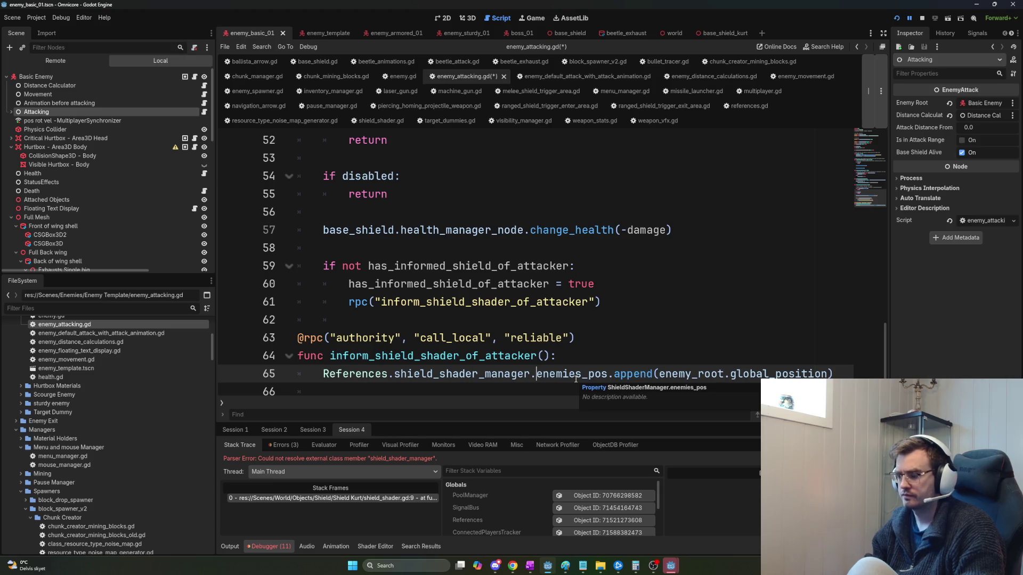
text(\)
key(Return)
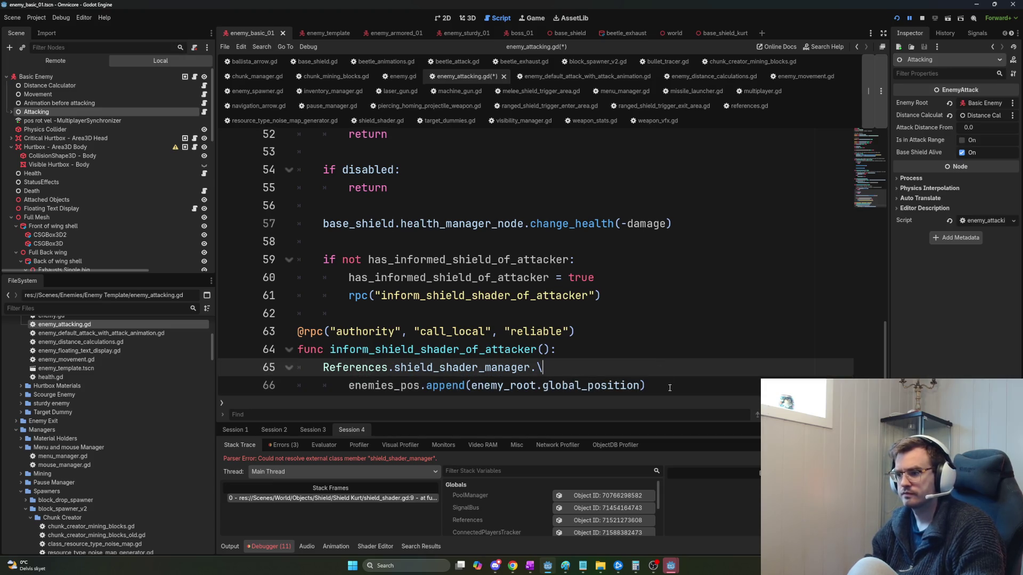
scroll(666, 362, down, 1)
click(691, 355)
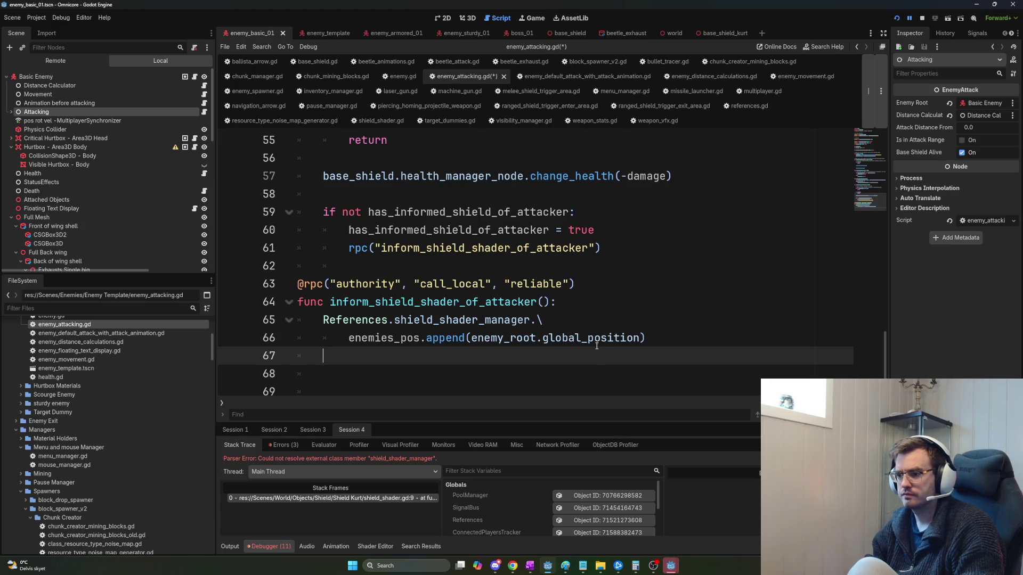
- Move the flag assignment from the if block into the RPC function, then save
mouse_move(594, 229)
mouse_down()
mouse_move(357, 248)
mouse_move(349, 229)
mouse_up()
key(ctrl+x)
key(Down)
key(Down)
key(Down)
key(ctrl+v)
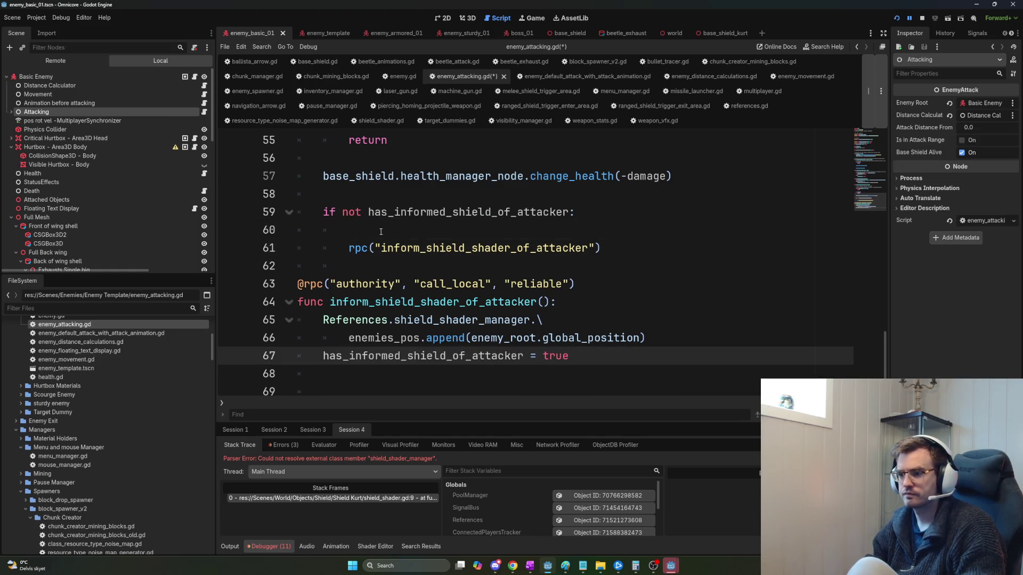
click(379, 230)
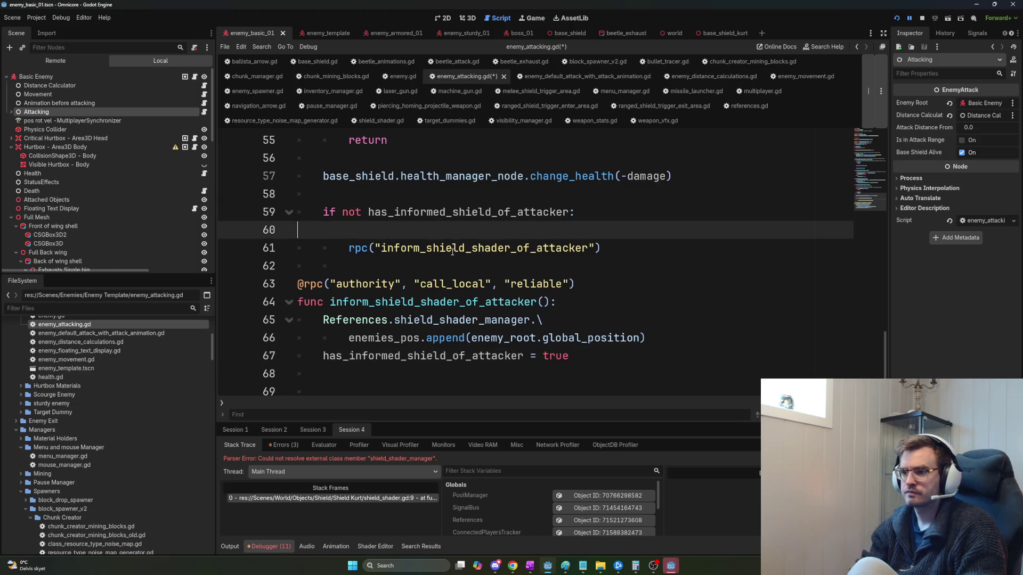
key(ctrl+BackSpace)
key(ctrl+s)
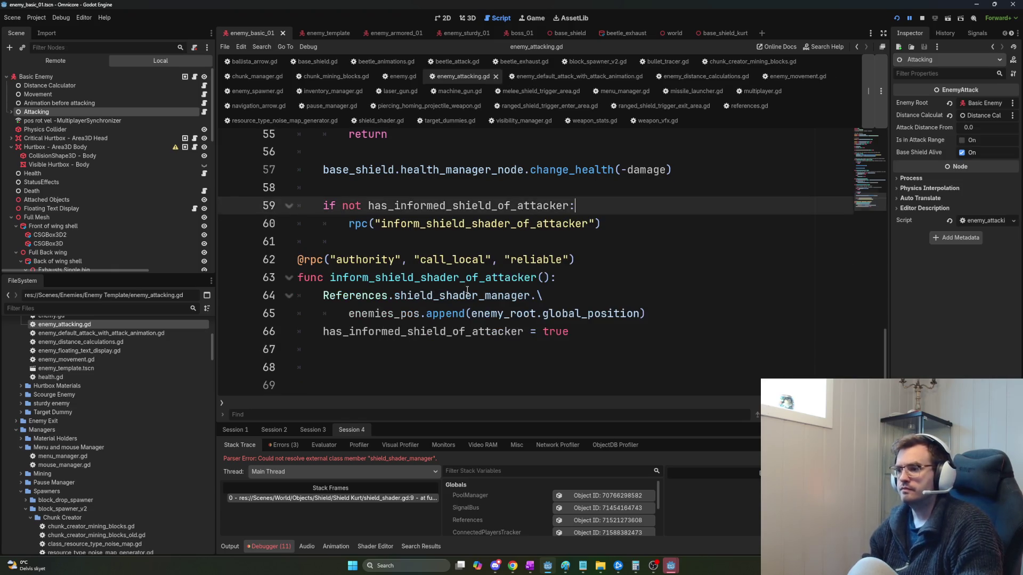
- Insert blank lines after base_shield_alive in _ready (line 24)
scroll(480, 293, up, 5)
scroll(502, 303, up, 5)
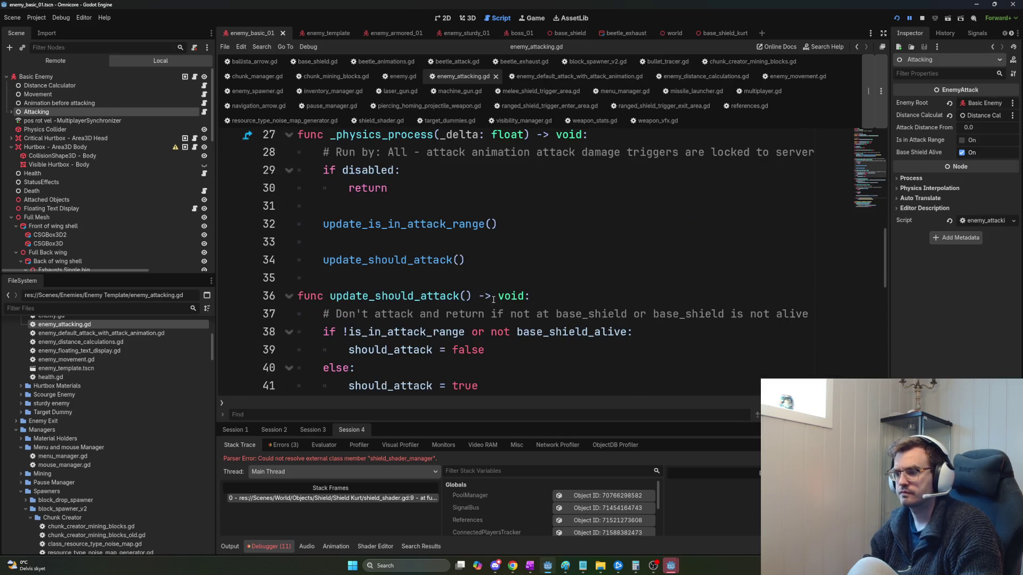
scroll(479, 292, up, 1)
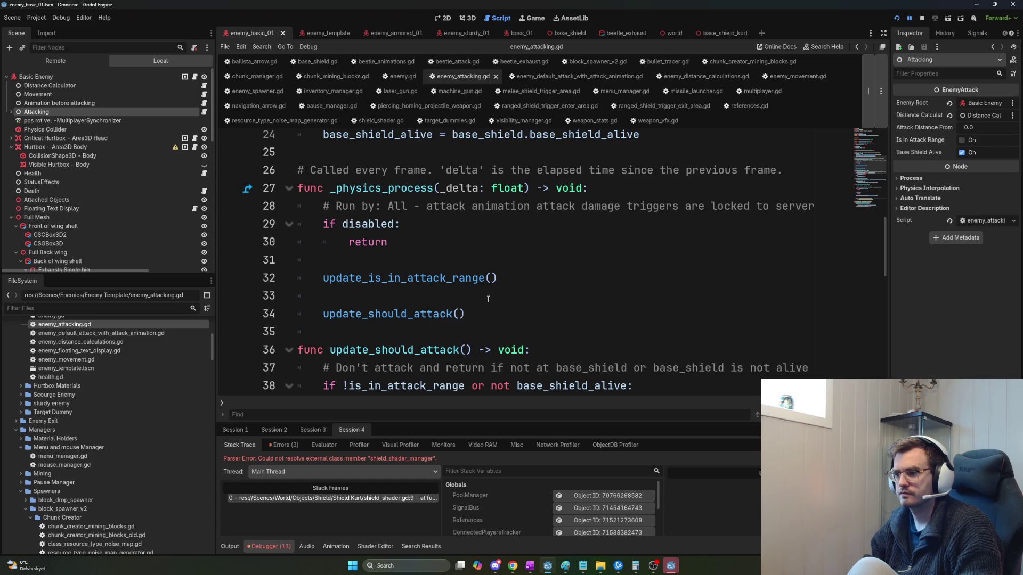
scroll(496, 304, down, 1)
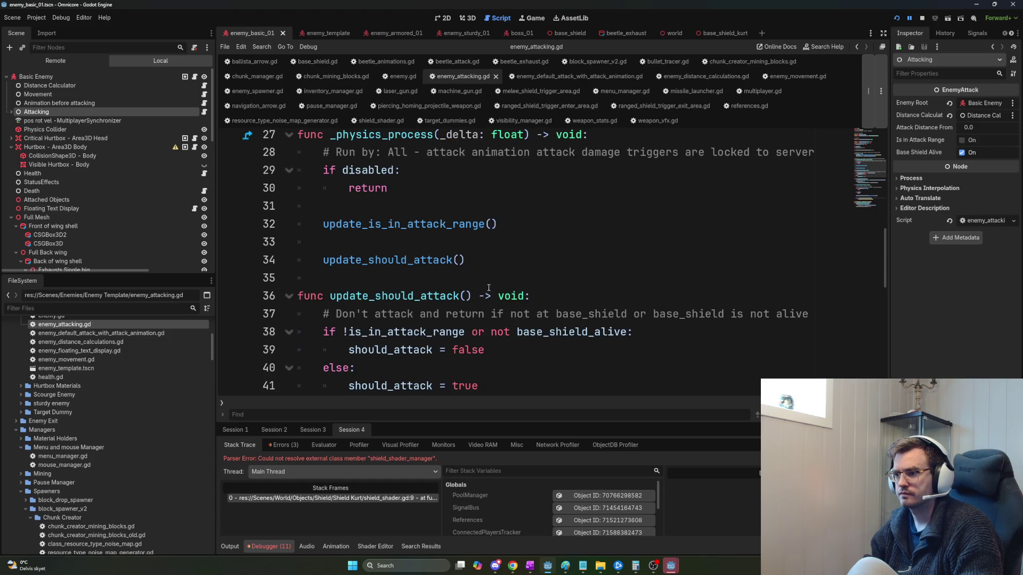
scroll(489, 287, up, 3)
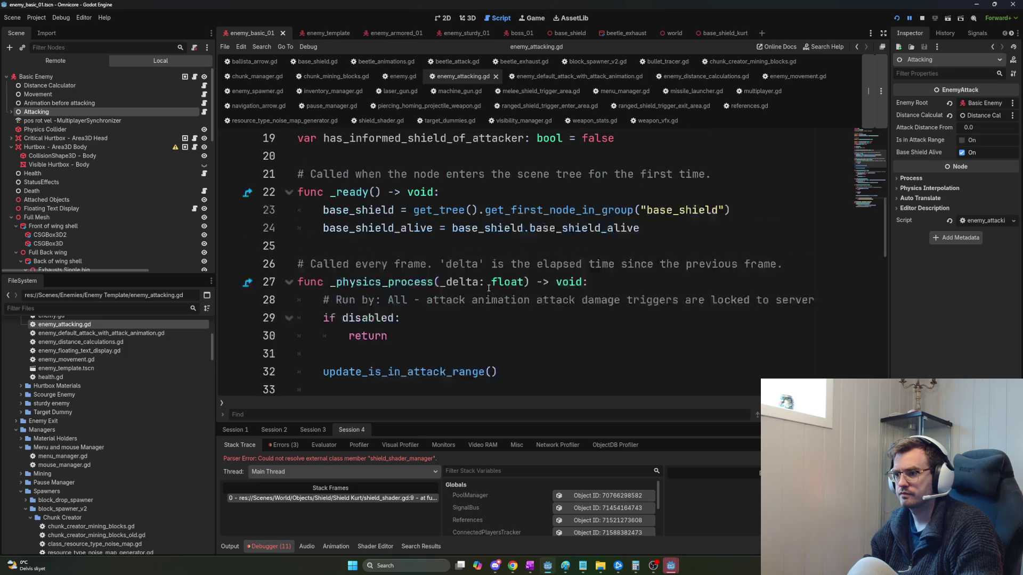
click(664, 239)
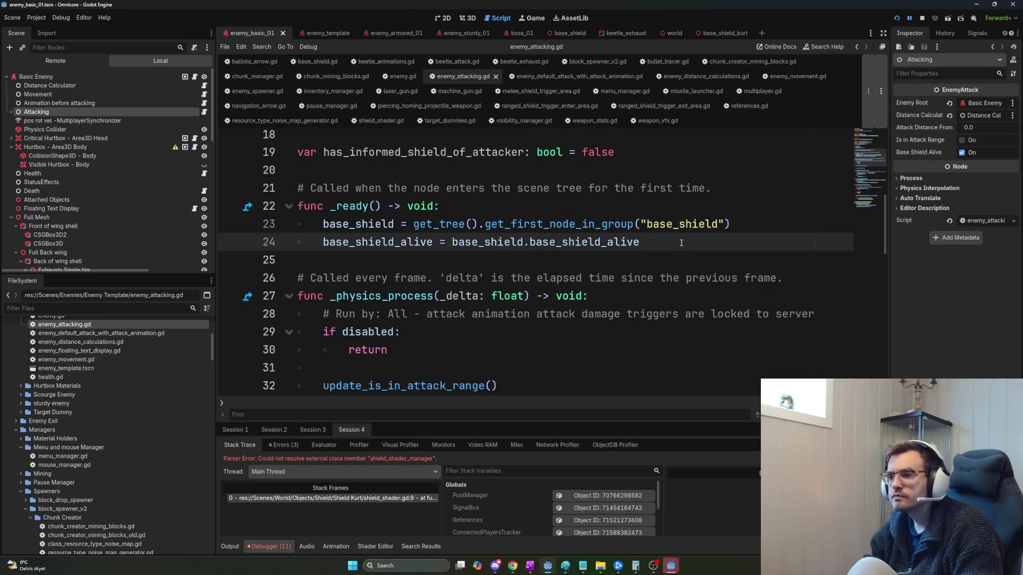
key(Return)
key(Return)
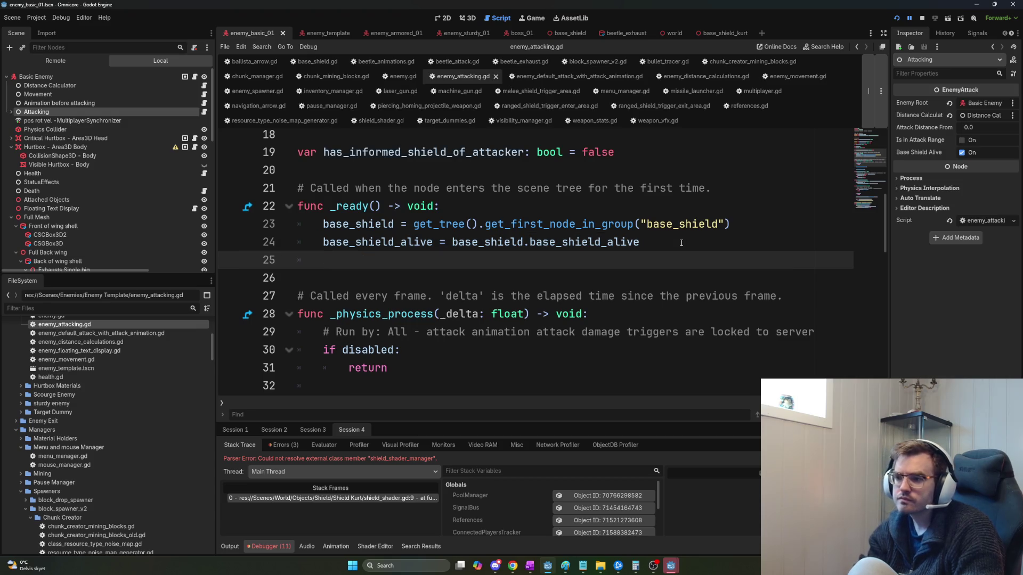
- Type 'if not multiplayer.' on line 26 and scroll through the script to review it
text(if not m)
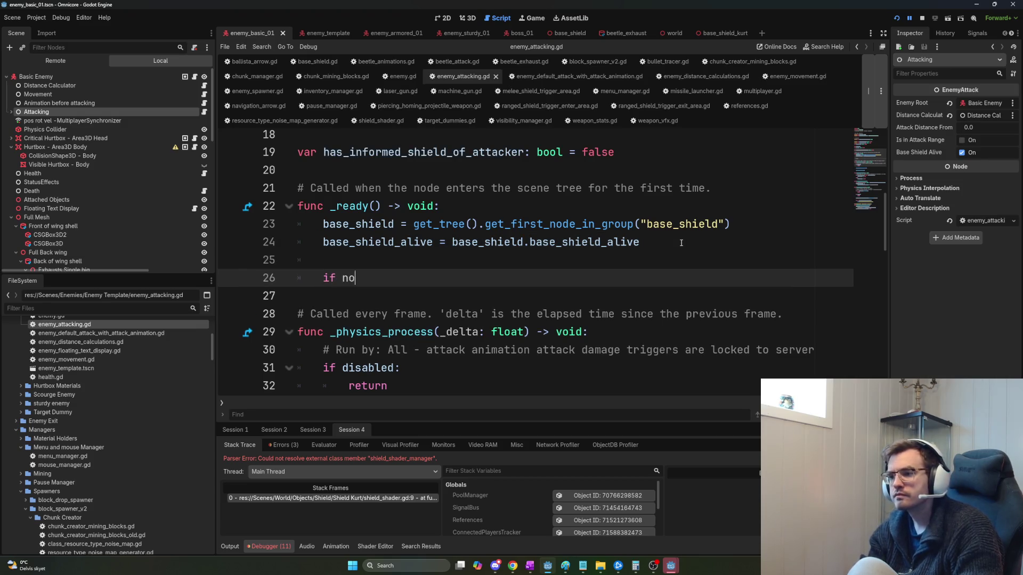
text(ultiplayer.)
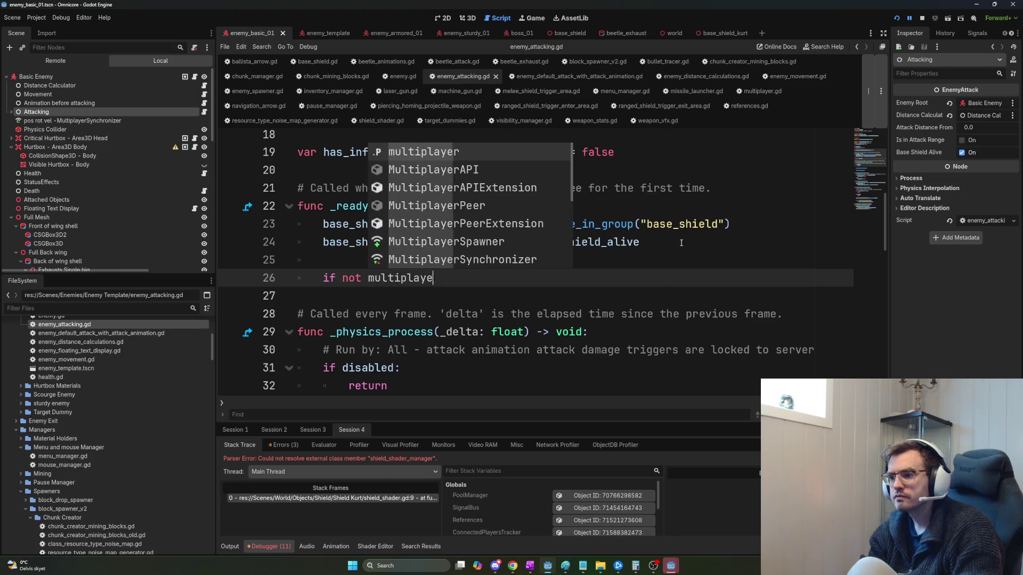
key(Escape)
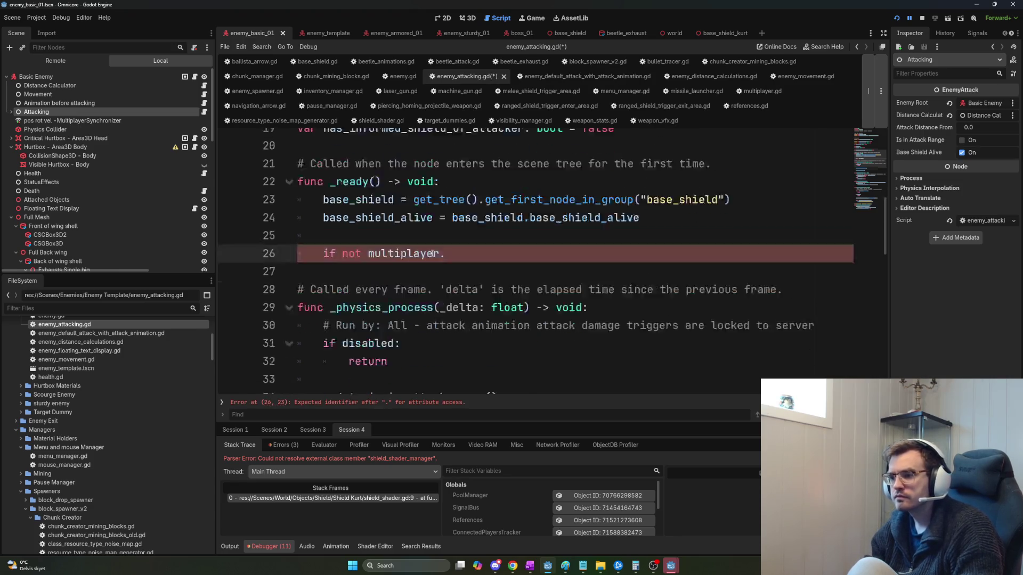
scroll(424, 249, down, 3)
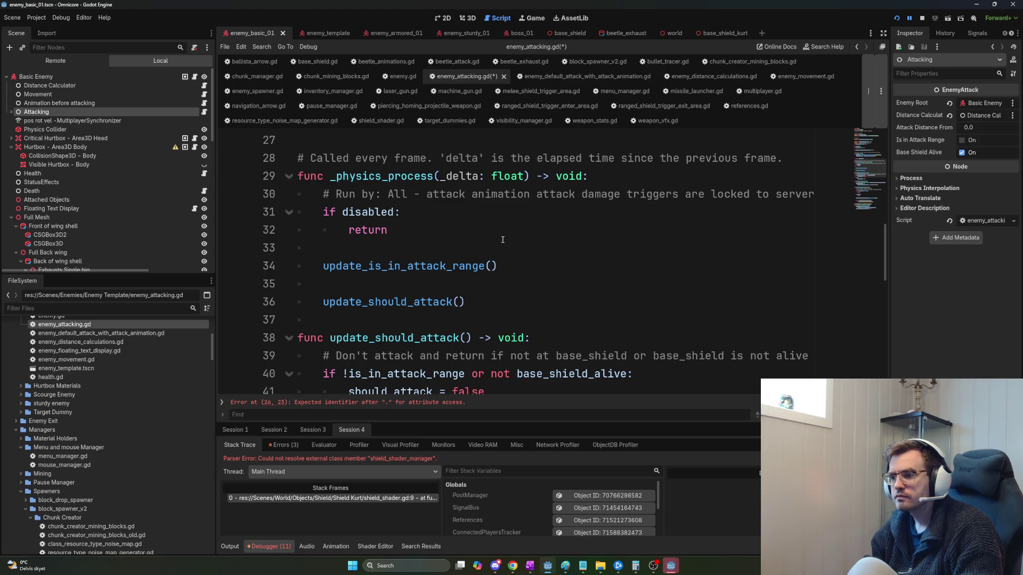
scroll(505, 240, down, 2)
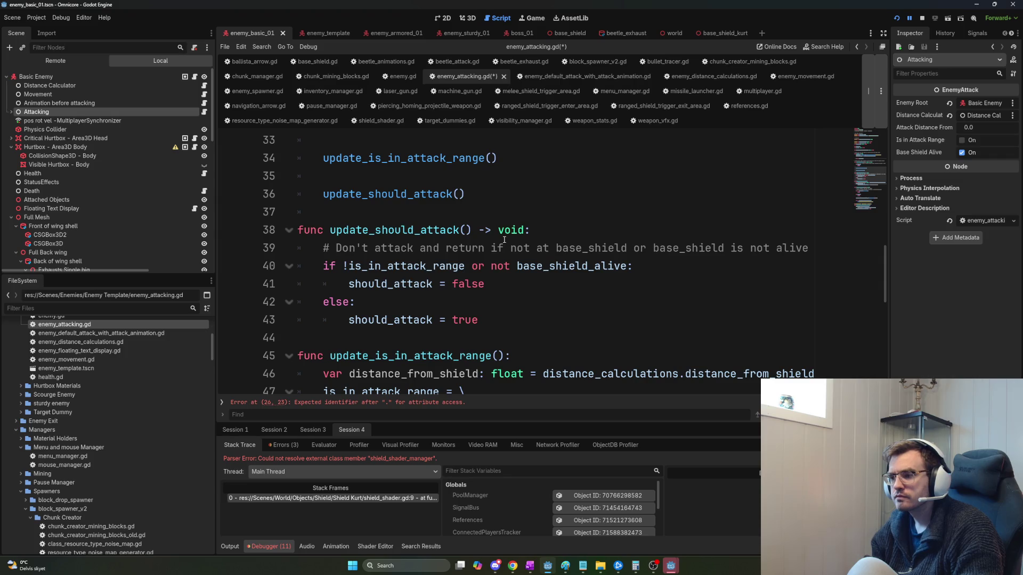
scroll(566, 254, down, 2)
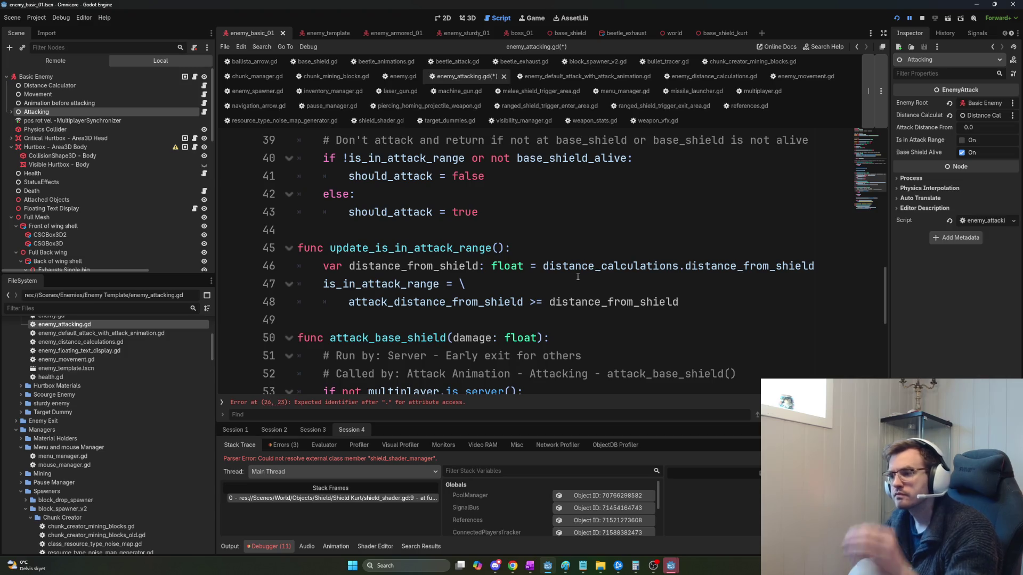
mouse_move(568, 272)
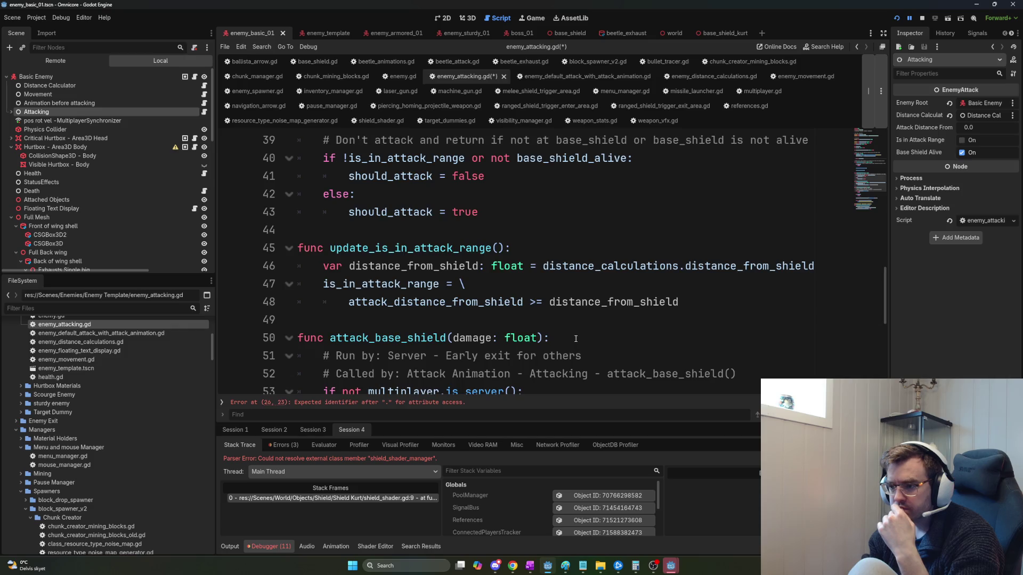
scroll(573, 339, down, 2)
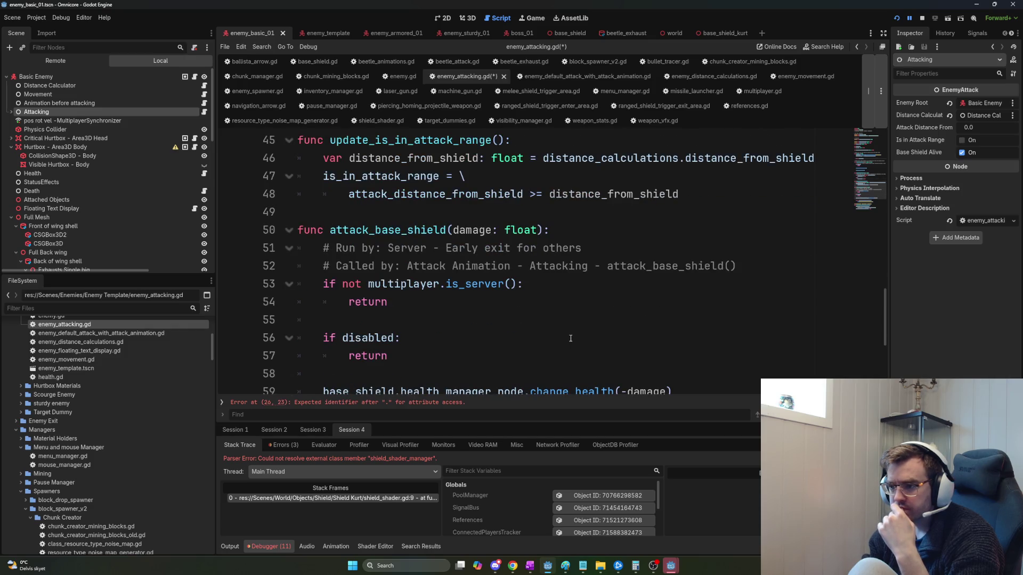
scroll(570, 338, down, 2)
scroll(569, 338, up, 3)
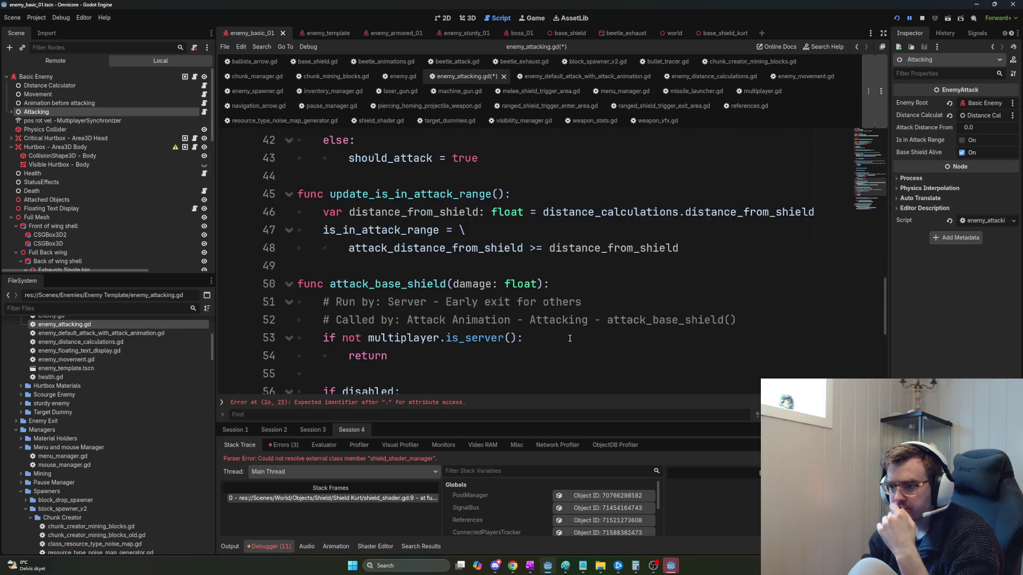
scroll(570, 339, up, 1)
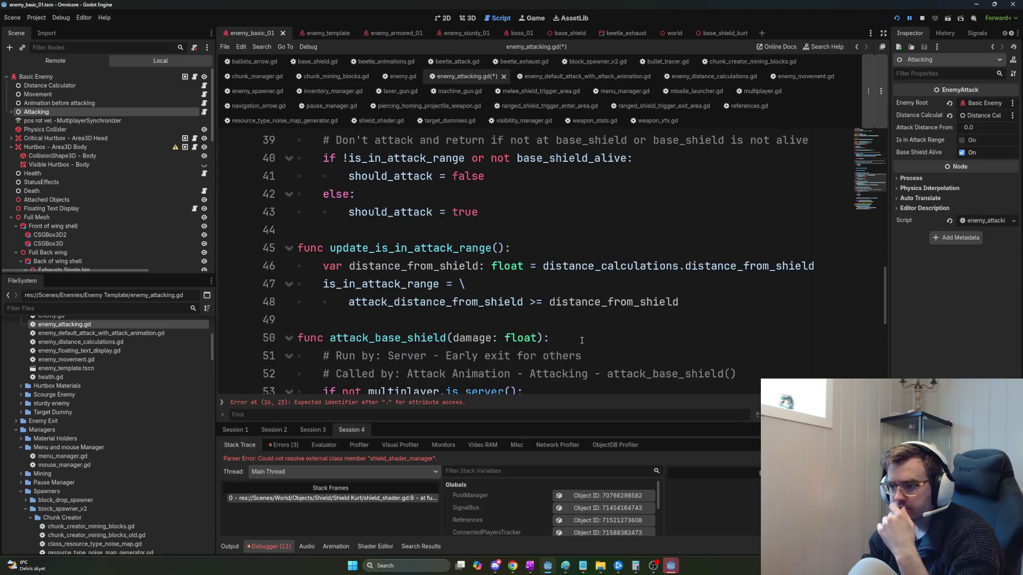
scroll(582, 341, down, 1)
scroll(582, 340, up, 5)
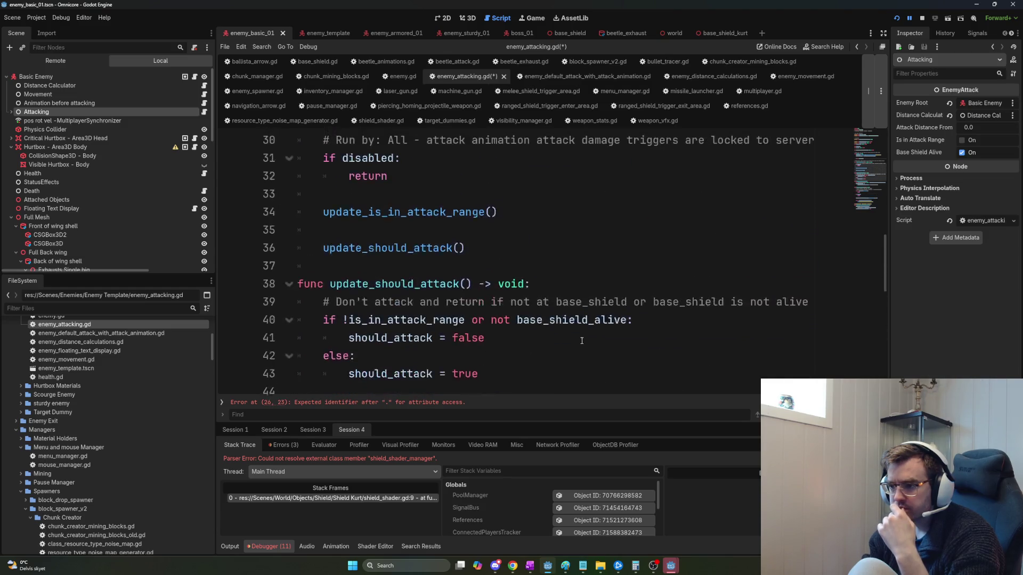
scroll(455, 257, up, 5)
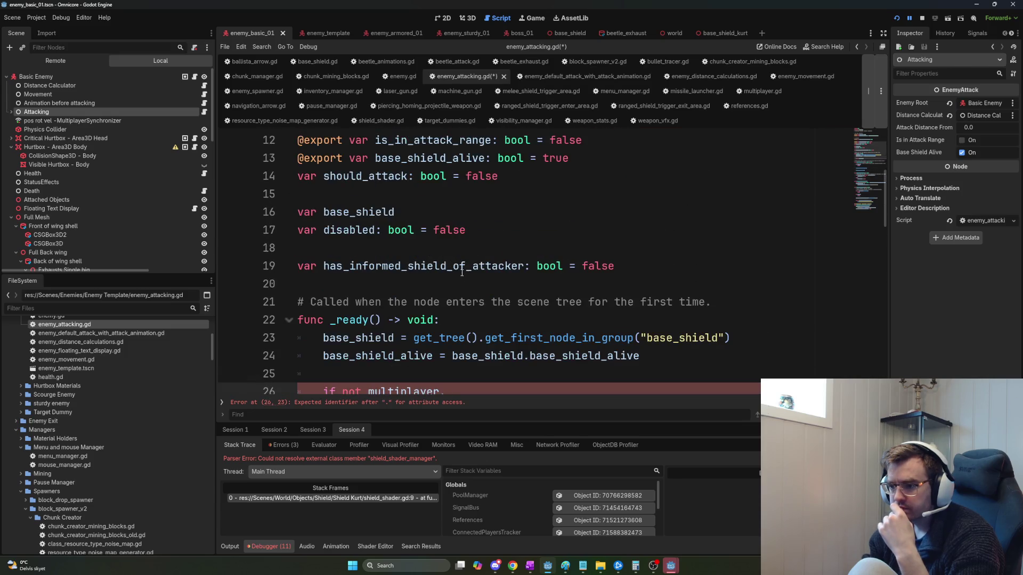
scroll(462, 272, down, 2)
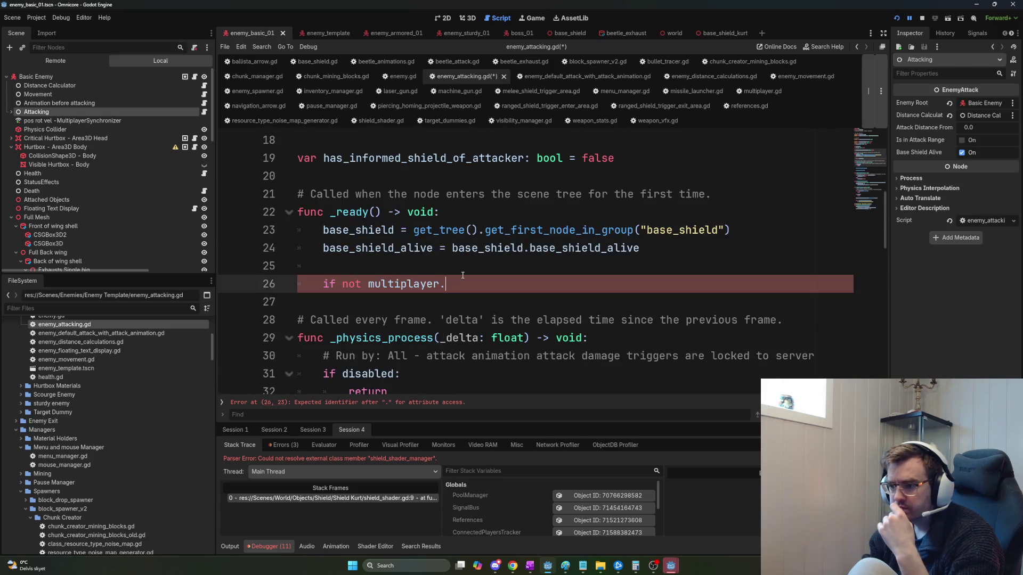
- Replace the unfinished check with base_shield_shader_manager = References.shield_shader_manager
triple_click(335, 285)
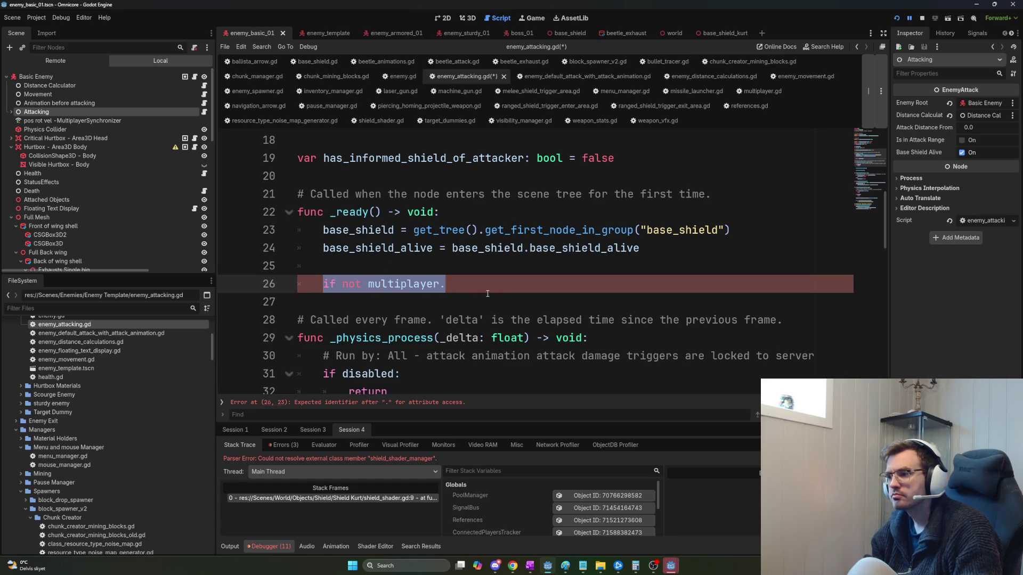
key(BackSpace)
click(384, 268)
text(base_shg)
key(BackSpace)
text(ield_shader)
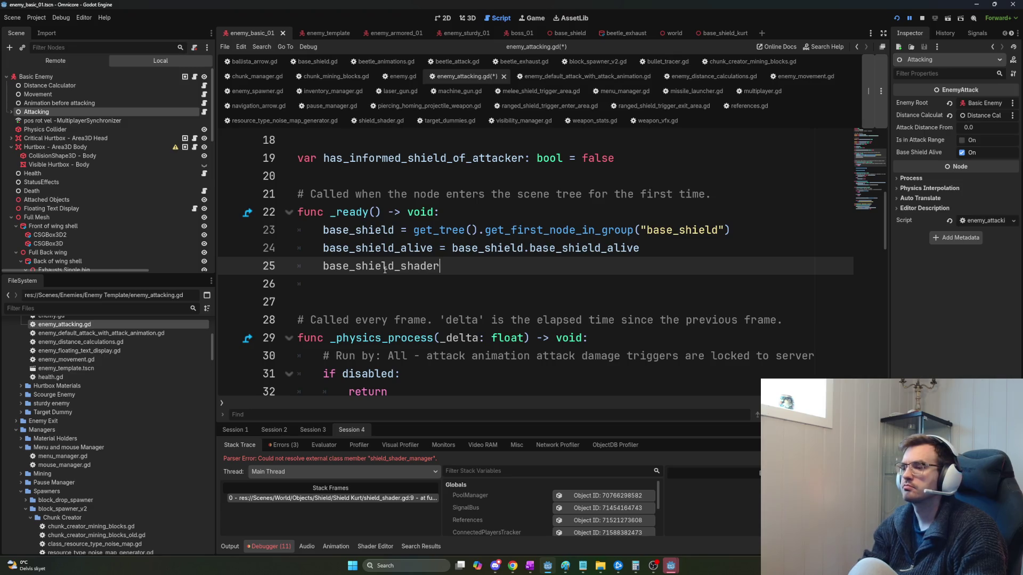
text( = References.)
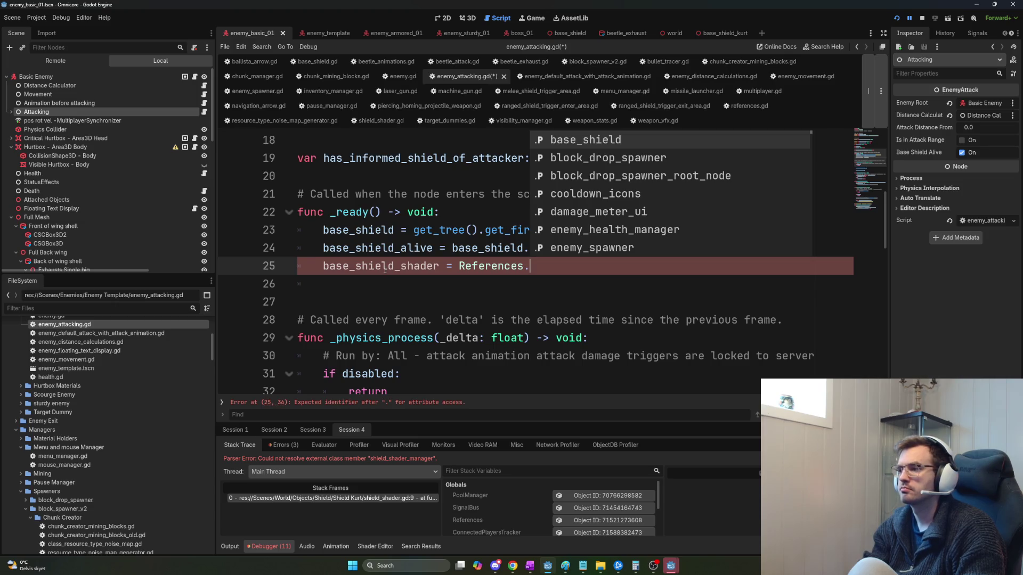
text(shield_shader)
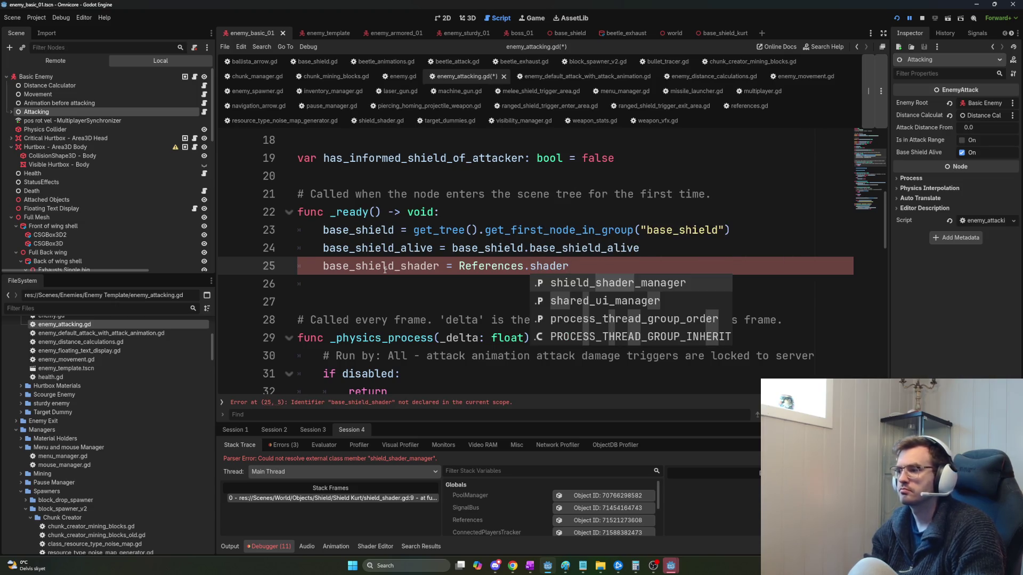
key(Return)
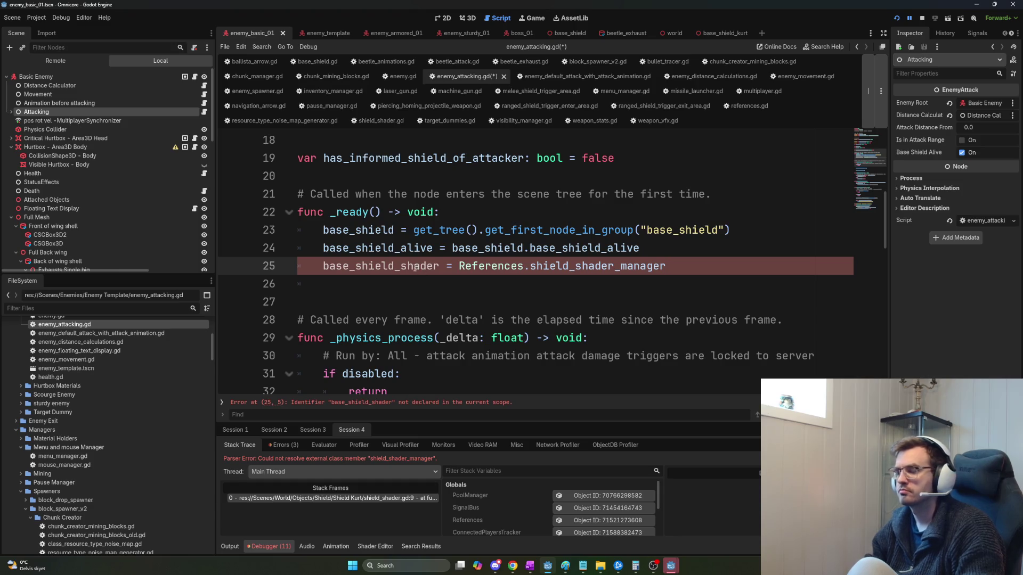
text(_manager)
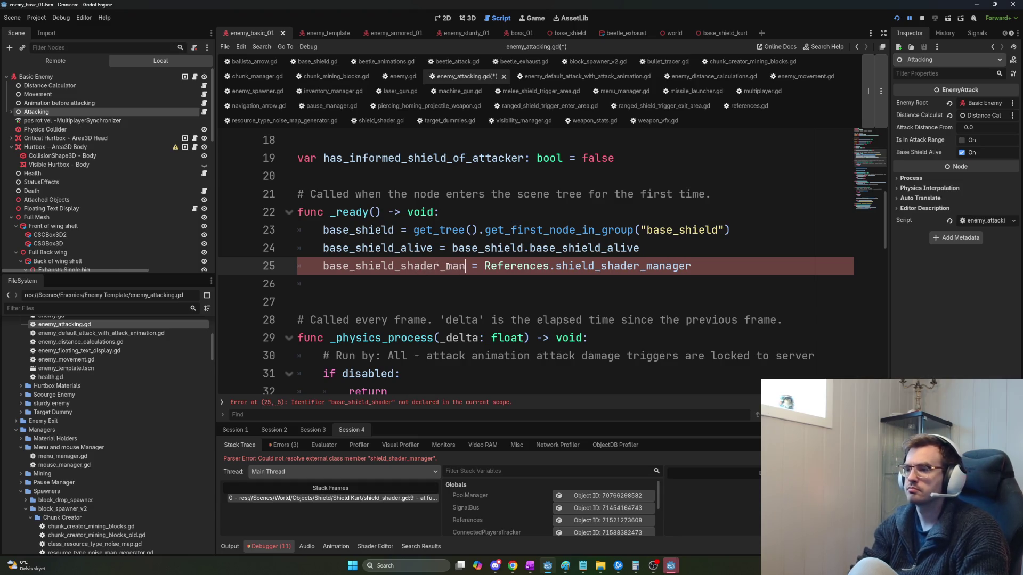
- Use base_shield_shader_manager instead of References.shield_shader_manager on line 66
double_click(445, 266)
key(ctrl+c)
scroll(533, 349, down, 10)
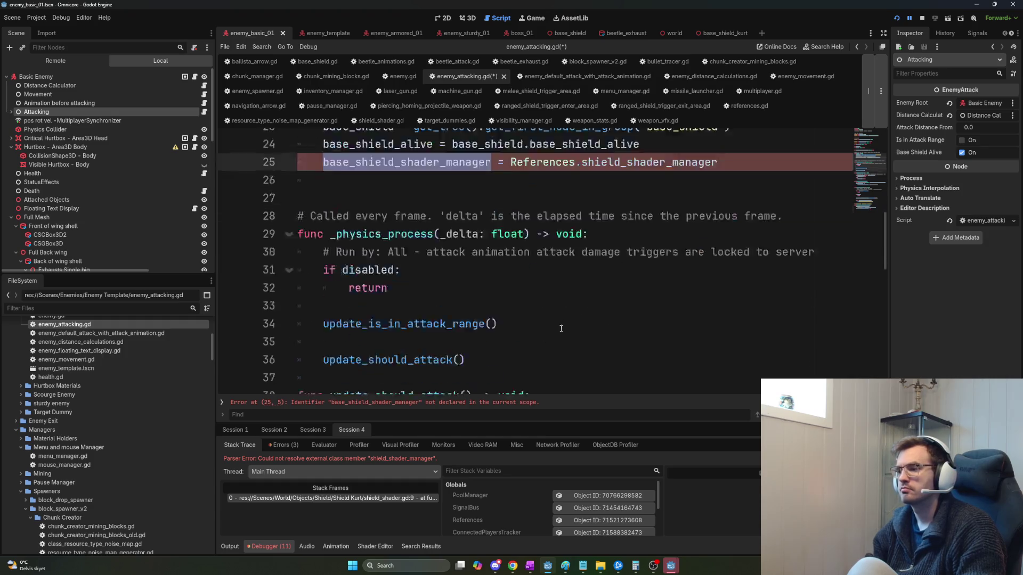
scroll(533, 349, down, 3)
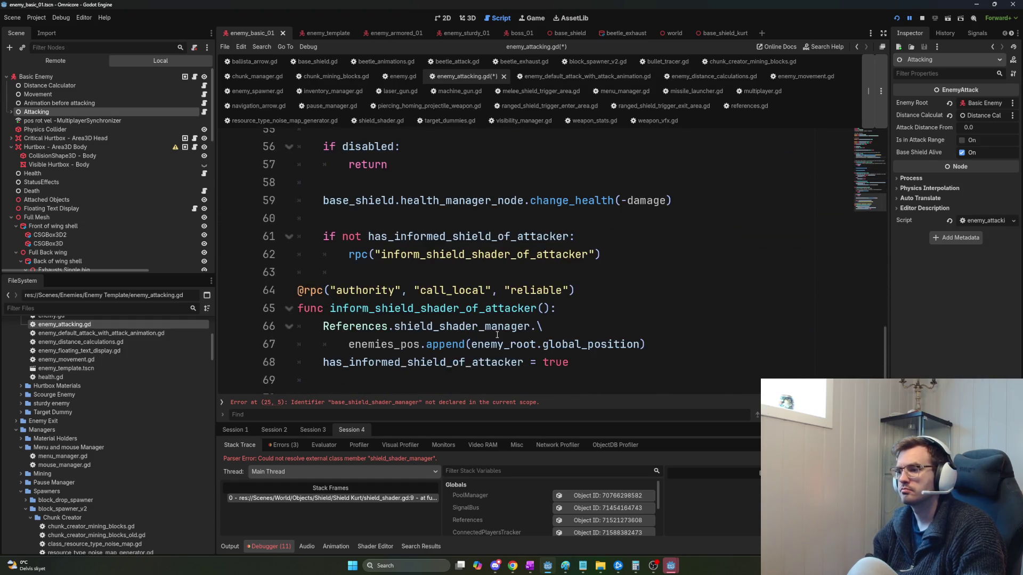
drag(320, 301, 530, 302)
key(ctrl+v)
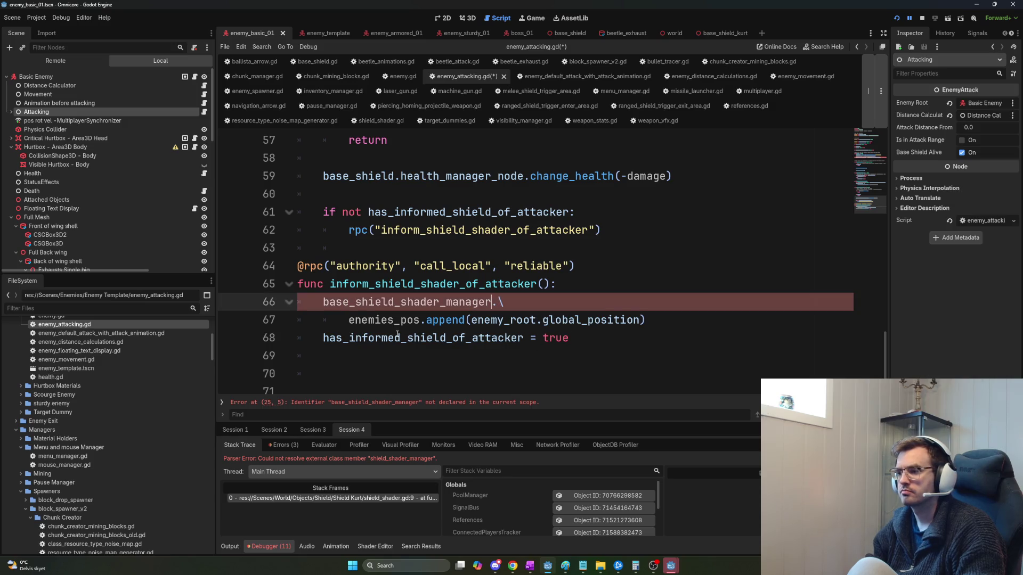
key(ctrl+z)
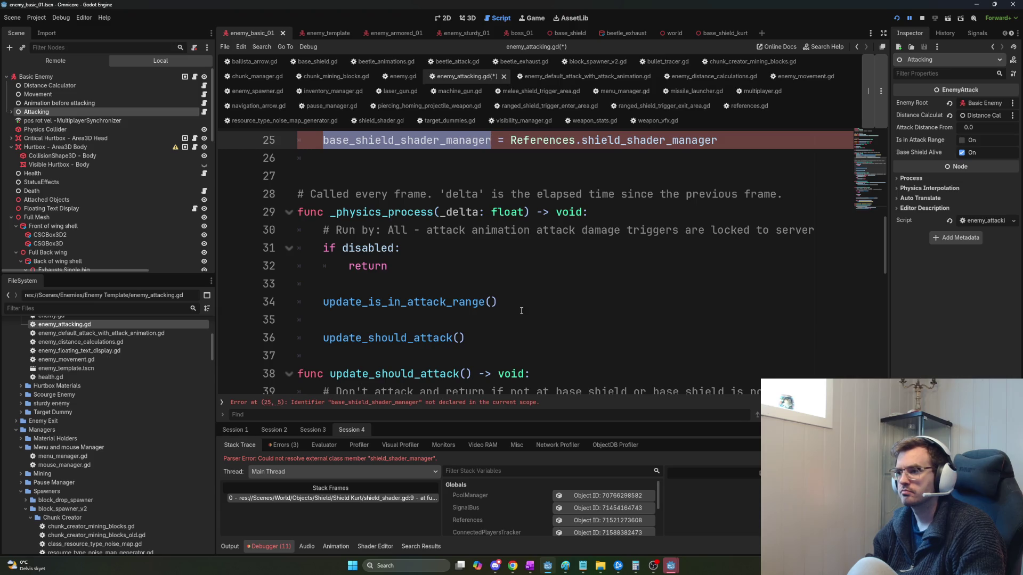
scroll(522, 310, up, 1)
scroll(337, 200, up, 2)
click(681, 196)
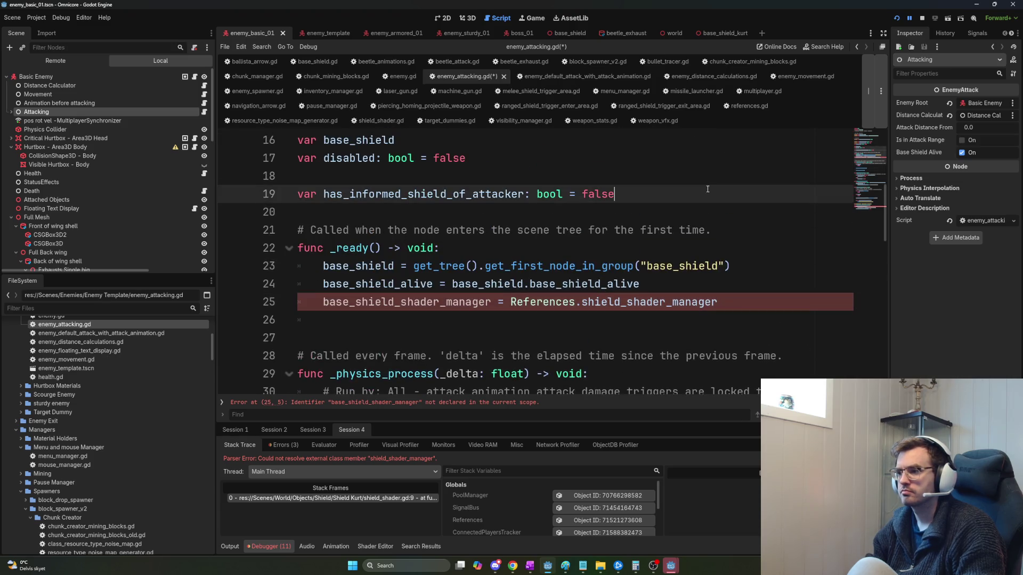
- Declare var base_shield_shader_manager: ShieldShaderManager on line 20 and save
key(Return)
text(var base_shield_shader_manager: )
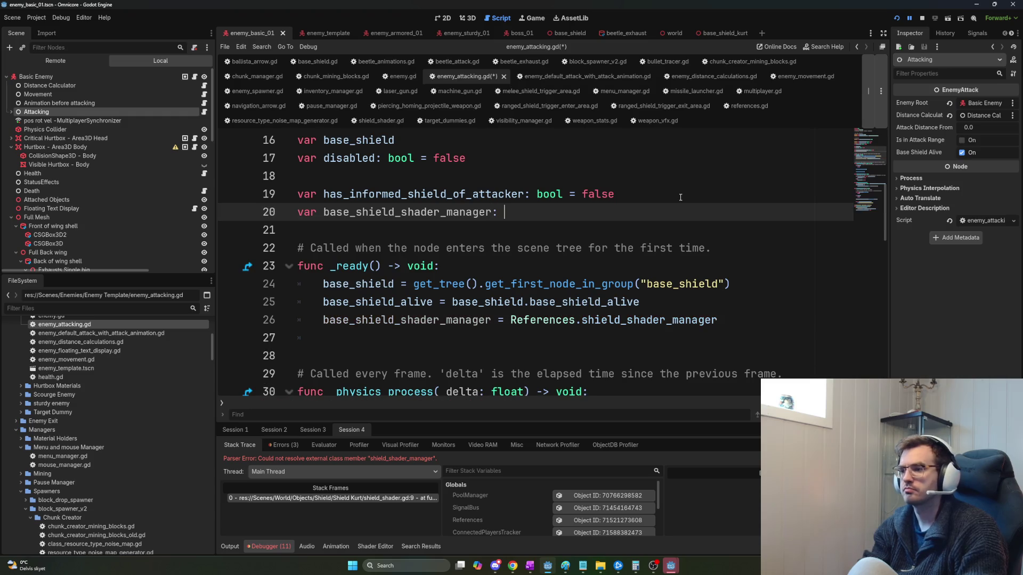
text(Base)
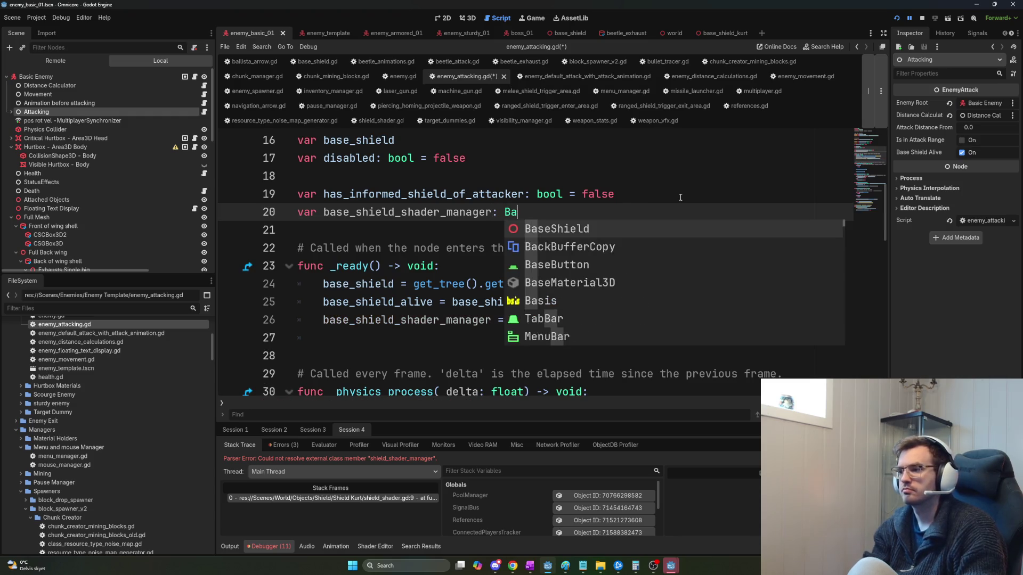
key(BackSpace)
key(BackSpace)
key(BackSpace)
text(ShaderM)
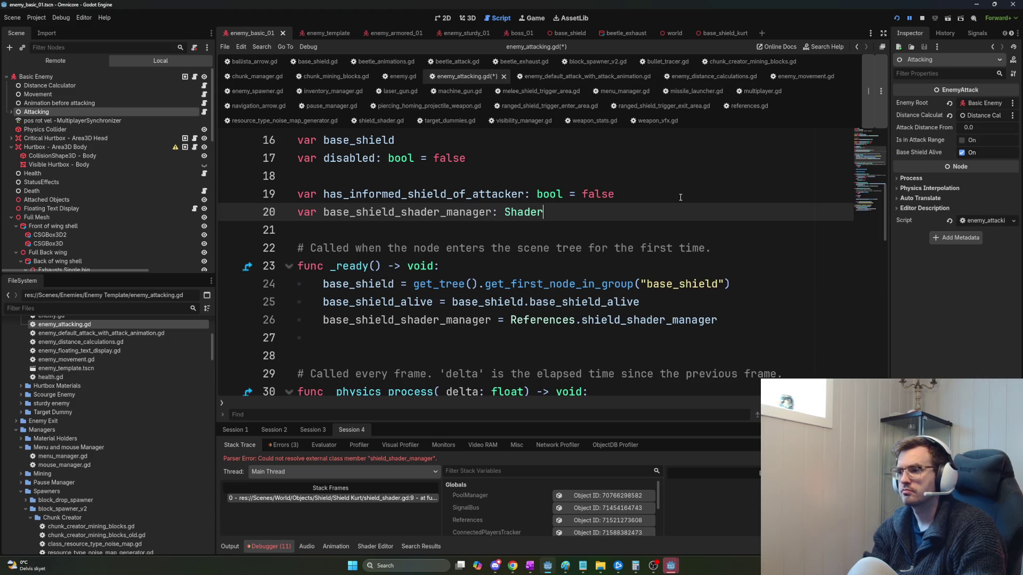
text(anage)
key(Return)
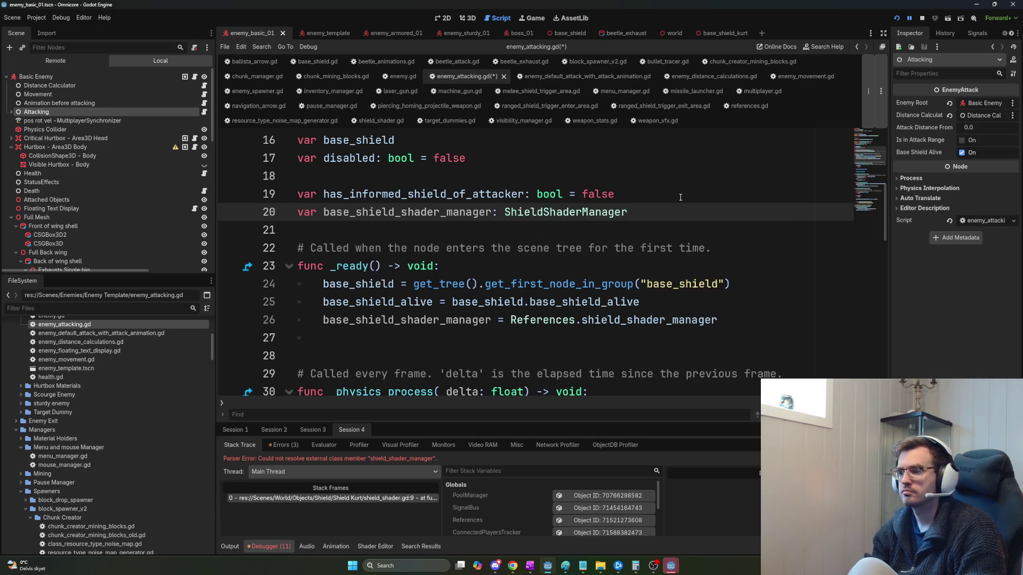
double_click(545, 213)
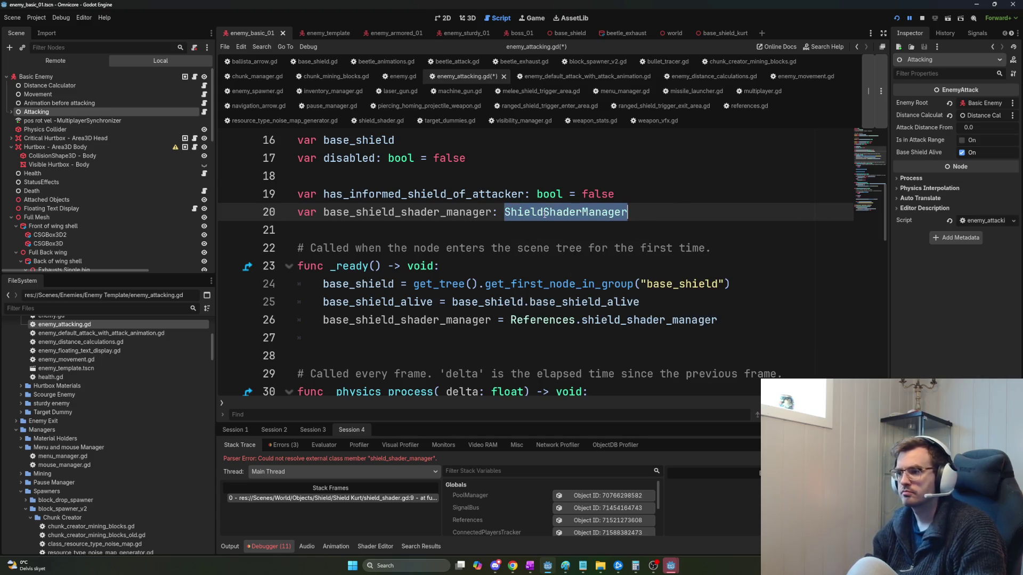
key(ctrl+s)
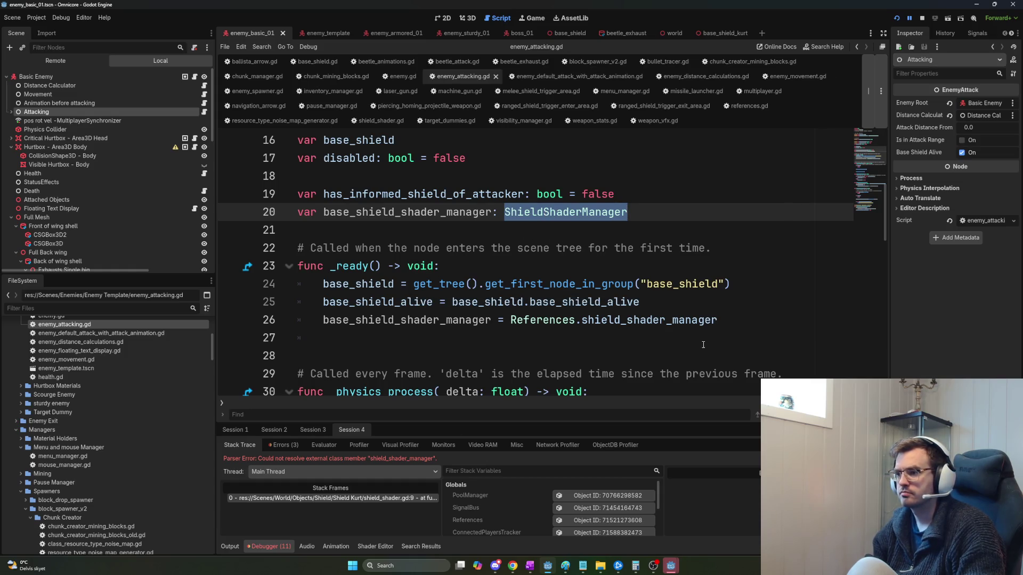
double_click(471, 318)
key(ctrl+d)
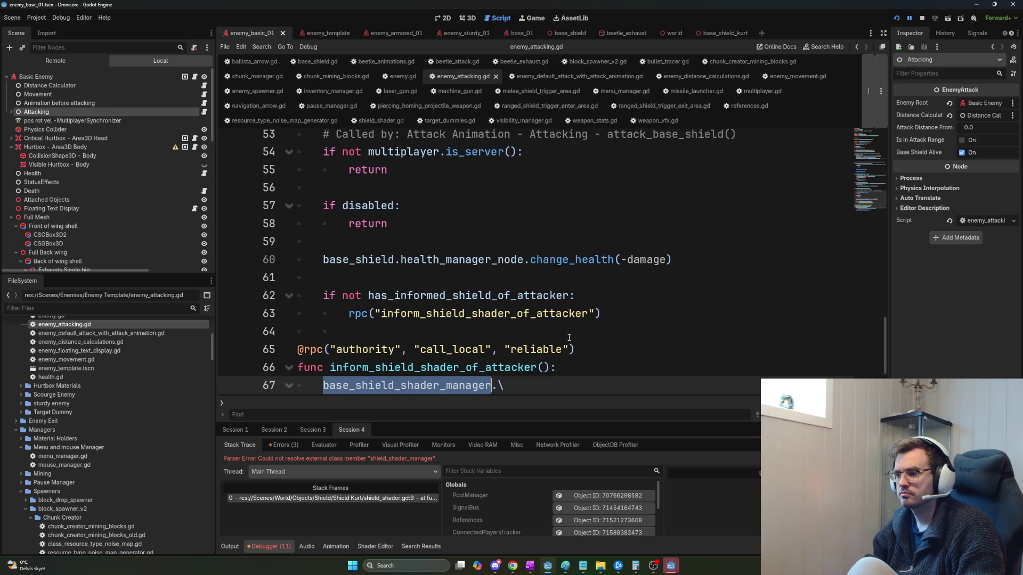
- Join the enemies_pos.append line onto line 67, removing the backslash, and save
scroll(569, 337, down, 3)
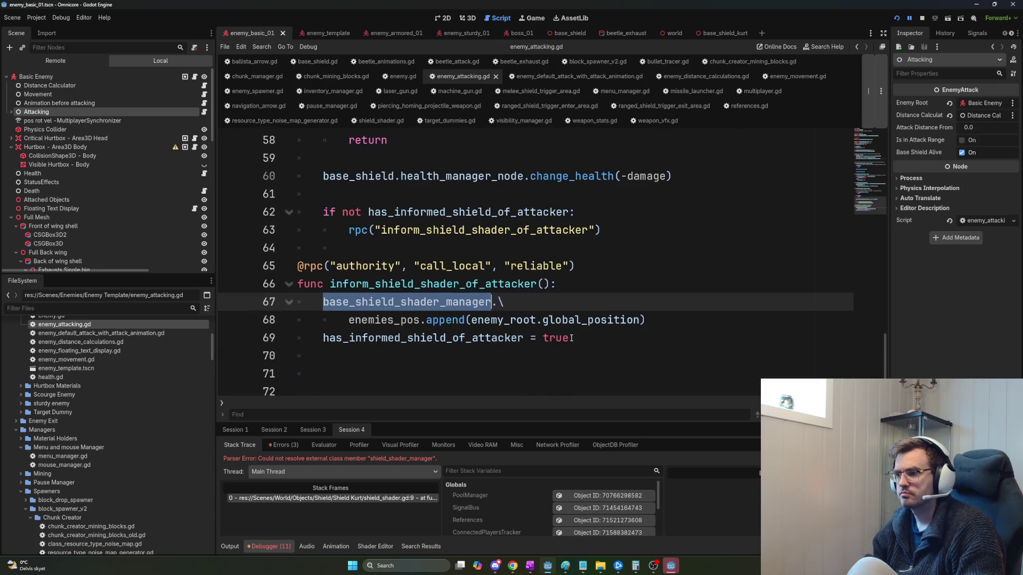
click(342, 318)
key(BackSpace)
key(BackSpace)
key(BackSpace)
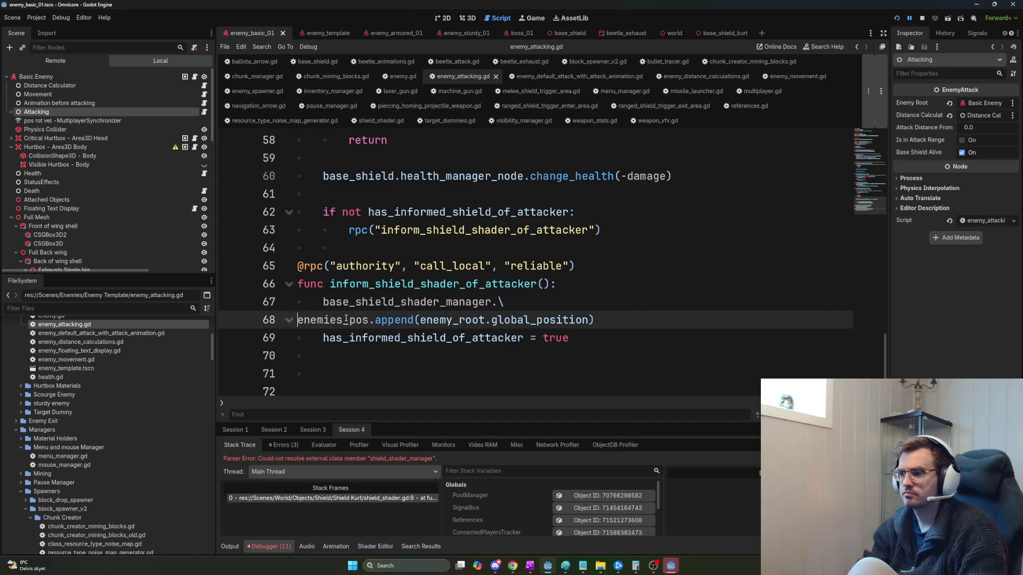
click(618, 316)
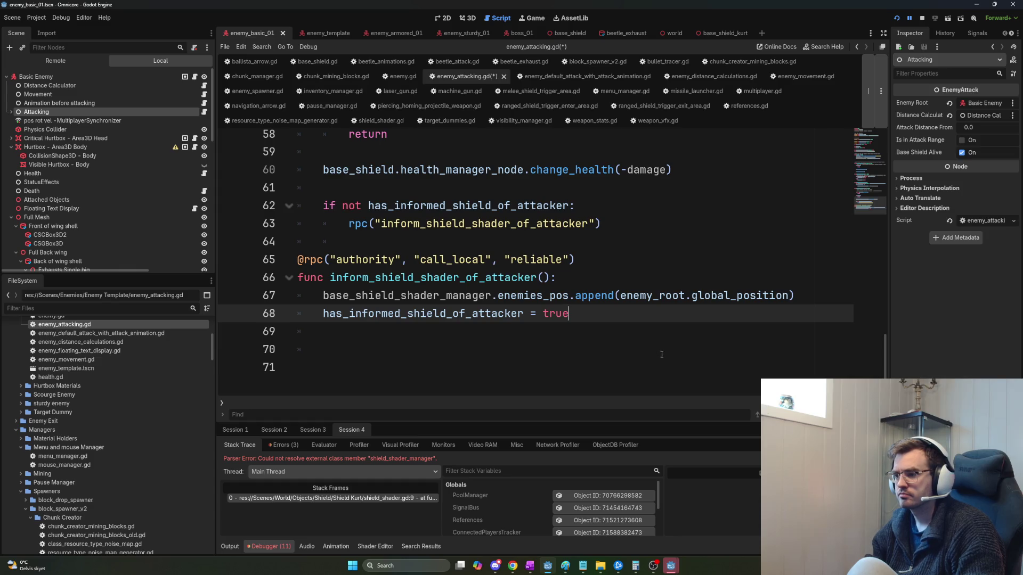
key(ctrl+s)
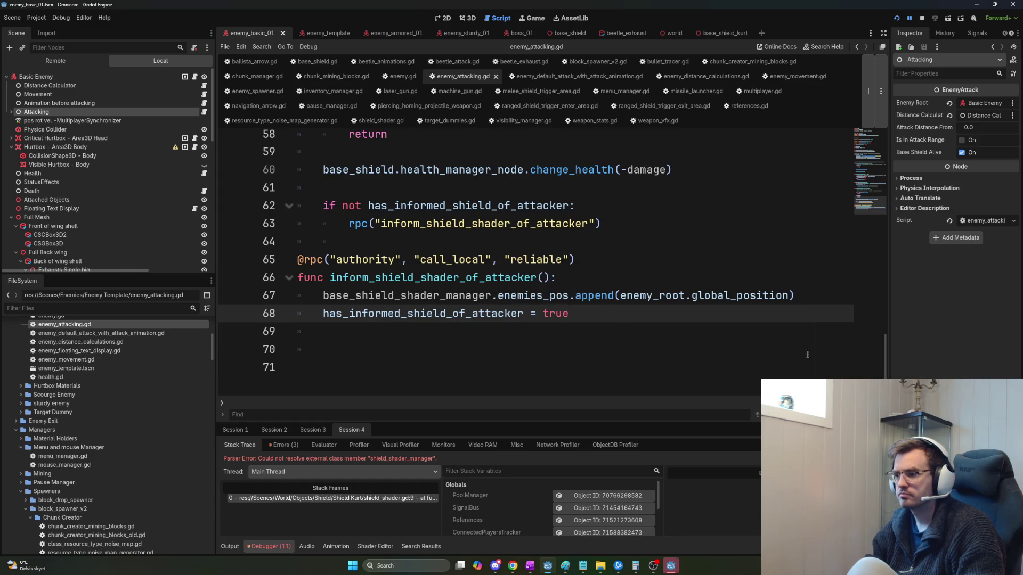
- Start a new 'if not multiplayer.is_s' line at the top of _ready
drag(888, 357, 897, 211)
click(528, 241)
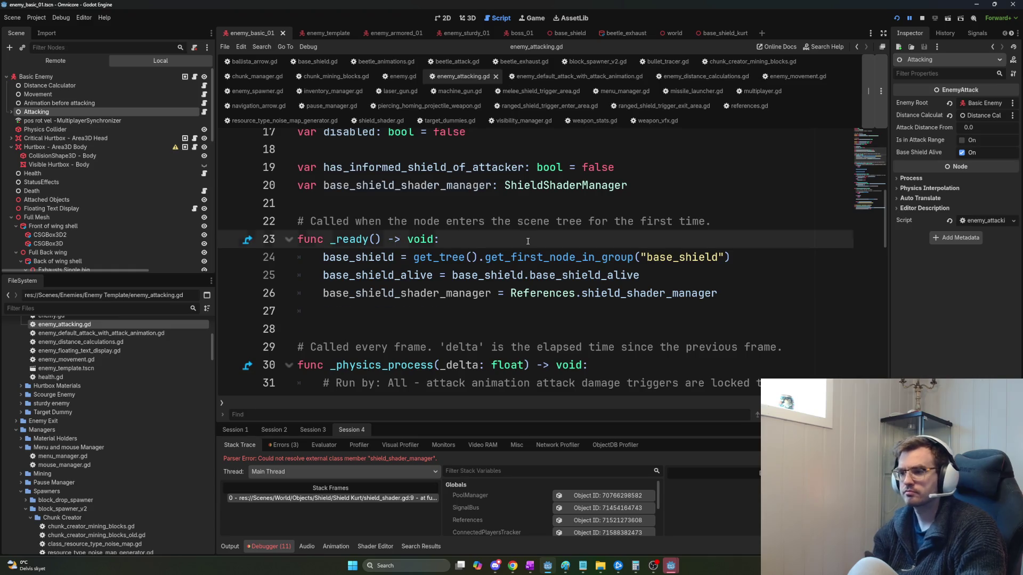
key(Return)
text(if no)
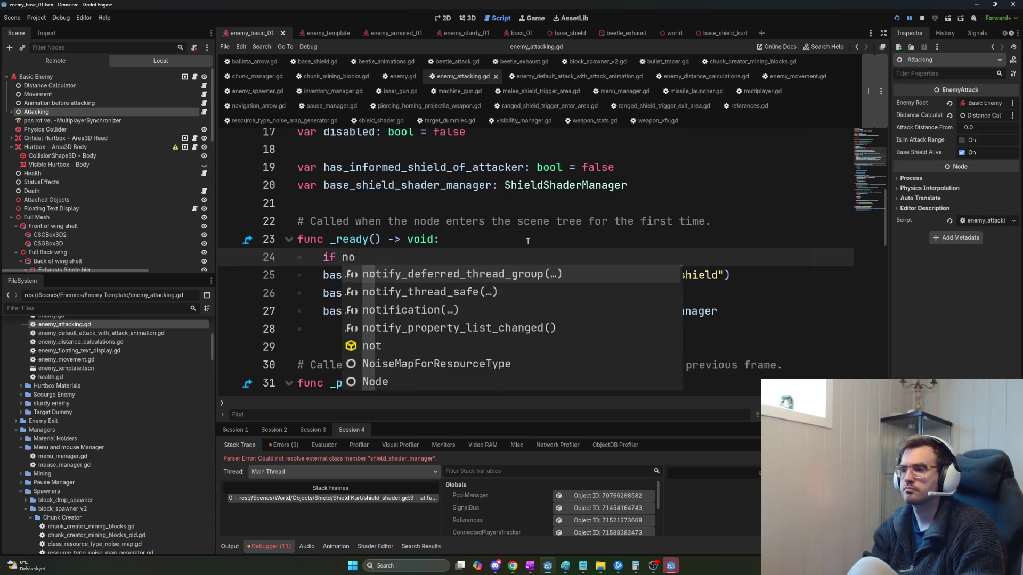
text(t multiplayer.is)
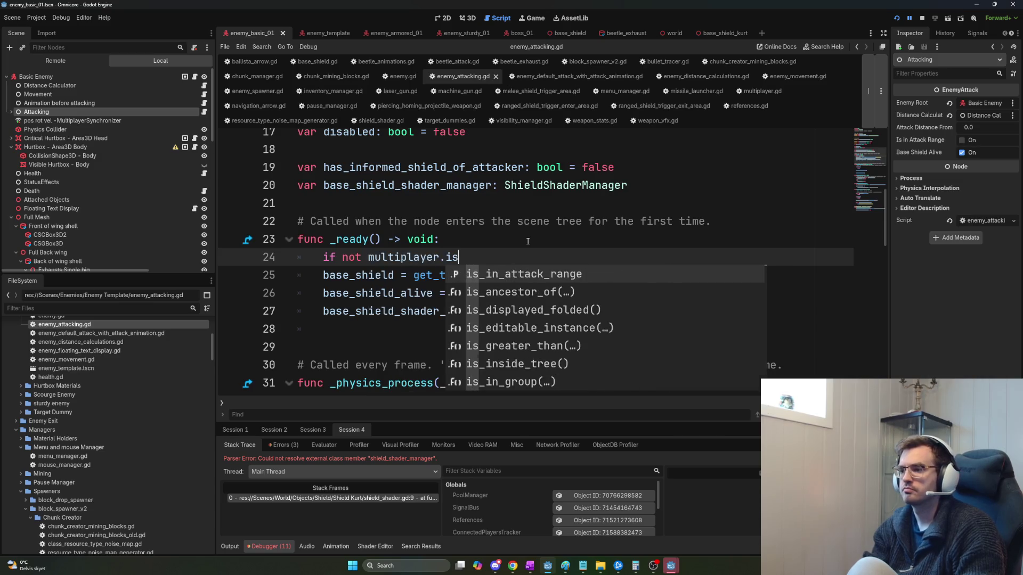
text(_s)
- Finish the guard 'if not multiplayer.is_server(): return' with blank lines above it
key(Return)
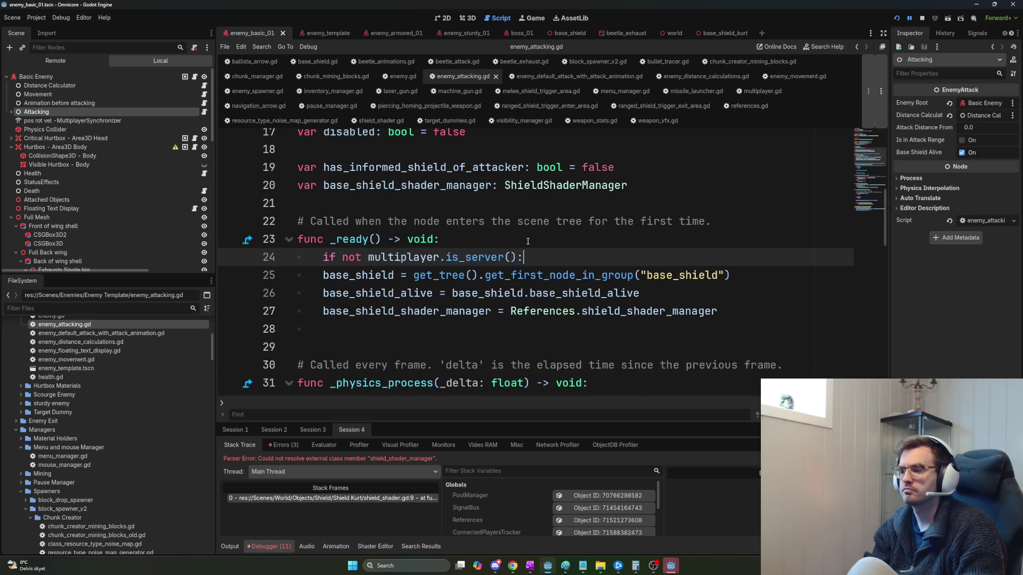
key(Return)
text(return)
key(Up)
key(Up)
key(Down)
key(Home)
key(Return)
key(Return)
- Add set_physics_process(multiplayer.is_server()) above the guard and save
key(Up)
key(Up)
text(set_phys)
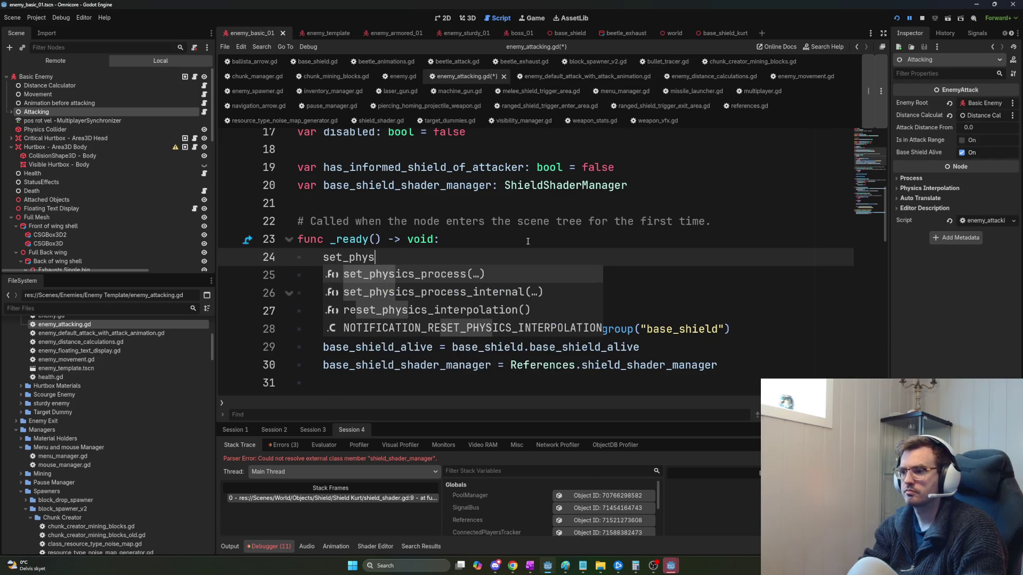
key(Return)
text(multiplayer.is)
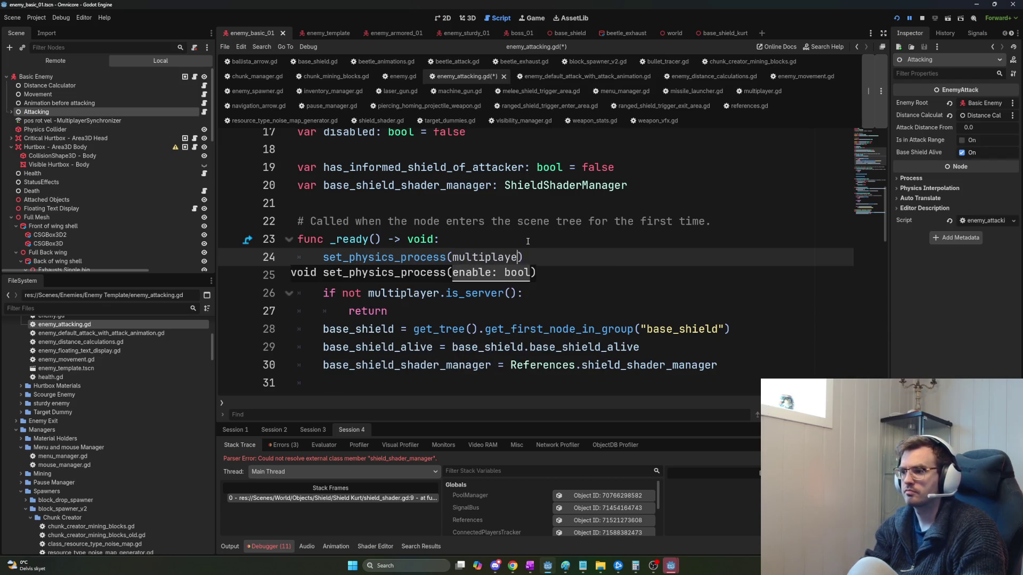
key(Return)
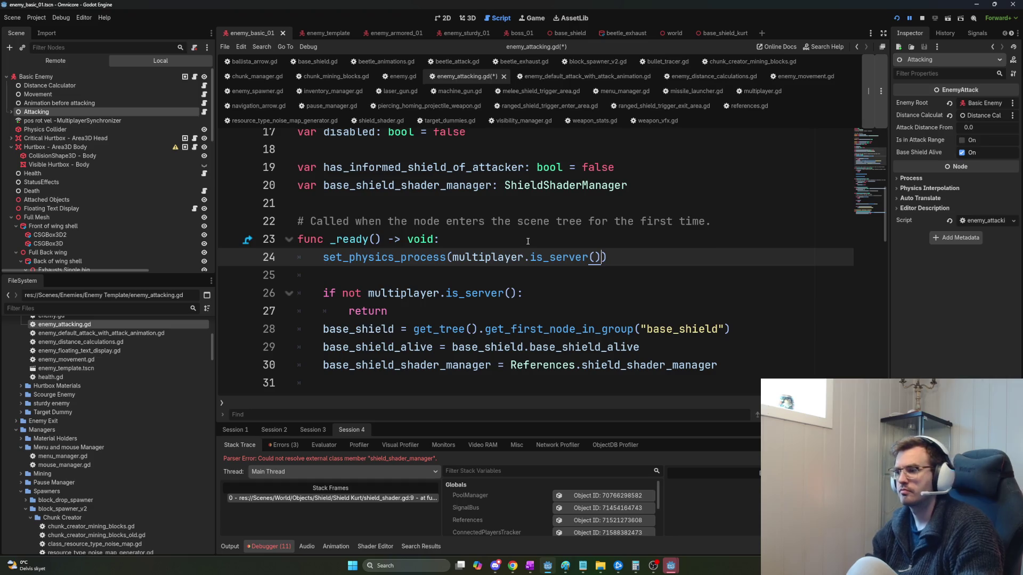
click(604, 292)
key(ctrl+s)
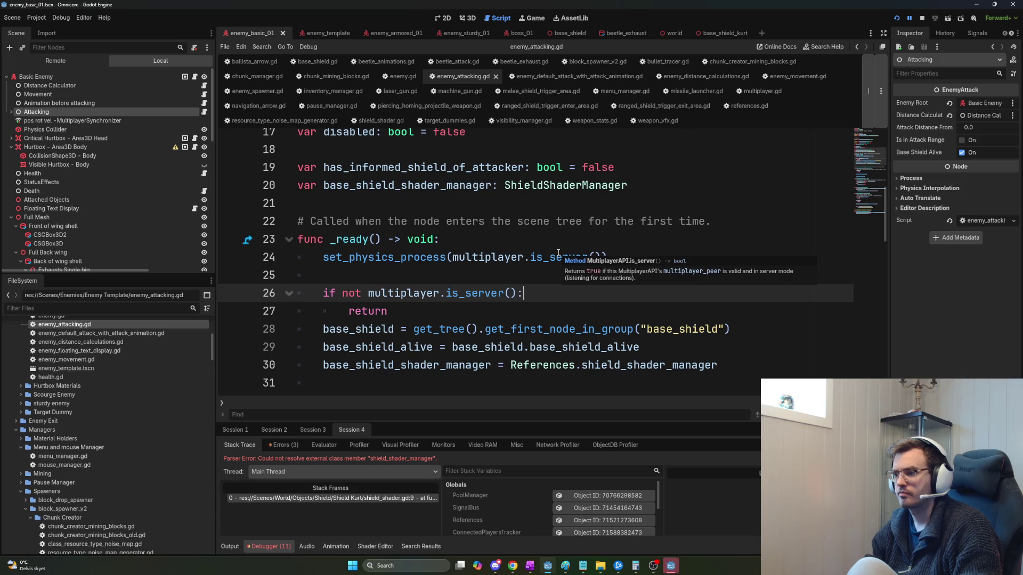
scroll(558, 252, down, 2)
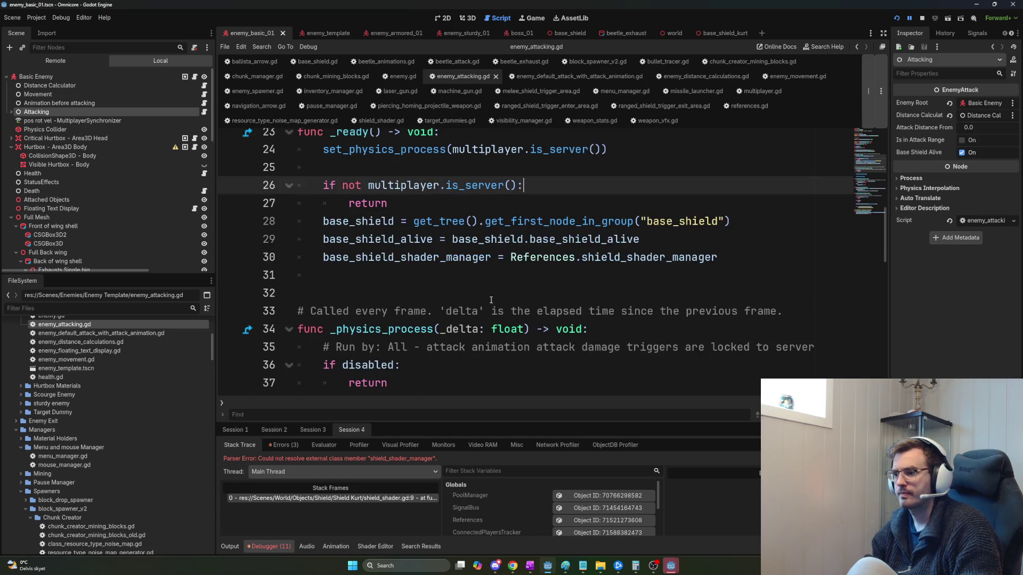
- Review the attack logic and make room below inform_shield_shader_of_attacker
scroll(511, 316, down, 4)
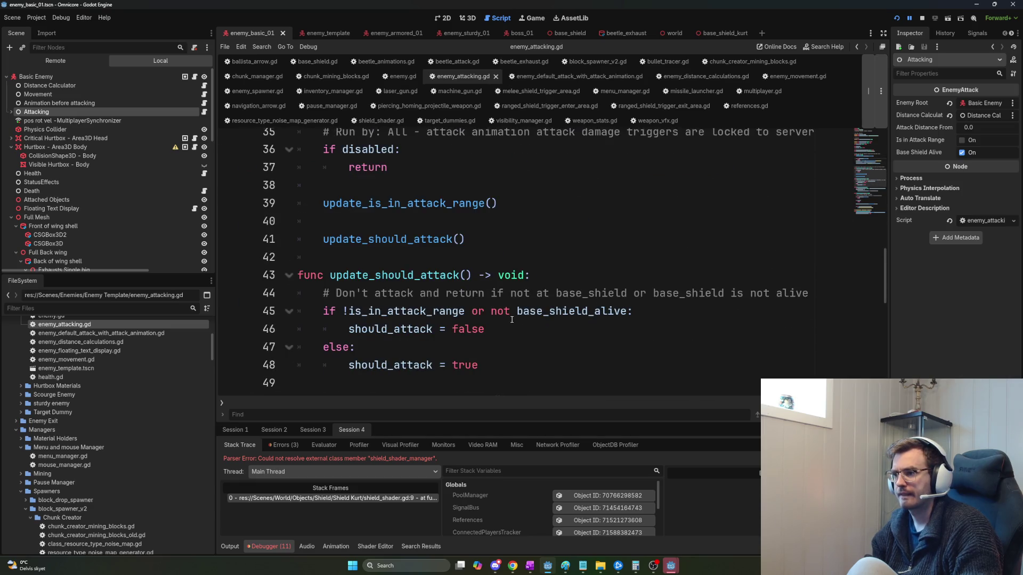
drag(466, 239, 318, 202)
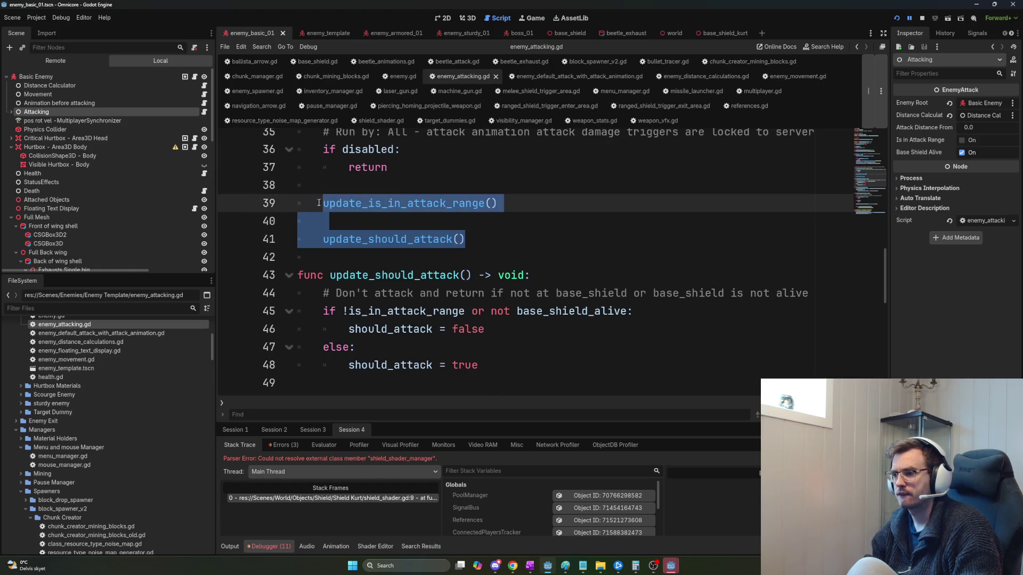
scroll(539, 295, down, 2)
mouse_move(577, 256)
mouse_down()
mouse_move(480, 256)
mouse_move(301, 203)
mouse_move(316, 203)
mouse_up()
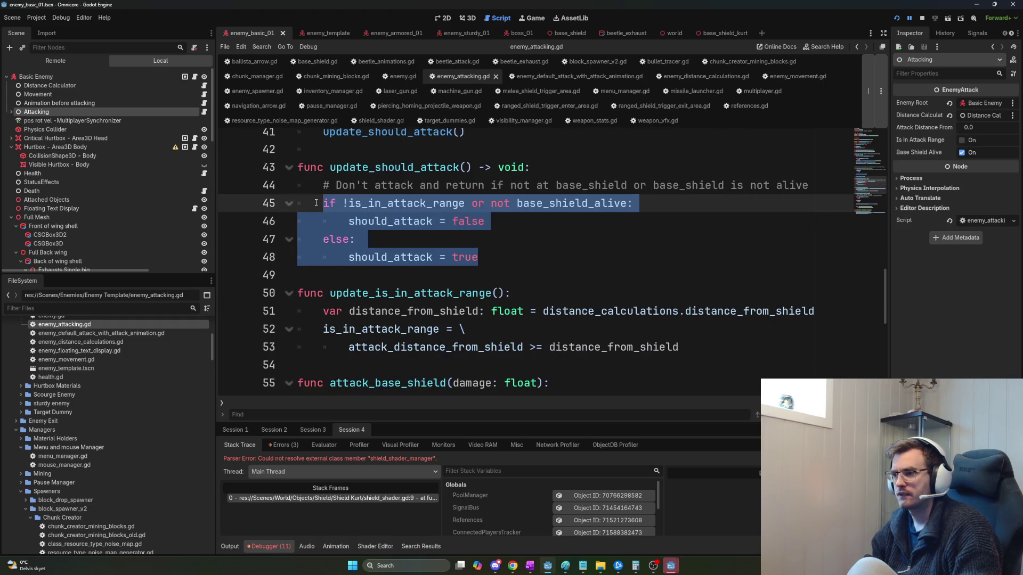
scroll(510, 316, down, 4)
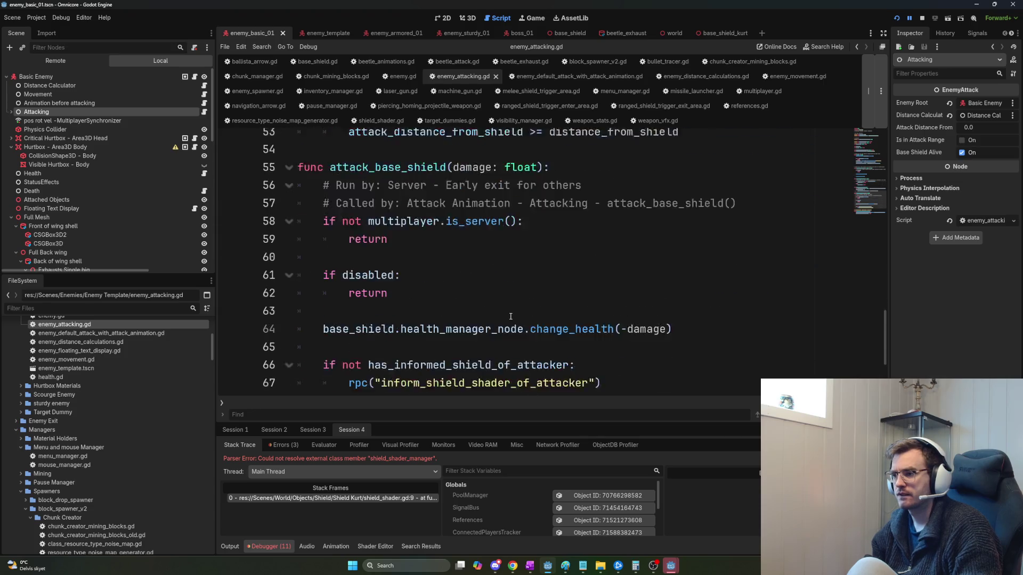
scroll(510, 317, down, 1)
scroll(513, 320, down, 2)
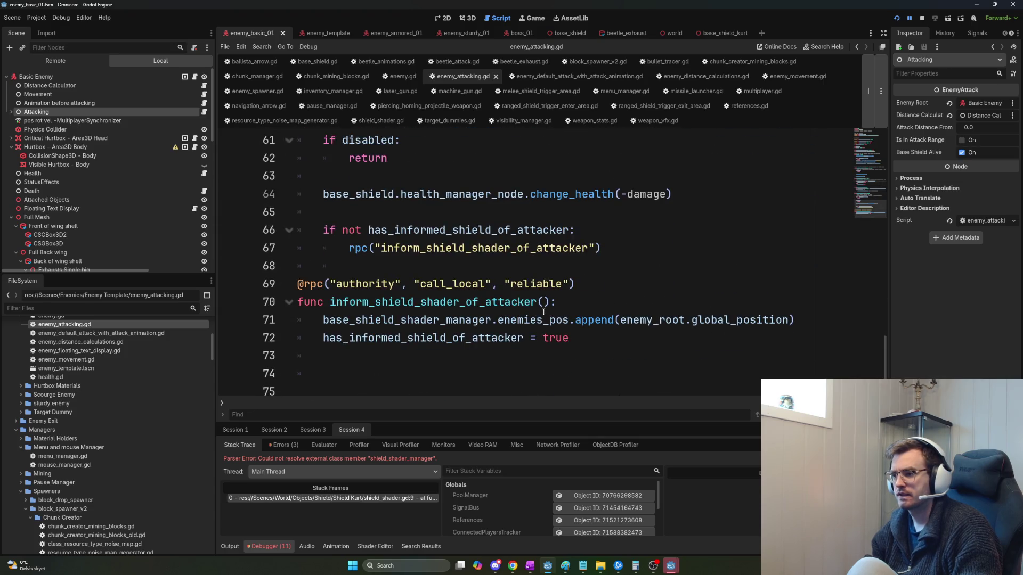
mouse_move(601, 249)
mouse_down()
mouse_move(419, 248)
mouse_move(318, 234)
mouse_up()
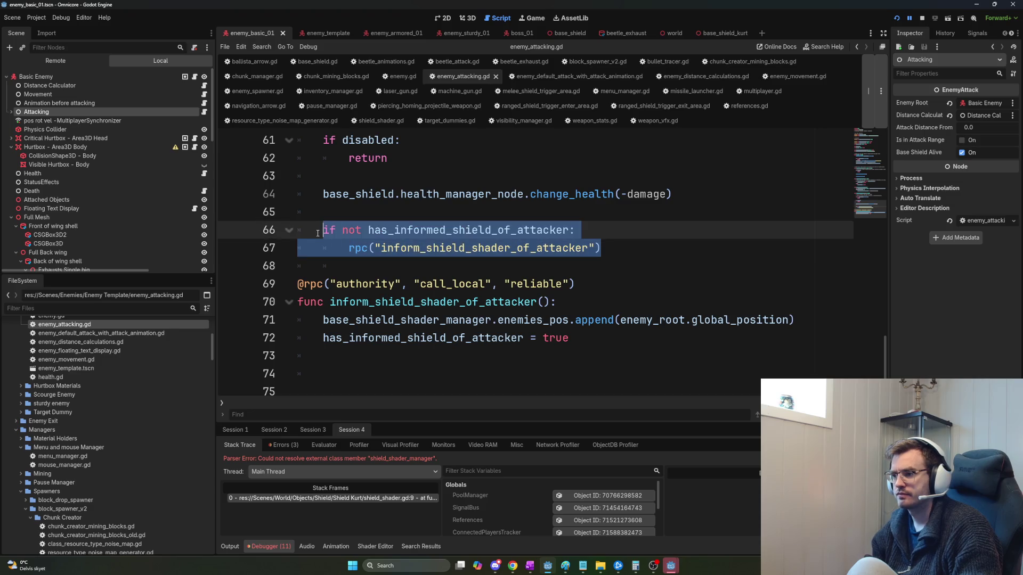
click(454, 359)
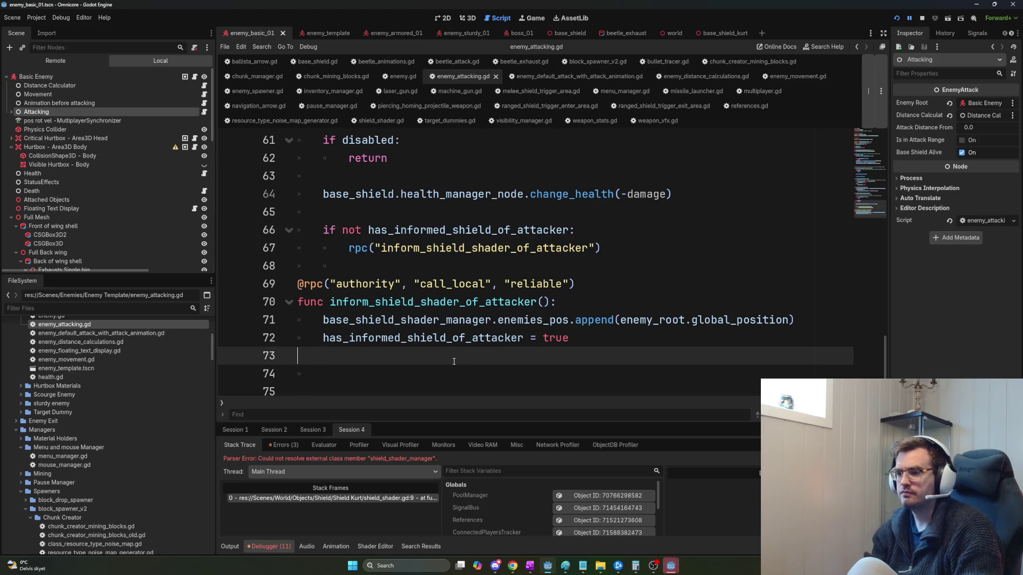
key(Down)
key(Down)
click(454, 362)
text(@rpc("authority", "call_local", "reliable"))
key(Return)
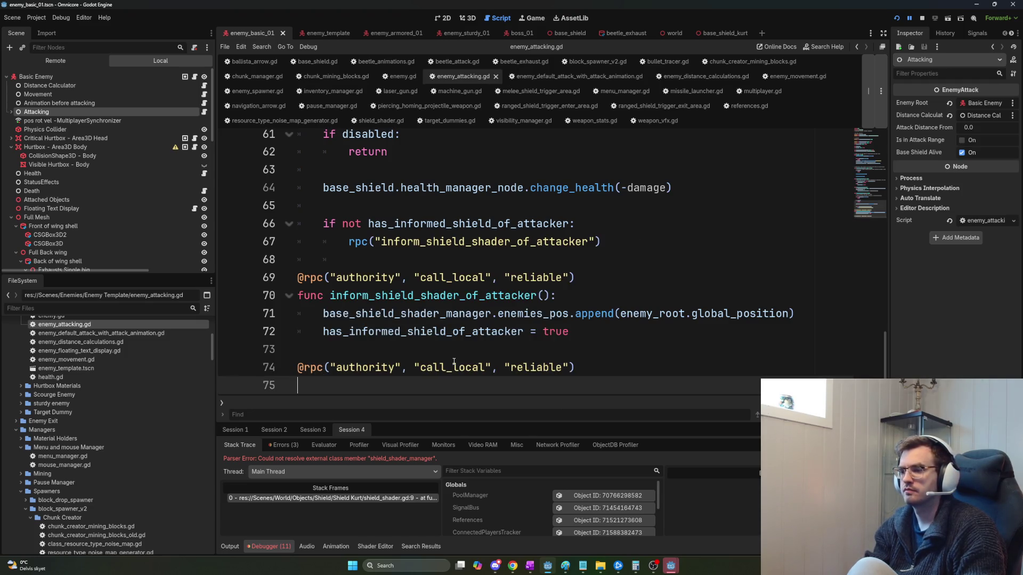
text(func inform_)
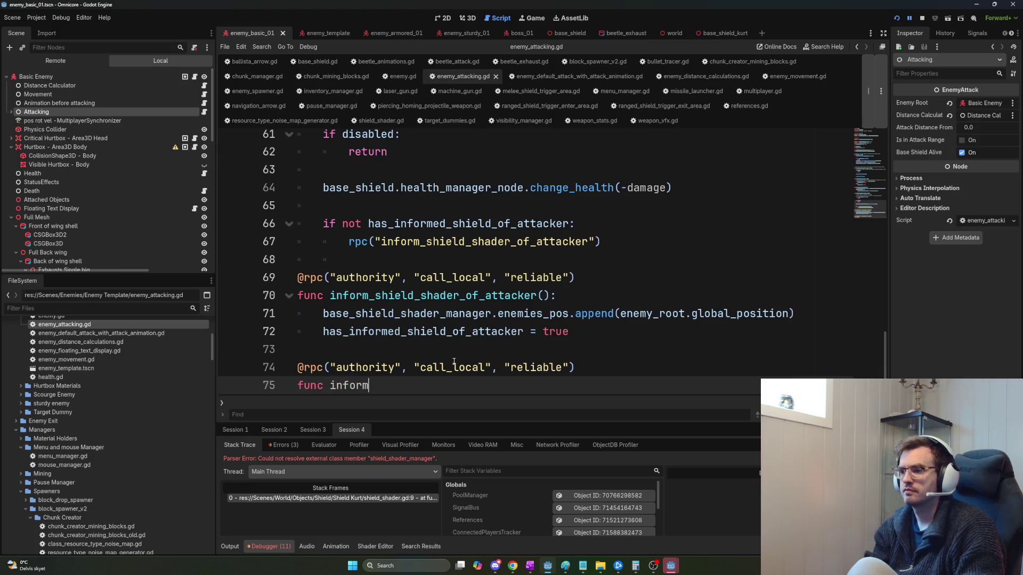
text(shield_shader_of)
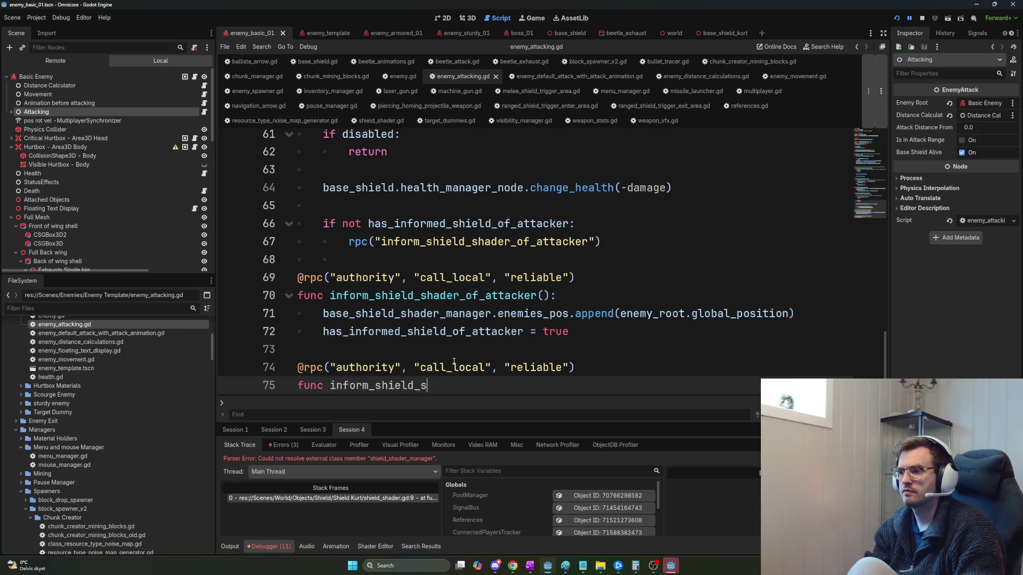
text(_dead_attacker())
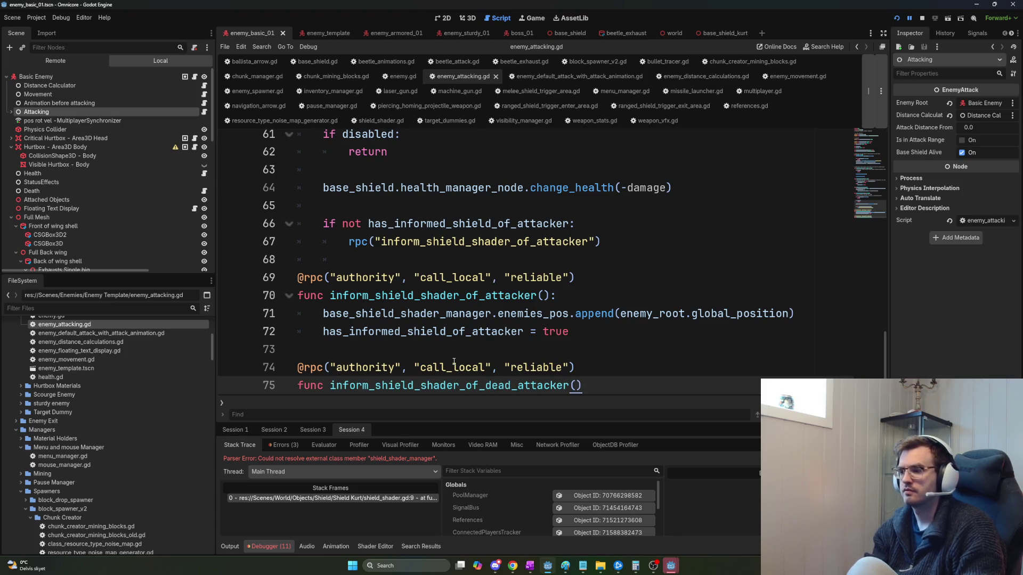
key(BackSpace)
key(BackSpace)
key(BackSpace)
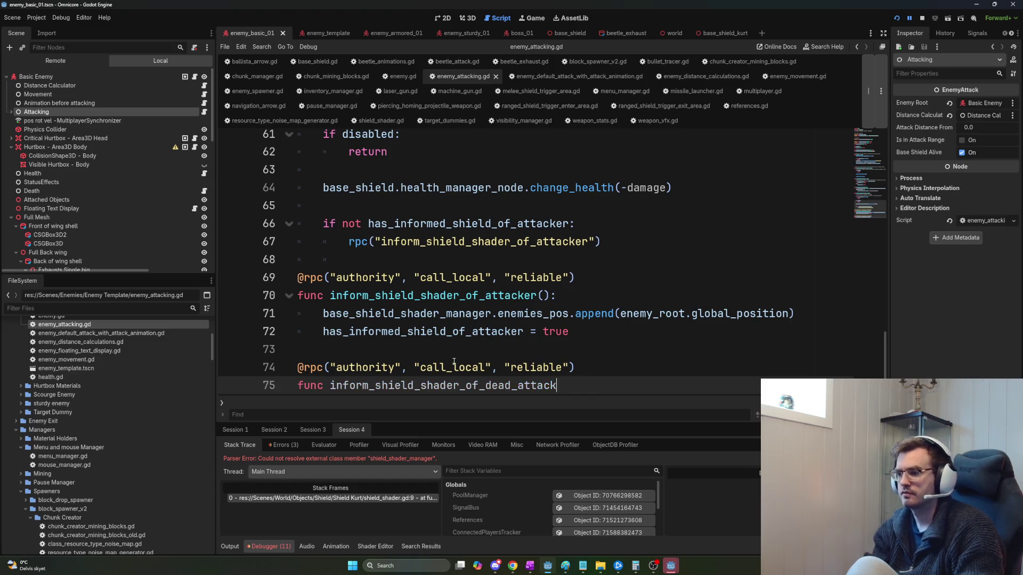
key(BackSpace)
key(BackSpace)
text(attacker_remov)
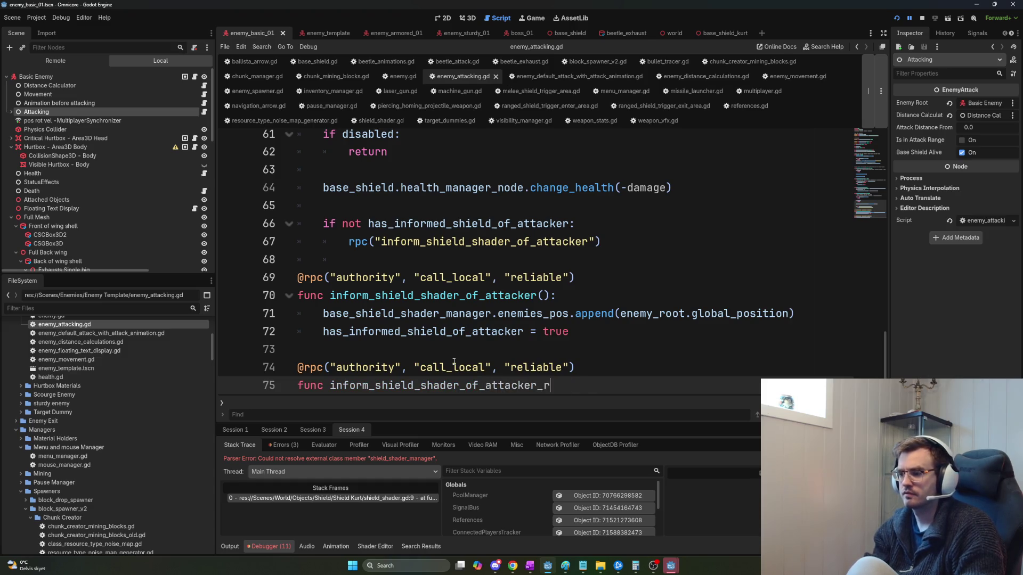
text(al():)
key(Return)
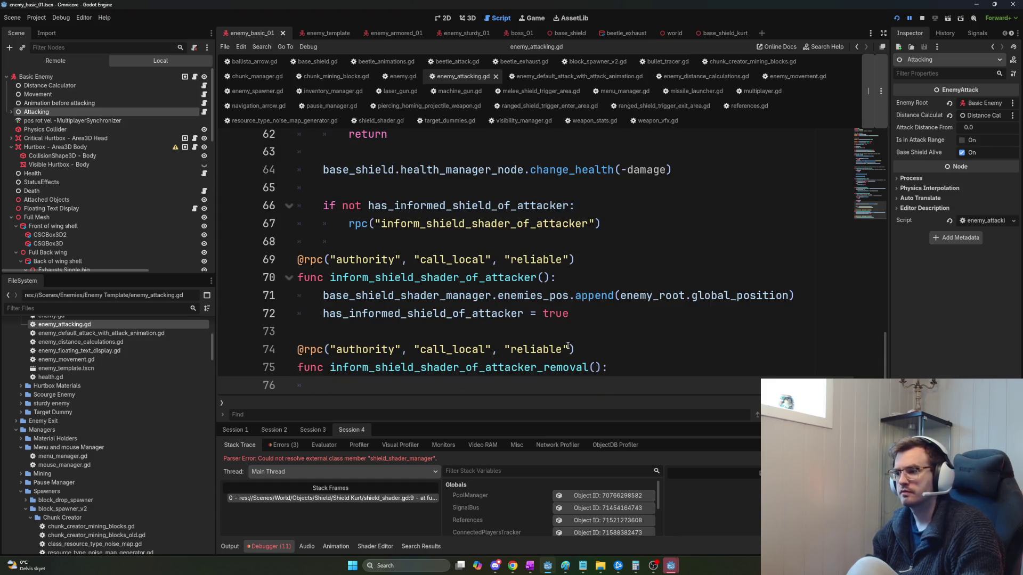
- Add a blank line separating the new function from the previous one
scroll(527, 339, down, 1)
double_click(526, 338)
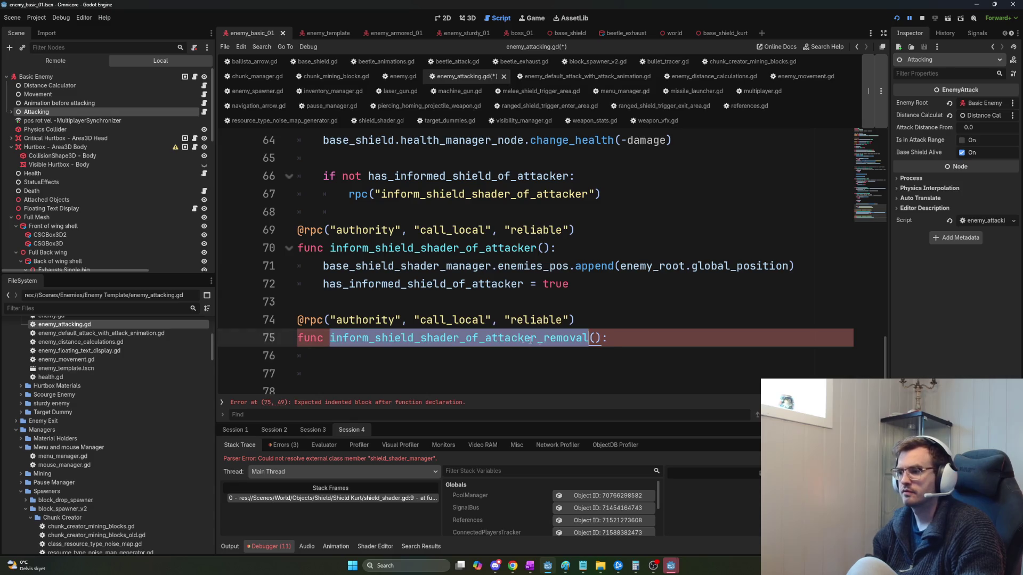
mouse_move(887, 356)
mouse_down()
mouse_move(891, 186)
mouse_move(916, 359)
mouse_up()
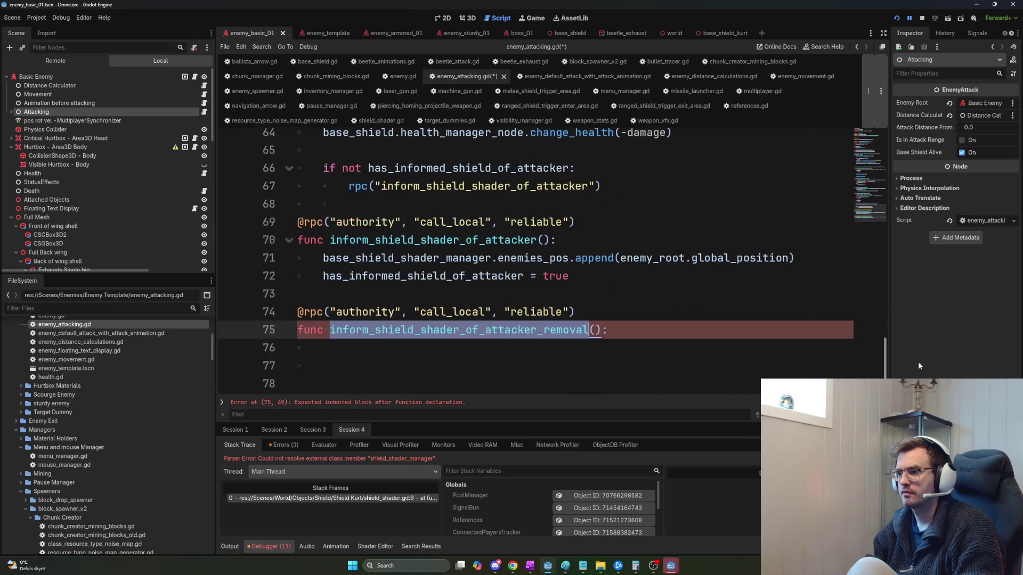
click(624, 289)
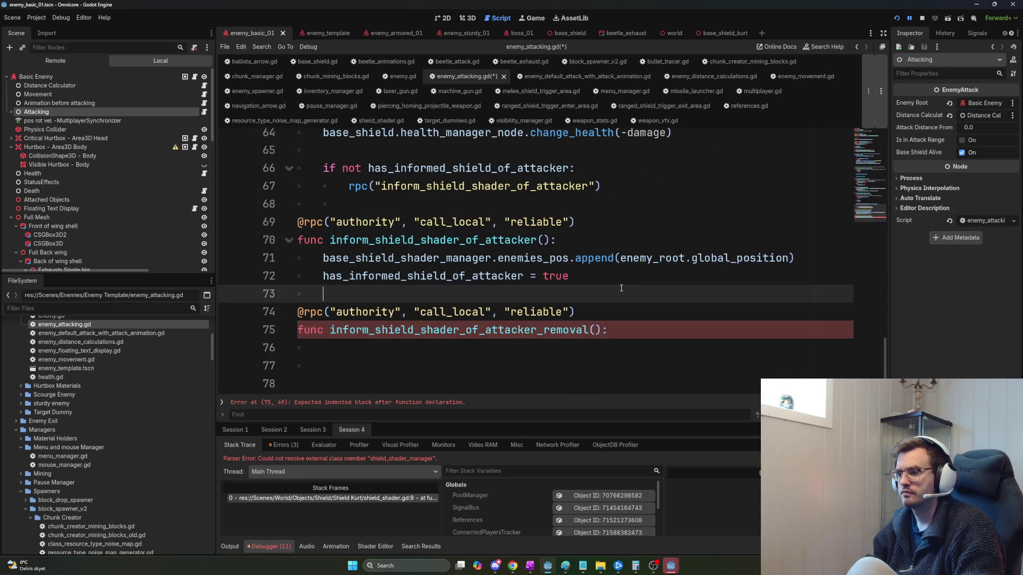
key(Return)
key(Up)
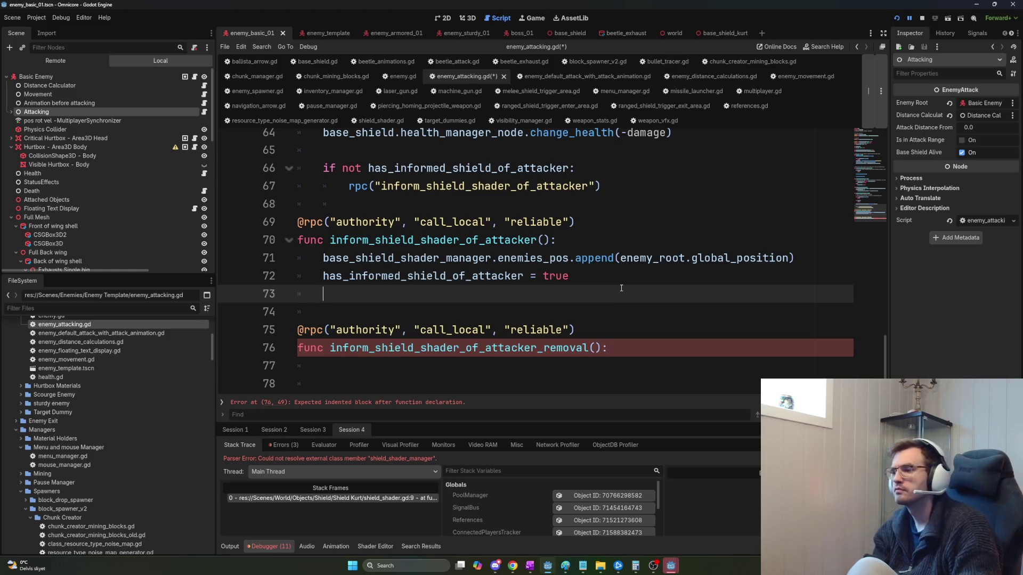
- Add a new line in _ready() starting enemy_root.death_signal.connect(
key(BackSpace)
scroll(620, 288, up, 2)
scroll(619, 287, up, 11)
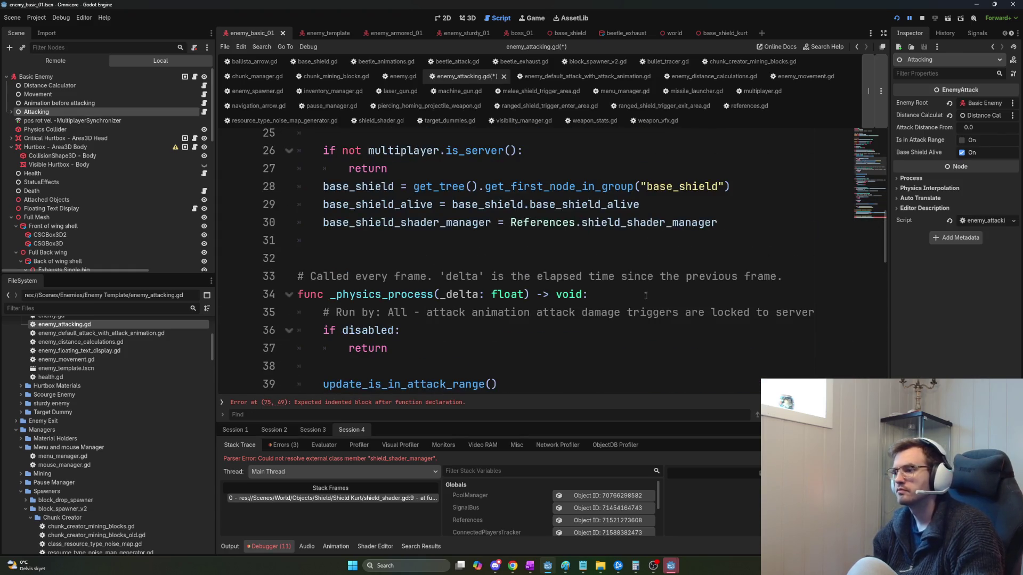
scroll(645, 296, up, 4)
scroll(646, 296, down, 3)
click(719, 294)
key(Return)
text(enemy_root.)
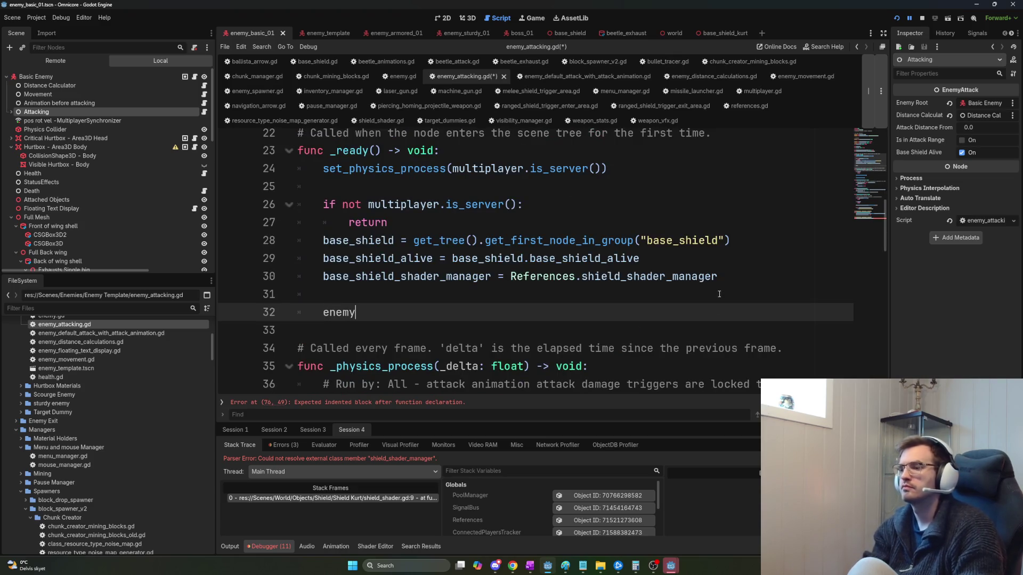
text(on_death)
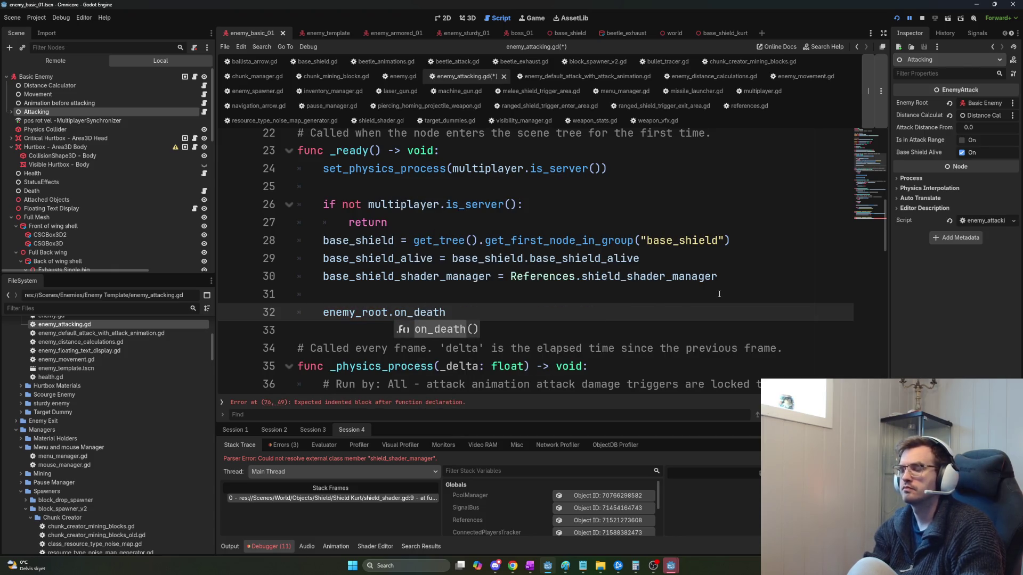
key(BackSpace)
key(BackSpace)
key(BackSpace)
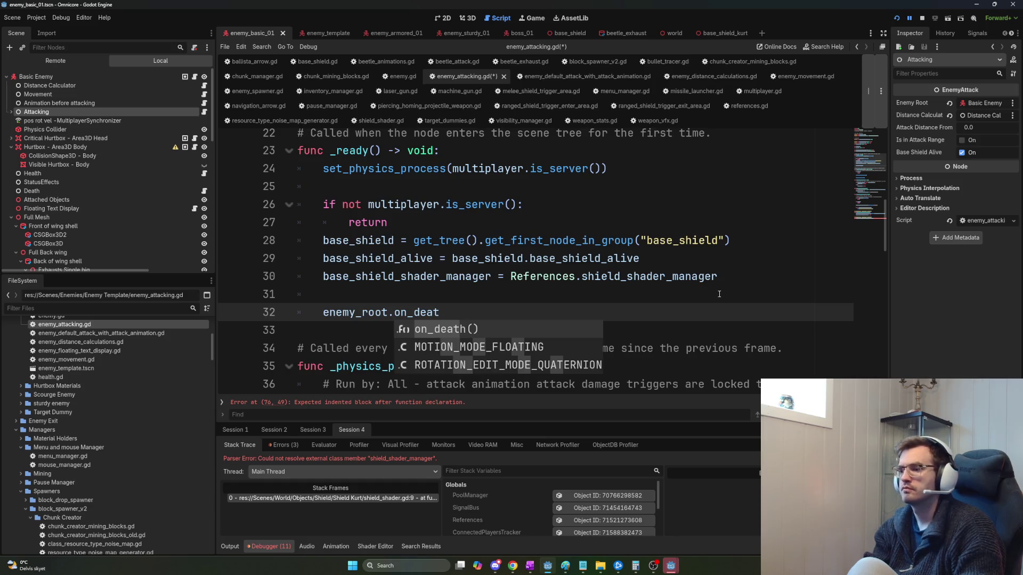
text(death_signal.)
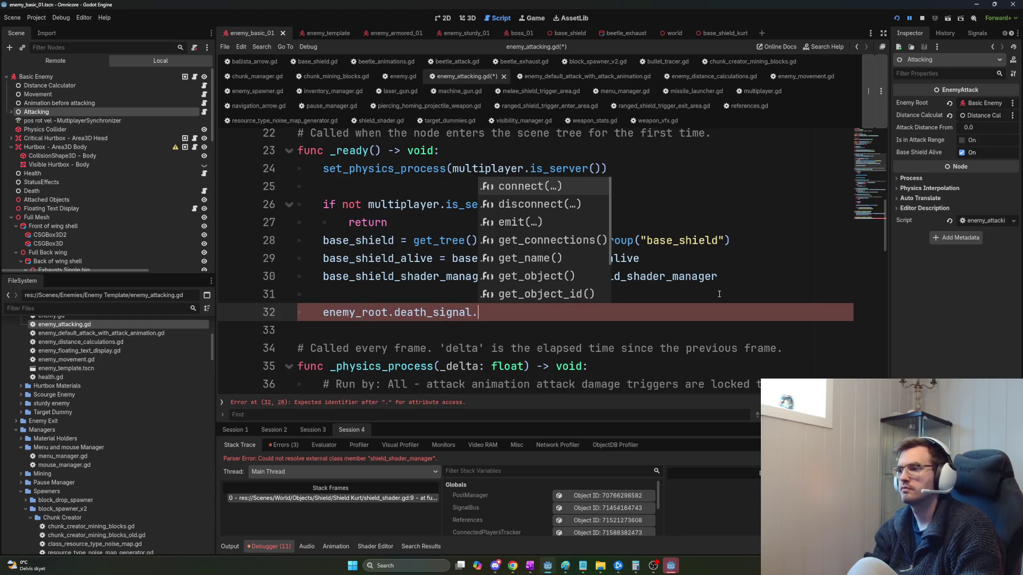
text(connect)
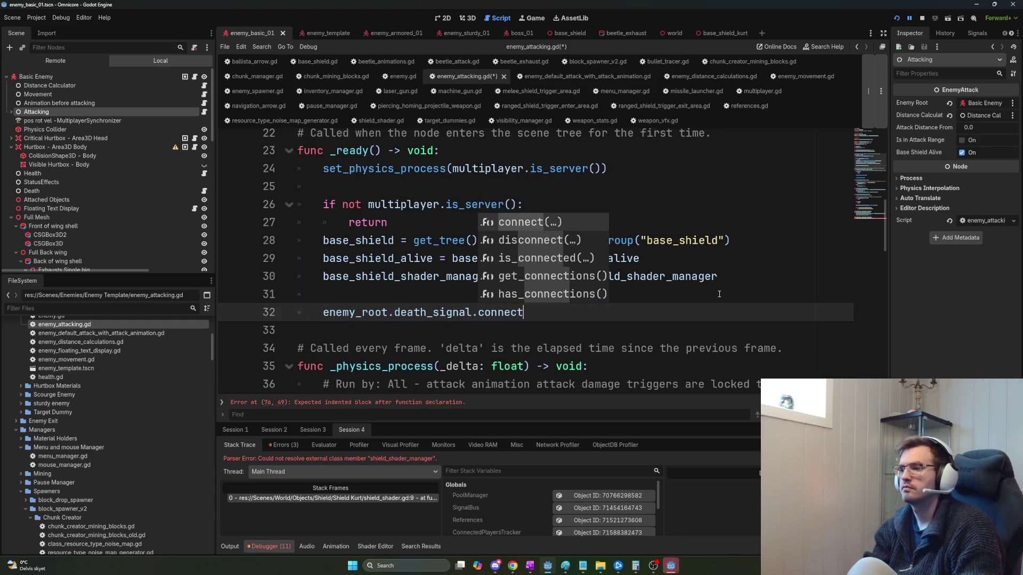
text(()
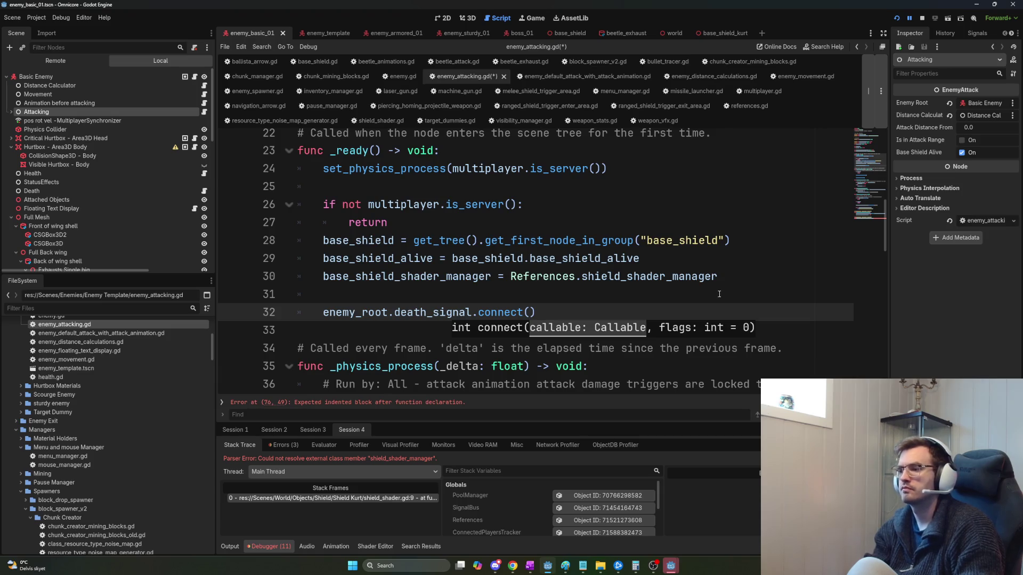
- Copy the inform_shield_shader_of_attacker_removal name and paste it as the connect() argument
scroll(682, 291, down, 12)
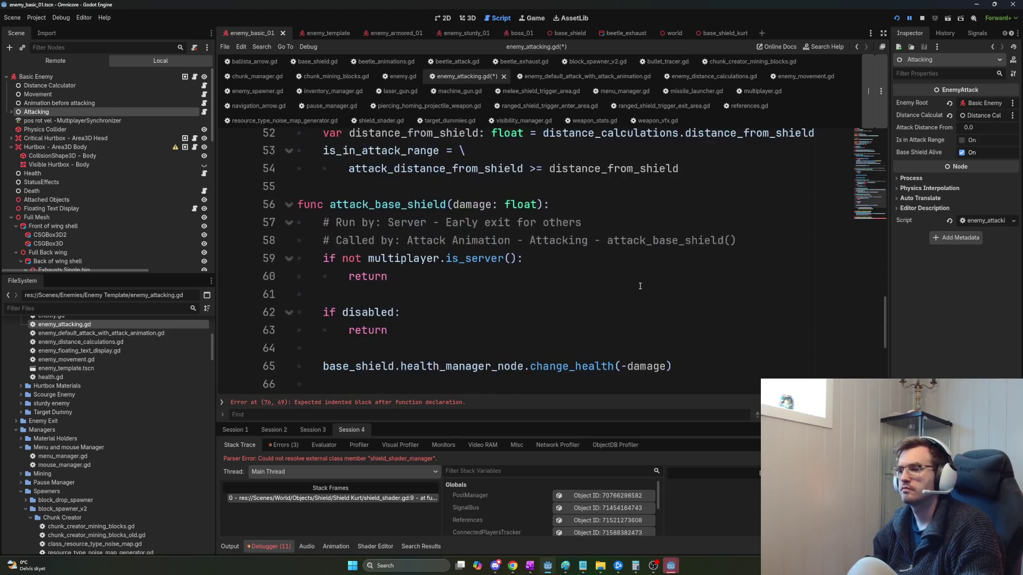
scroll(456, 302, down, 1)
double_click(422, 344)
key(ctrl+c)
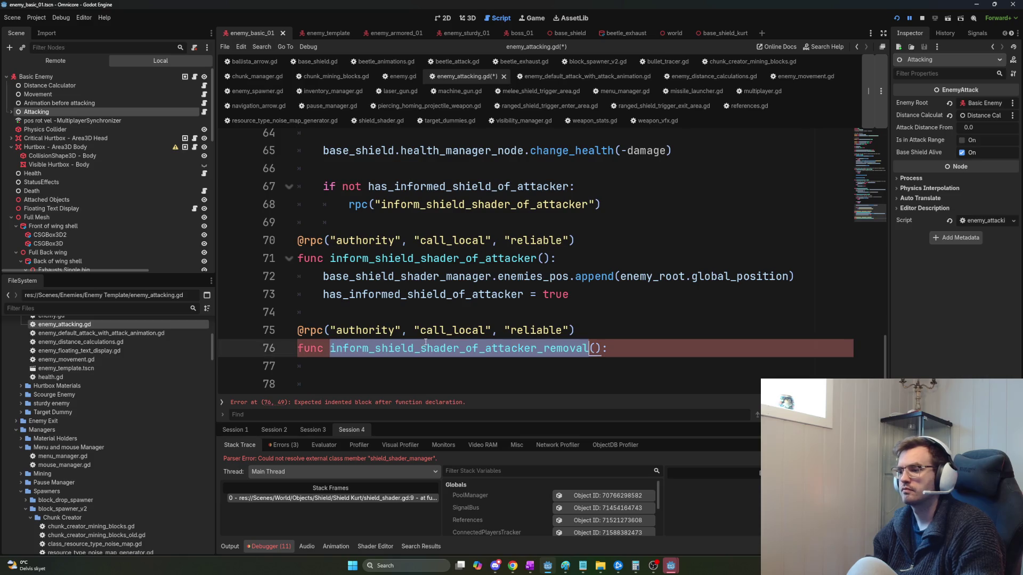
key(ctrl+Home)
scroll(529, 344, down, 7)
scroll(528, 344, down, 2)
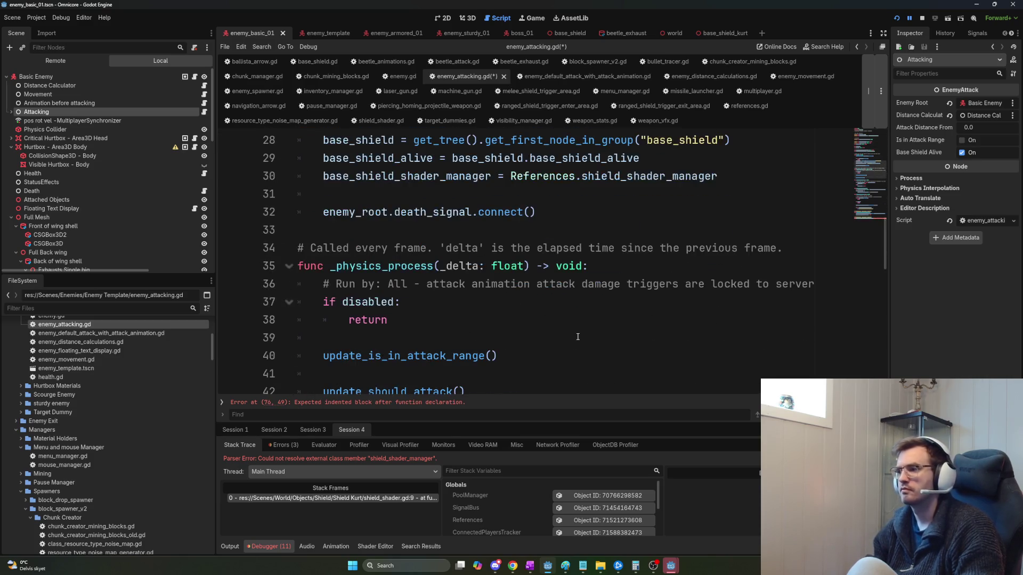
scroll(578, 337, up, 1)
click(528, 266)
key(ctrl+v)
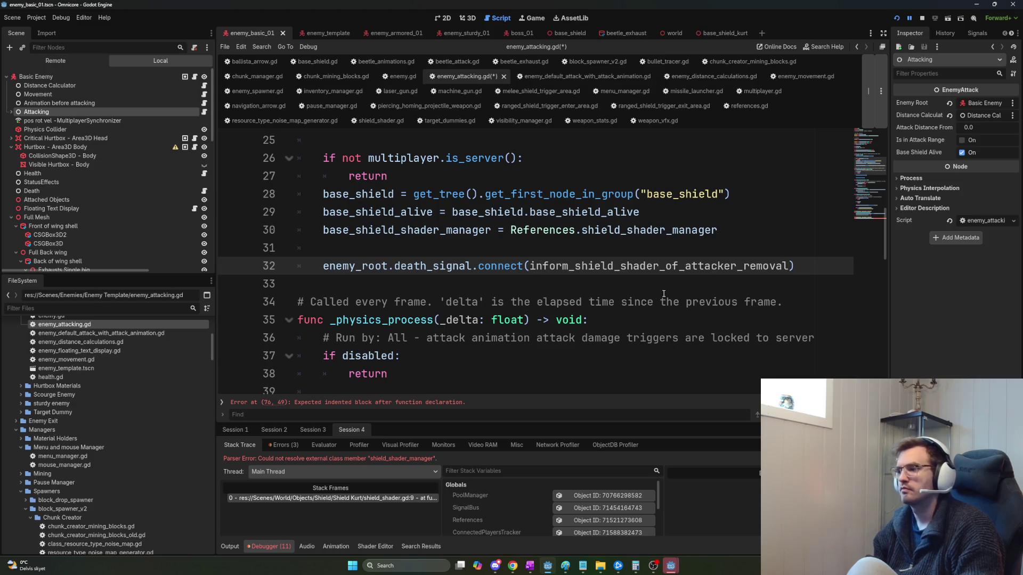
- Open inform_shield_shader_of_attacker_removal's body with 'if has_informed_shield_of_attacker:' and an empty indented line
ctrl+click(598, 266)
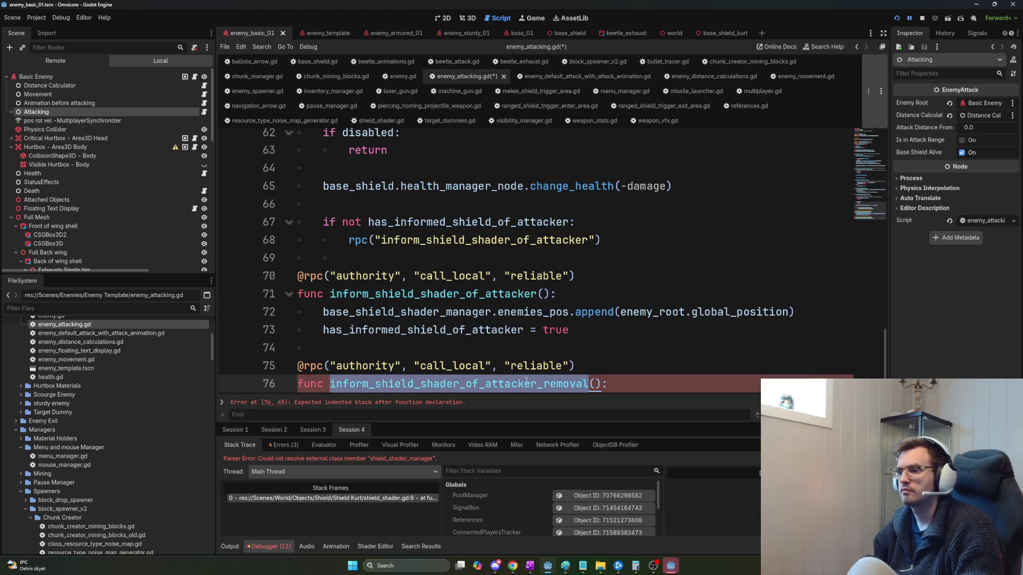
key(End)
key(Return)
text(if )
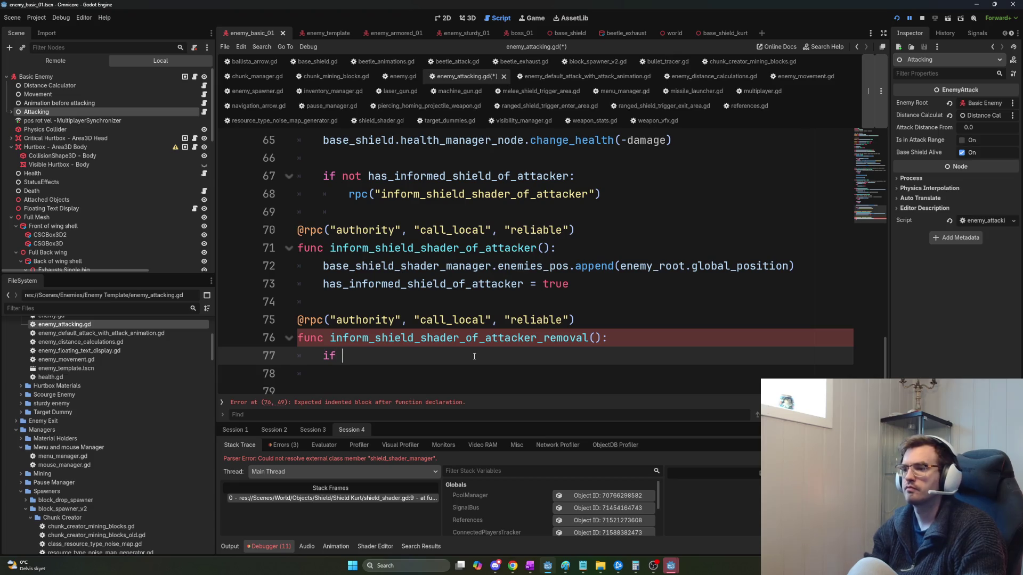
text(has_informed_shield_of_attacker:)
key(Return)
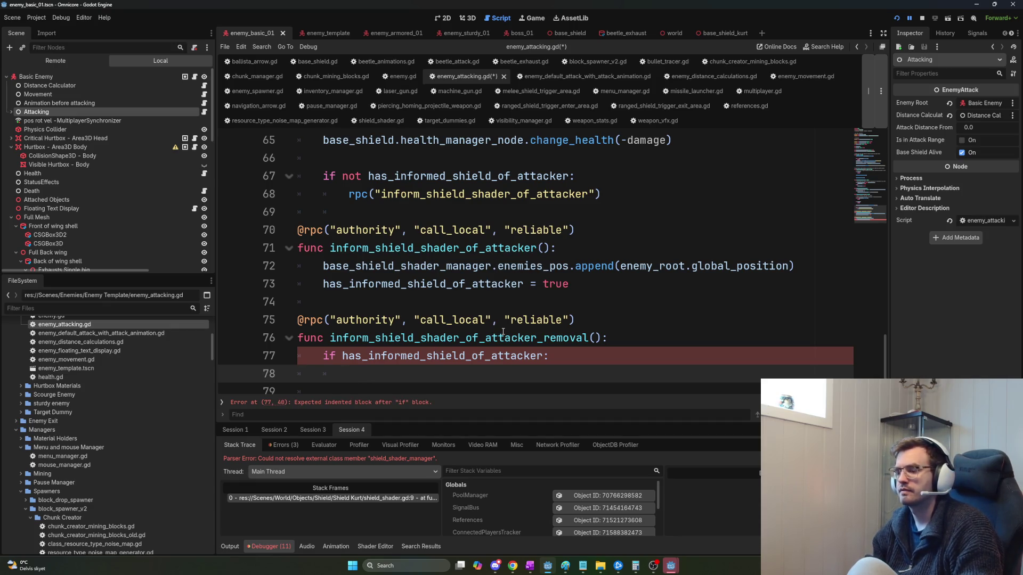
double_click(436, 267)
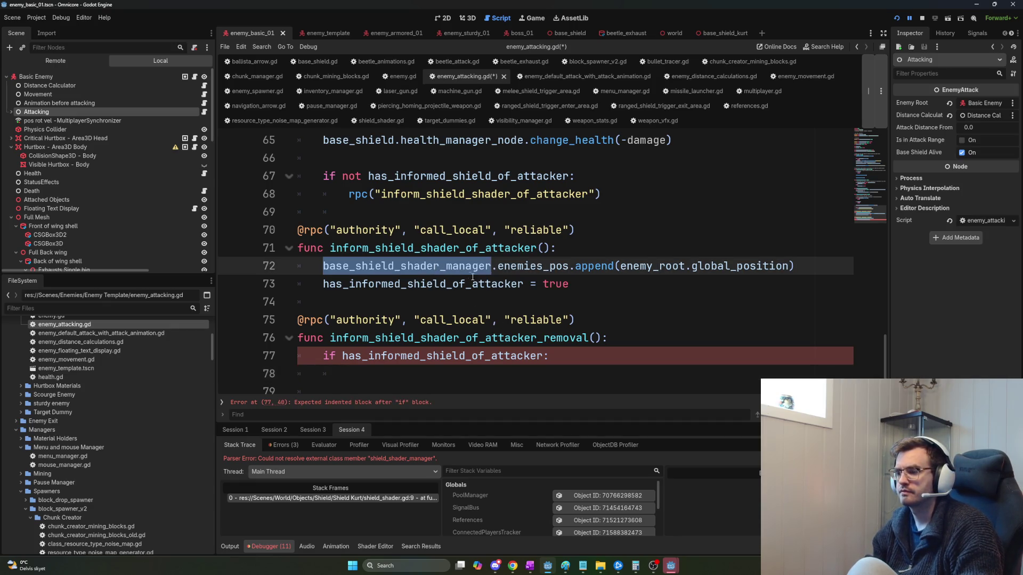
mouse_move(501, 287)
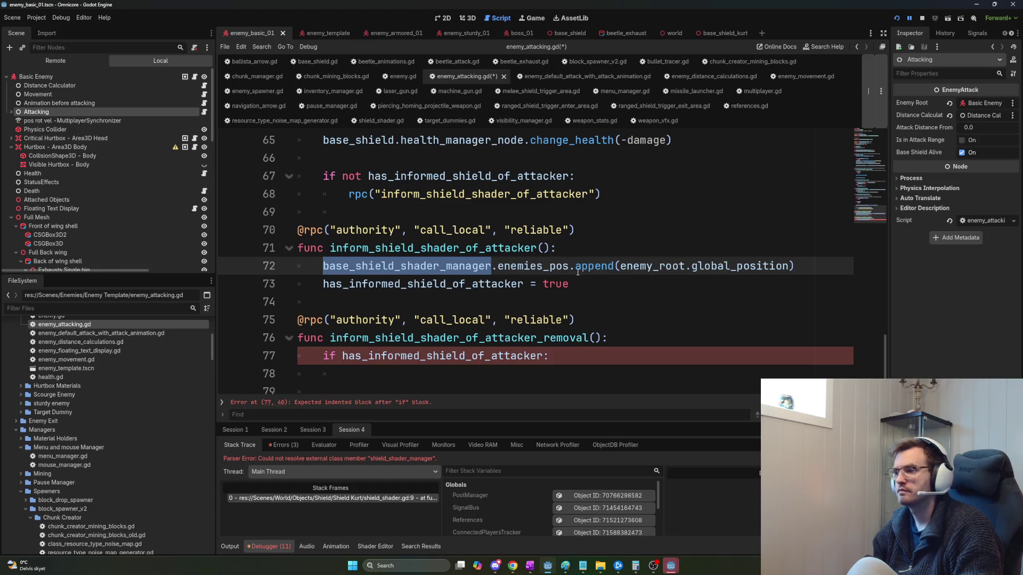
click(395, 367)
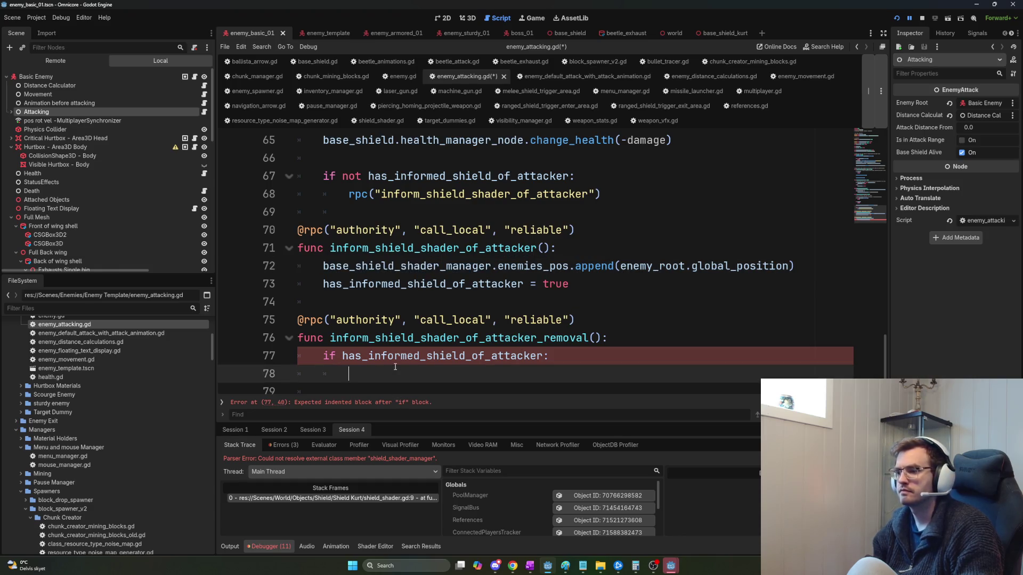
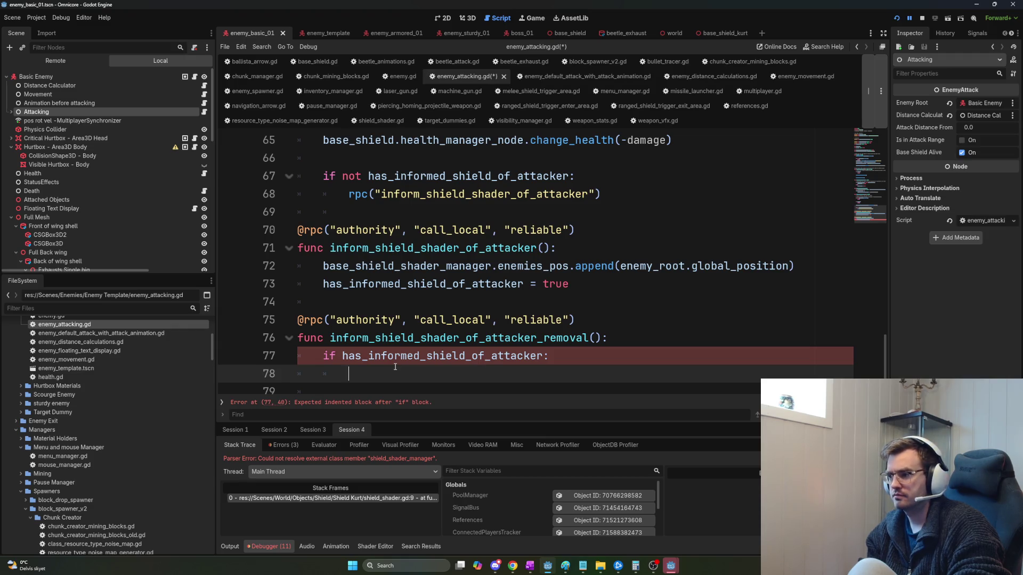
- Start line 78 with base_shield_shader_manager and paste enemies_pos copied from line 72
text(base_shie)
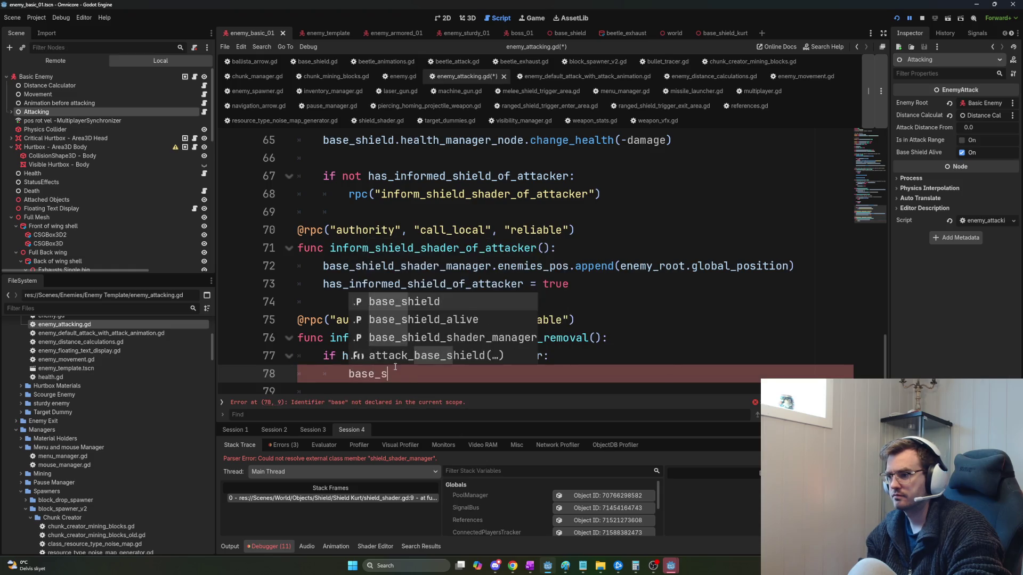
text(ld_manager)
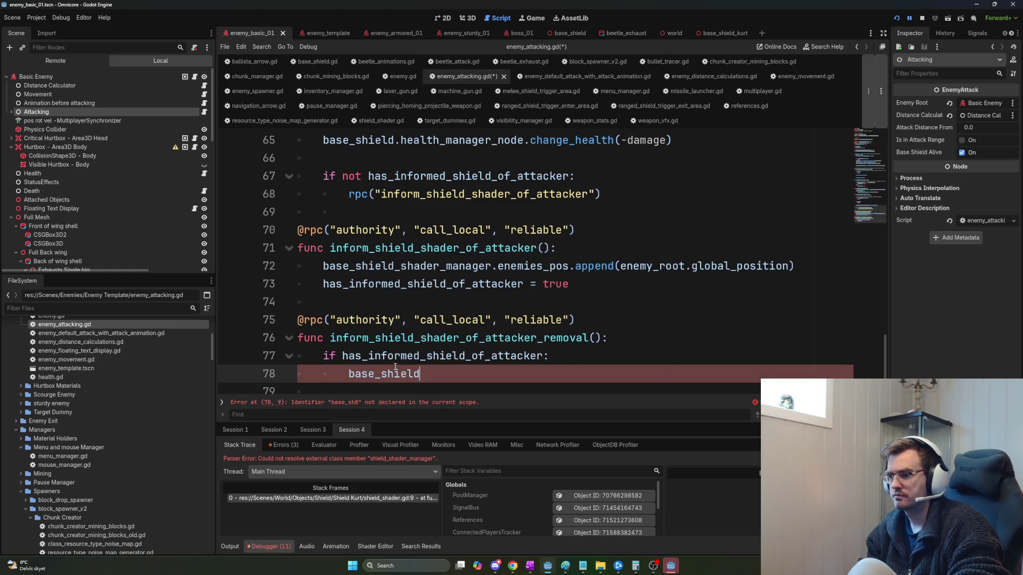
key(Return)
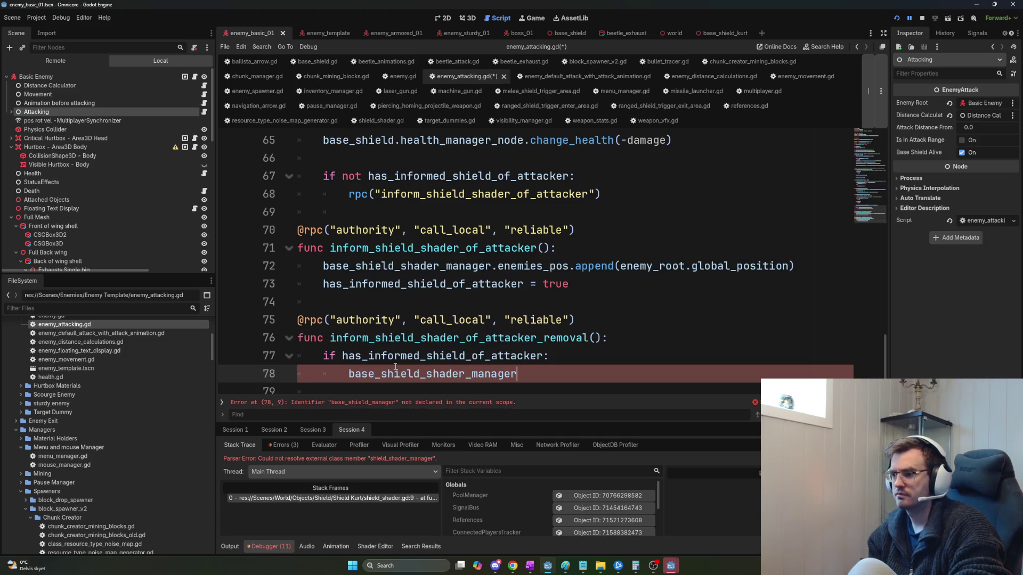
text(.)
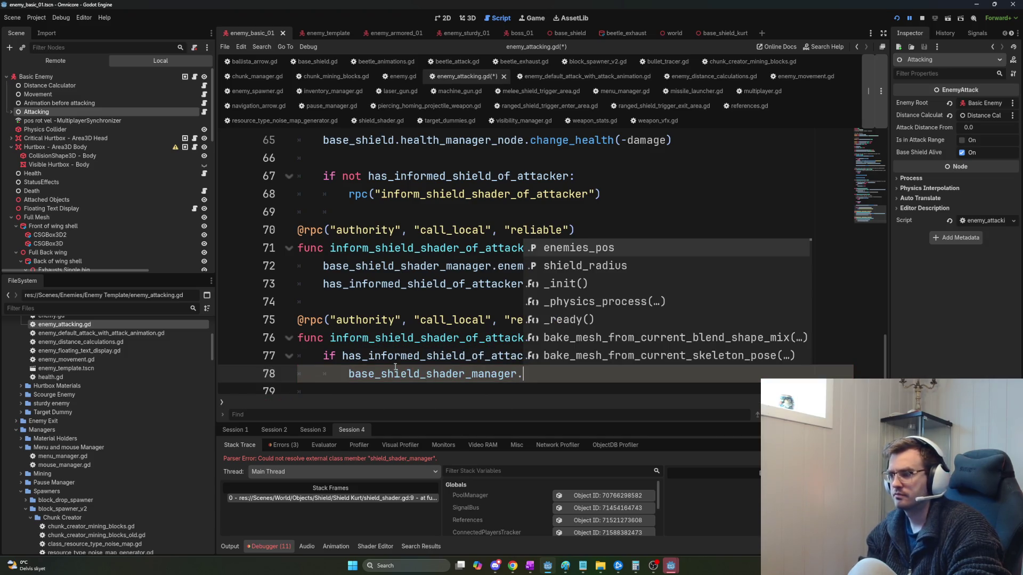
text(er)
key(BackSpace)
key(BackSpace)
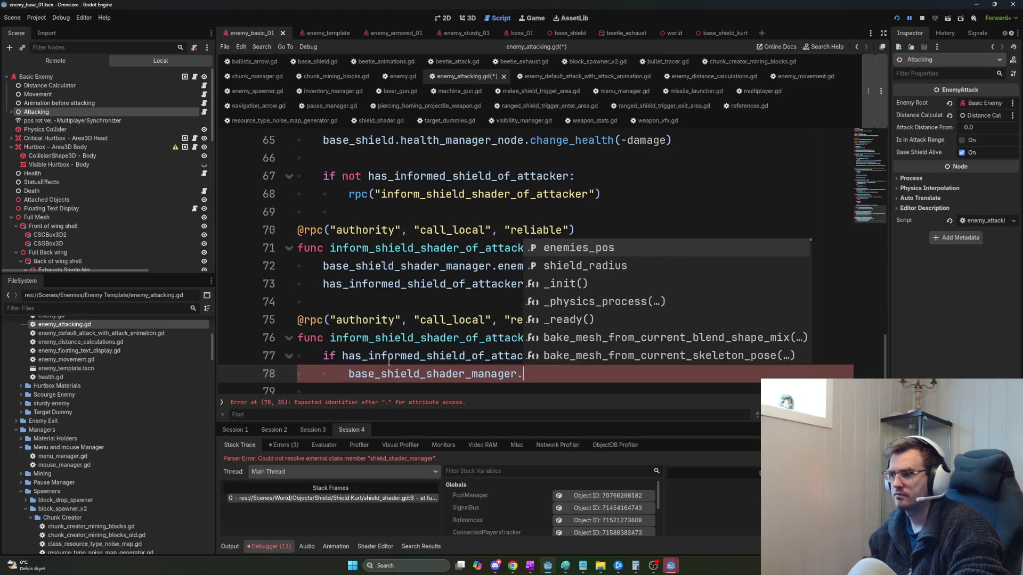
click(416, 267)
double_click(535, 267)
key(ctrl+c)
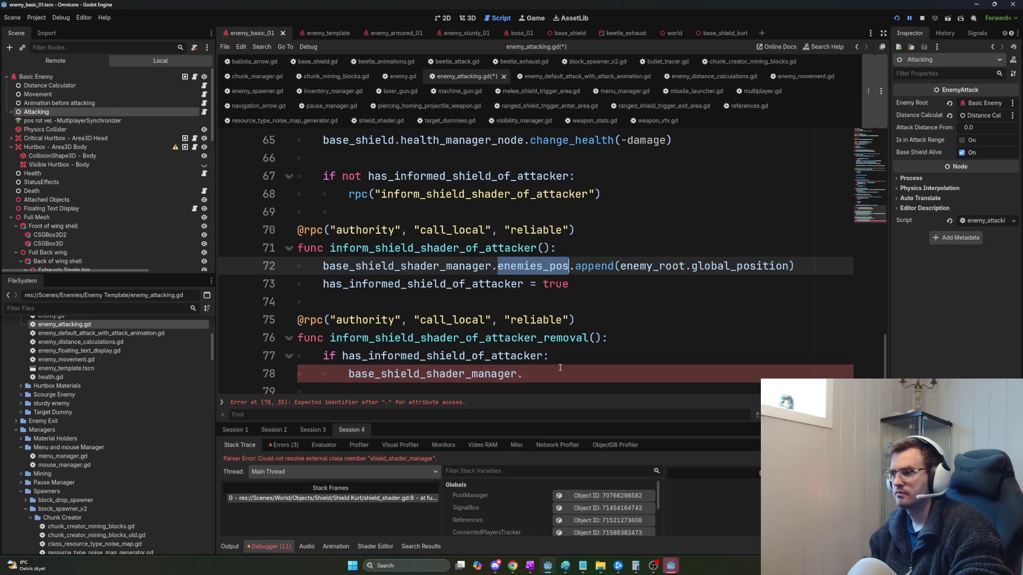
click(586, 375)
key(ctrl+v)
- Finish the call as .erase(enemy_root.global_position) and run the game with F5
text(.erase)
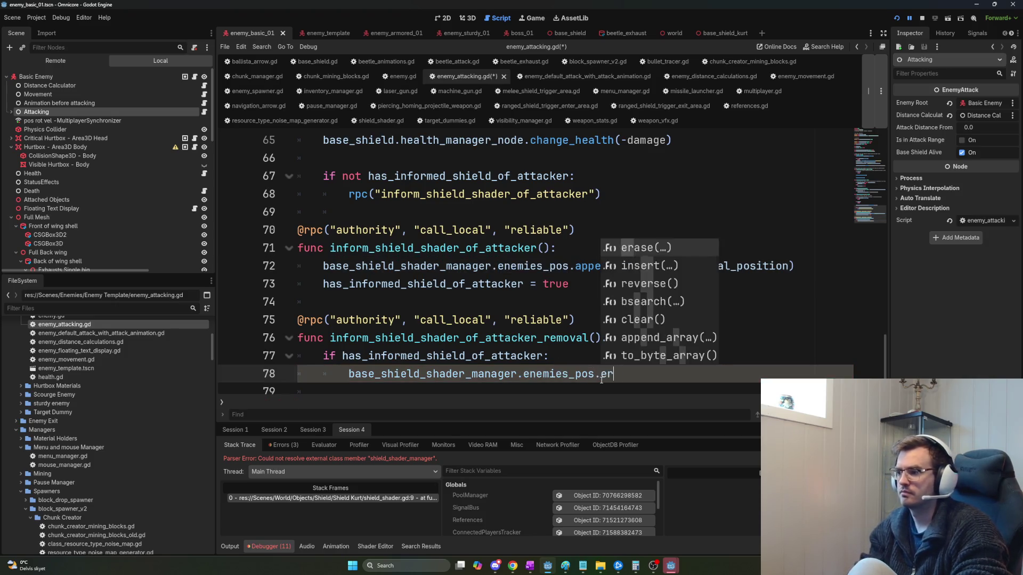
key(Return)
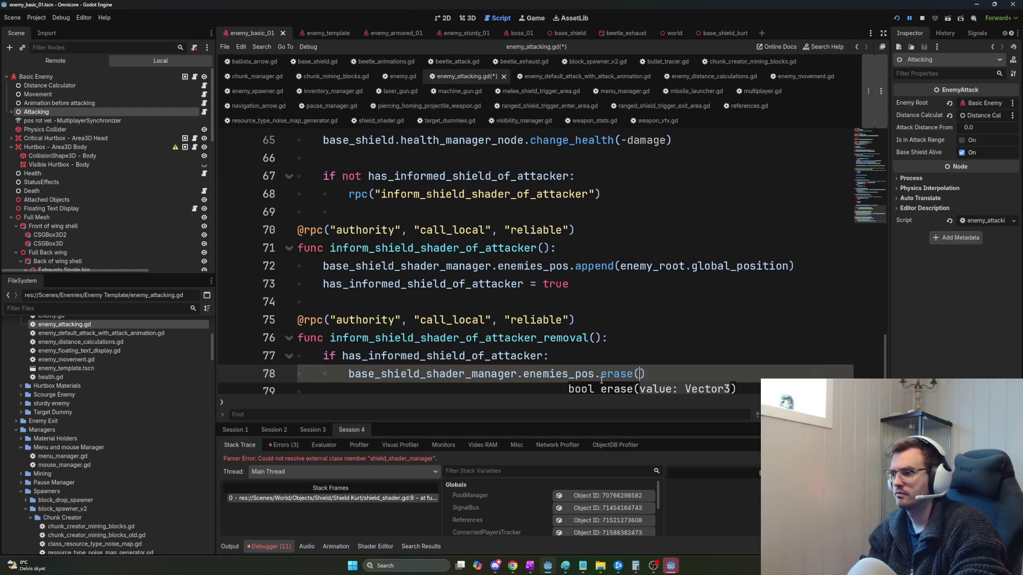
text(enemy_root.g)
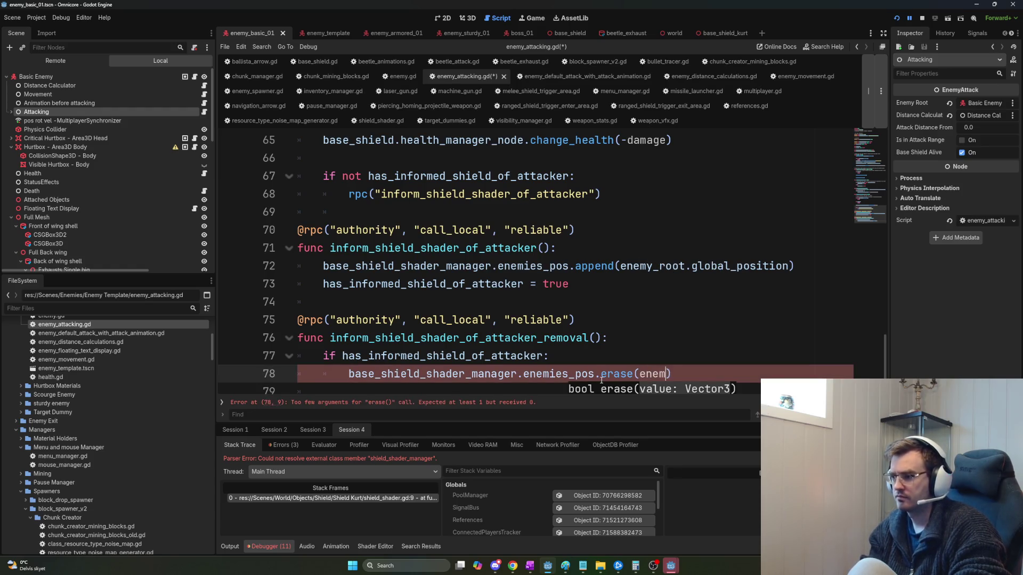
text(lobal_po)
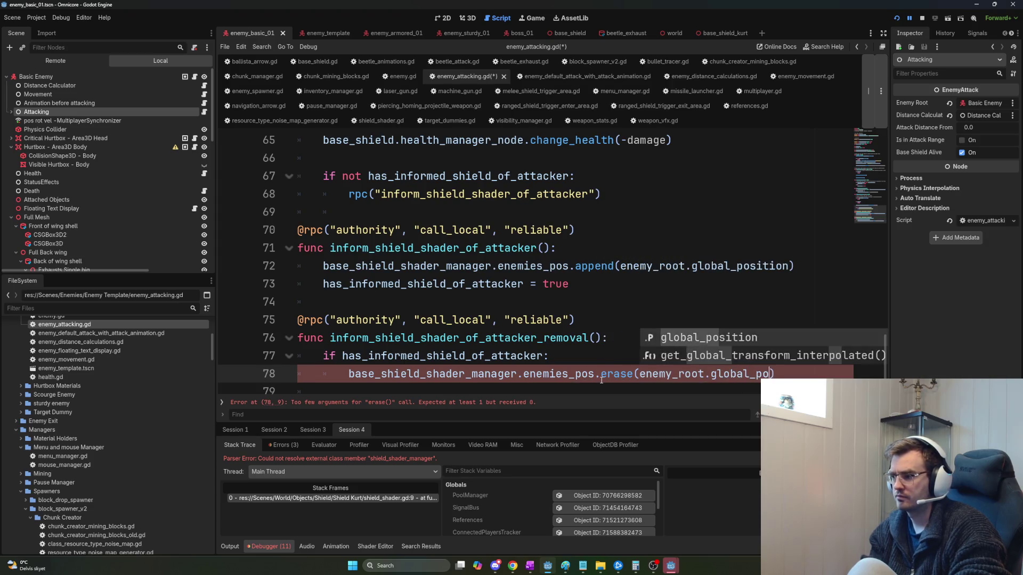
key(Return)
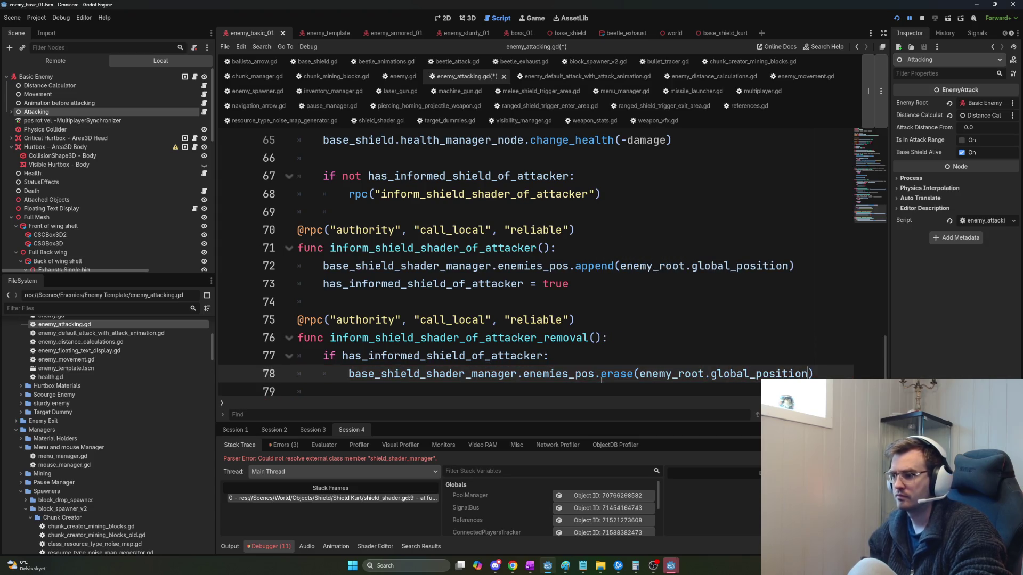
shift+click(639, 374)
click(662, 331)
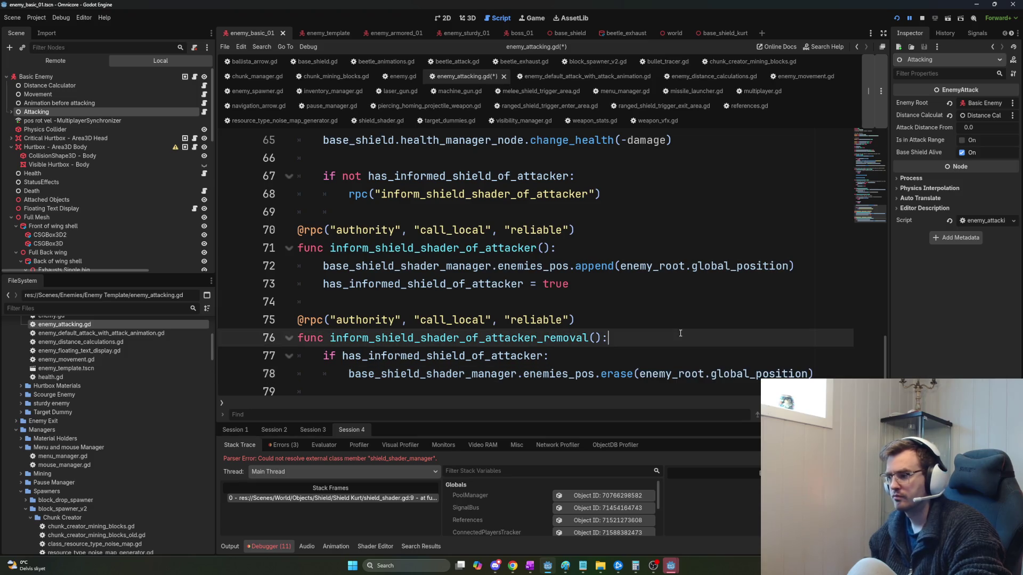
key(F5)
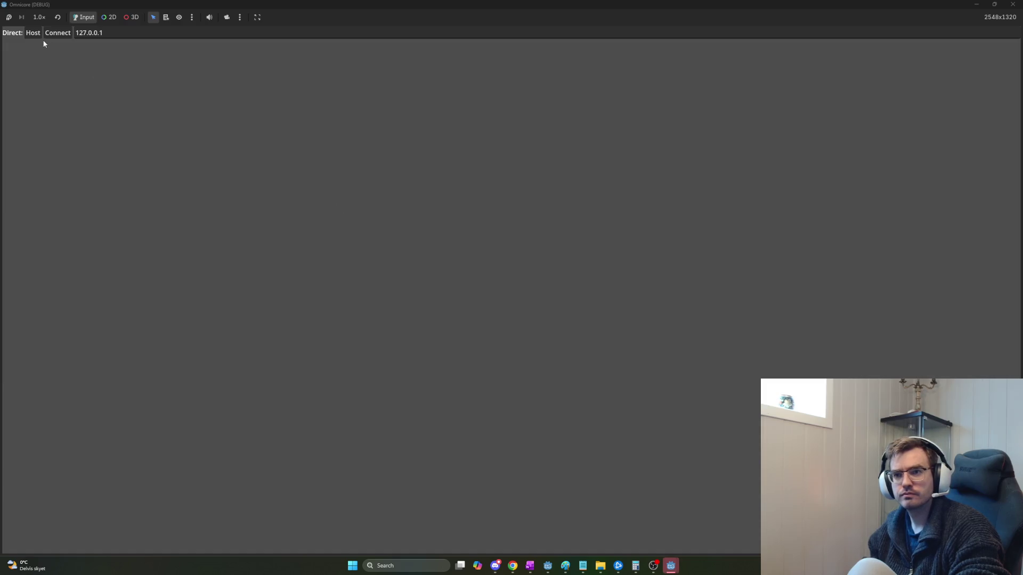
click(33, 33)
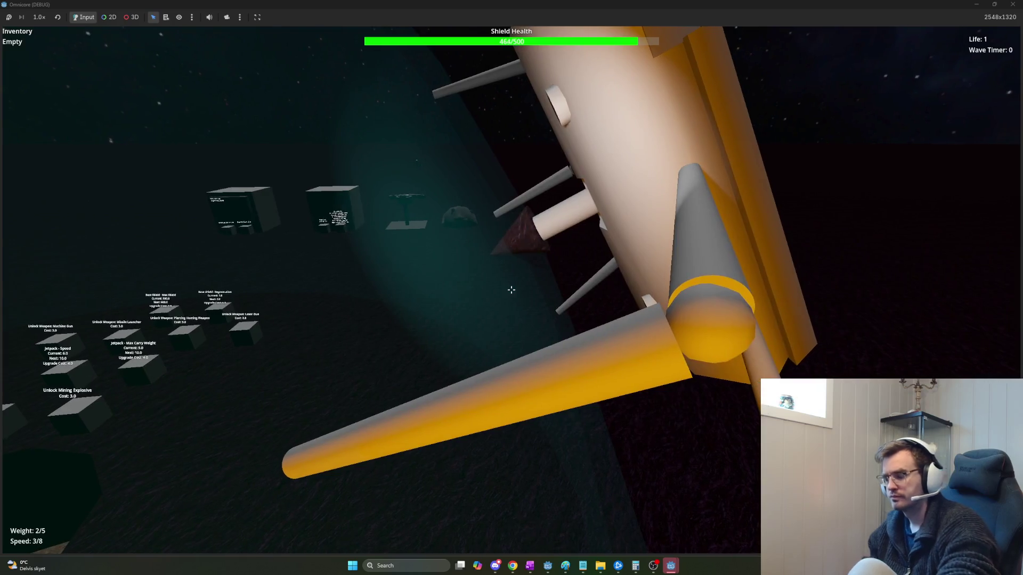
key(F8)
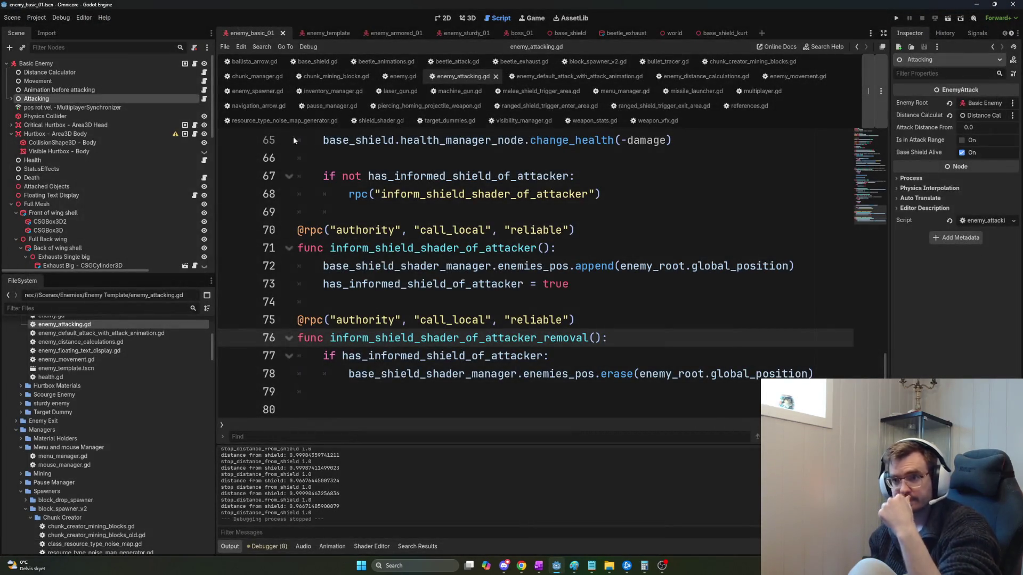
- Expand Attacking and open the Beetle Attack node's script
click(12, 98)
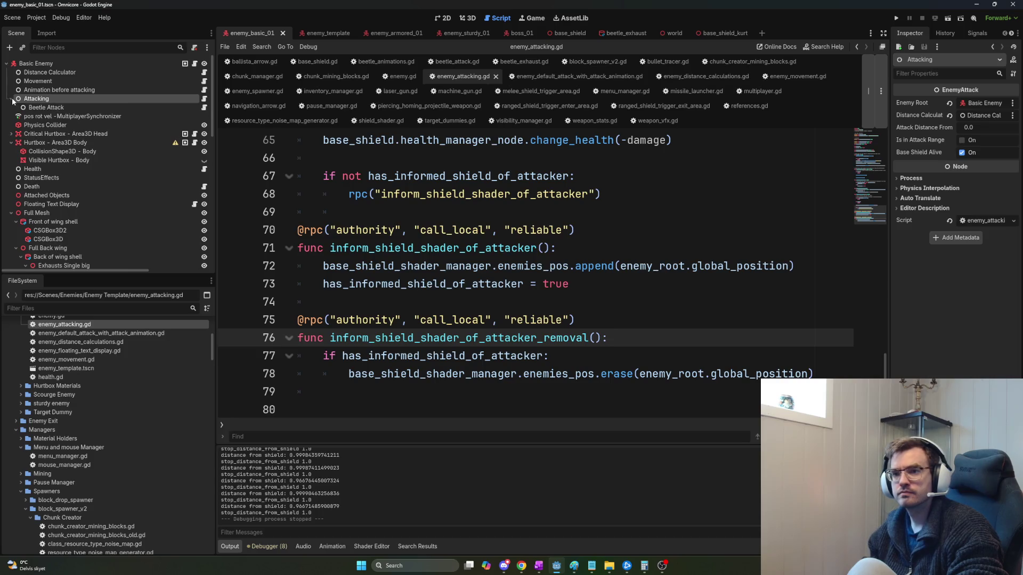
click(46, 107)
click(204, 107)
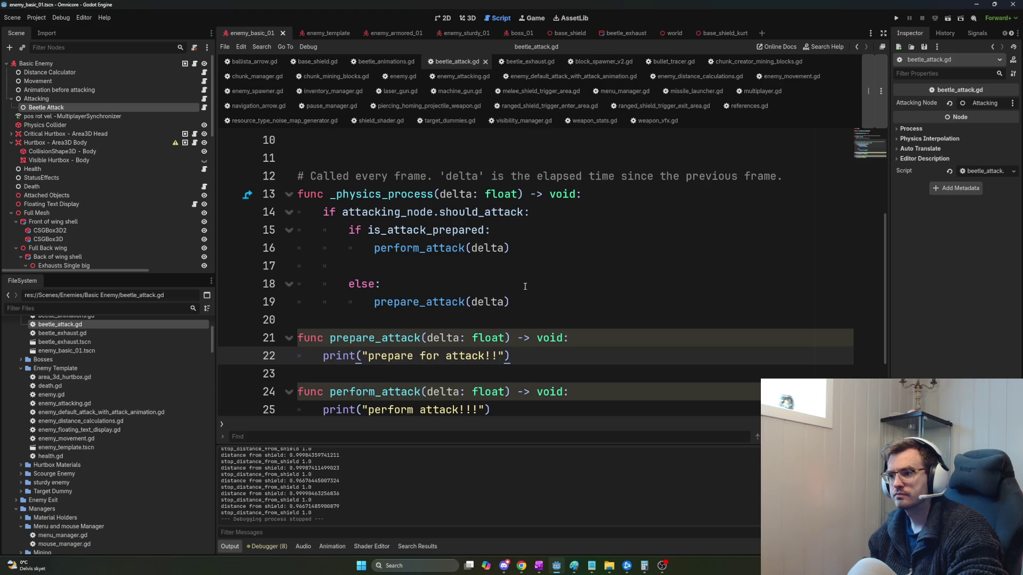
- Review the should_attack check and is_attack_prepared, then switch to beetle_animations.gd
click(407, 212)
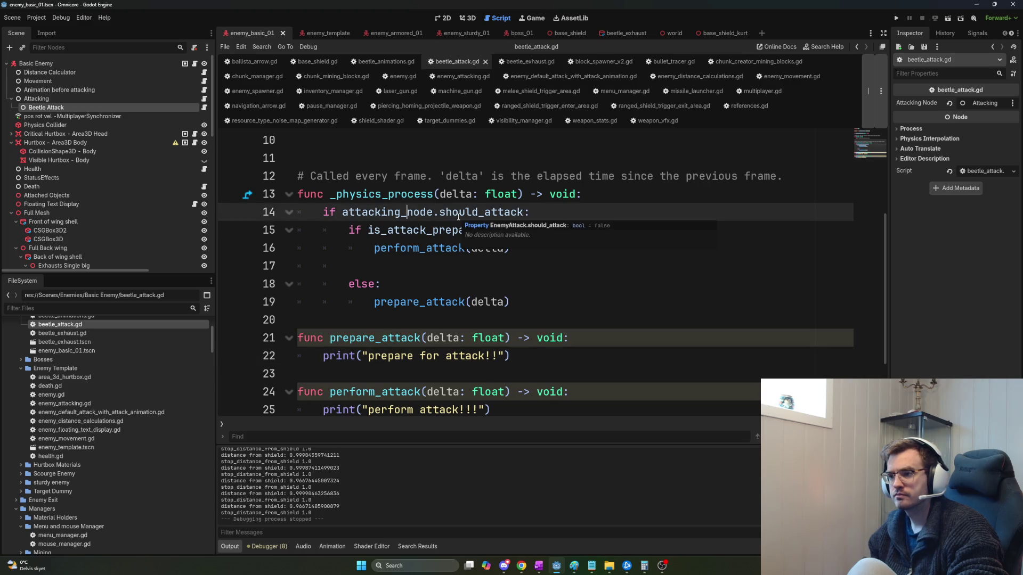
double_click(401, 239)
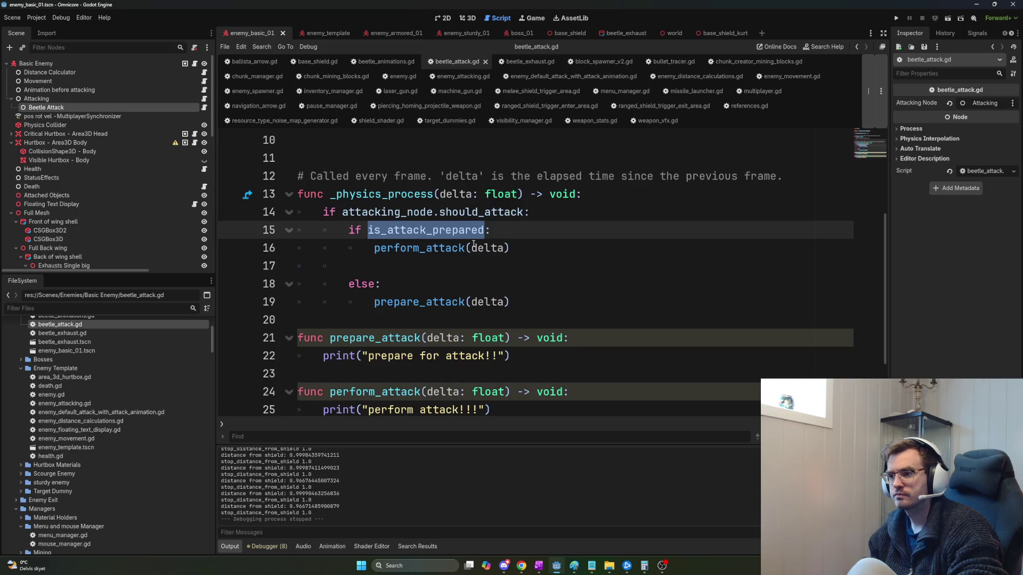
scroll(474, 245, up, 1)
scroll(474, 245, down, 3)
scroll(475, 248, up, 5)
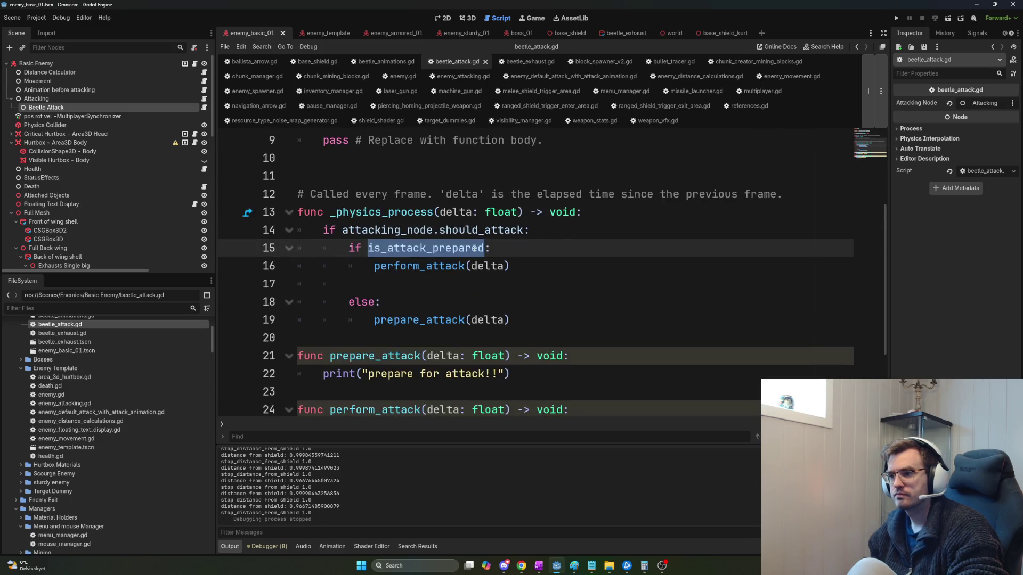
click(204, 90)
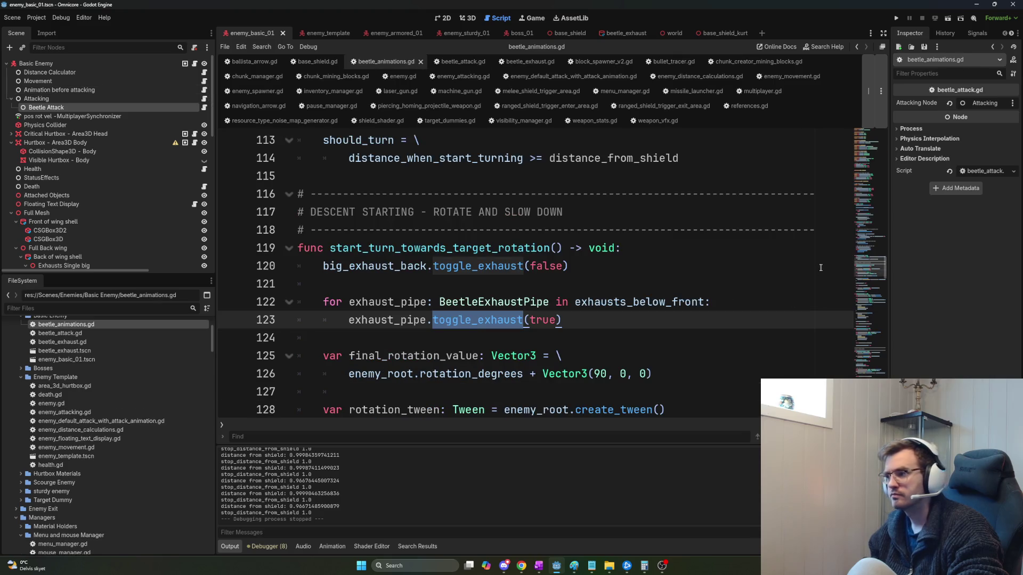
- Scroll through beetle_animations.gd to review its exported variables
drag(885, 275, 909, 129)
click(613, 244)
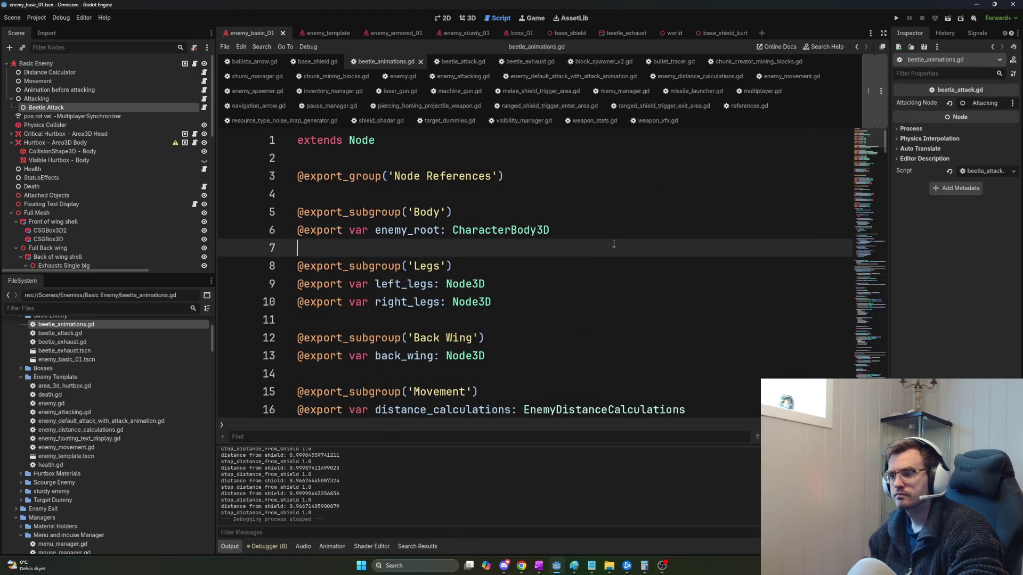
scroll(525, 229, down, 4)
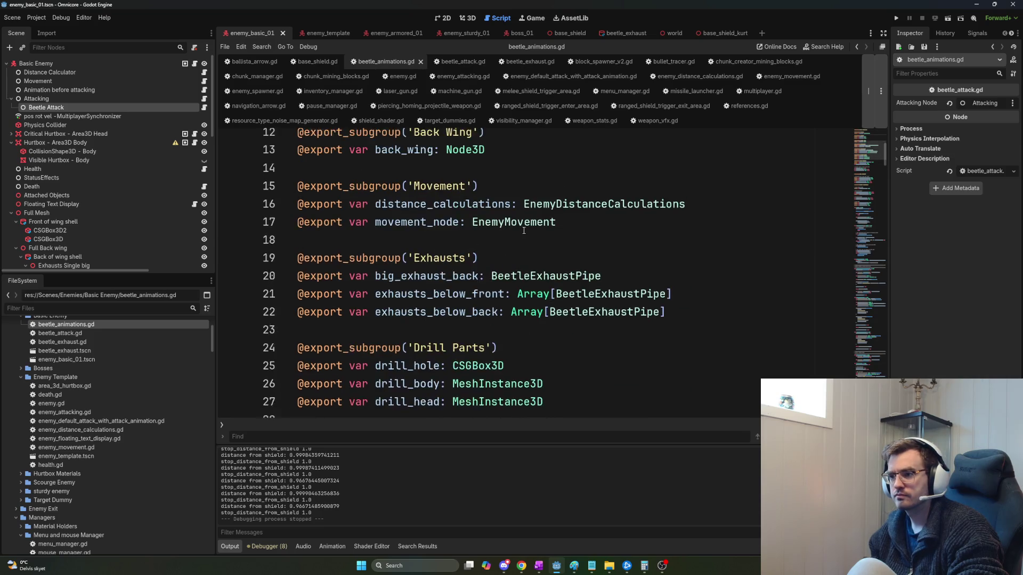
scroll(529, 235, up, 3)
scroll(530, 239, up, 1)
scroll(530, 239, down, 5)
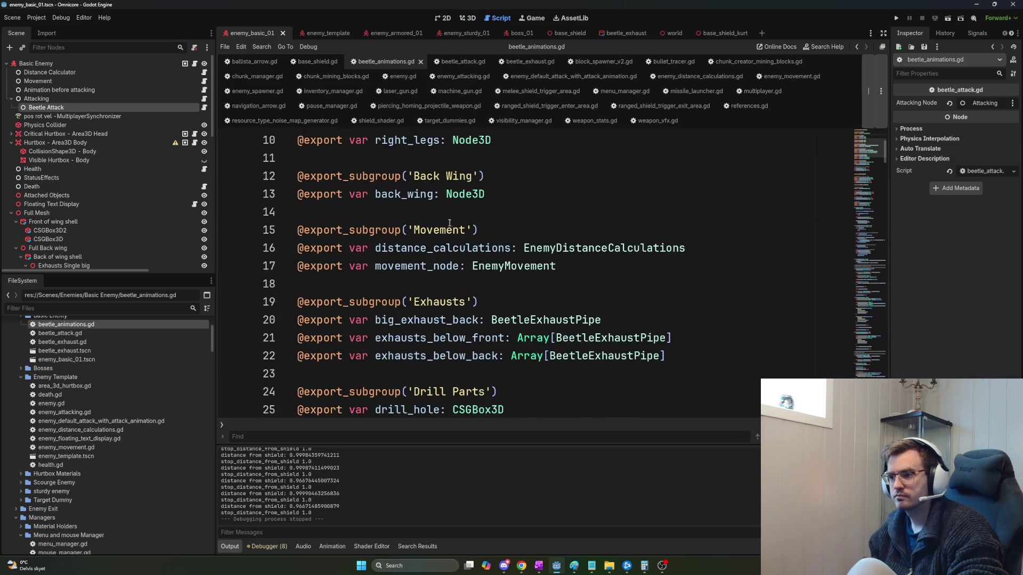
scroll(466, 250, down, 5)
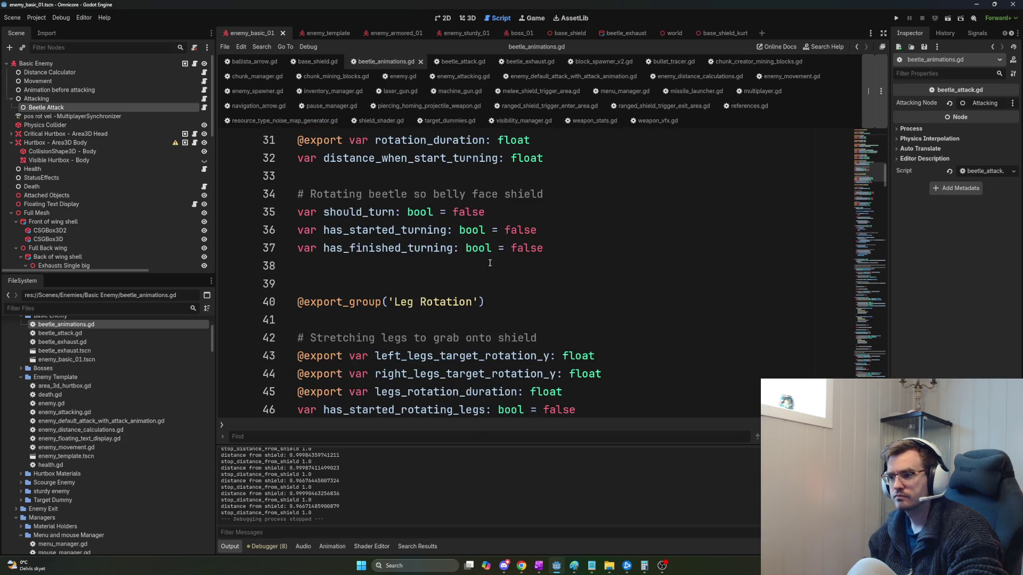
scroll(534, 274, up, 9)
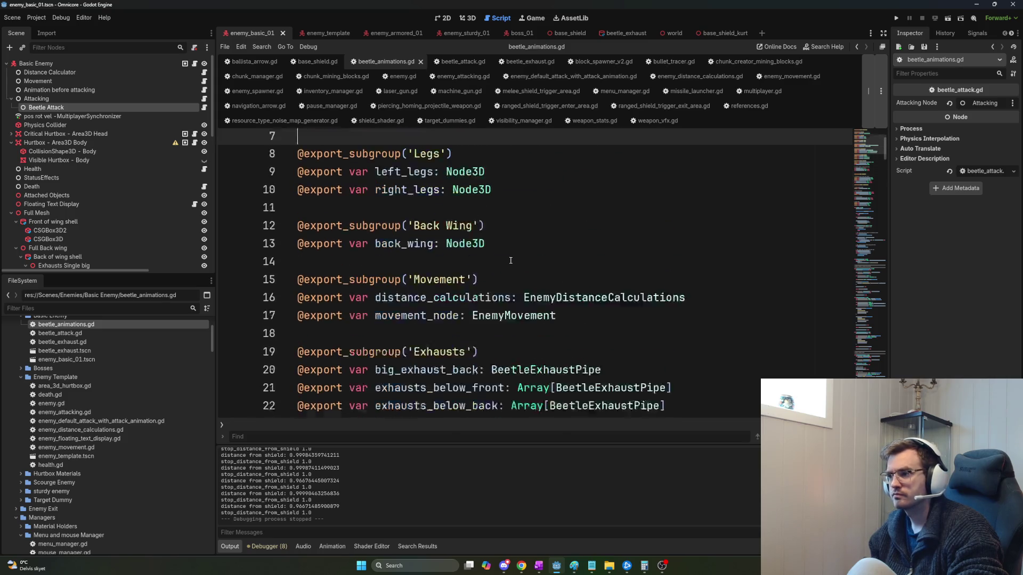
- Select Animation before attacking and collapse its Body, Legs, Back Wing, Movement, Exhausts and Drill Parts groups
click(72, 90)
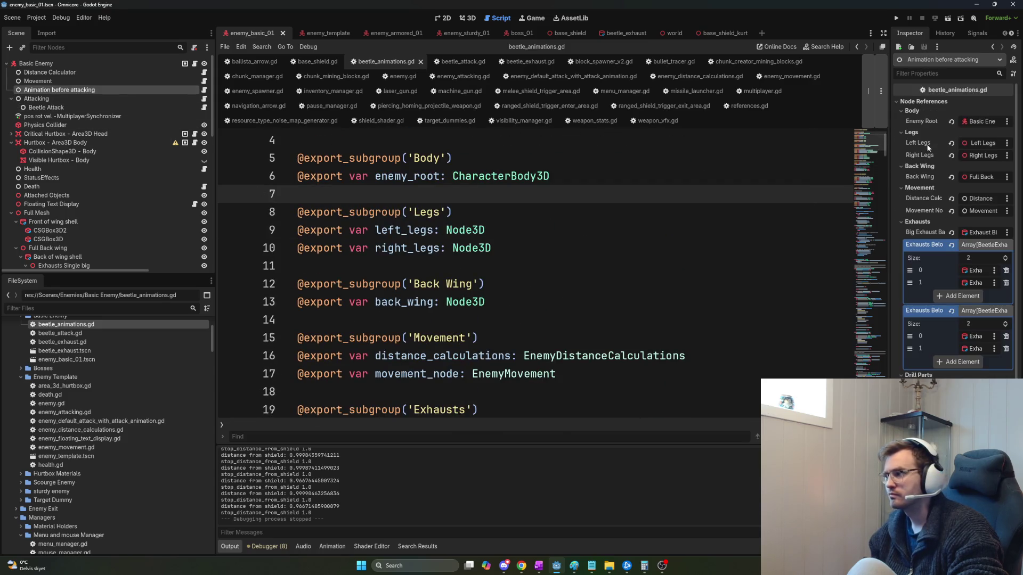
click(902, 111)
click(901, 121)
click(900, 131)
click(900, 140)
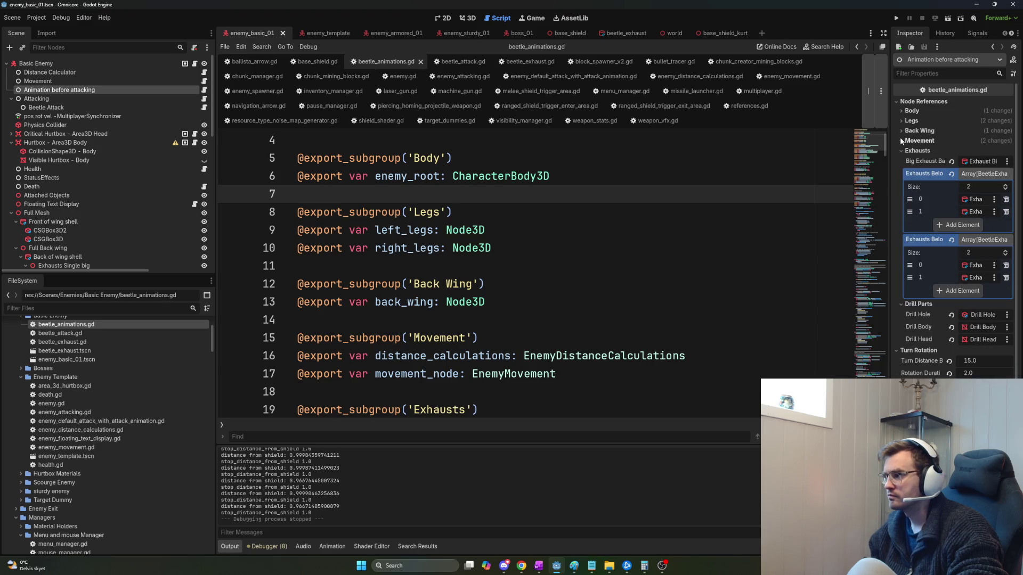
click(901, 150)
click(908, 161)
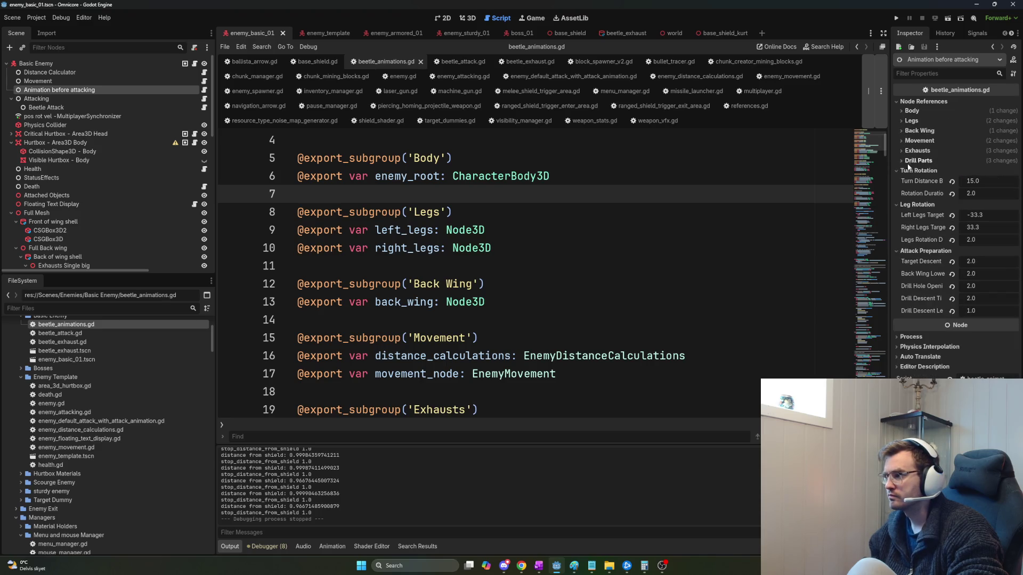
- Place the caret on blank line 4 of beetle_animations.gd
scroll(495, 230, down, 6)
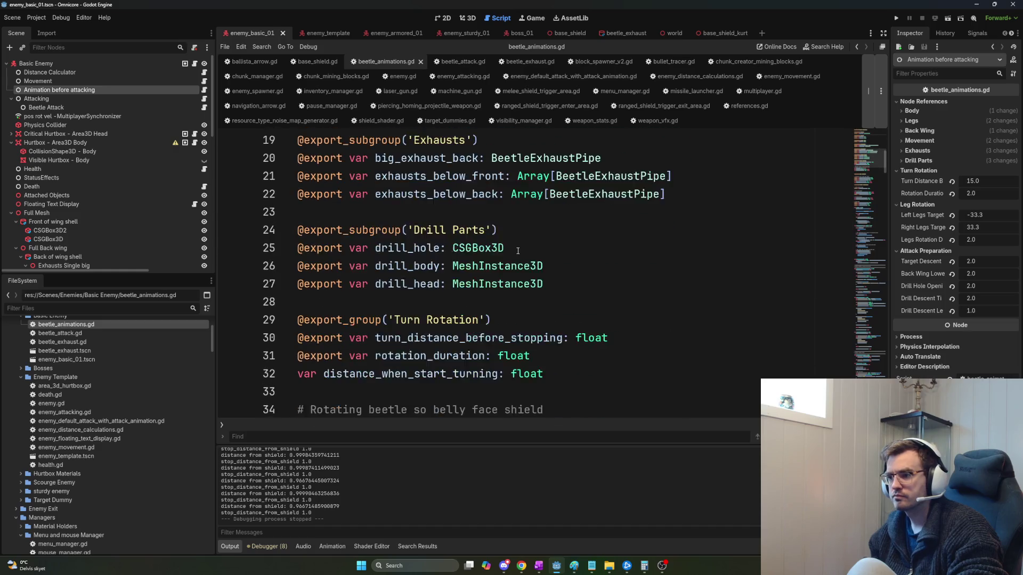
click(592, 324)
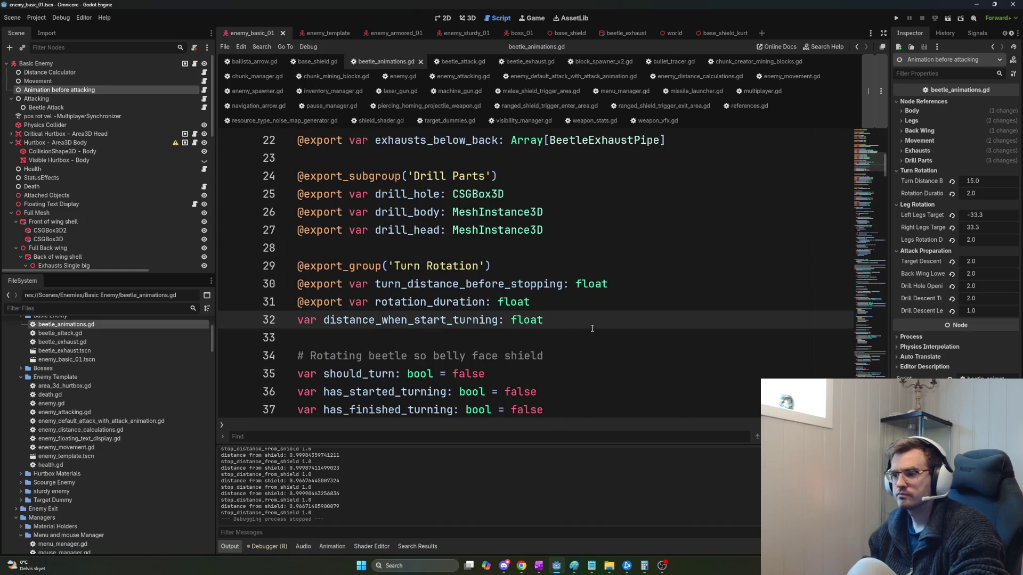
scroll(591, 328, up, 7)
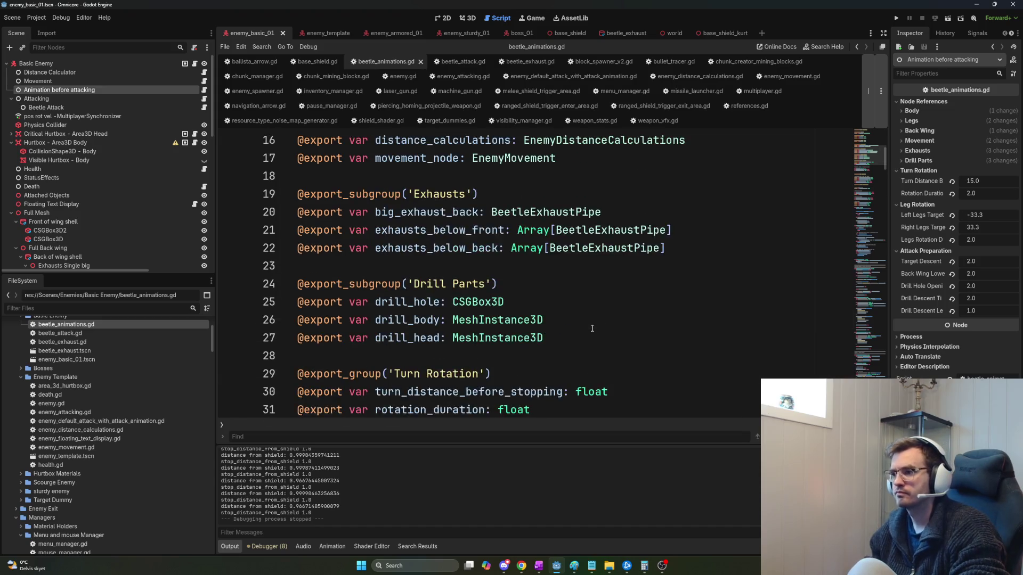
click(434, 199)
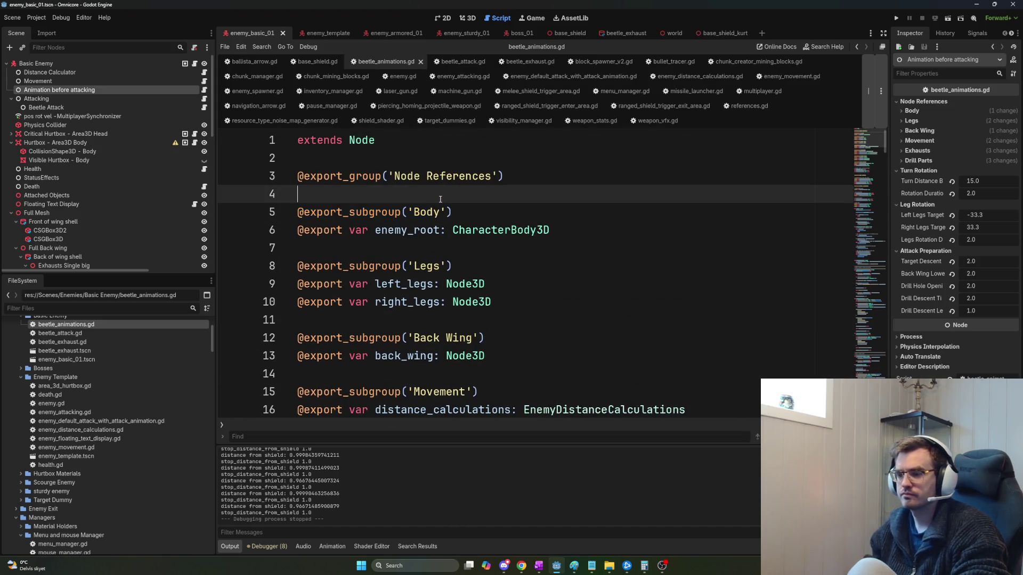
key(Return)
key(Return)
key(Up)
text(@export_su)
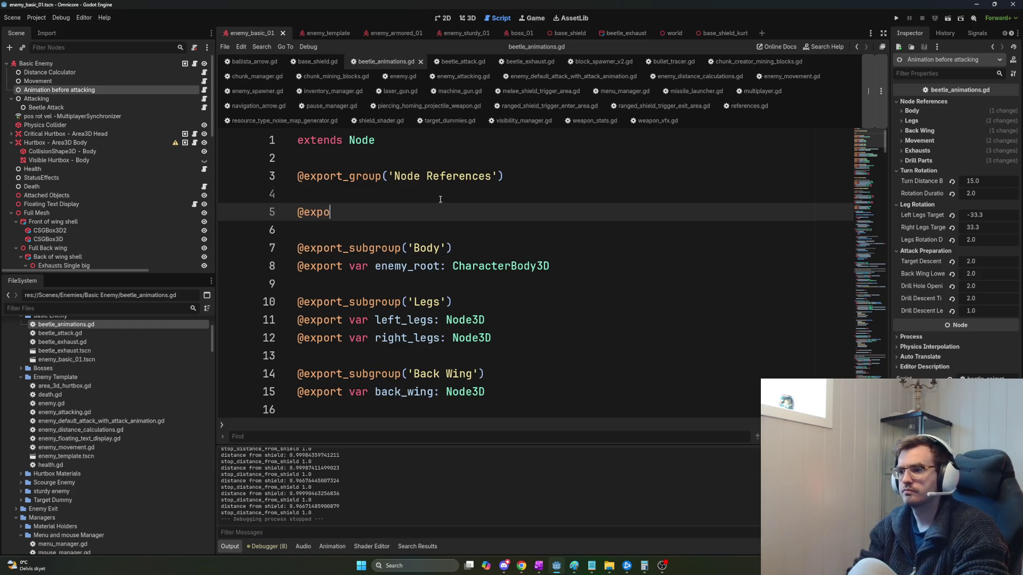
text(b)
key(Return)
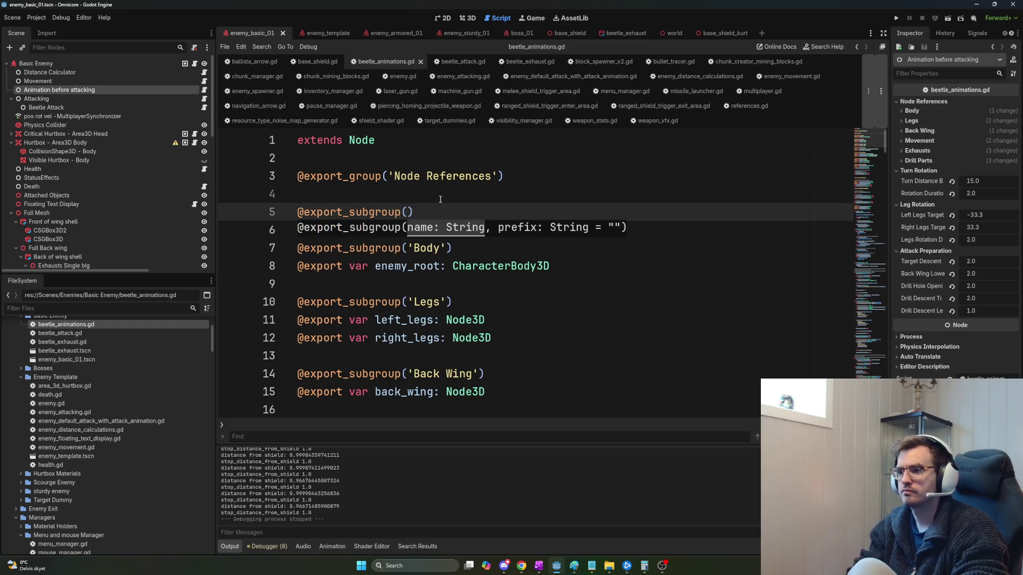
text('Other Nodes)
key(End)
key(Return)
key(Return)
key(Up)
text(@export var)
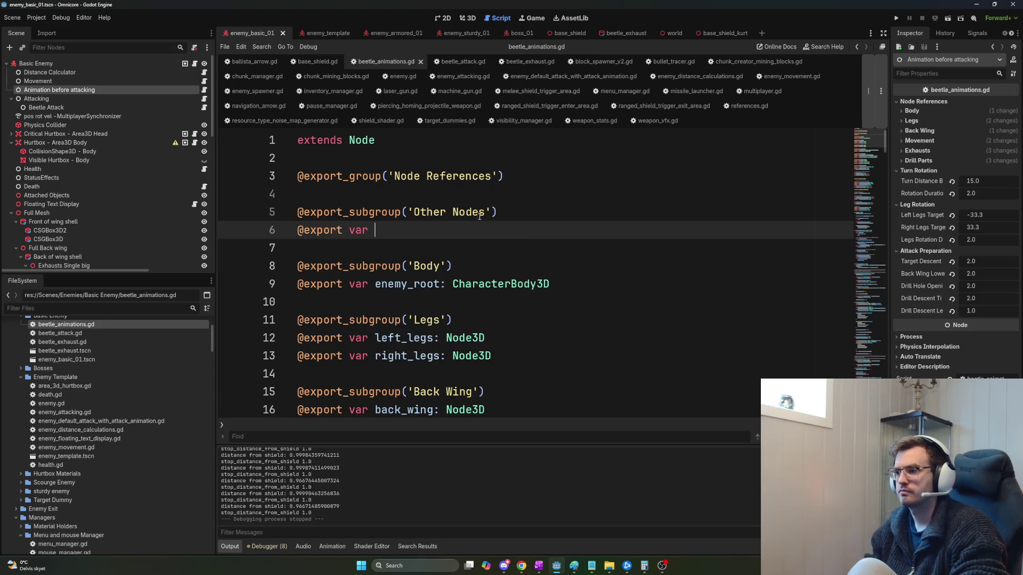
mouse_move(484, 213)
mouse_down()
mouse_move(407, 212)
mouse_move(416, 212)
mouse_up()
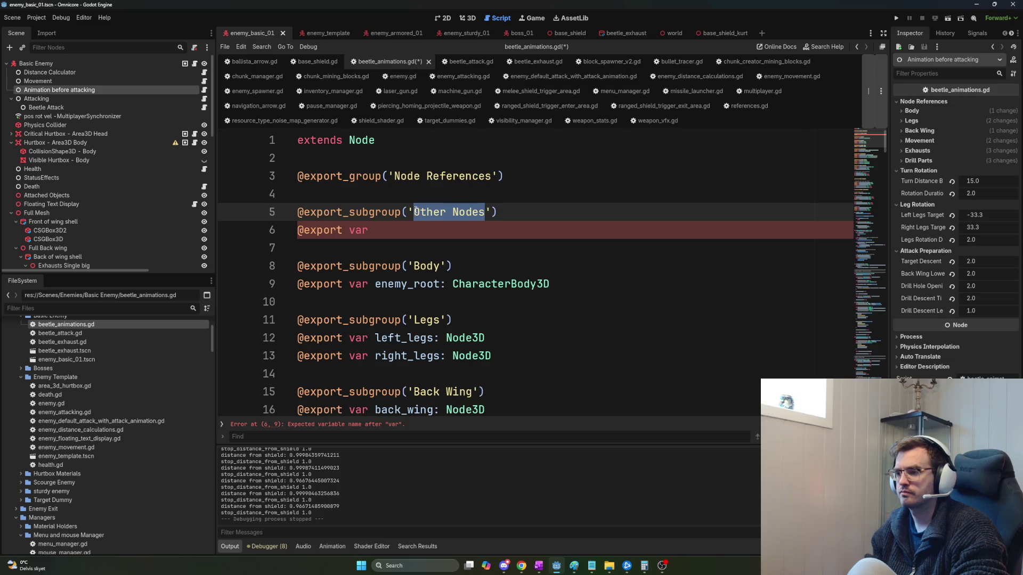
scroll(492, 240, down, 1)
scroll(496, 261, up, 1)
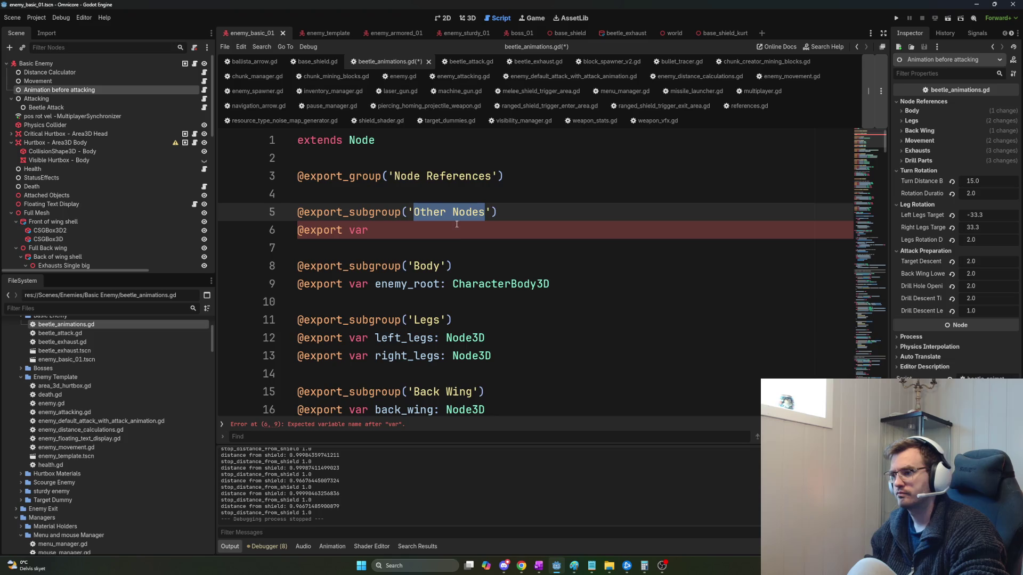
click(402, 225)
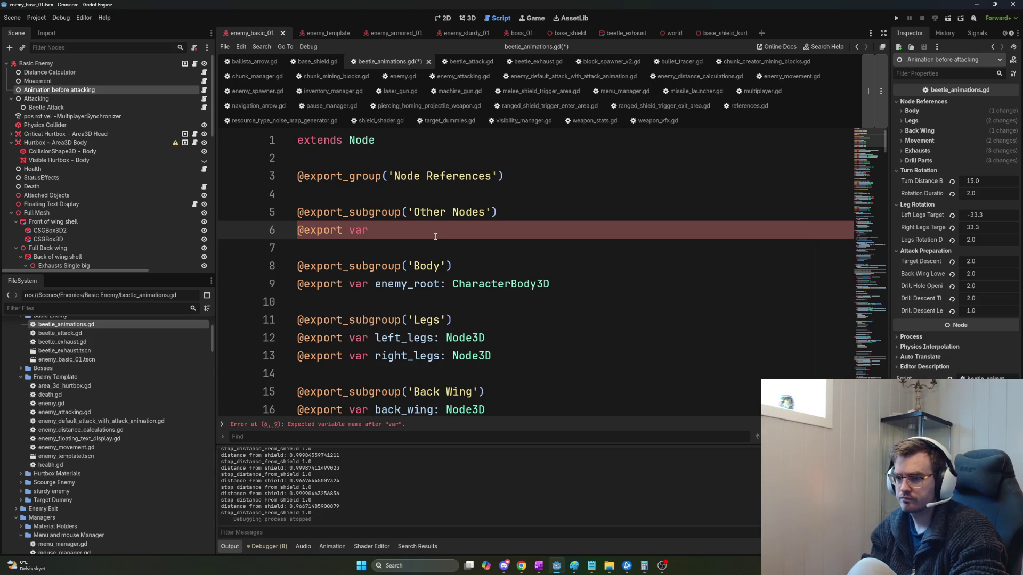
text(beetle_atta)
text(ck:)
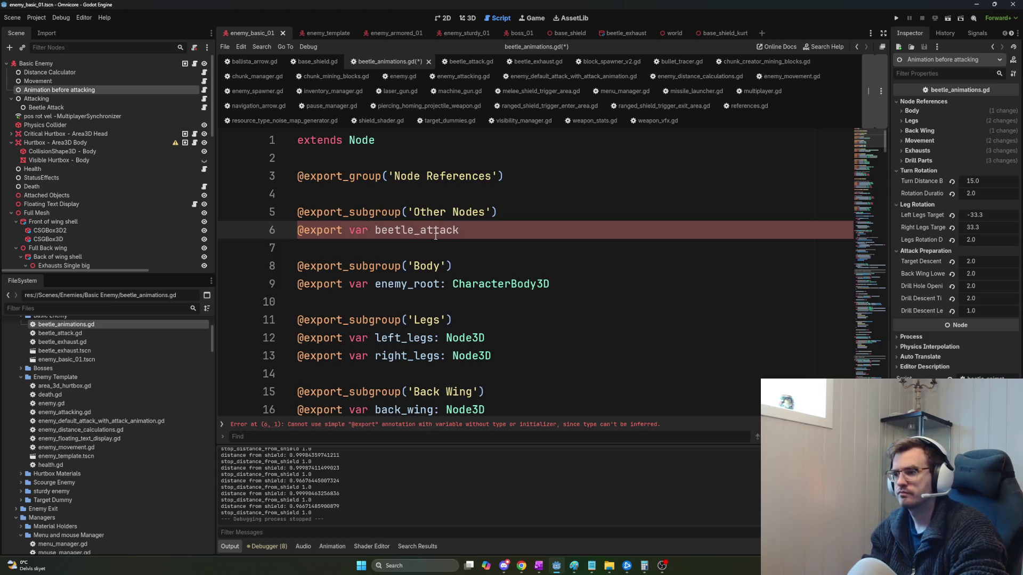
click(206, 108)
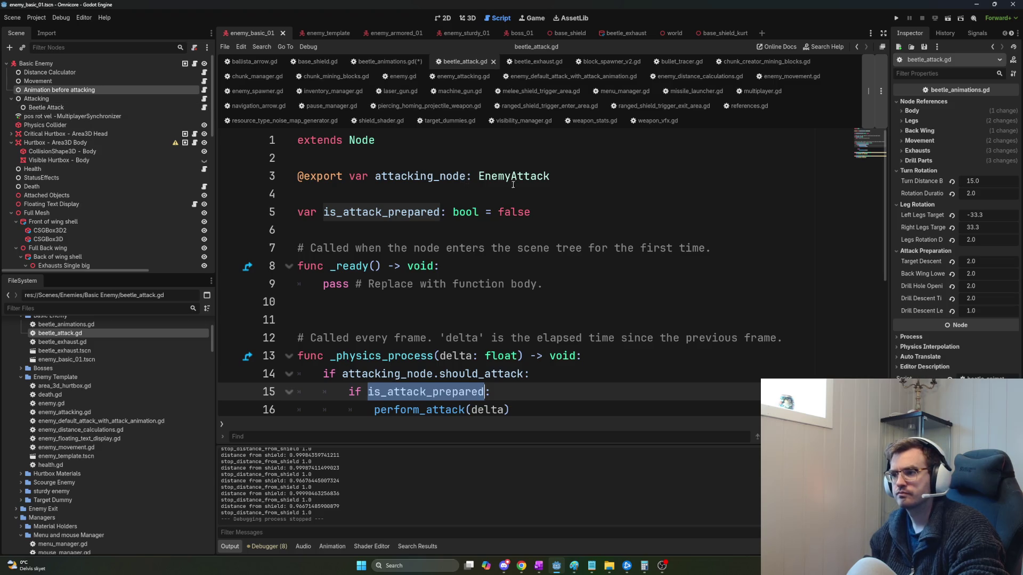
- Type class_name EnemyBeetleAttack on line 2, dismissing the accidental Quick Open dialog
click(440, 153)
text(class_name Be3)
key(BackSpace)
text(etle)
key(shift+alt+o)
text(#)
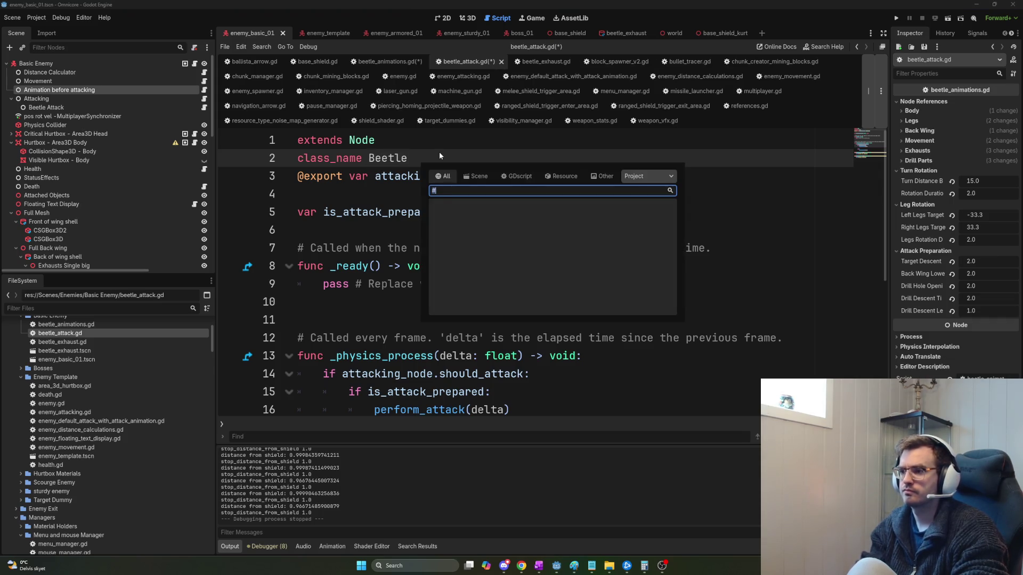
key(Escape)
double_click(405, 158)
text(EnemyBeetle)
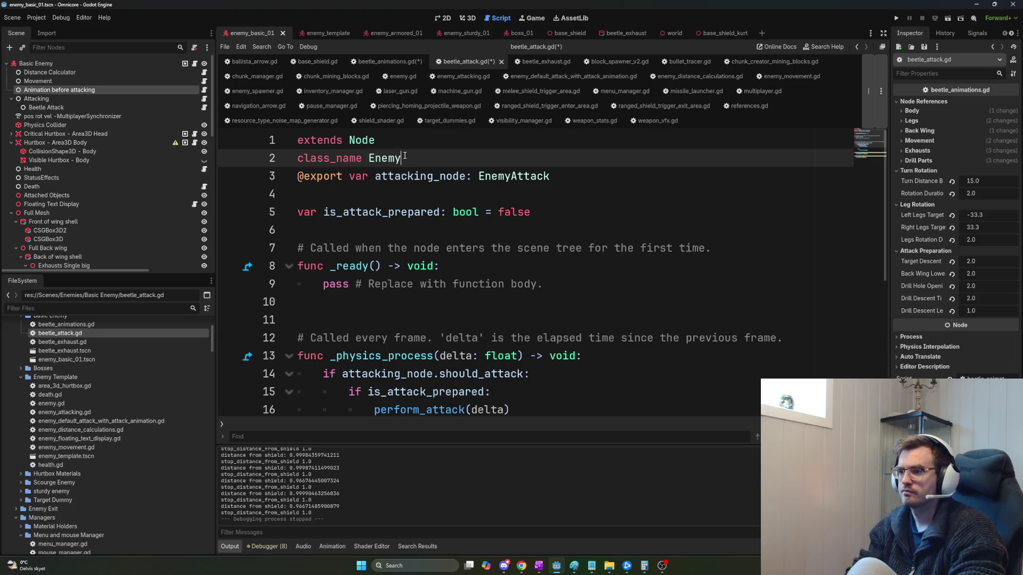
text(Attack)
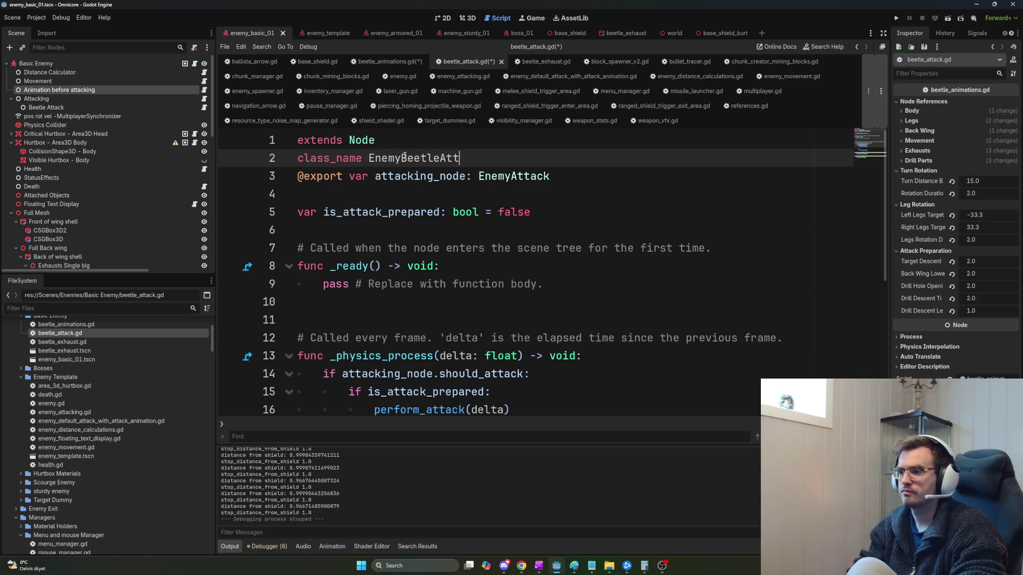
- Select the EnemyBeetleAttack class name, then open the Movement node's script
drag(402, 157, 366, 158)
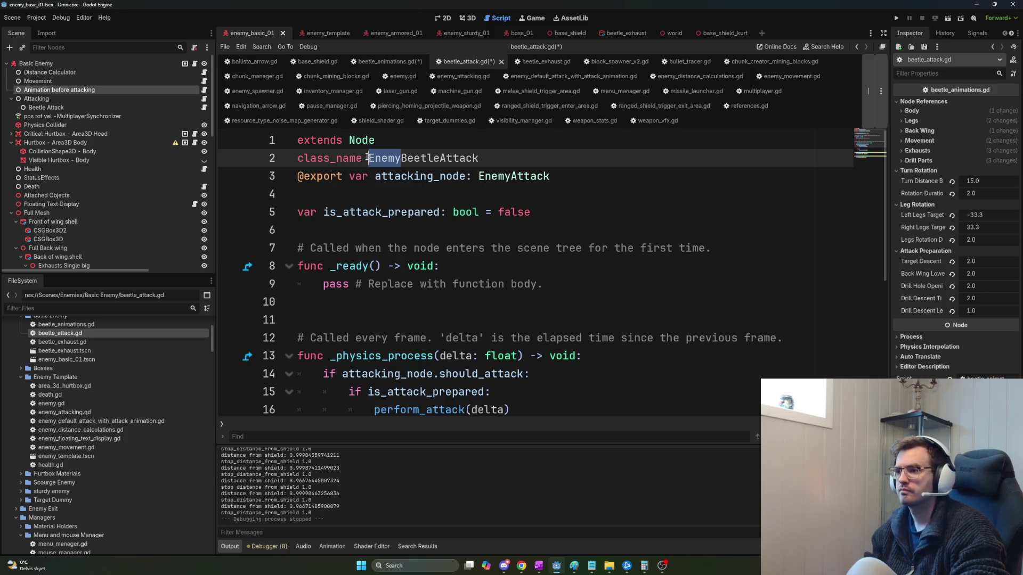
key(Left)
key(ctrl+shift+Right)
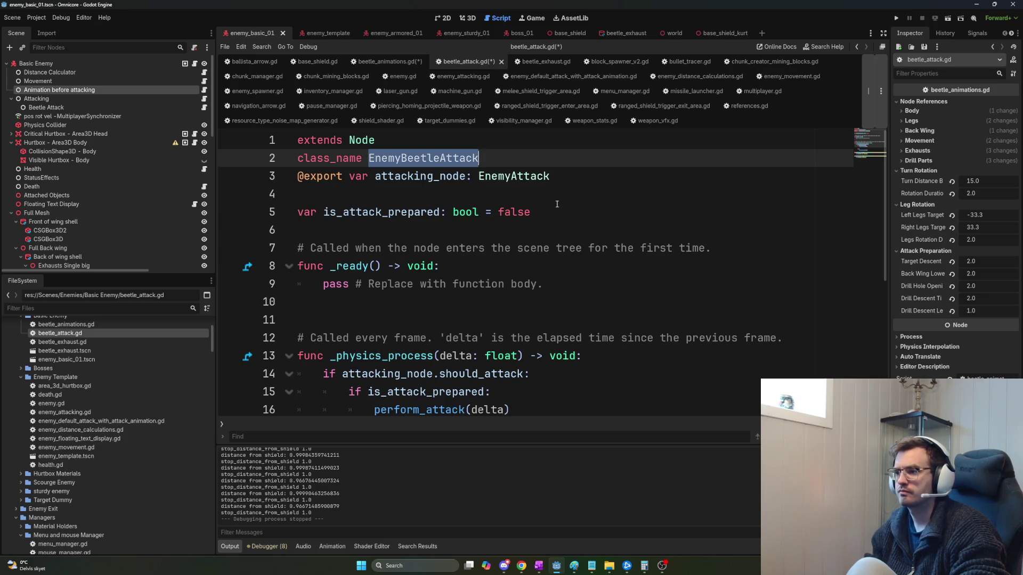
scroll(567, 244, down, 2)
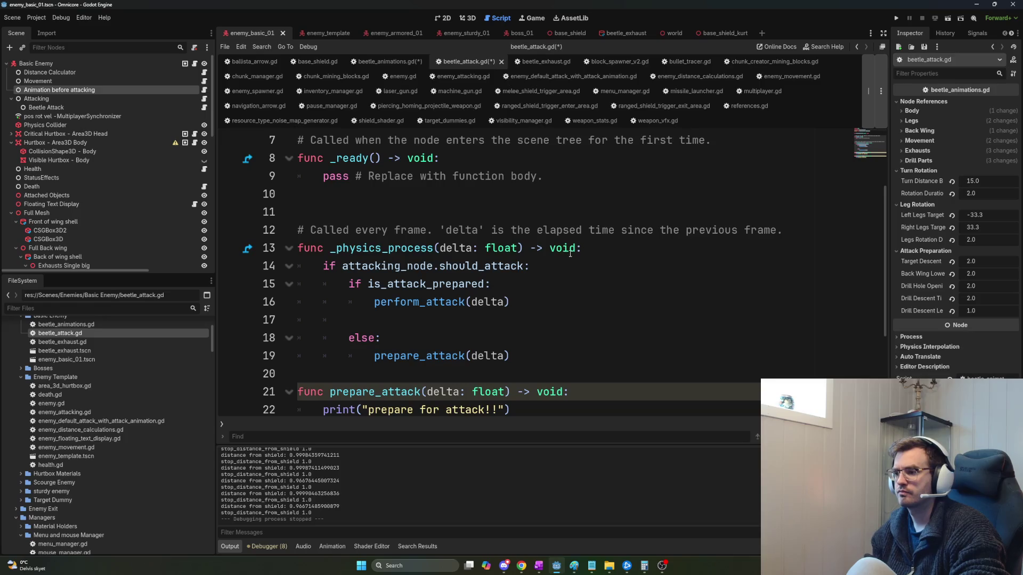
scroll(570, 253, up, 2)
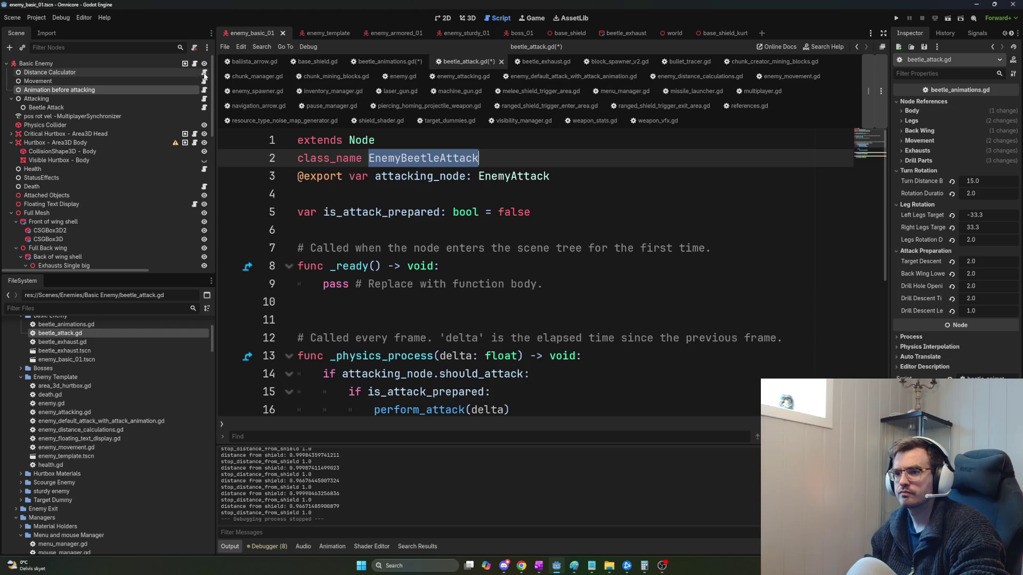
click(205, 81)
- Type the beetle_attack export as EnemyBeetleAttack in beetle_animations.gd and save
click(205, 99)
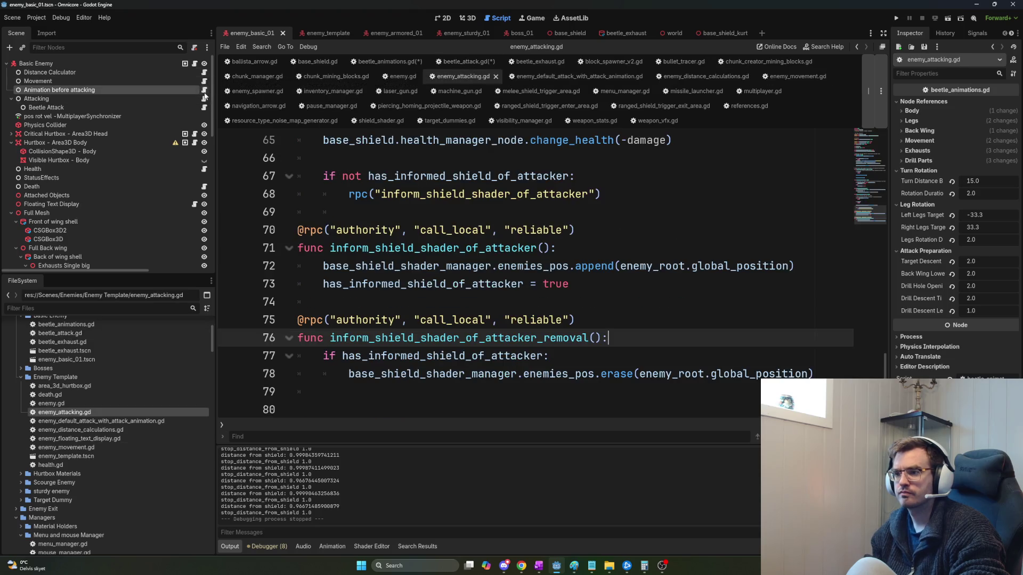
click(204, 72)
click(205, 81)
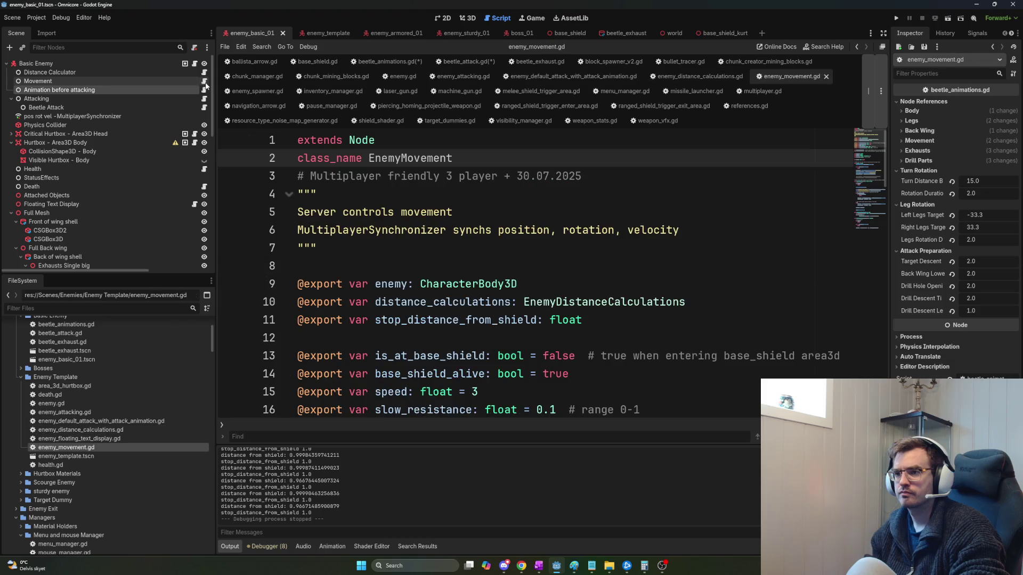
click(205, 90)
text(EnemyBeetleAttack)
key(ctrl+s)
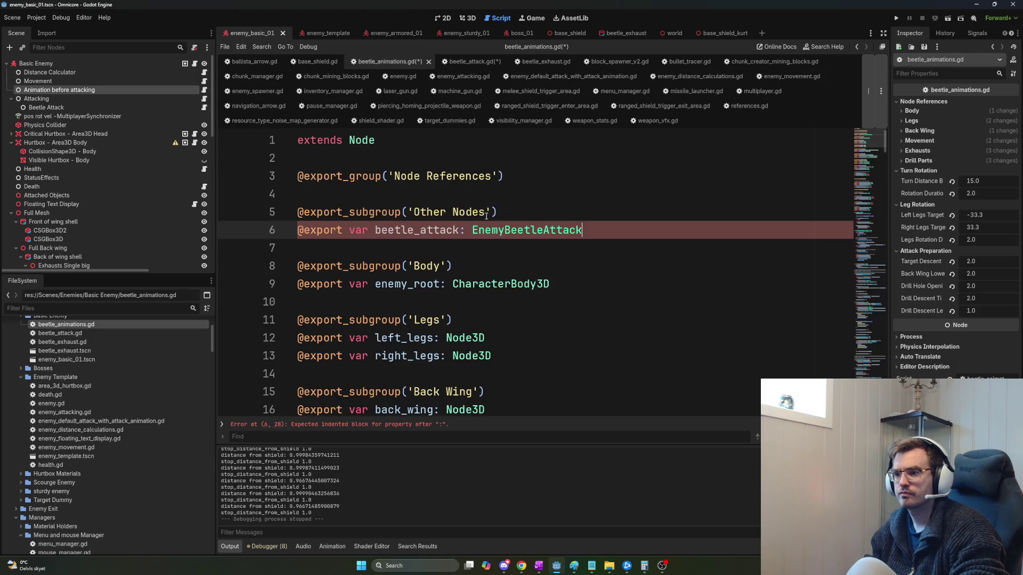
click(430, 239)
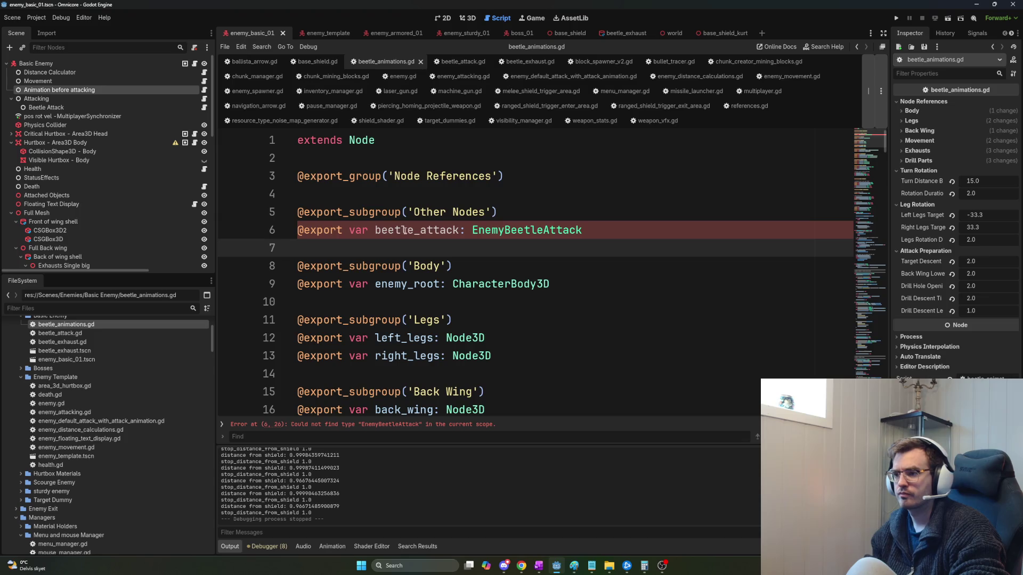
- Open beetle_attack.gd and add a blank line after class_name EnemyBeetleAttack
click(120, 104)
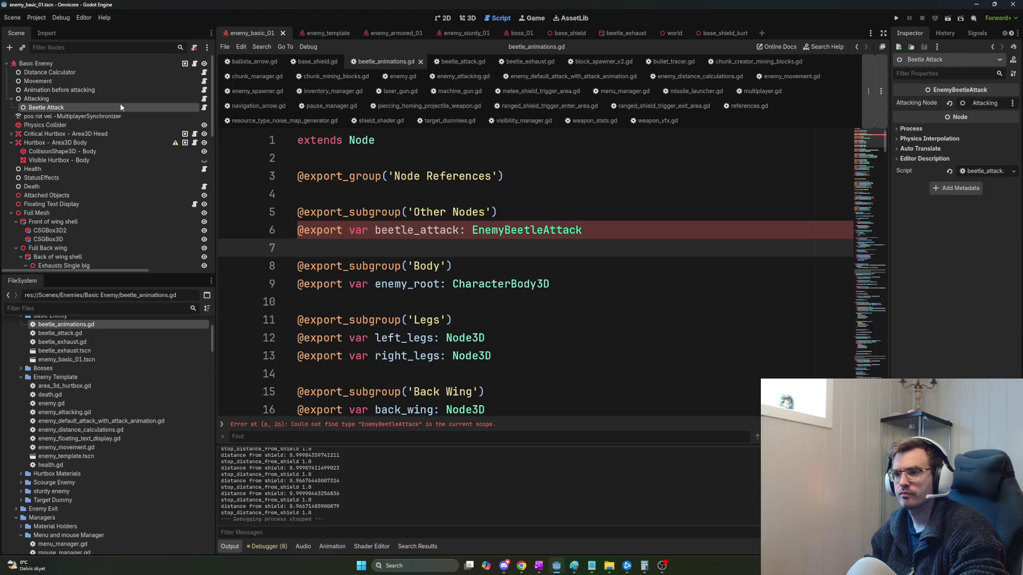
click(493, 200)
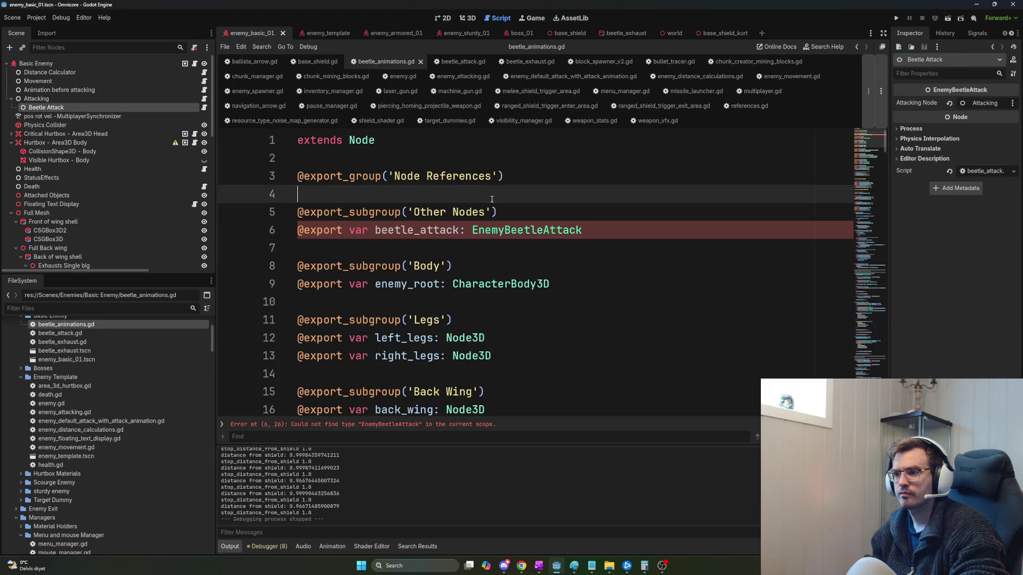
click(204, 109)
click(518, 160)
key(Return)
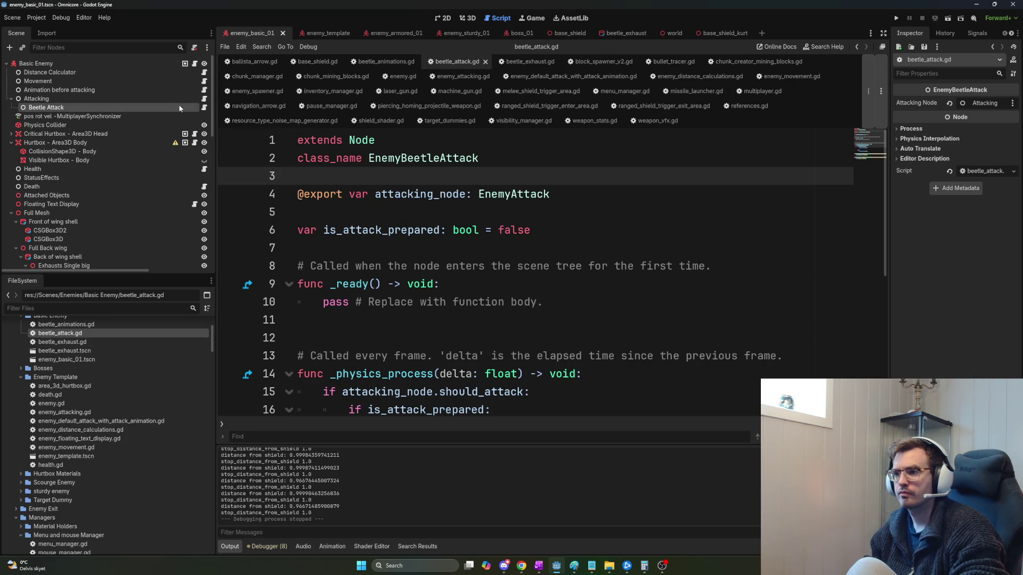
- In beetle_animations.gd, try dragging Beetle Attack onto Animation before attacking's Inspector
click(204, 91)
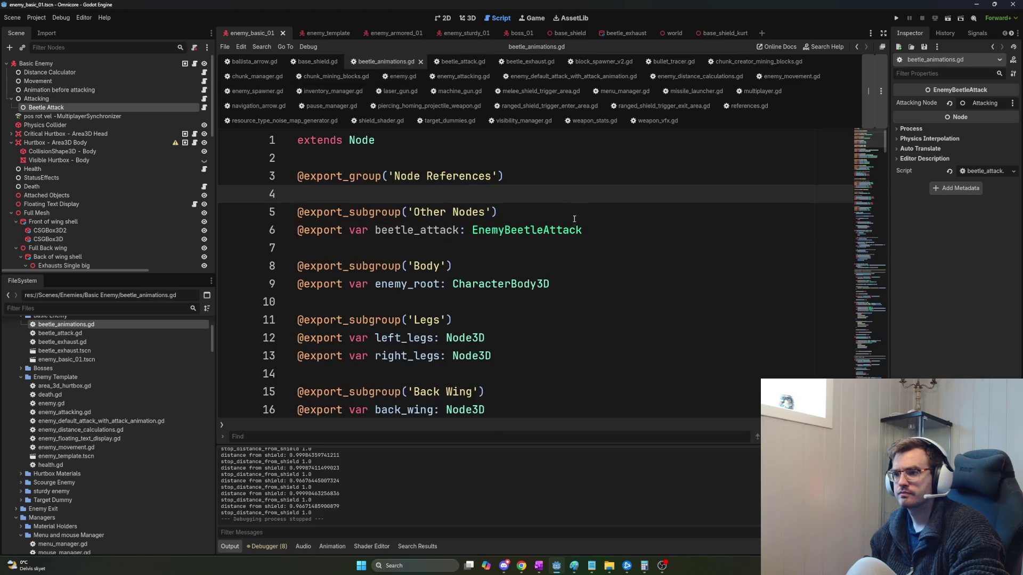
click(60, 91)
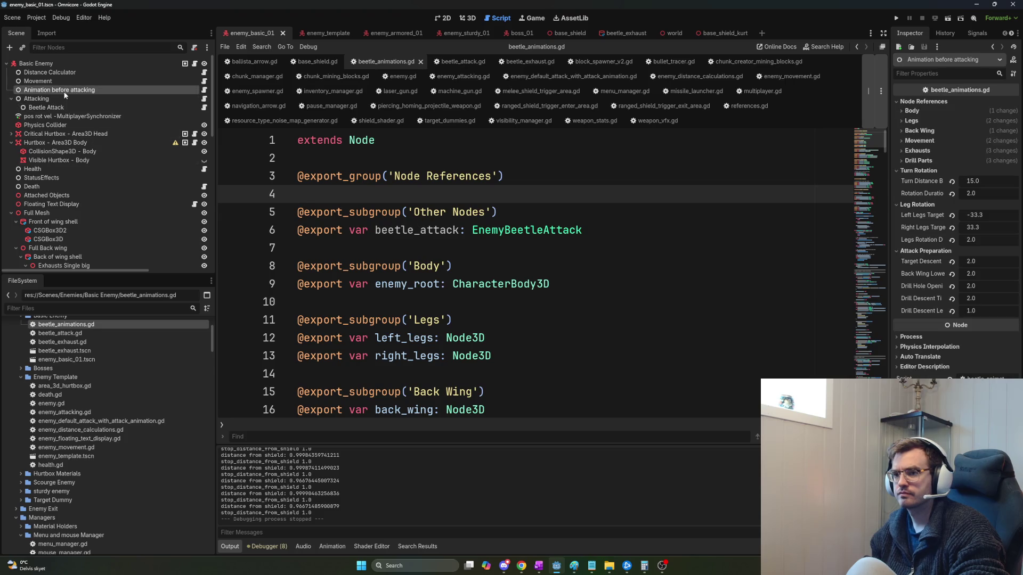
mouse_move(59, 108)
mouse_down()
mouse_move(981, 206)
mouse_move(940, 184)
mouse_move(914, 105)
mouse_move(933, 207)
mouse_up()
click(609, 209)
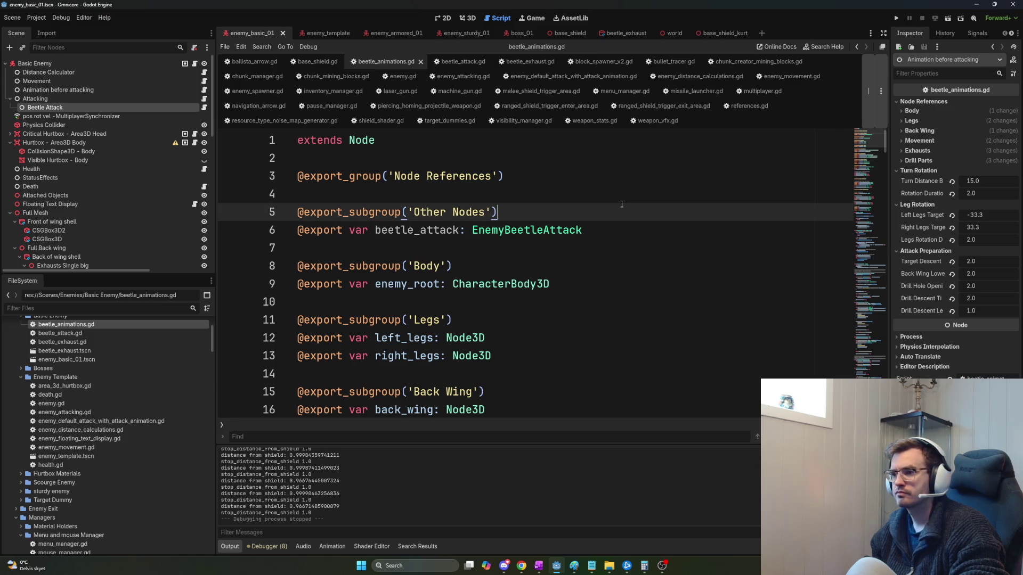
click(70, 90)
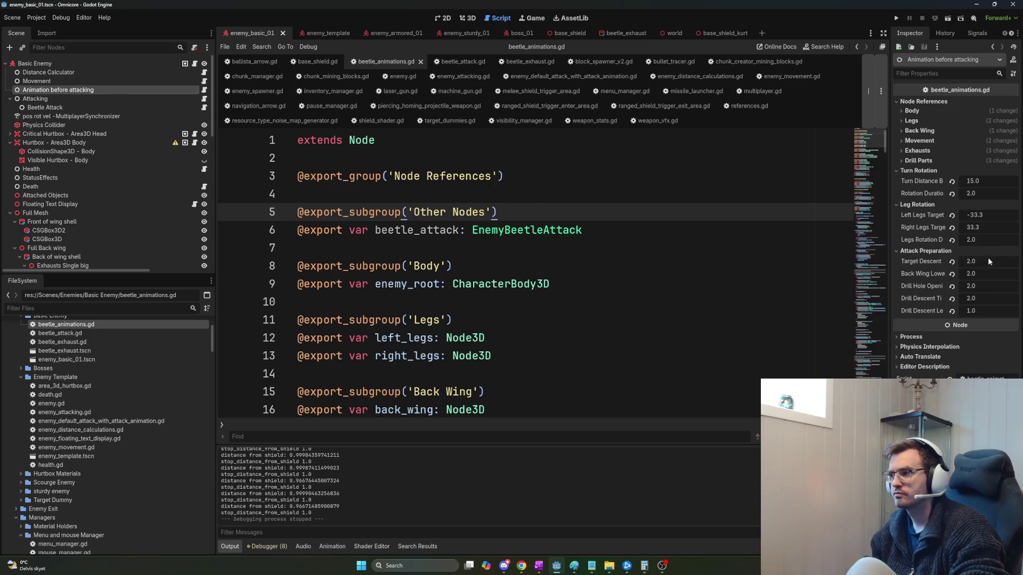
- Collapse the Turn Rotation, Leg Rotation and Attack Preparation groups in the Inspector
click(901, 171)
click(902, 181)
click(899, 191)
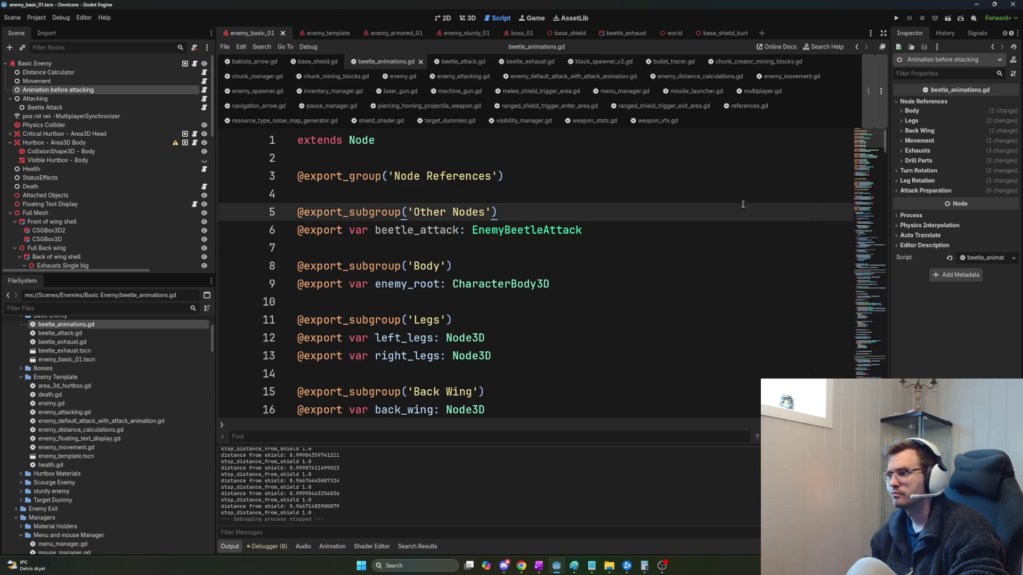
mouse_move(869, 140)
mouse_down()
mouse_move(870, 298)
mouse_move(884, 64)
mouse_up()
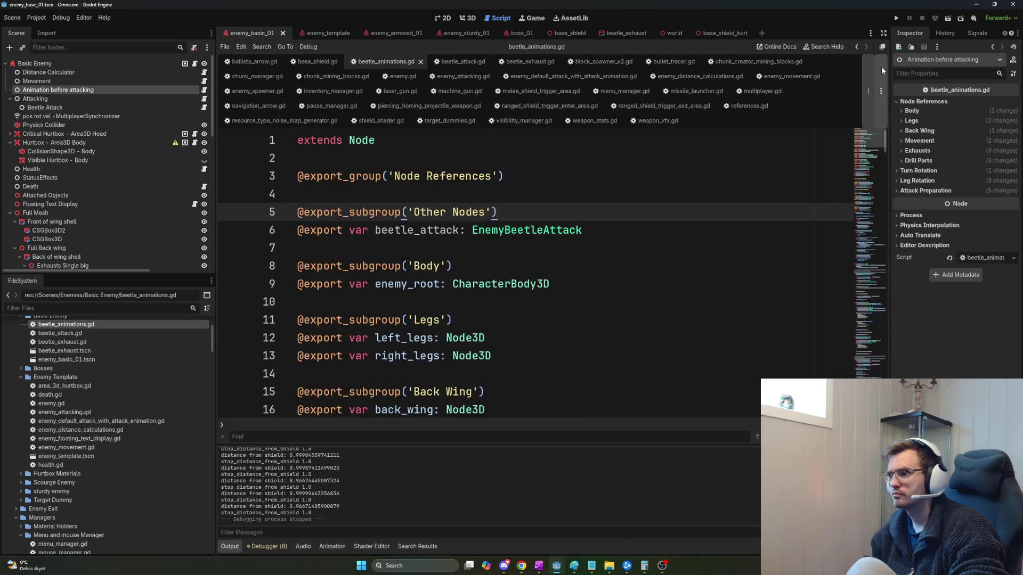
click(441, 188)
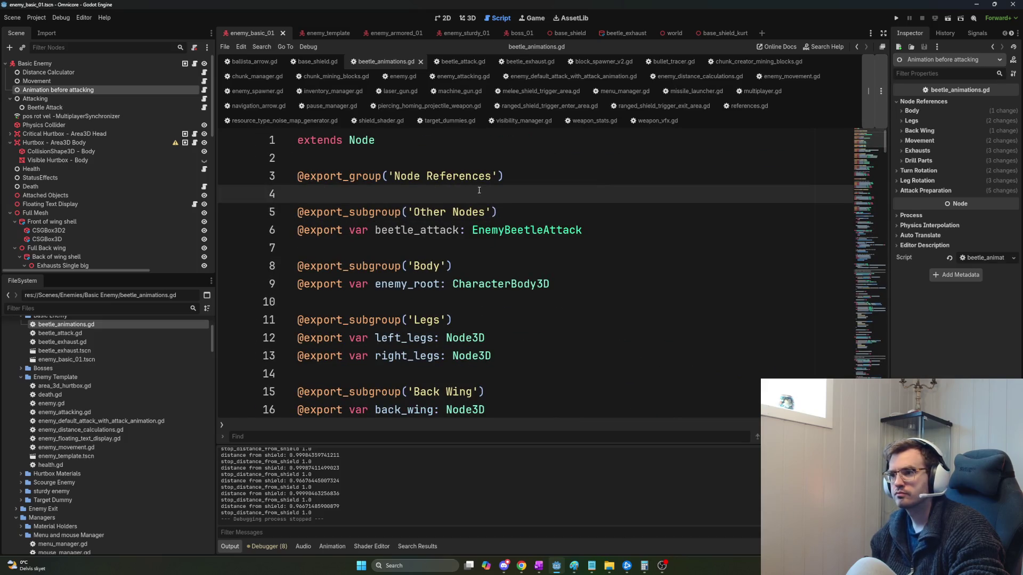
- Select the beetle_attack: EnemyBeetleAttack export line on line 6
click(79, 82)
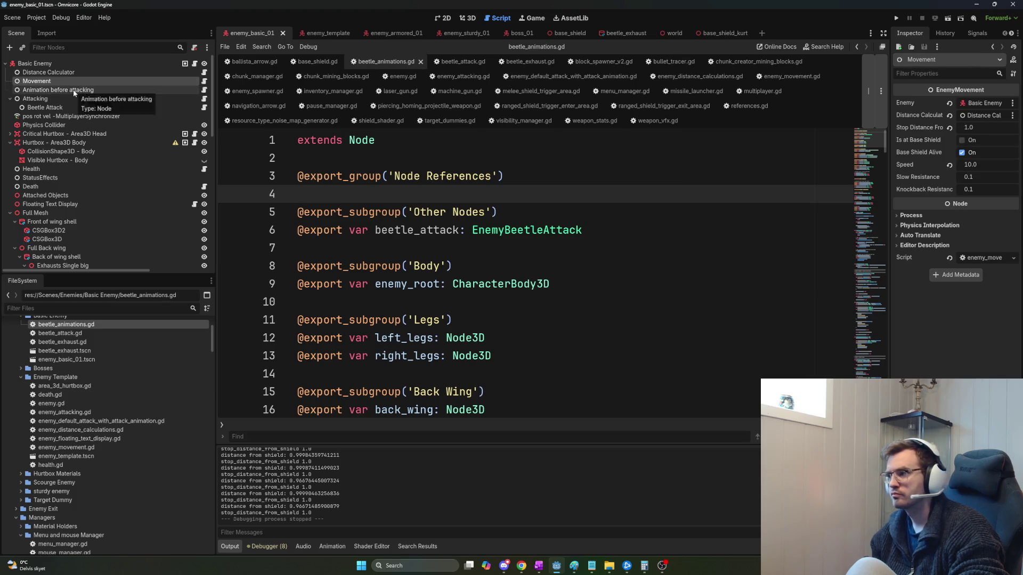
click(75, 92)
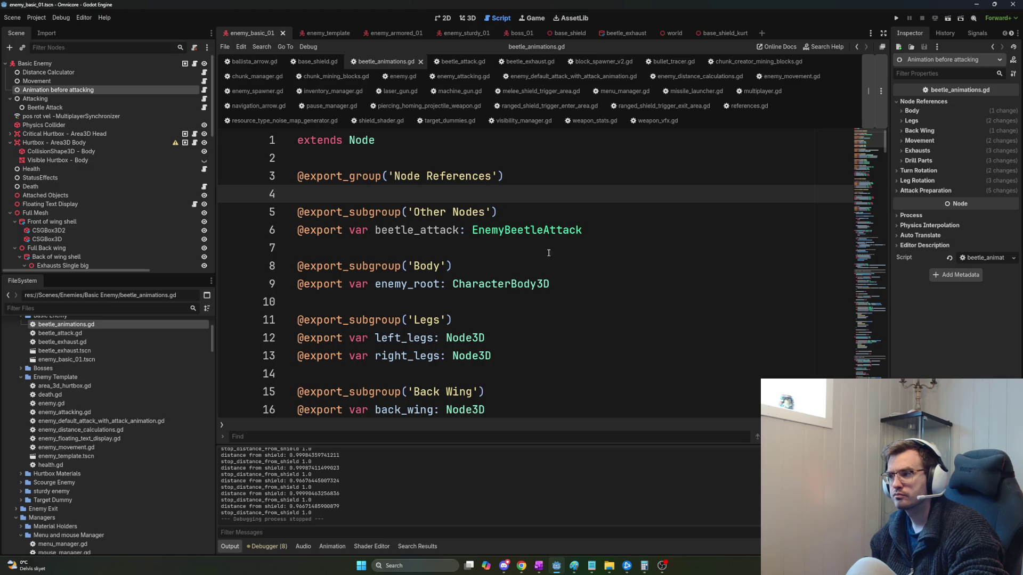
click(612, 231)
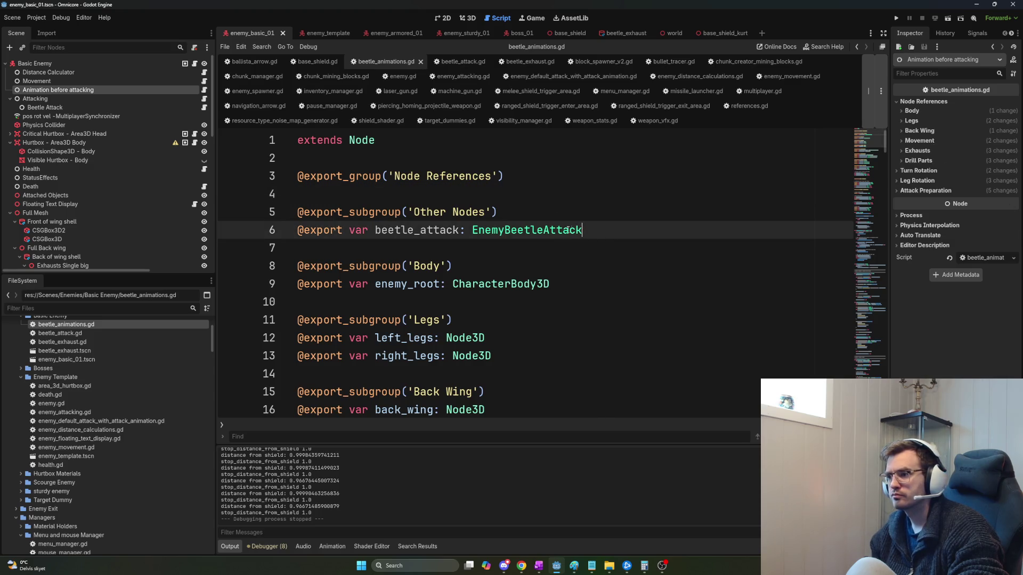
mouse_move(887, 157)
mouse_down()
mouse_move(884, 341)
mouse_move(880, 134)
mouse_up()
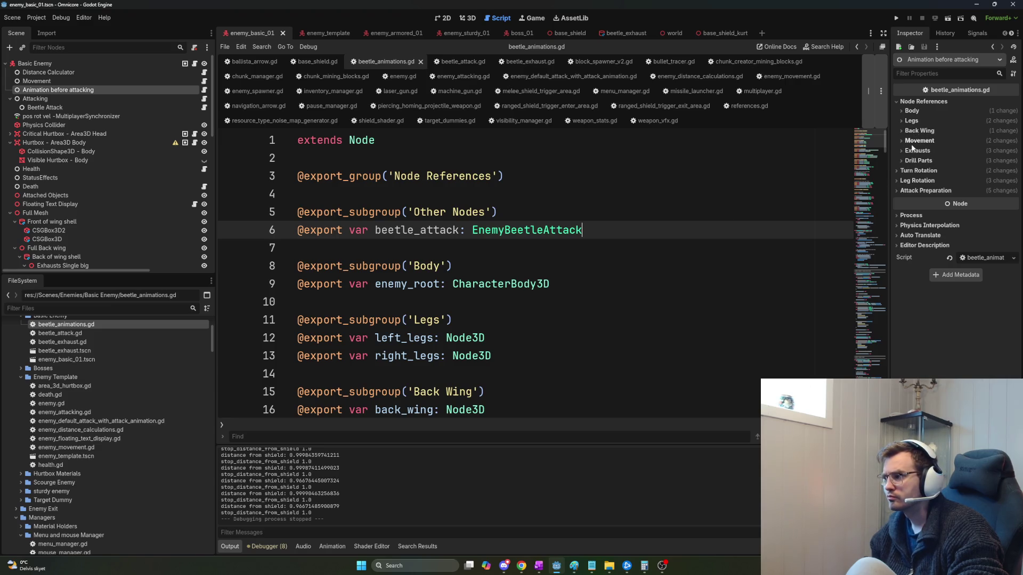
drag(608, 234, 300, 233)
- Move the beetle_attack export to line 3, below extends Node, and save
key(ctrl+x)
click(336, 163)
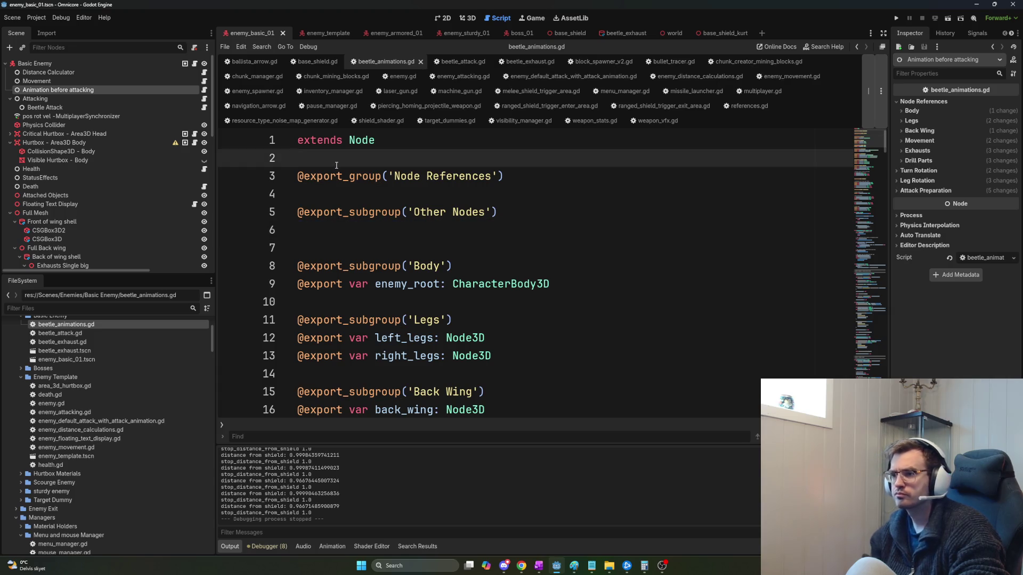
key(Return)
key(ctrl+v)
key(ctrl+s)
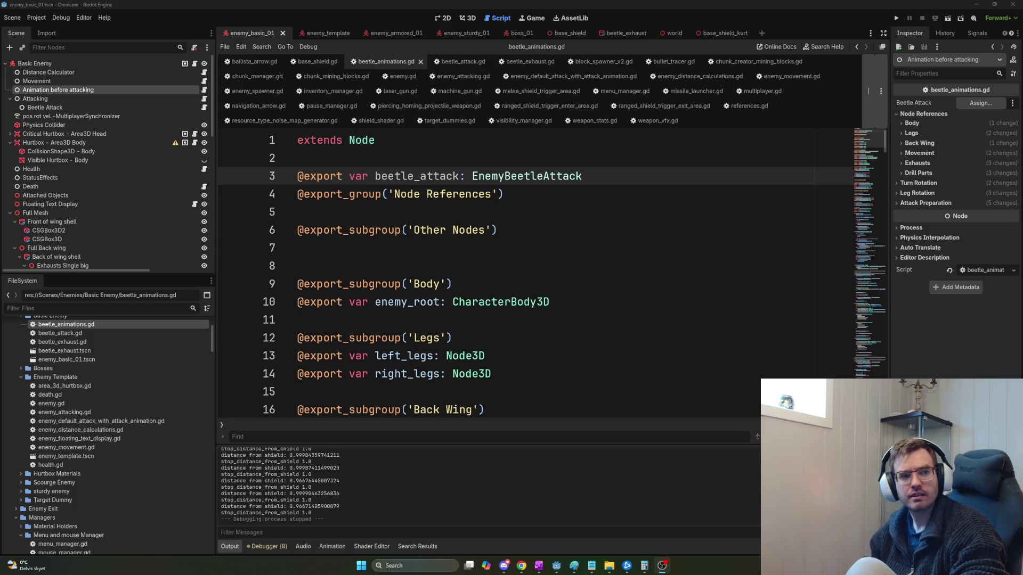
- Switch to the base_shield_kurt scene
key(alt+Tab)
key(alt+Tab)
key(alt+shift+Tab)
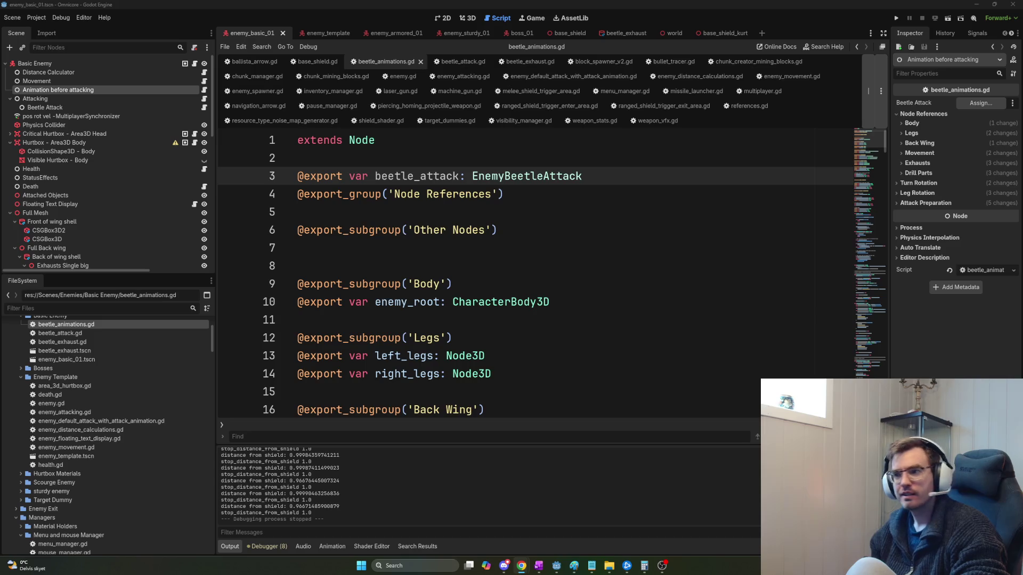
click(545, 216)
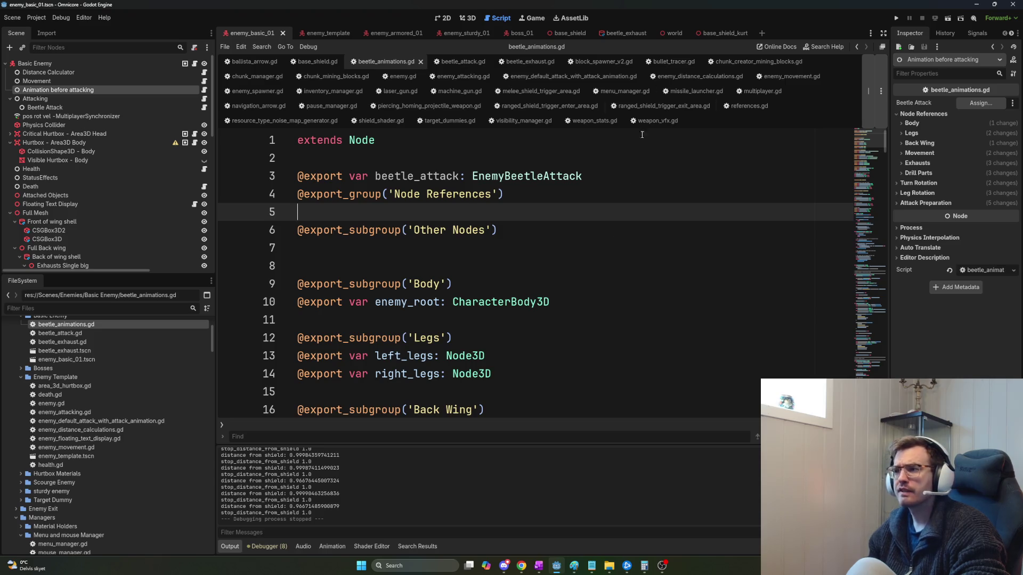
click(719, 32)
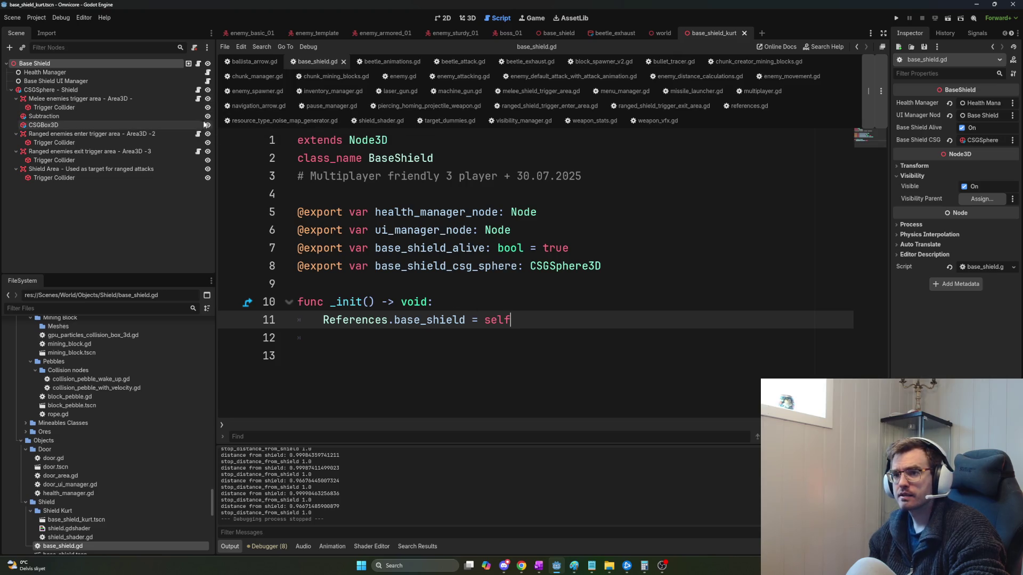
- Inspect shield_shader.gd's enemies_pos PackedVector3Array declaration and is_hemisphere
click(199, 90)
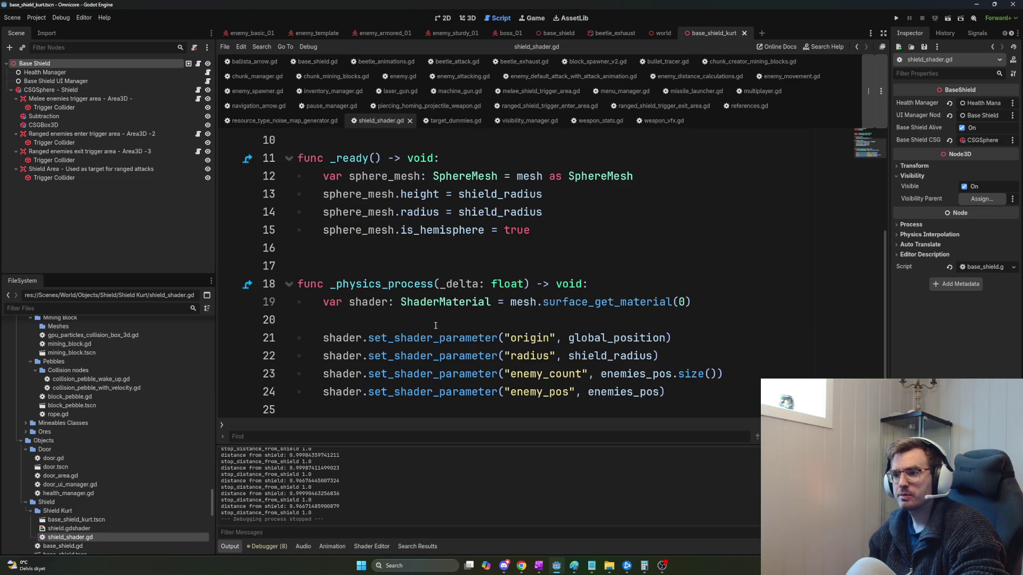
double_click(621, 394)
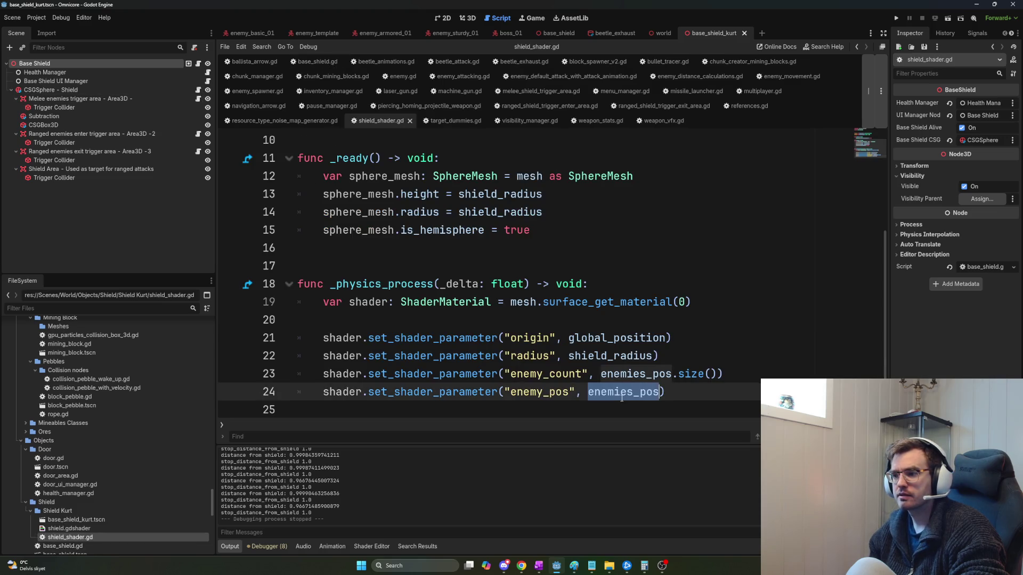
double_click(459, 231)
scroll(506, 266, up, 3)
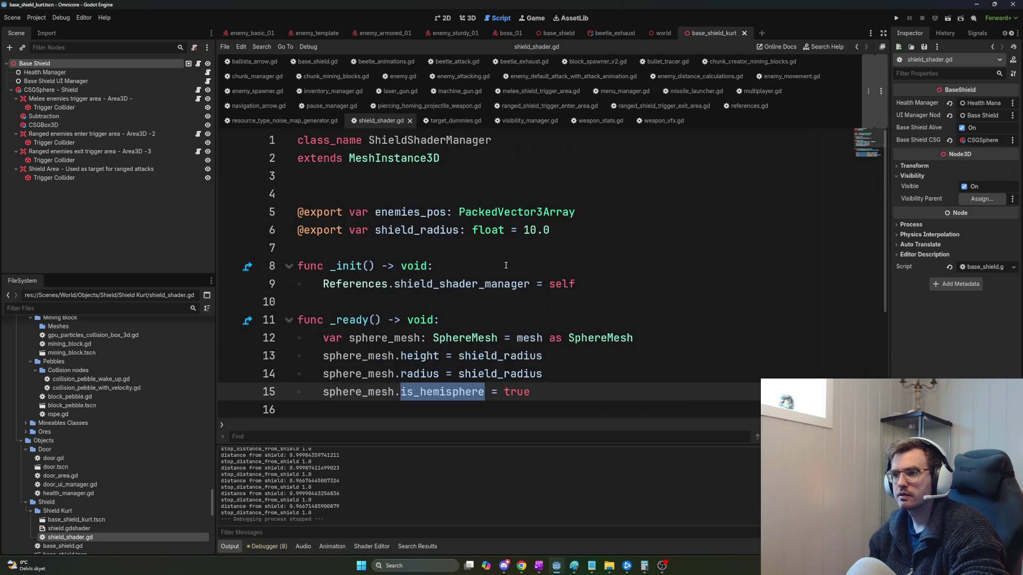
click(419, 212)
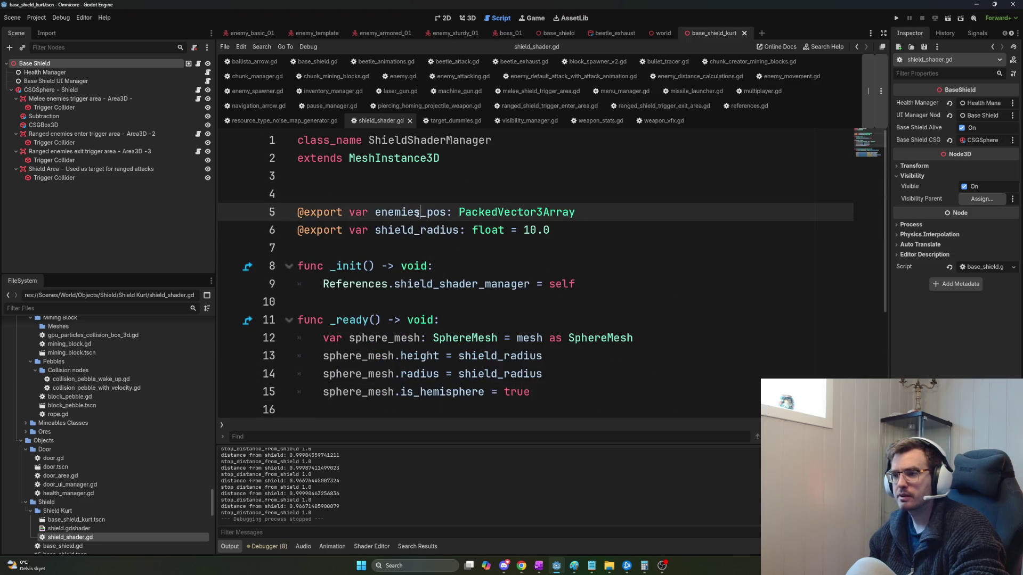
double_click(493, 215)
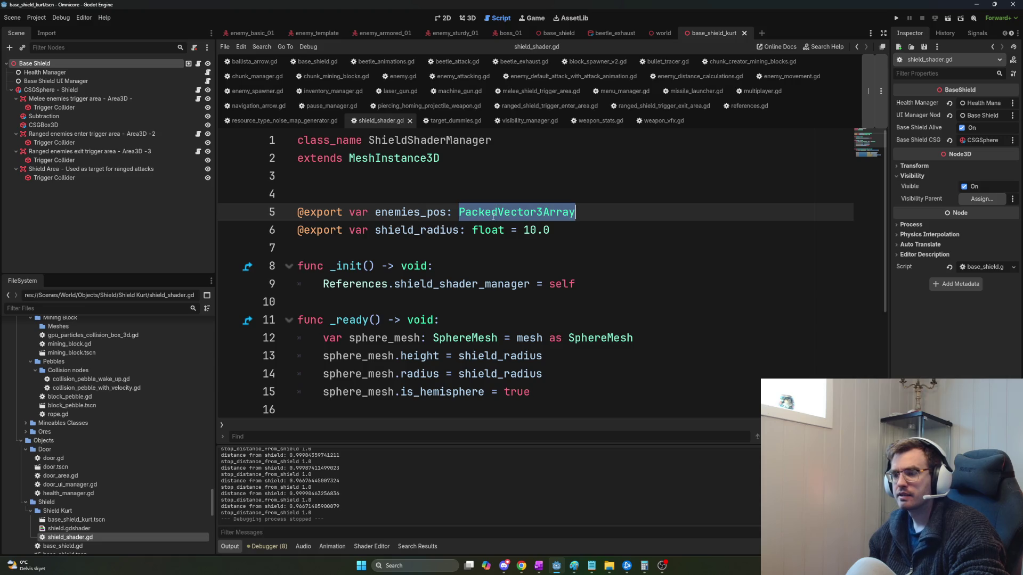
double_click(469, 215)
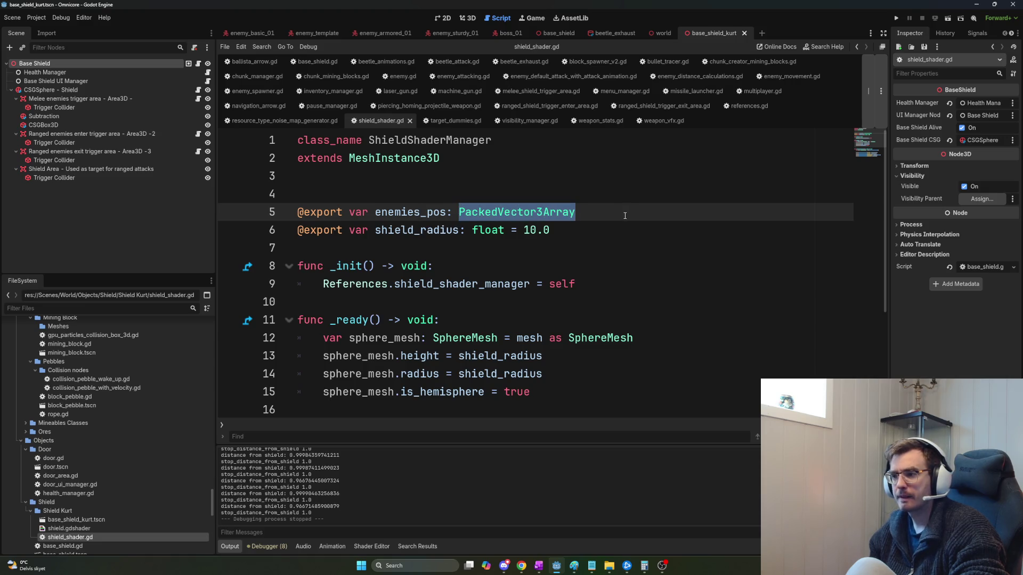
double_click(437, 212)
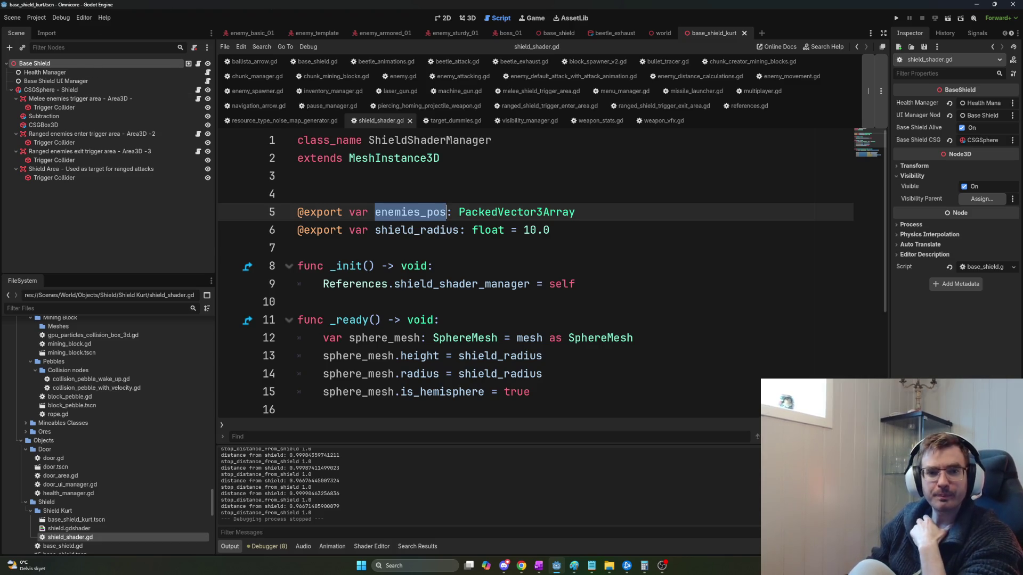
- Check the browser, then switch to the enemy_basic_01 scene
key(alt+Tab)
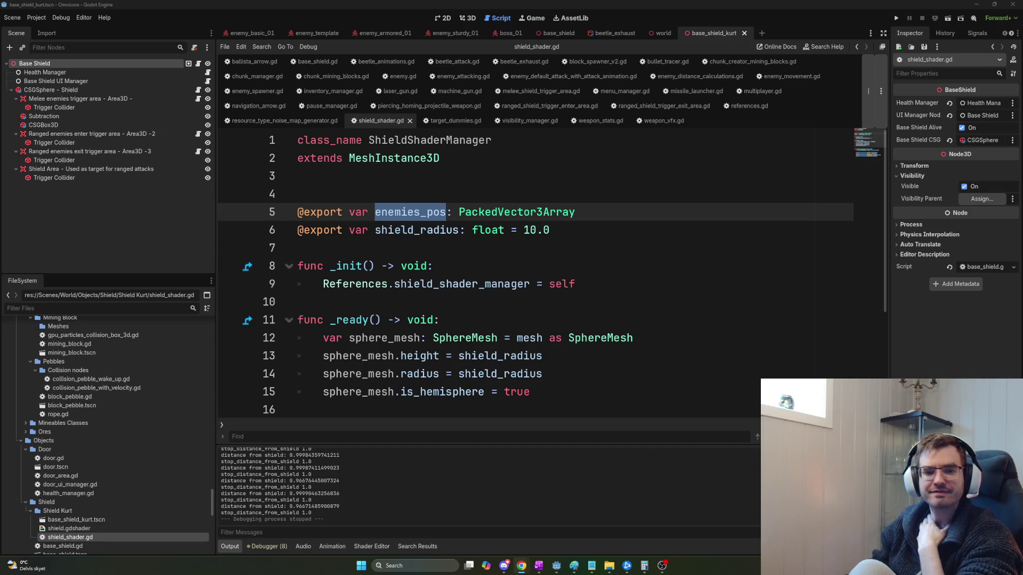
key(alt+Tab)
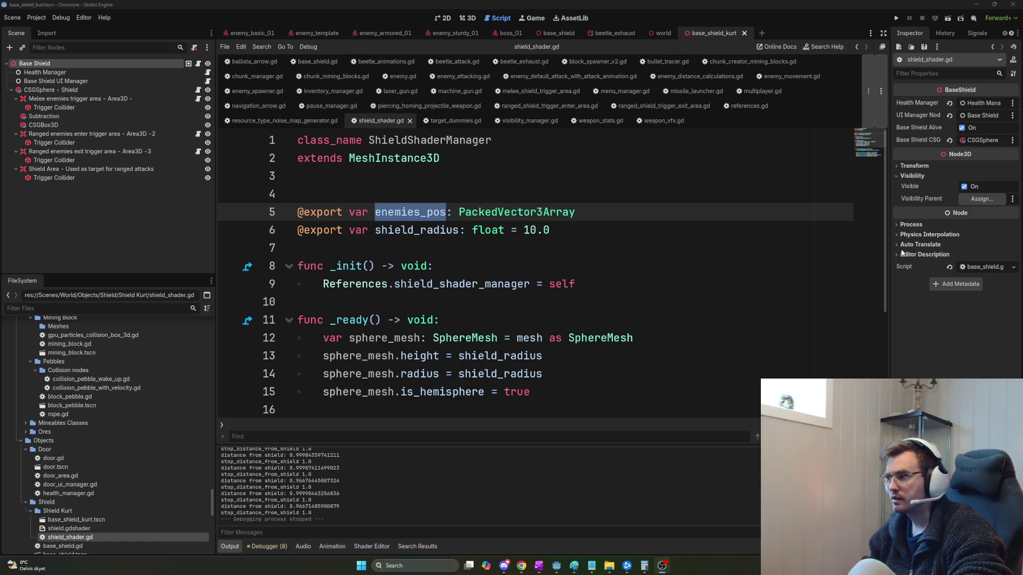
mouse_move(887, 218)
mouse_down()
mouse_move(888, 374)
mouse_move(907, 126)
mouse_up()
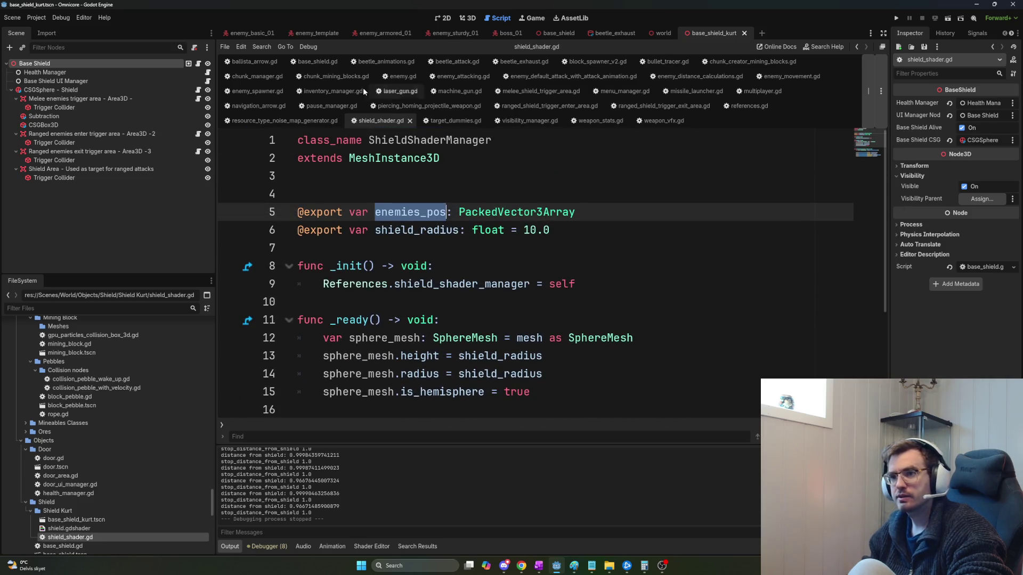
click(252, 33)
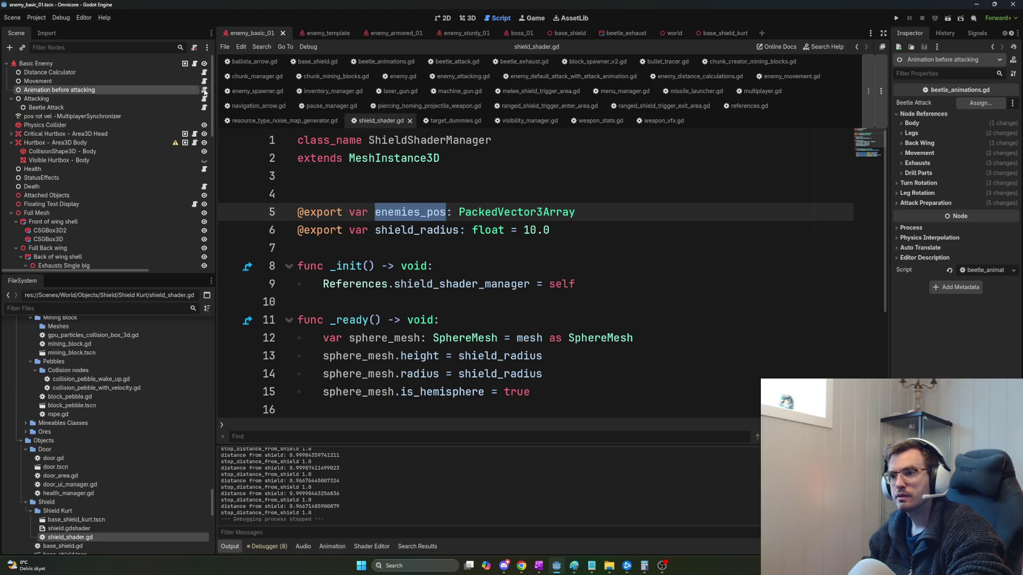
- Assign the Beetle Attack node to beetle_animations.gd's beetle_attack export slot
click(205, 91)
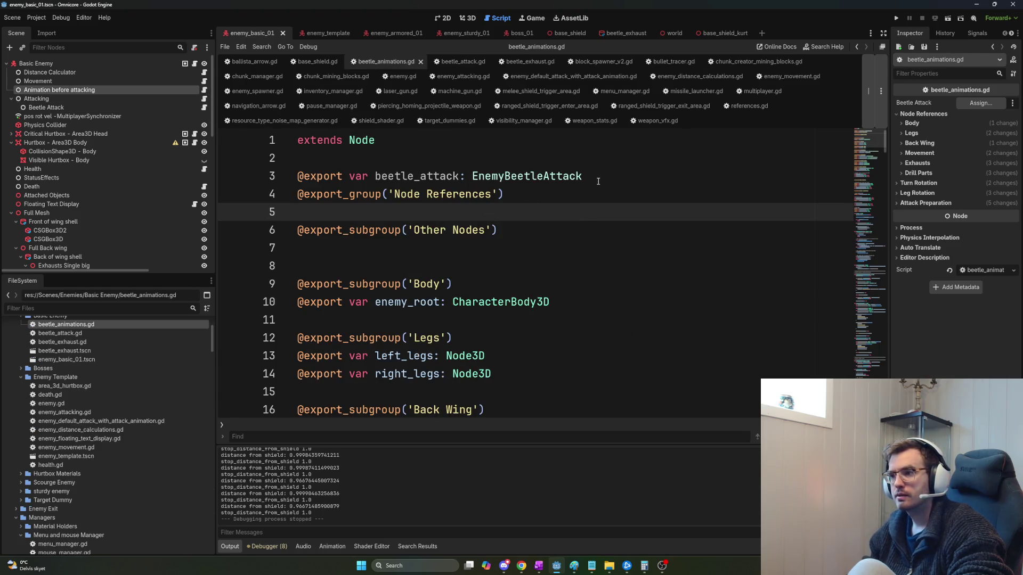
drag(597, 181, 271, 168)
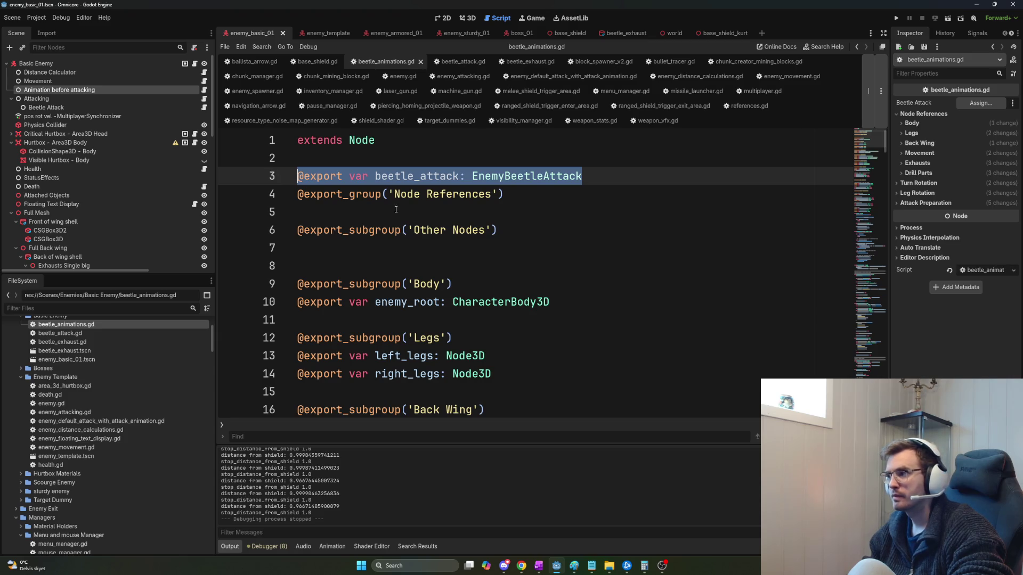
mouse_move(45, 107)
mouse_down()
mouse_move(858, 139)
mouse_move(970, 107)
mouse_up()
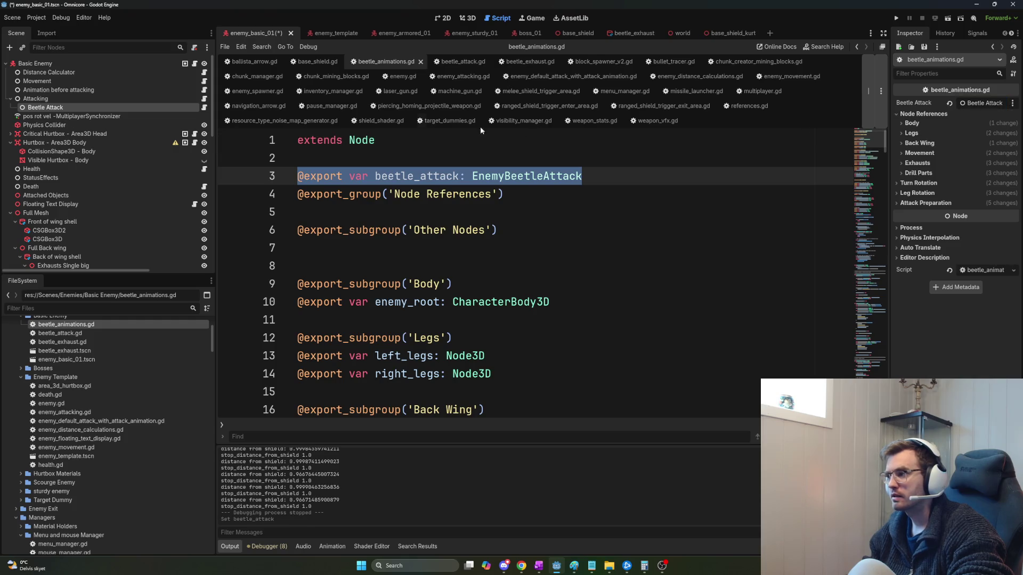
- Check is_attack_prepared in beetle_attack.gd, then scroll beetle_animations.gd to its preparation code
click(204, 108)
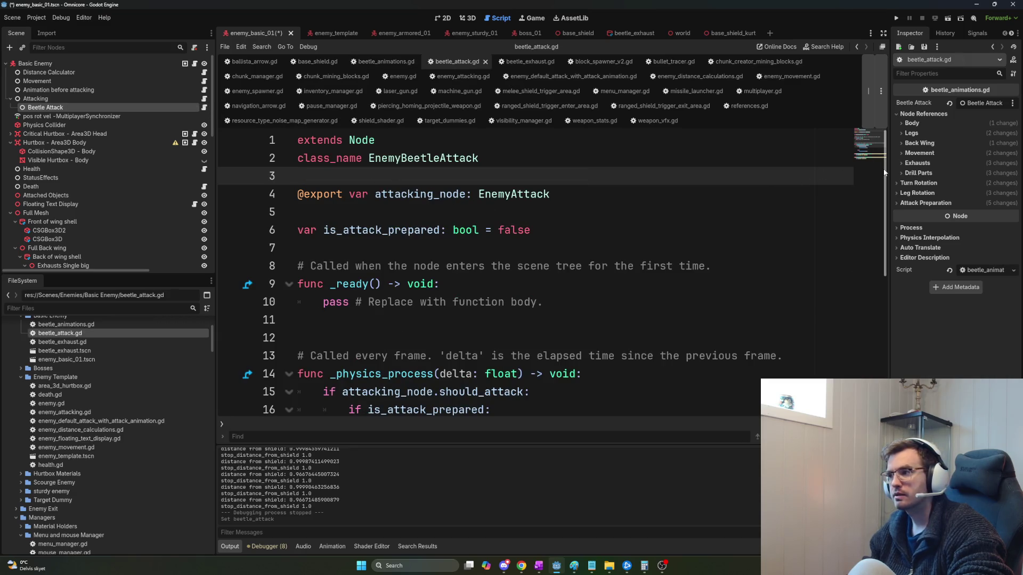
mouse_move(884, 171)
mouse_down()
mouse_move(886, 193)
mouse_move(887, 171)
mouse_move(887, 183)
mouse_up()
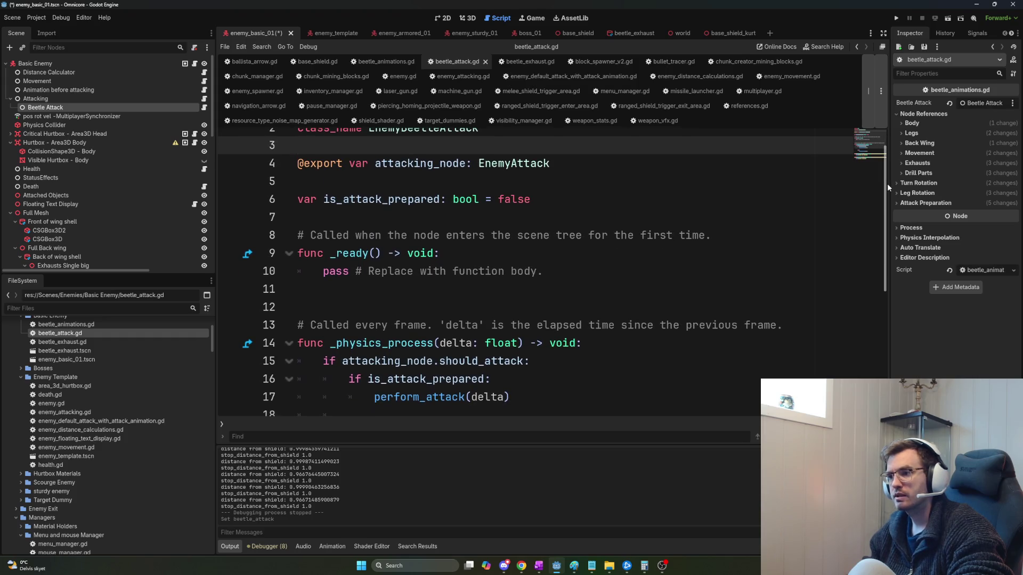
double_click(382, 200)
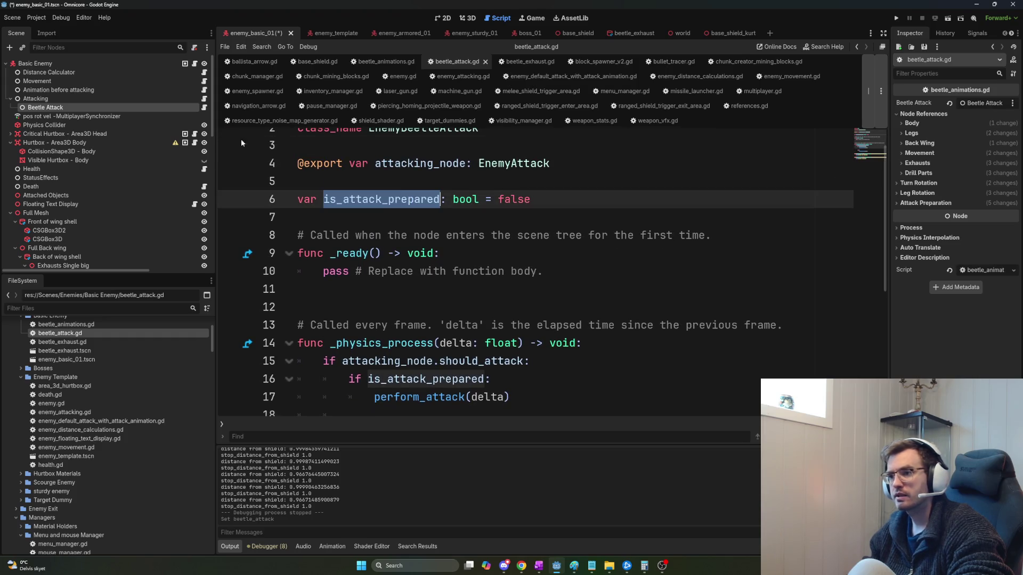
click(205, 89)
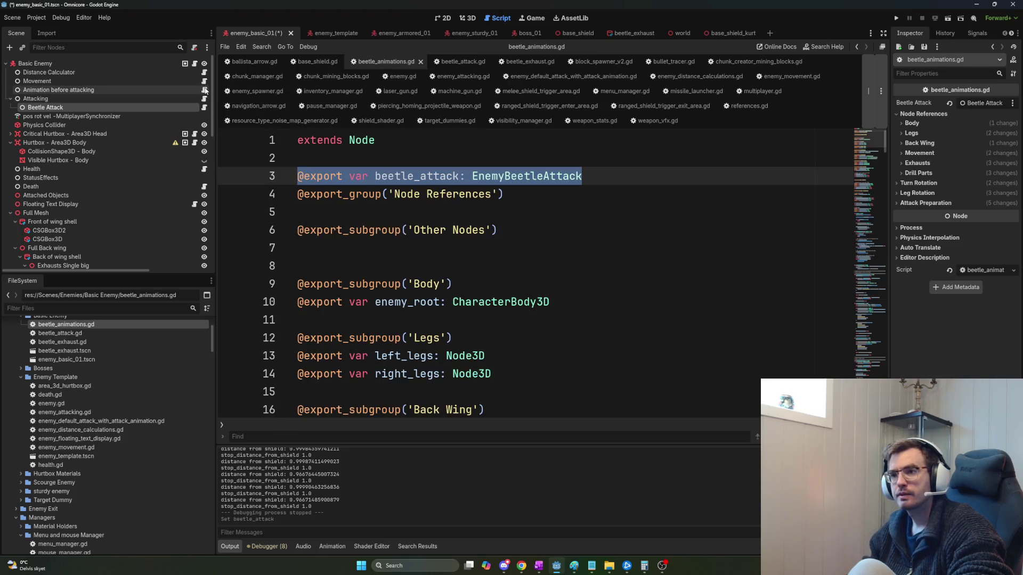
drag(886, 140, 889, 404)
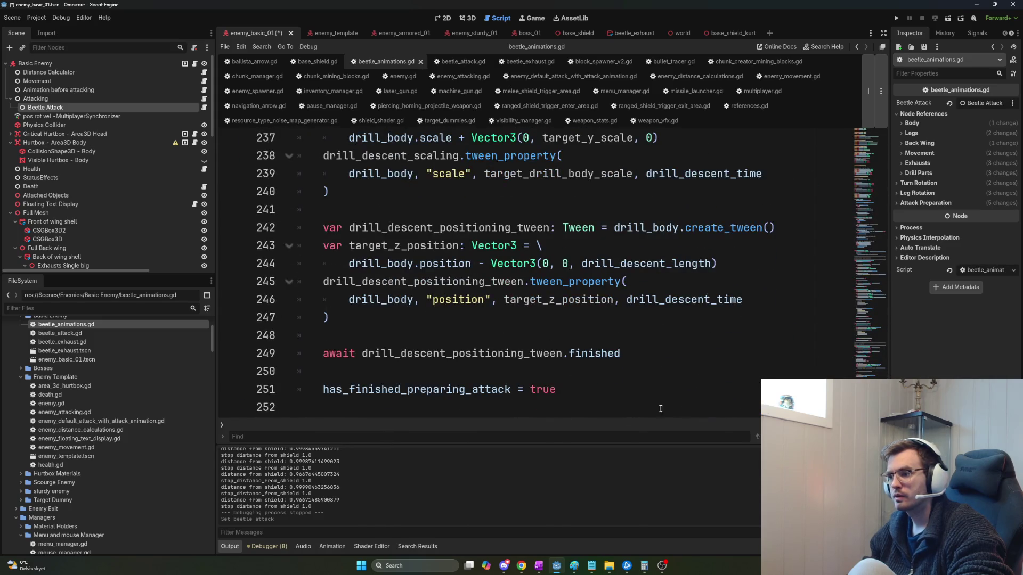
- Add 'beetle_attack.is_attack_prepared = true' below the has_finished_preparing_attack line
click(606, 393)
key(Return)
key(Return)
text(is_attack_prepared)
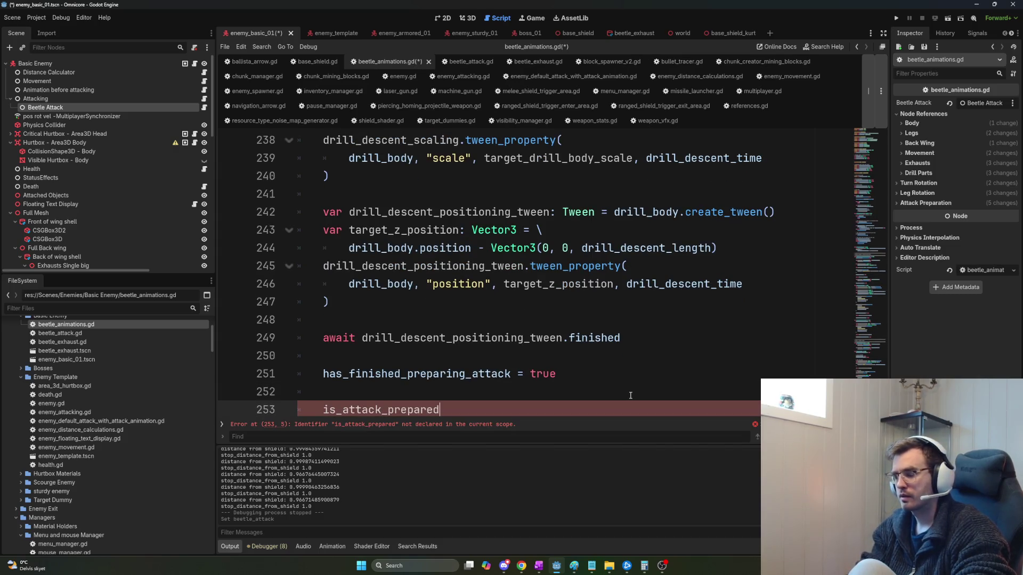
key(Home)
text(beetle)
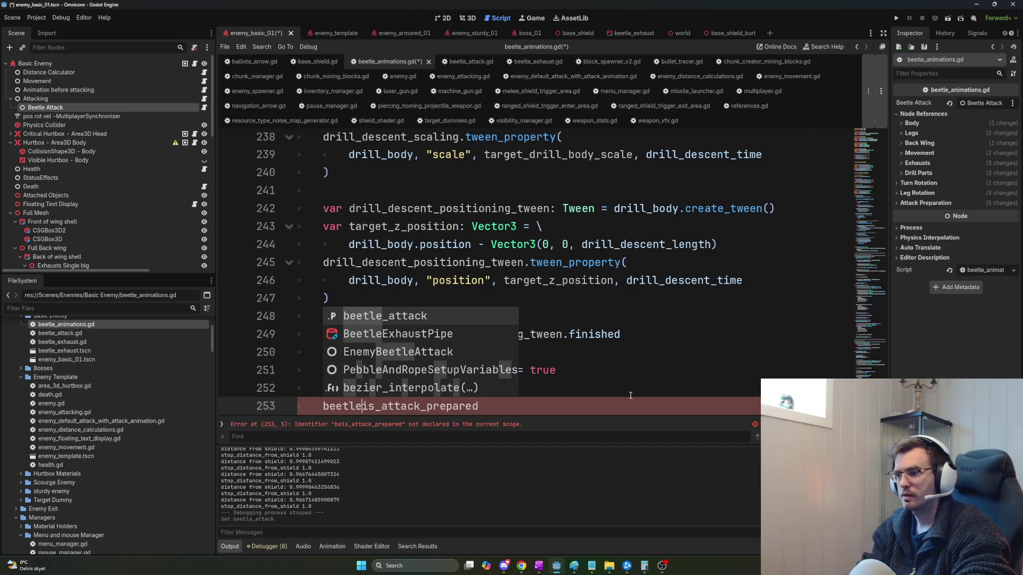
key(Tab)
text(.is)
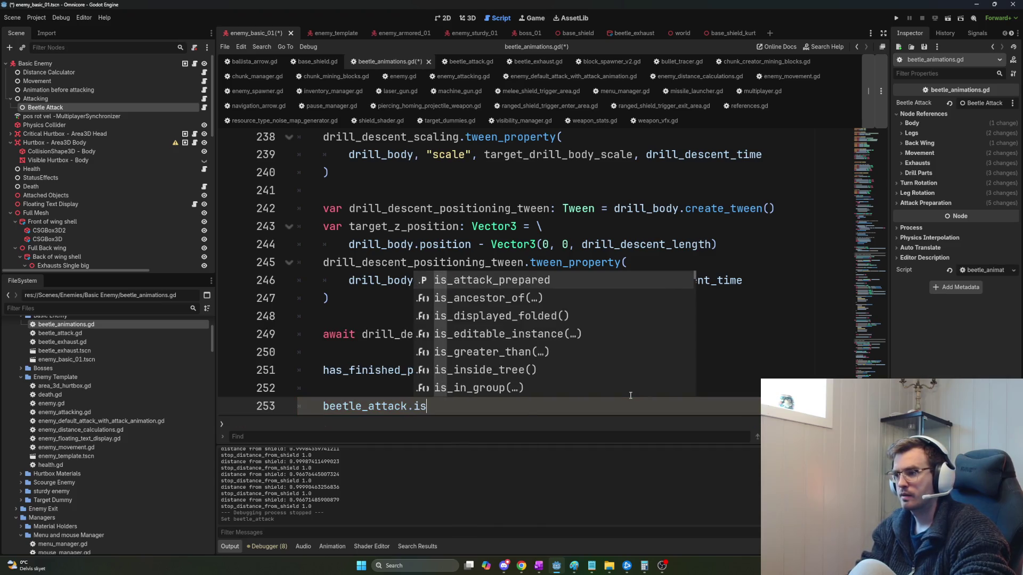
key(Tab)
text(= true)
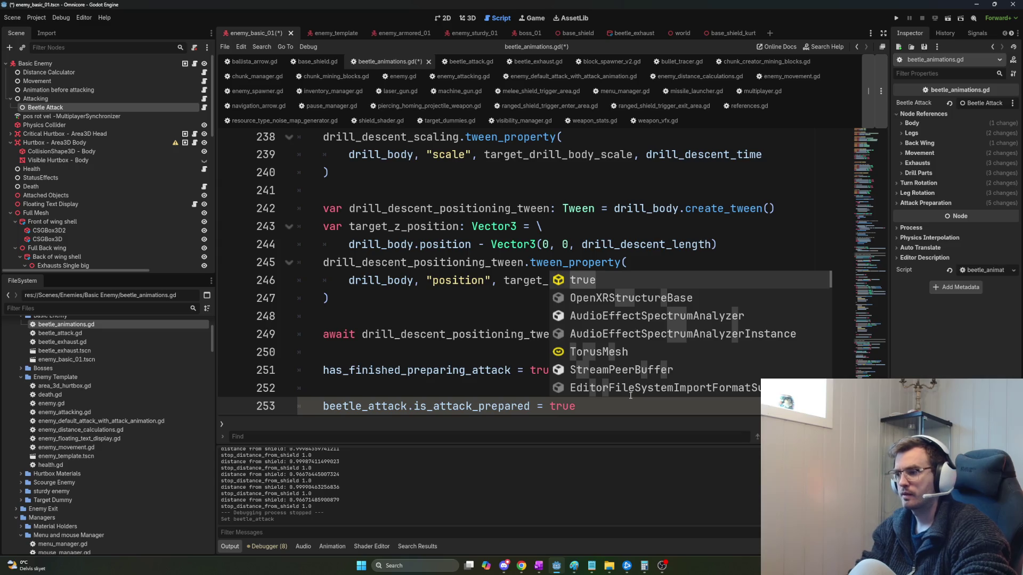
- Save beetle_animations.gd and go back to beetle_attack.gd
key(ctrl+s)
click(472, 373)
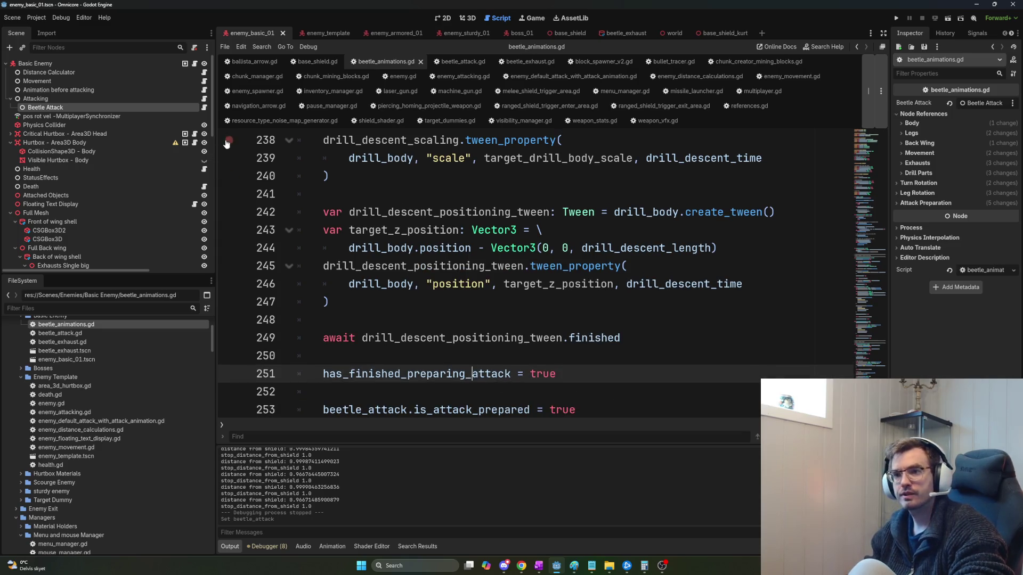
key(alt+Left)
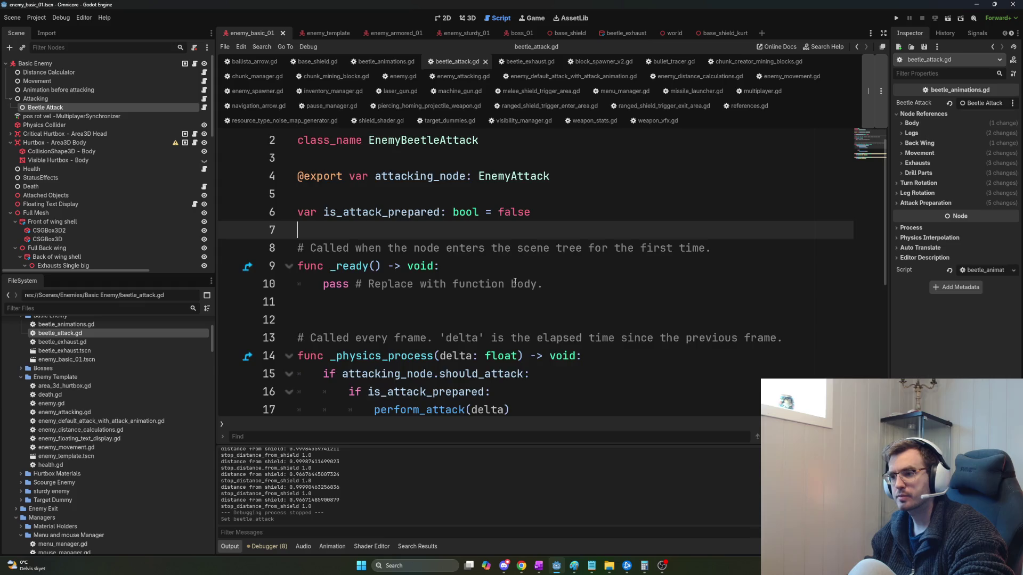
- In prepare_attack, add 'attack_cooldown += delta' and start an 'if attack_cooldown >=' check
scroll(508, 297, down, 4)
drag(349, 176, 541, 201)
click(405, 212)
drag(511, 302, 322, 304)
click(548, 311)
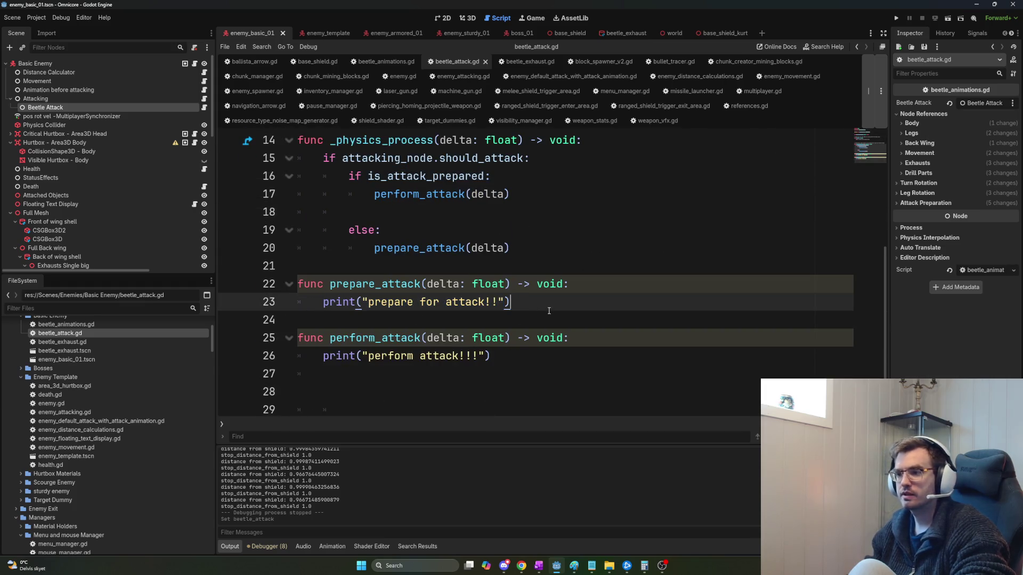
key(Return)
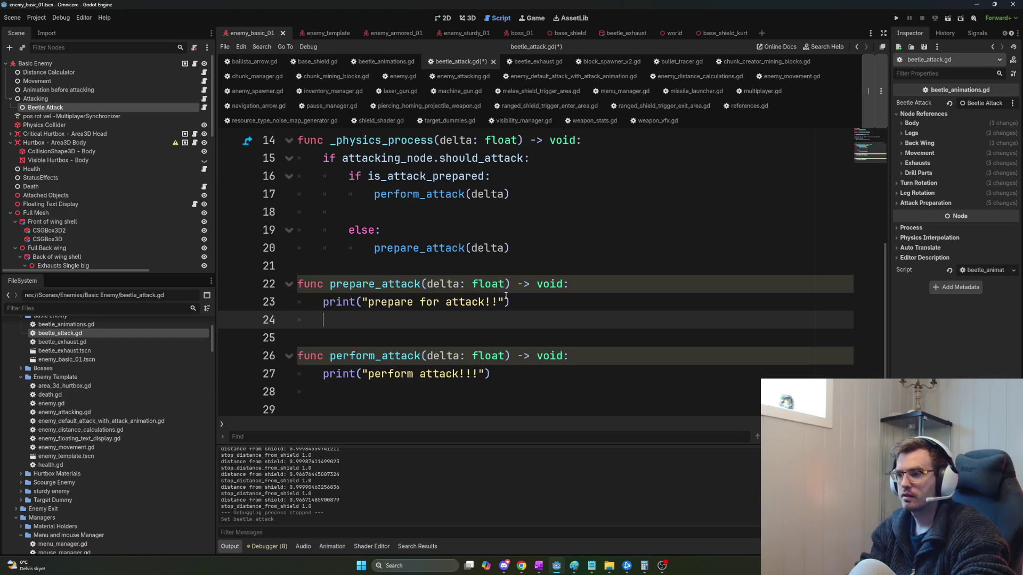
text(attack_coold)
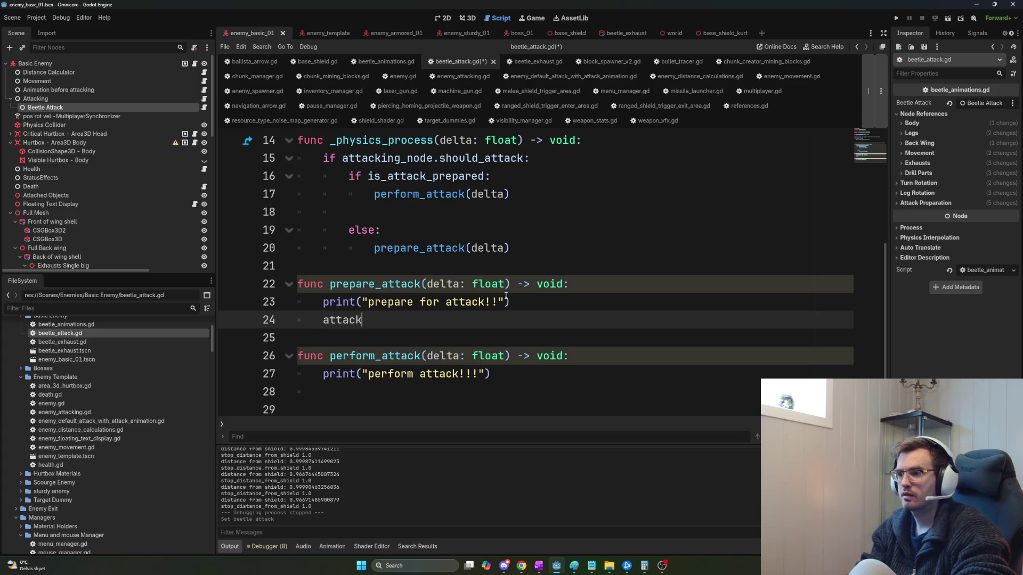
text(own += )
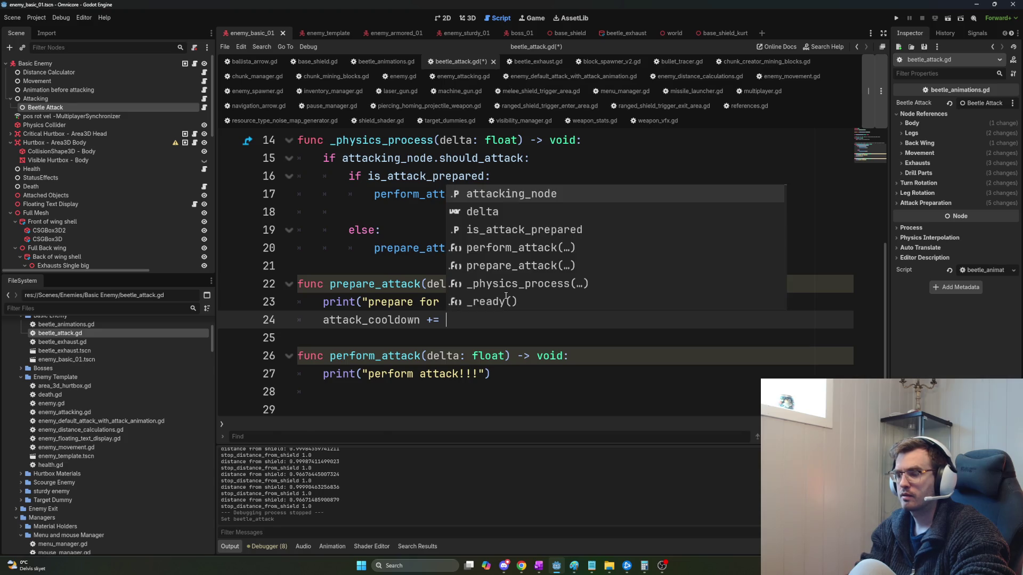
text(delta)
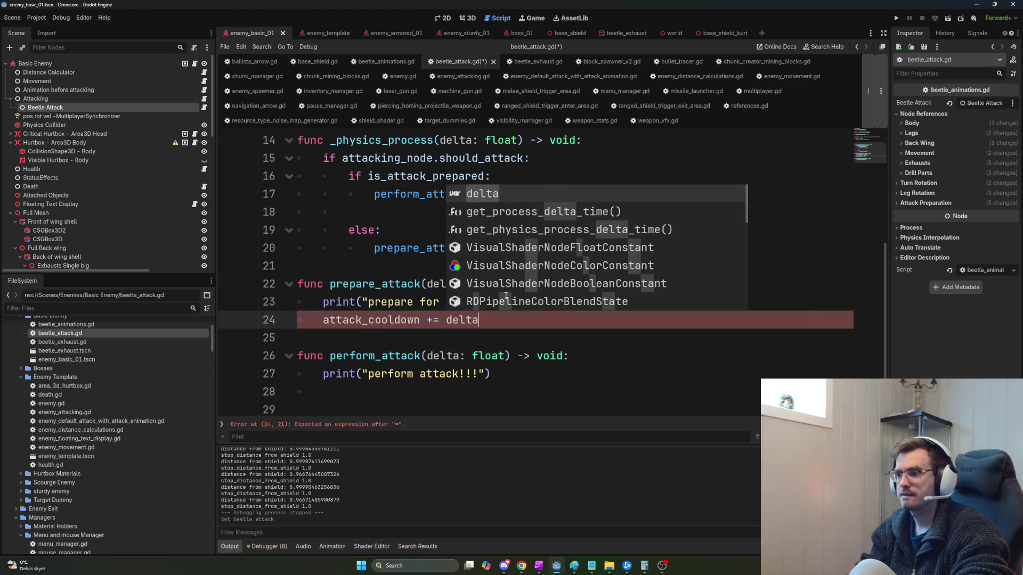
key(Return)
key(Return)
text(if attack_coodl)
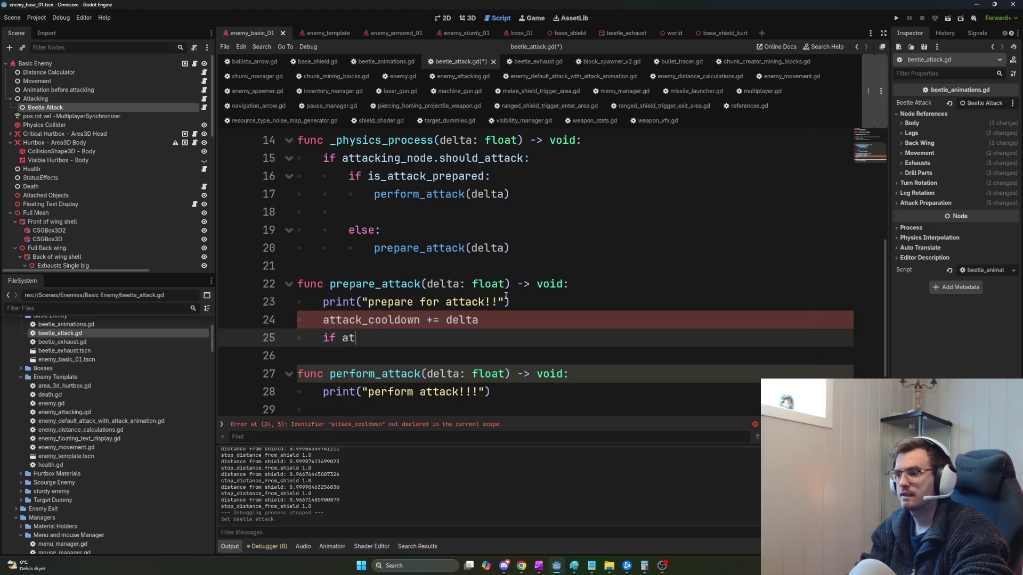
key(BackSpace)
key(BackSpace)
text(ldown)
key(BackSpace)
text(>=)
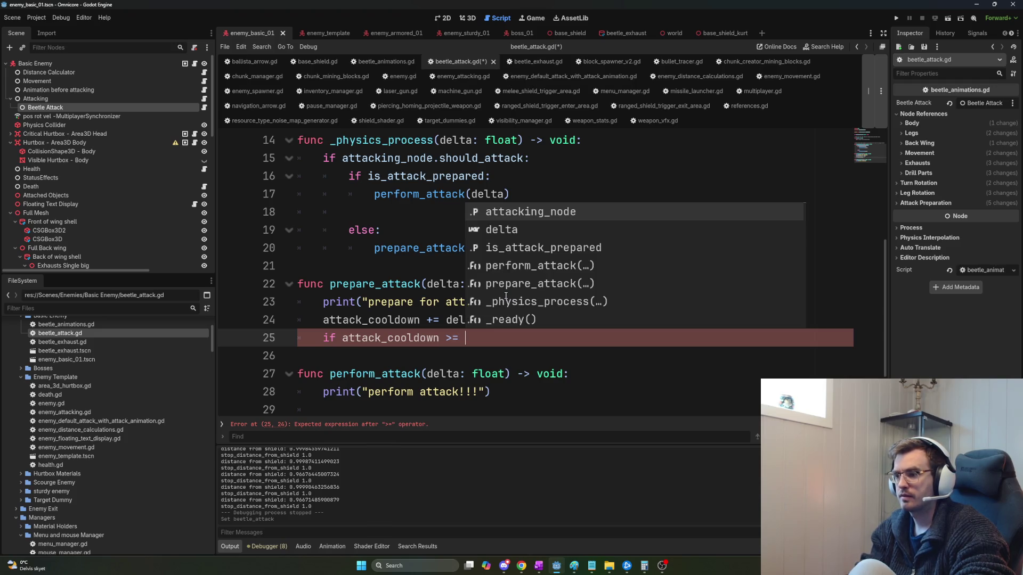
- Rename the increment to attack_timer and make the check 'if attack_timer >= attack_cooldown:'
mouse_move(419, 320)
mouse_down()
mouse_move(353, 319)
mouse_move(366, 318)
mouse_up()
text(timer)
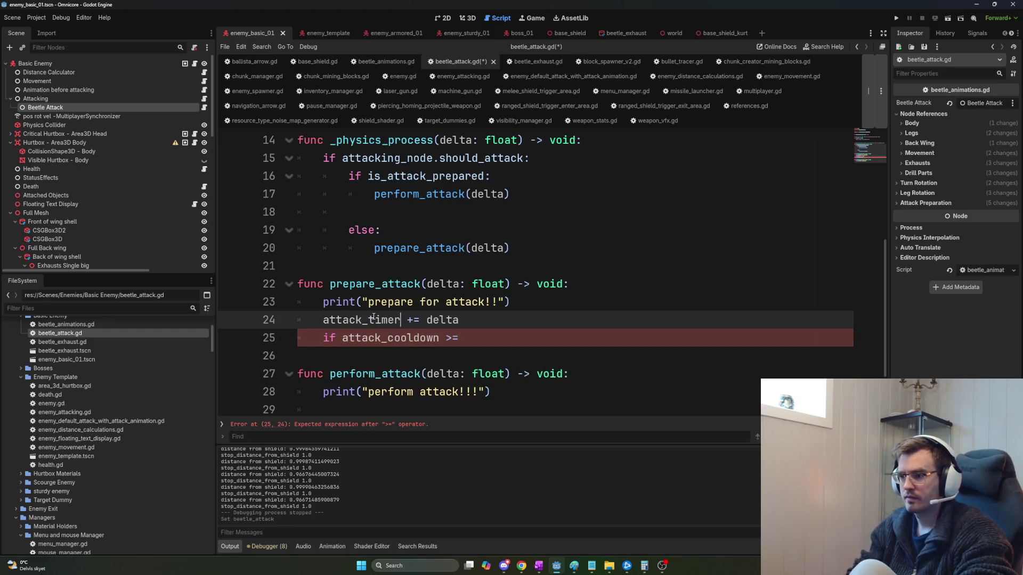
double_click(373, 318)
double_click(408, 338)
text(attack_timer)
click(512, 342)
text(attack_cooldown:)
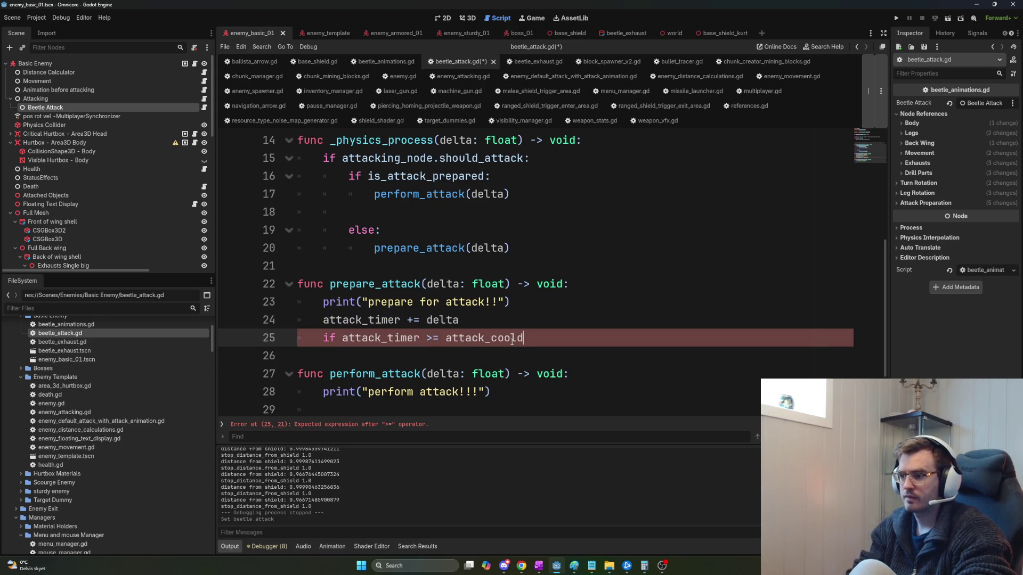
key(Return)
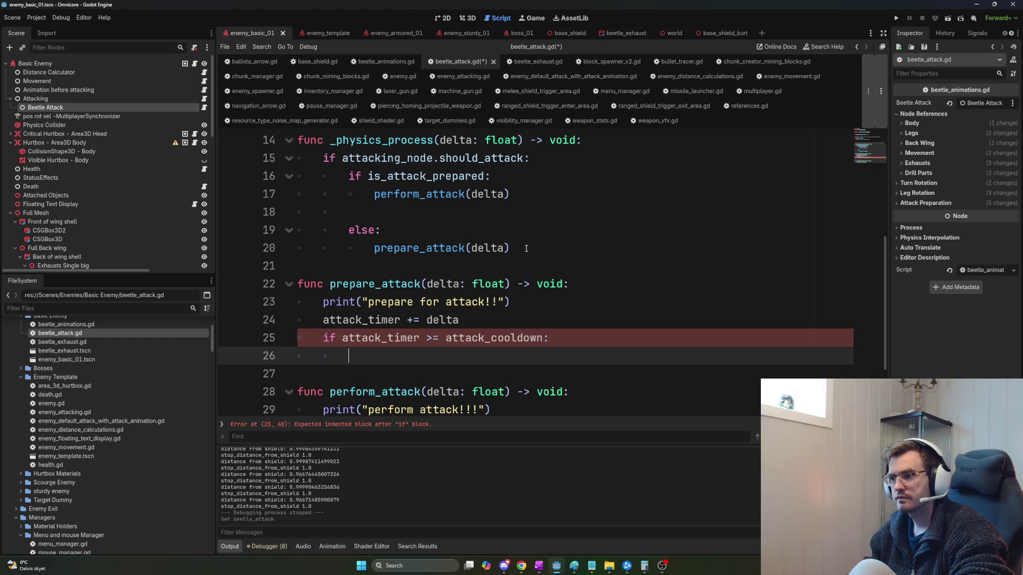
- Delete the else branch from _physics_process
scroll(533, 253, up, 1)
mouse_move(514, 302)
mouse_down()
mouse_move(448, 301)
mouse_move(322, 267)
mouse_up()
key(BackSpace)
scroll(482, 236, down, 1)
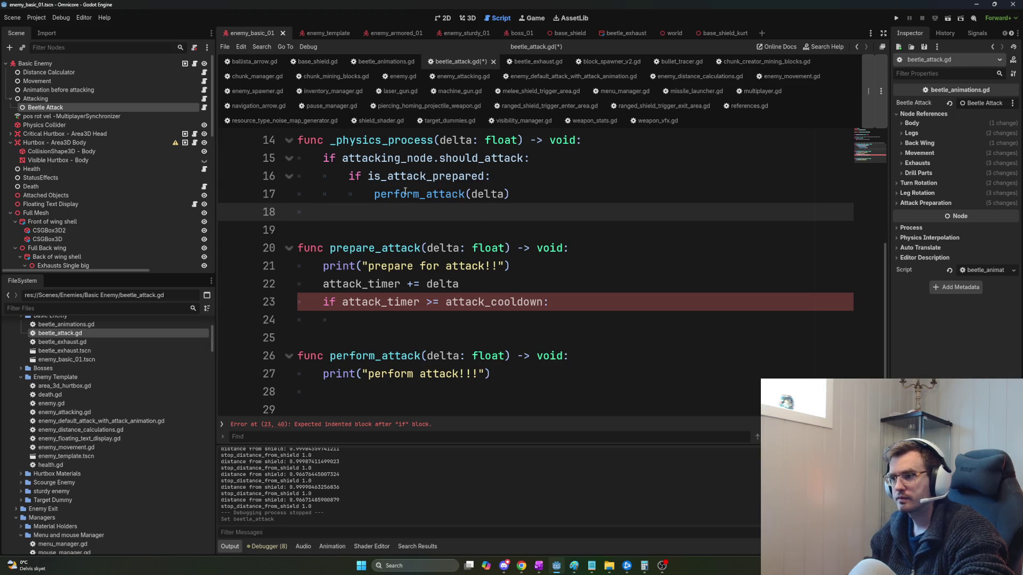
- Change the call on line 17 to attack(delta)
drag(425, 194, 382, 194)
key(BackSpace)
text(r)
key(BackSpace)
key(BackSpace)
text(try)
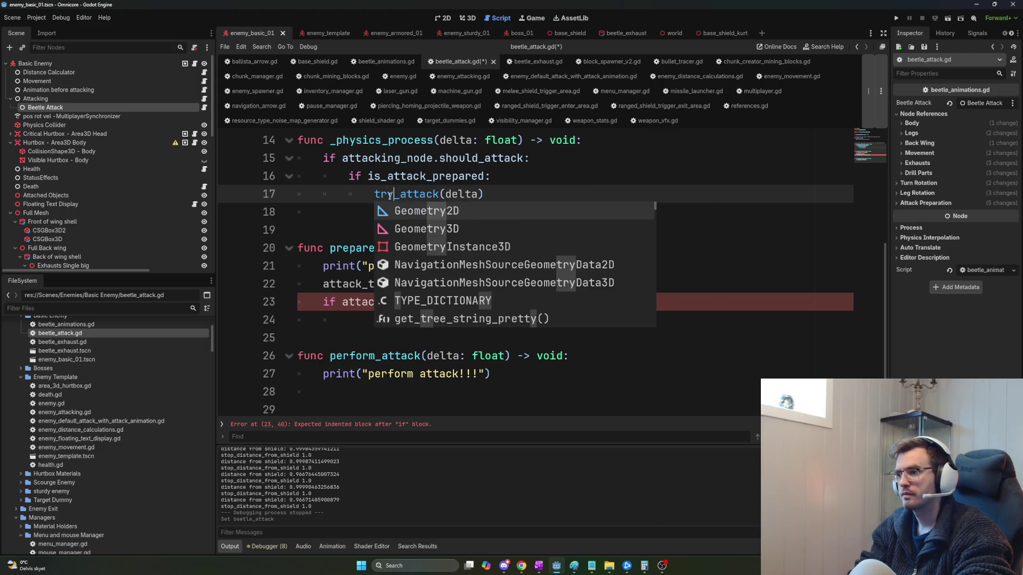
click(395, 195)
double_click(399, 195)
click(401, 195)
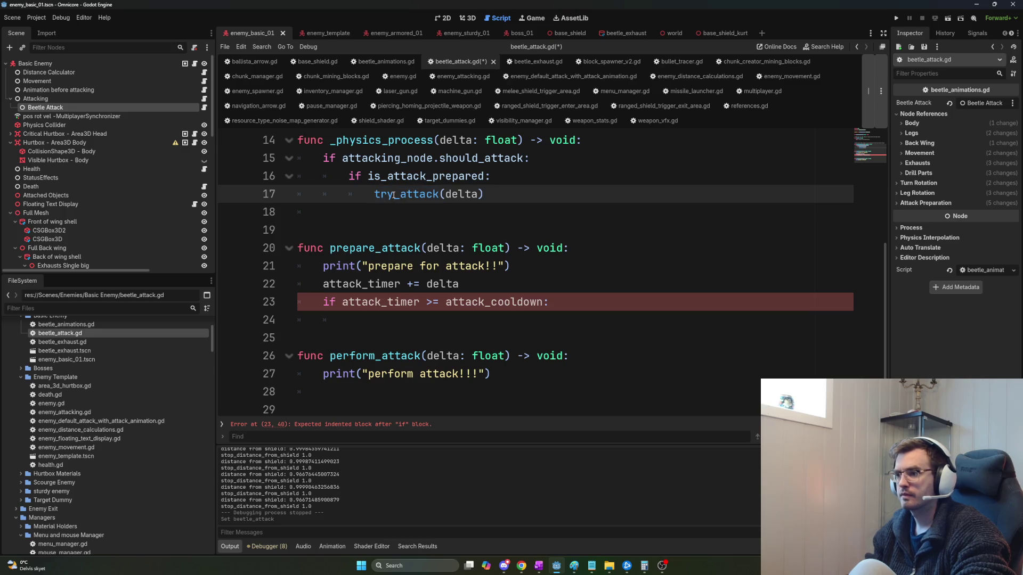
drag(395, 195, 376, 195)
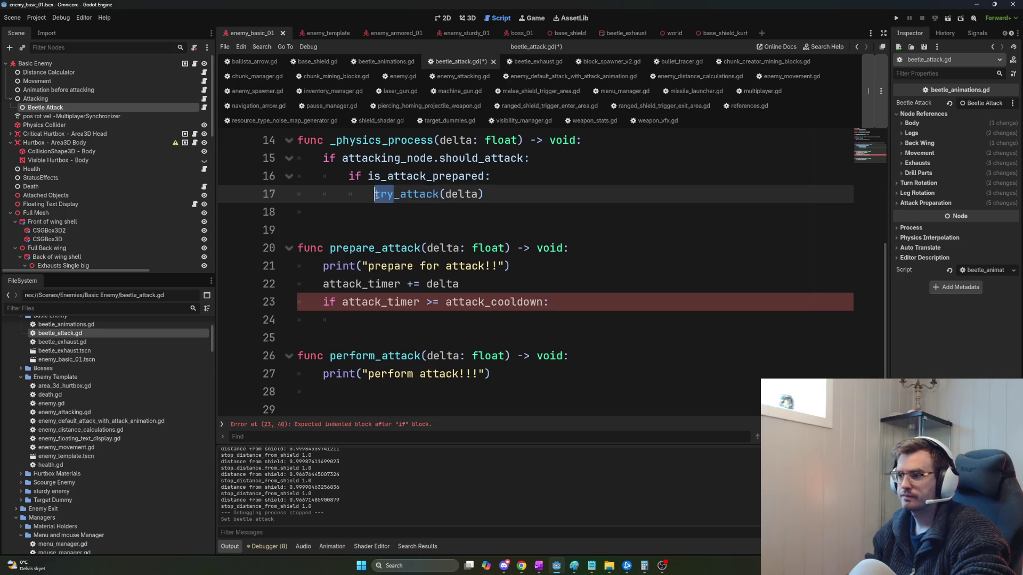
key(shift+Right)
key(BackSpace)
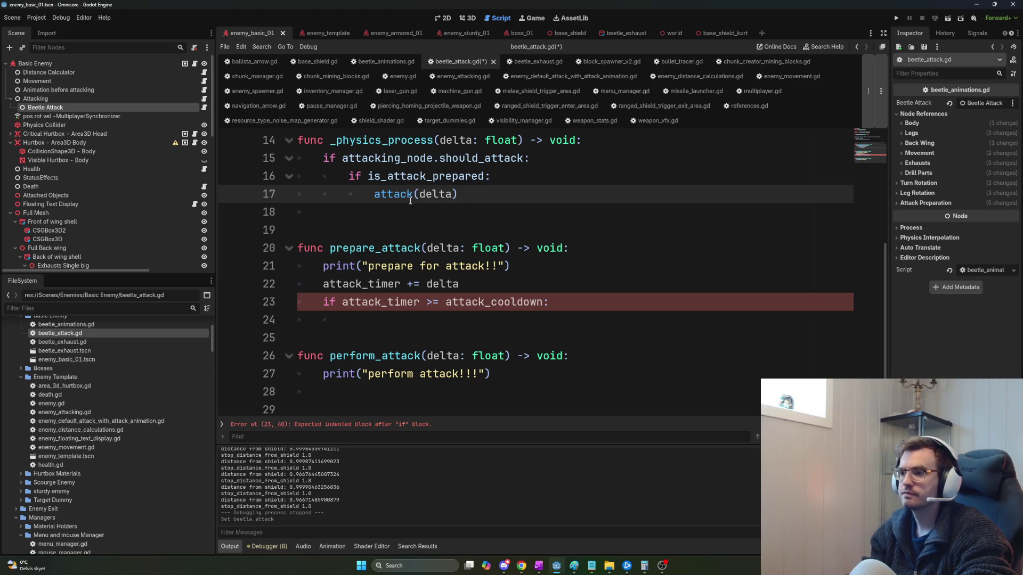
- Delete the perform_attack function and rename prepare_attack to attack
drag(546, 388, 327, 319)
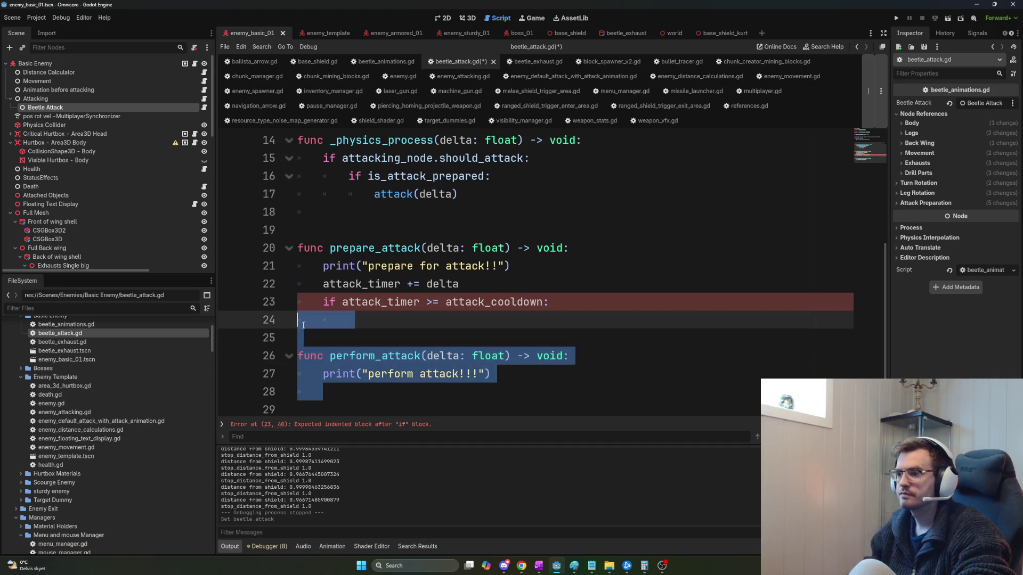
key(BackSpace)
drag(381, 244, 336, 244)
key(BackSpace)
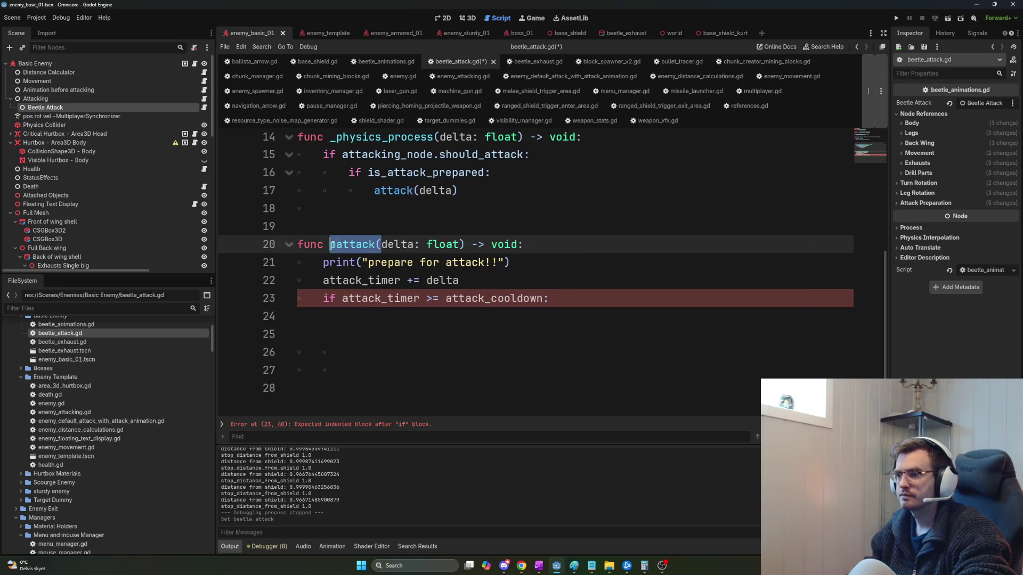
click(338, 244)
key(BackSpace)
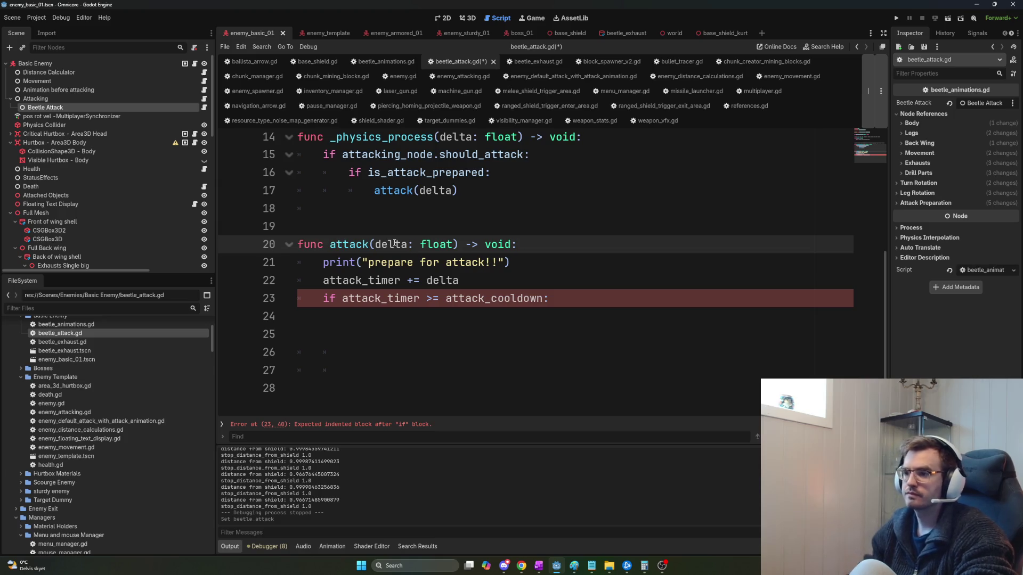
click(515, 315)
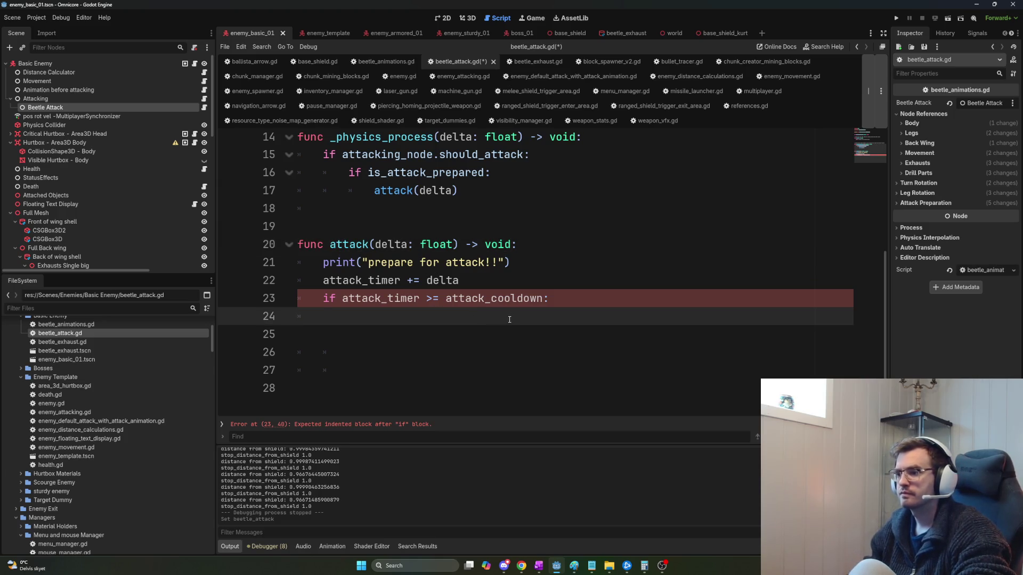
- Inside the cooldown check, call attacking_node.attack_base_shield(), trying 5, attack_damage, then attacking_node.damage as argument
key(Tab)
text(attac)
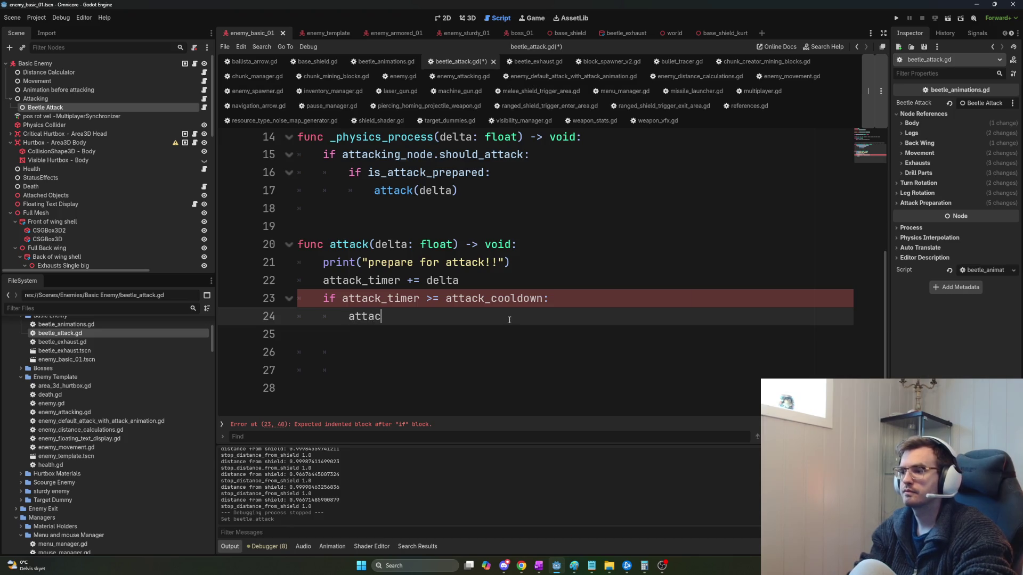
text(k)
key(Down)
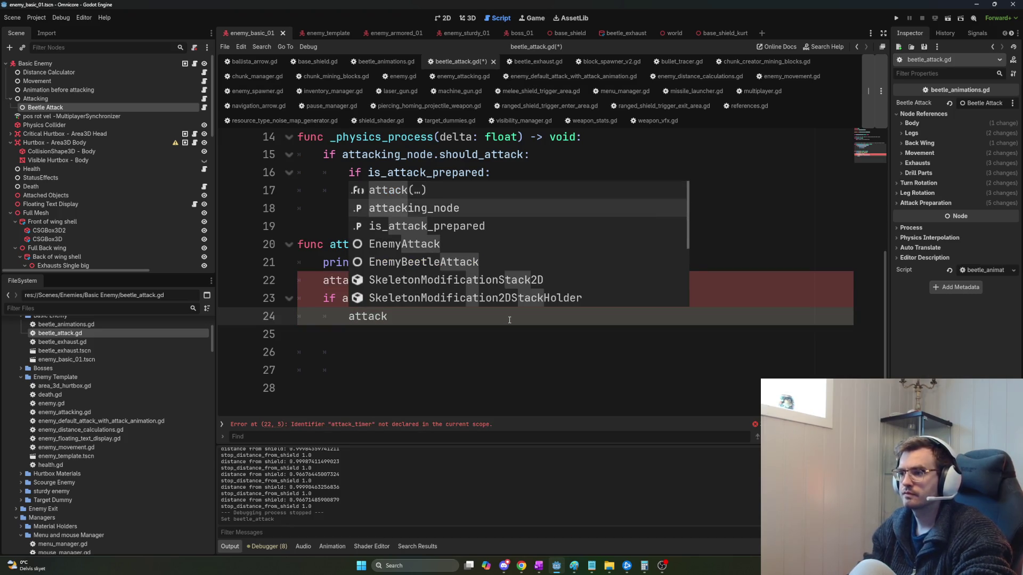
key(Return)
text(.)
text(attack)
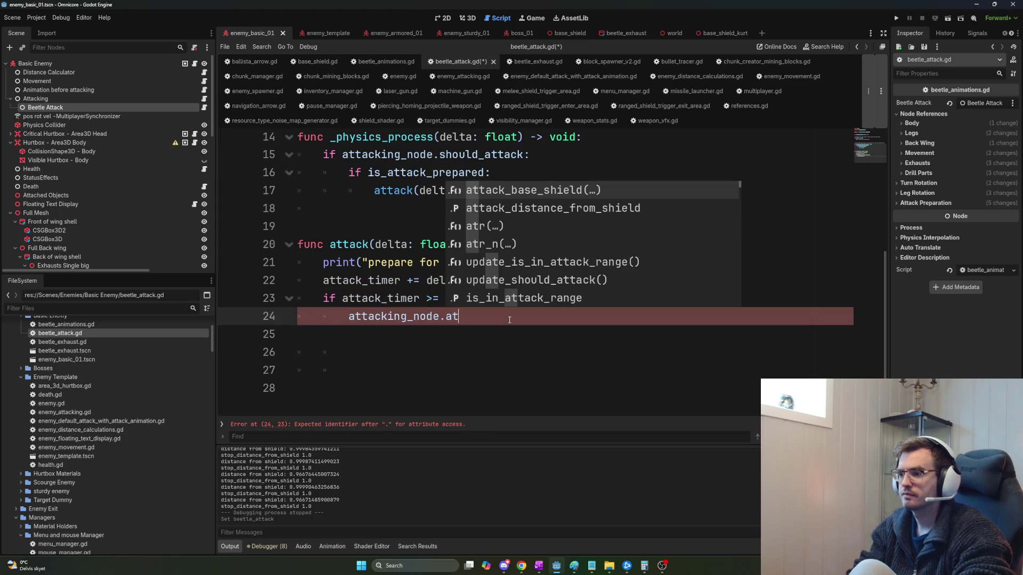
key(Return)
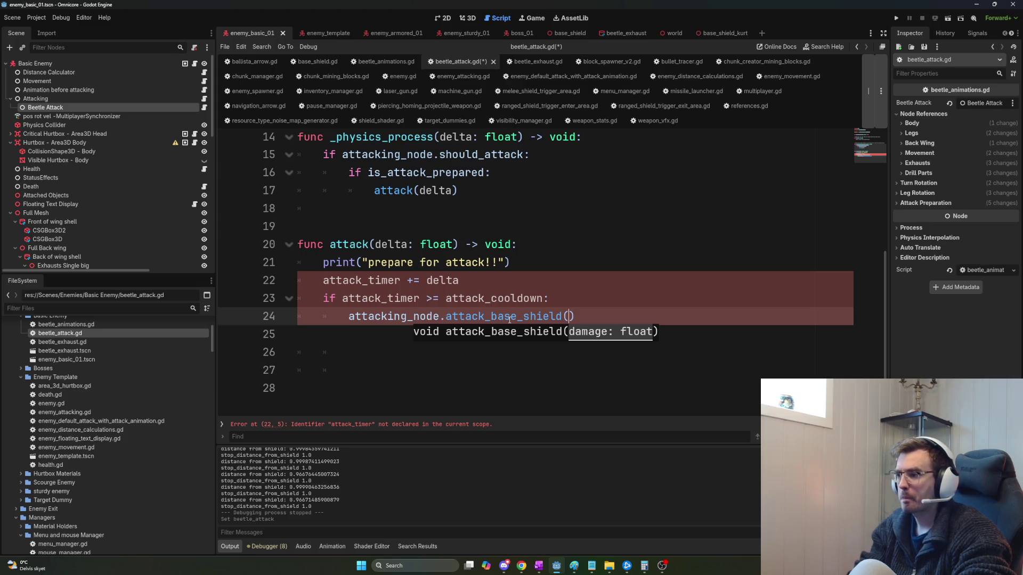
text(5)
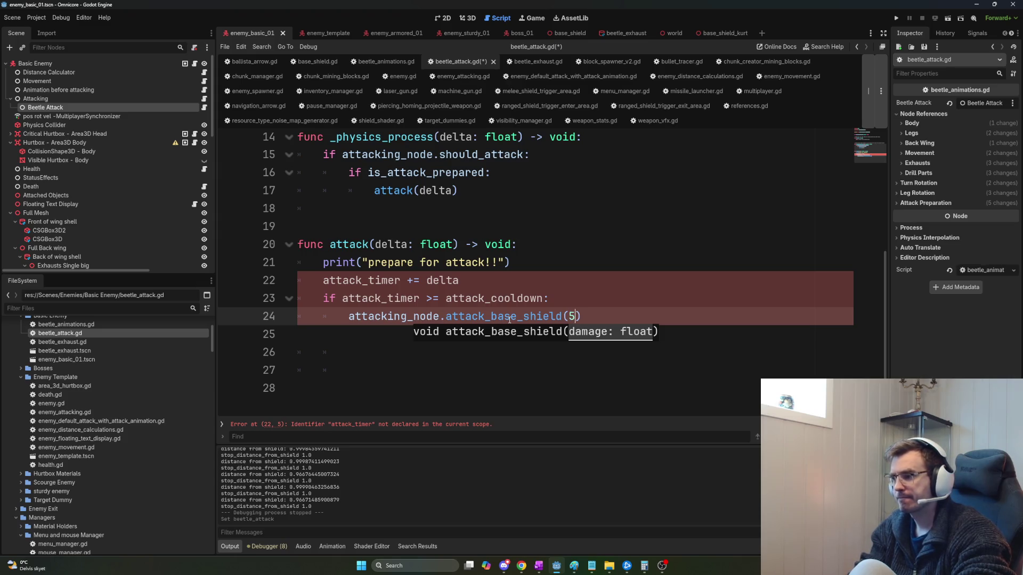
key(BackSpace)
text(attack_dama)
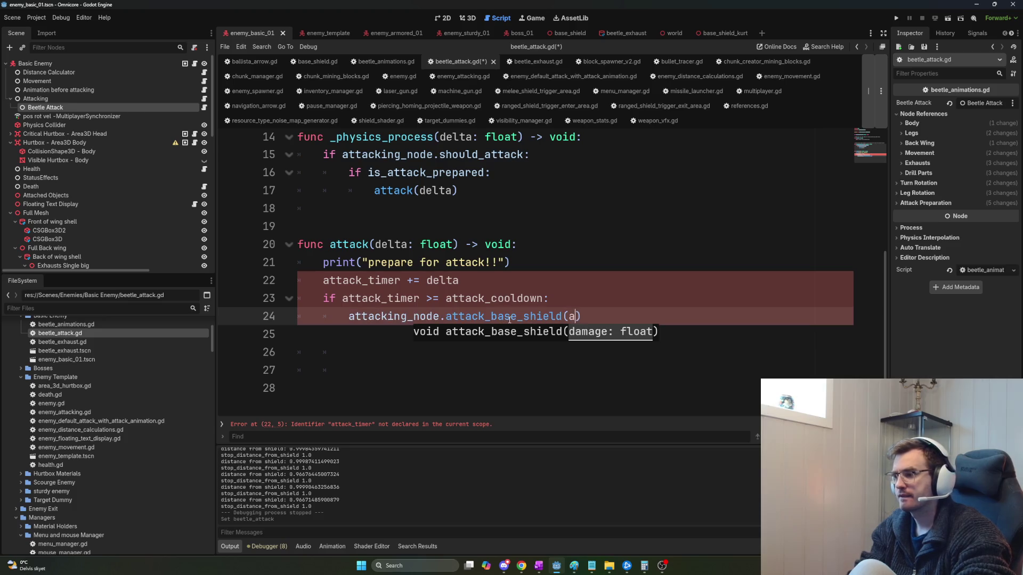
text(ge)
key(BackSpace)
key(BackSpace)
key(BackSpace)
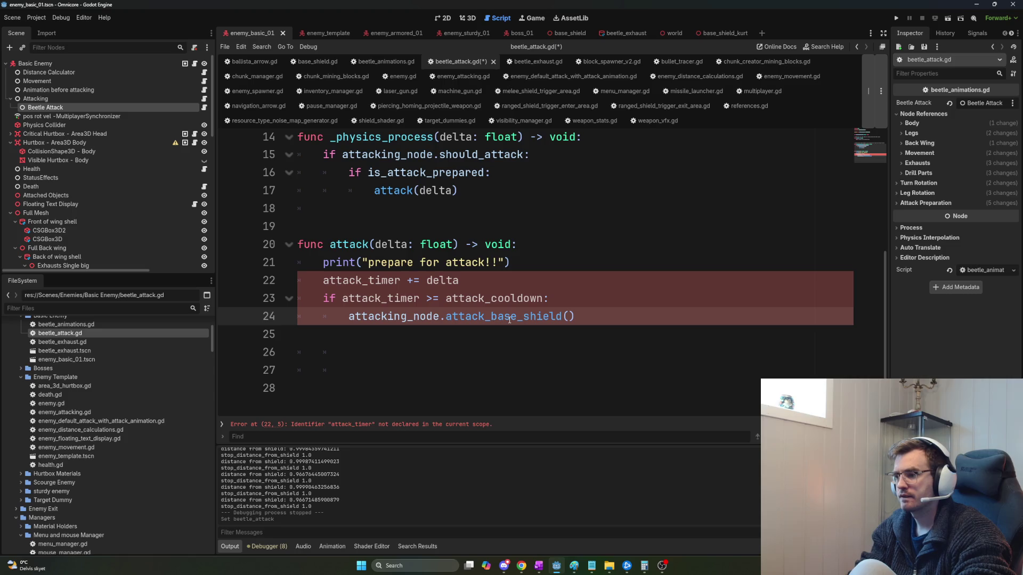
text(attacking_node.)
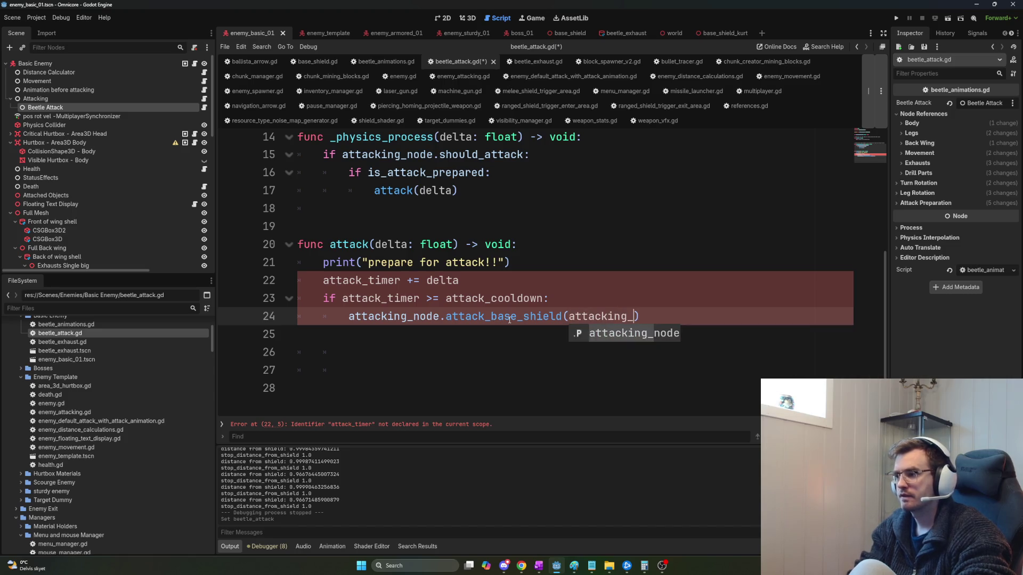
text(damage)
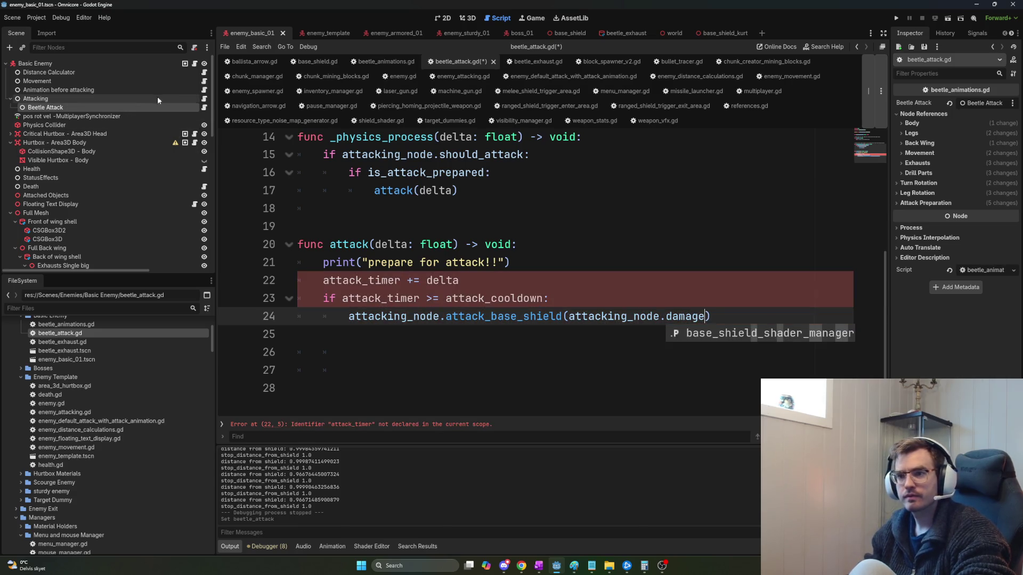
- Search enemy_attacking.gd for 'damage' to see how attack_base_shield uses it, then return to beetle_attack.gd
click(204, 98)
key(ctrl+f)
text(danage)
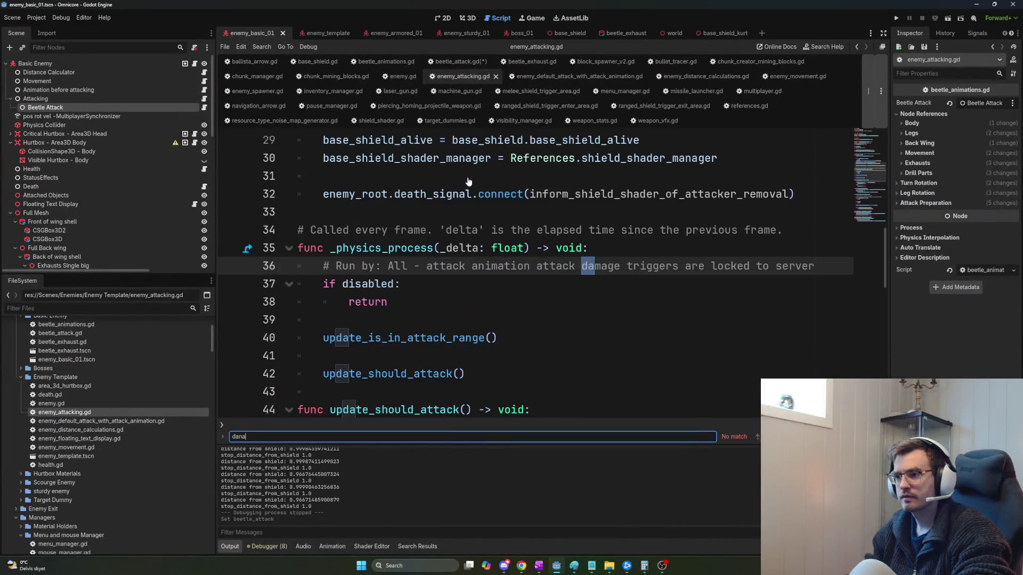
key(BackSpace)
key(BackSpace)
key(BackSpace)
text(mage)
key(Return)
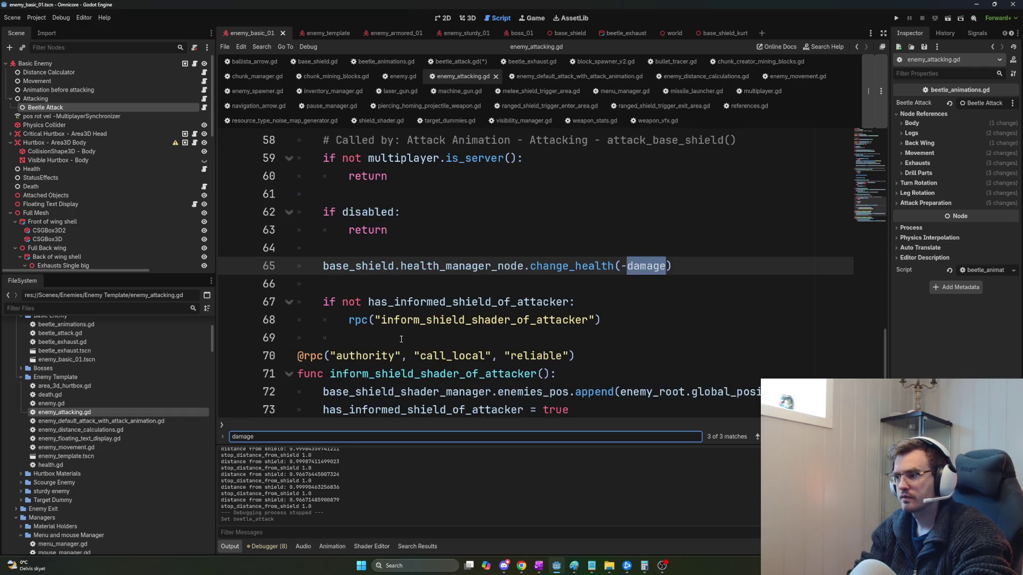
scroll(598, 299, up, 3)
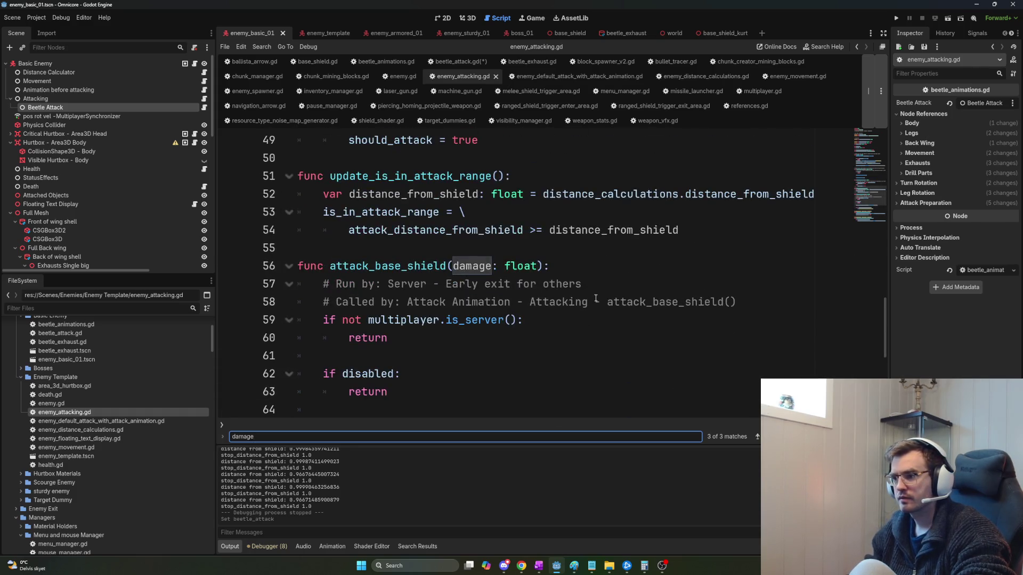
double_click(466, 265)
scroll(586, 336, up, 7)
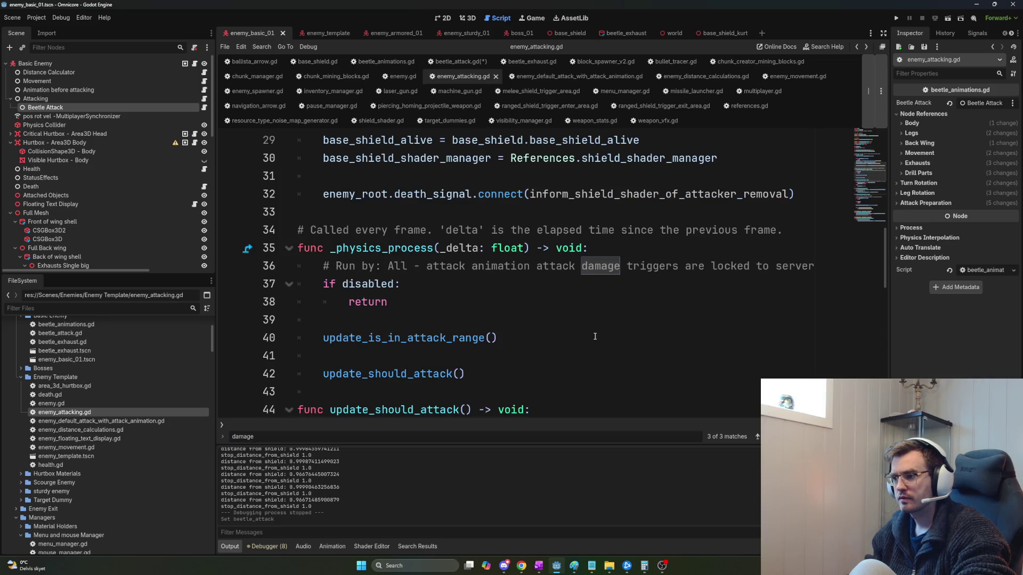
scroll(592, 334, up, 2)
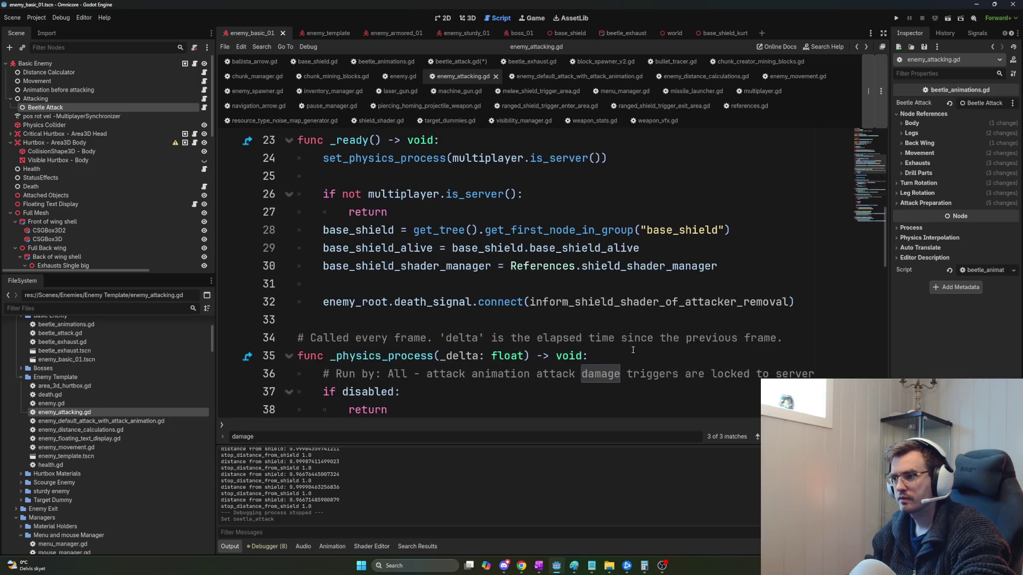
scroll(629, 354, down, 12)
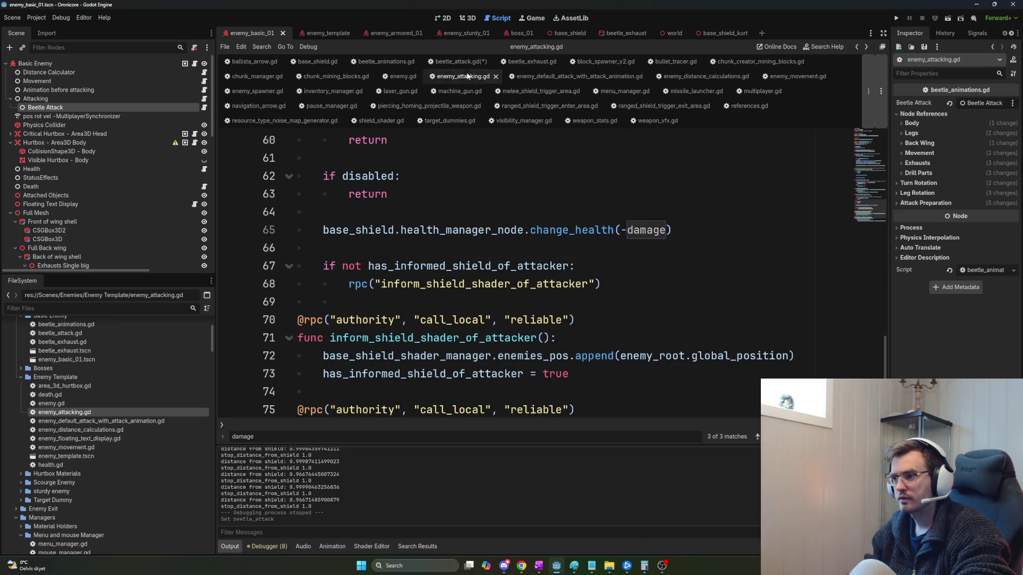
click(458, 62)
- Replace the attack_base_shield argument with attack_damage
key(shift+Left)
key(shift+Left)
key(shift+Left)
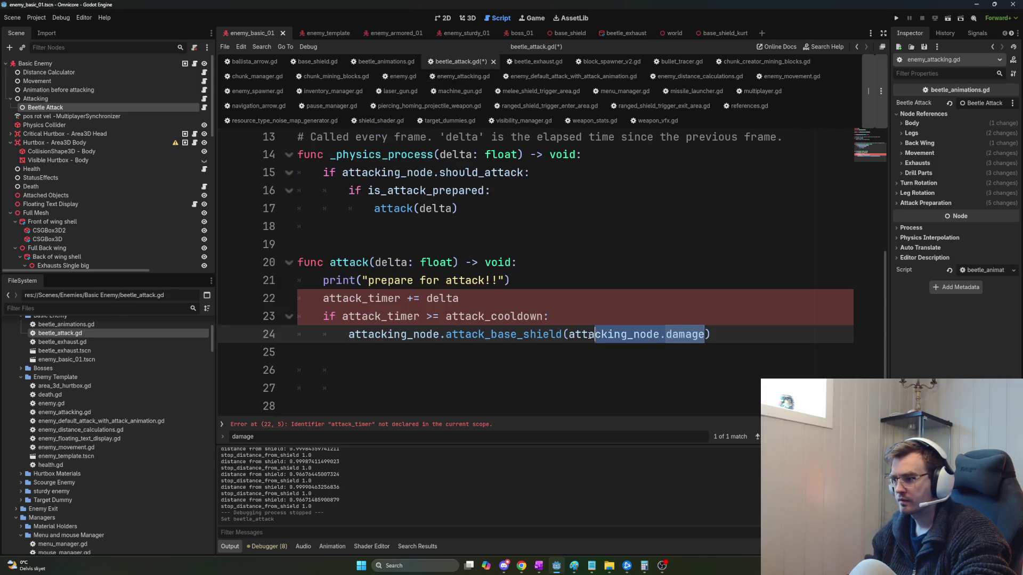
text(attack_damage)
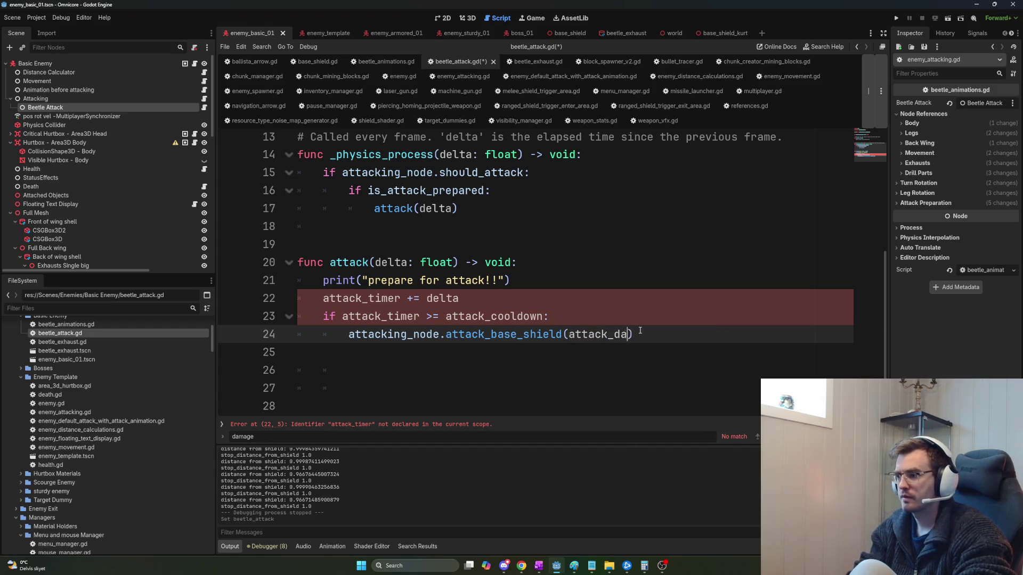
double_click(629, 334)
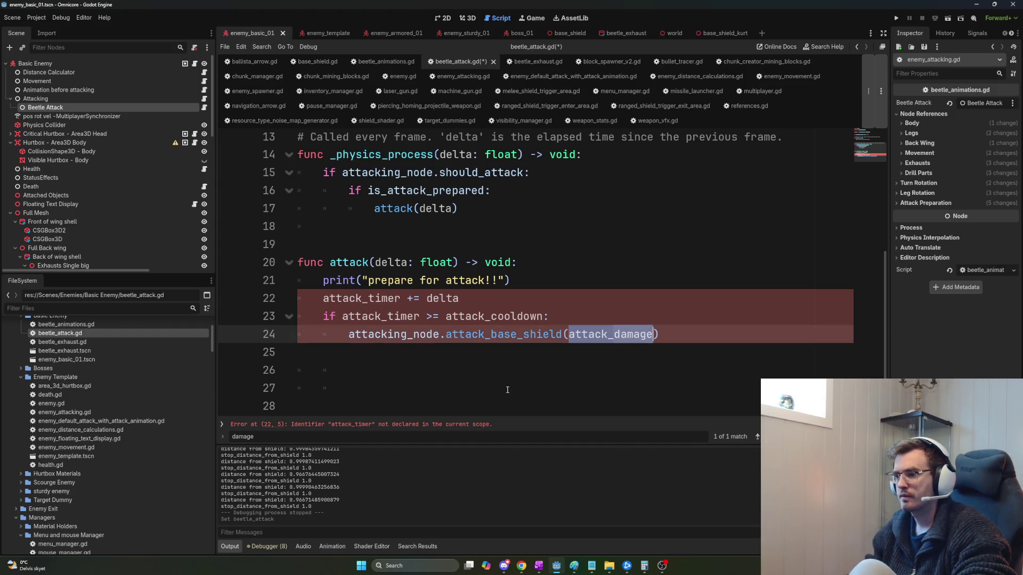
mouse_move(663, 335)
mouse_down()
mouse_move(392, 333)
mouse_move(261, 286)
mouse_up()
- Add an '# attack variables' comment among the declarations at the top of the script
key(ctrl+Home)
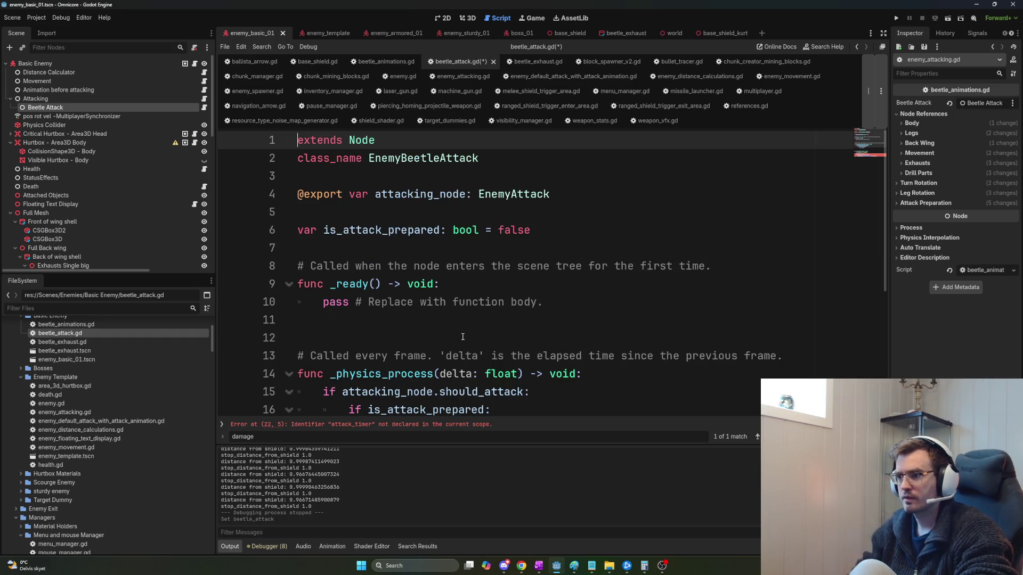
click(471, 213)
key(Down)
key(Up)
key(Down)
key(End)
key(Return)
key(Return)
key(Return)
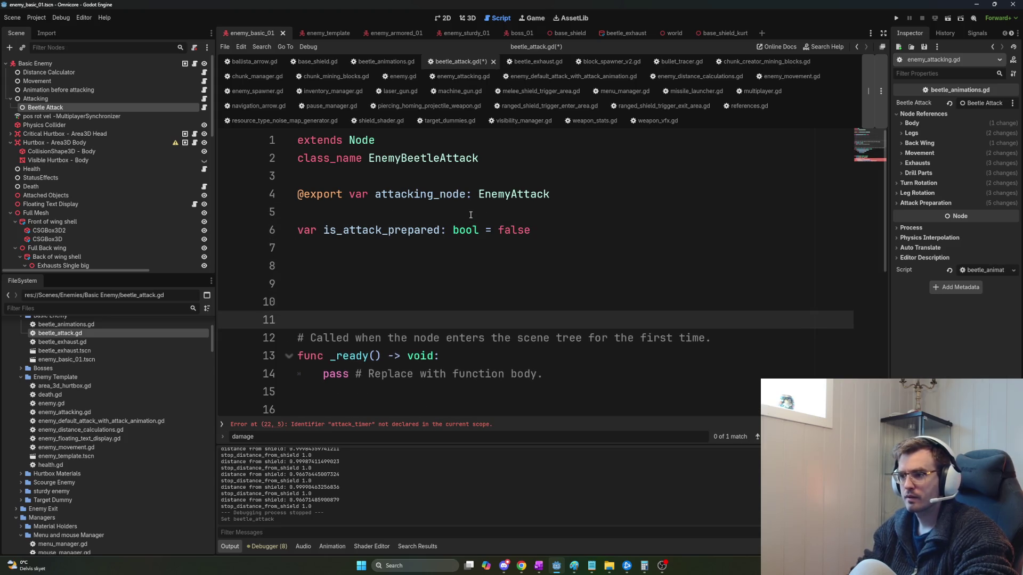
key(Up)
key(Up)
key(Up)
key(Up)
key(Up)
text(# attack var)
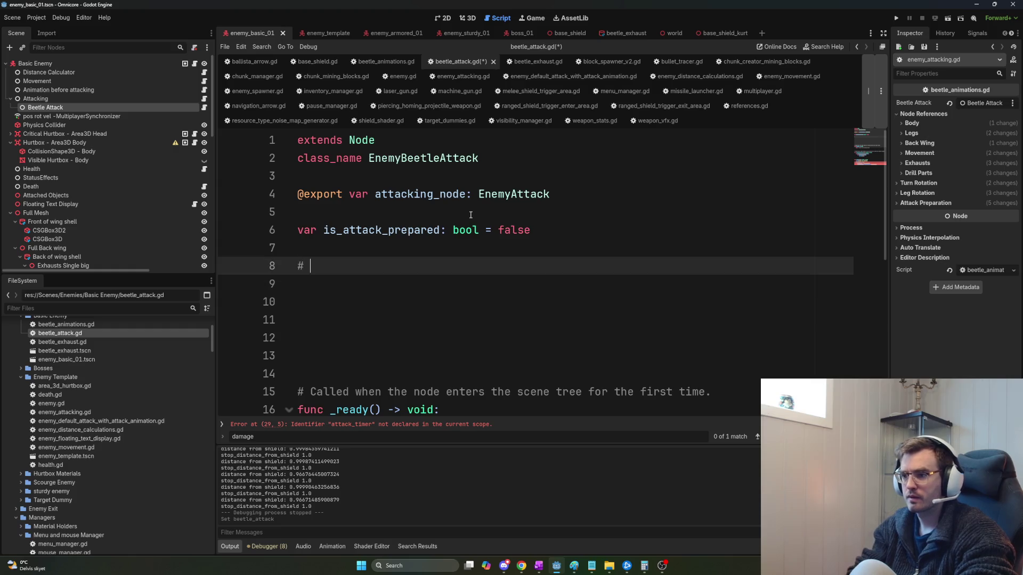
text(iables)
key(Down)
key(Down)
key(Down)
text(print("prepare for attack!!") 	attack_timer += delta 	if attack_timer >= attack_cooldown: 		attacking_node.attack_base_shield(attack_damage))
key(Down)
key(Down)
key(Down)
key(Down)
click(375, 225)
- Declare attack_timer as a float and attack_cooldown as float = 1.0
text(attack_)
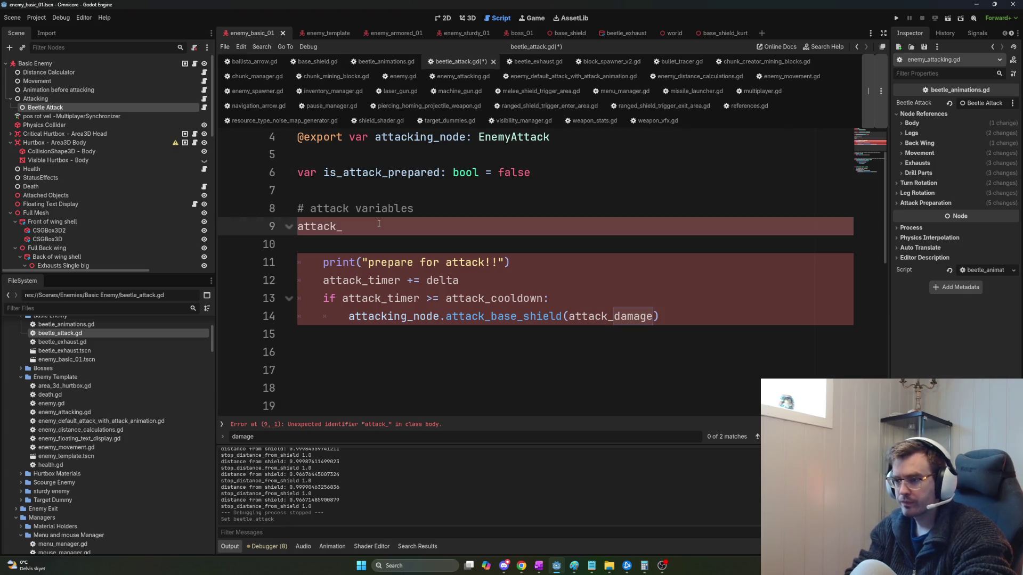
key(BackSpace)
key(BackSpace)
key(BackSpace)
text(var attack_timer:)
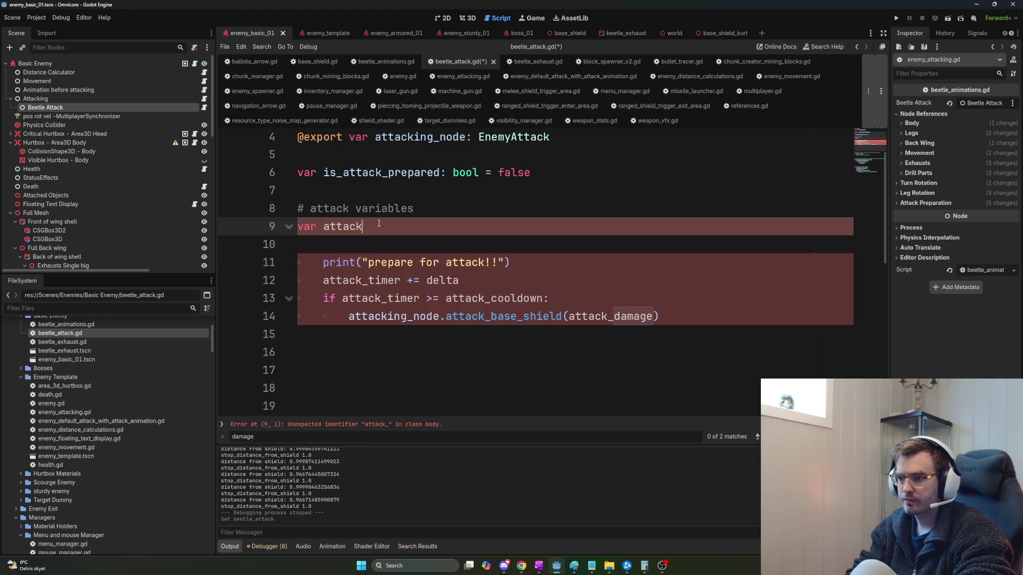
text( float = 0.0)
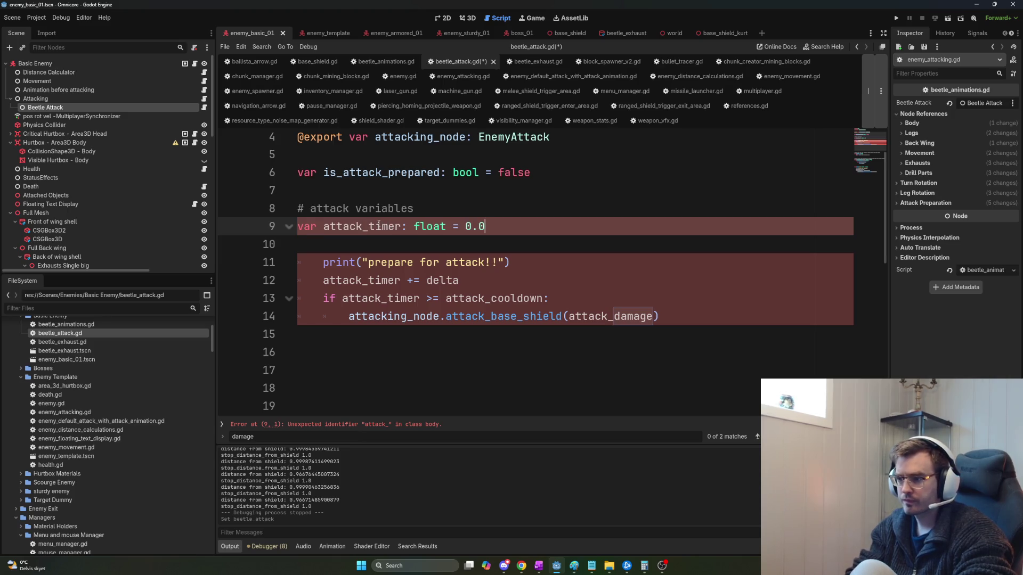
key(Return)
text(var attac)
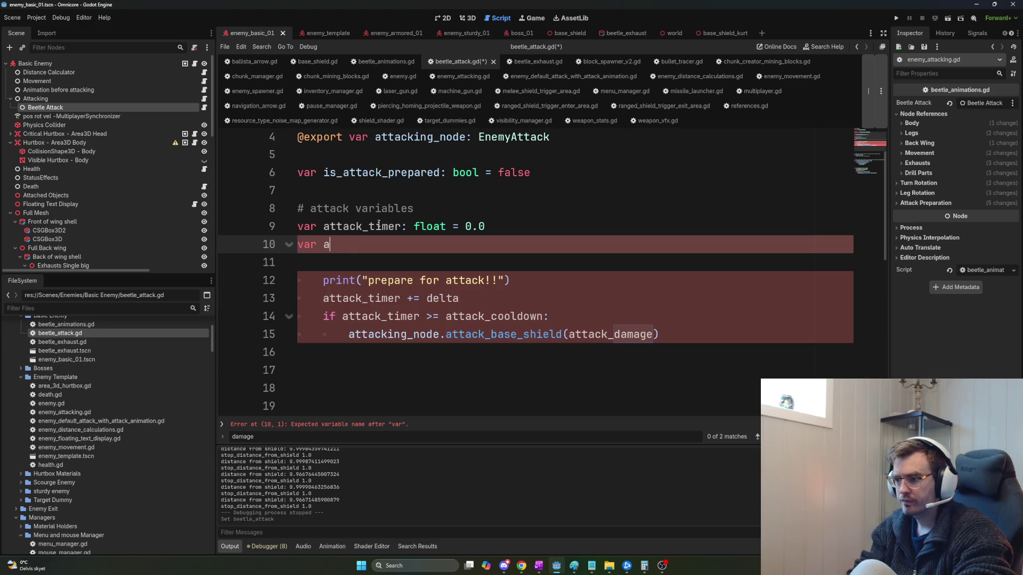
text(k_cooldo)
text(wn: float = 1.0)
key(Return)
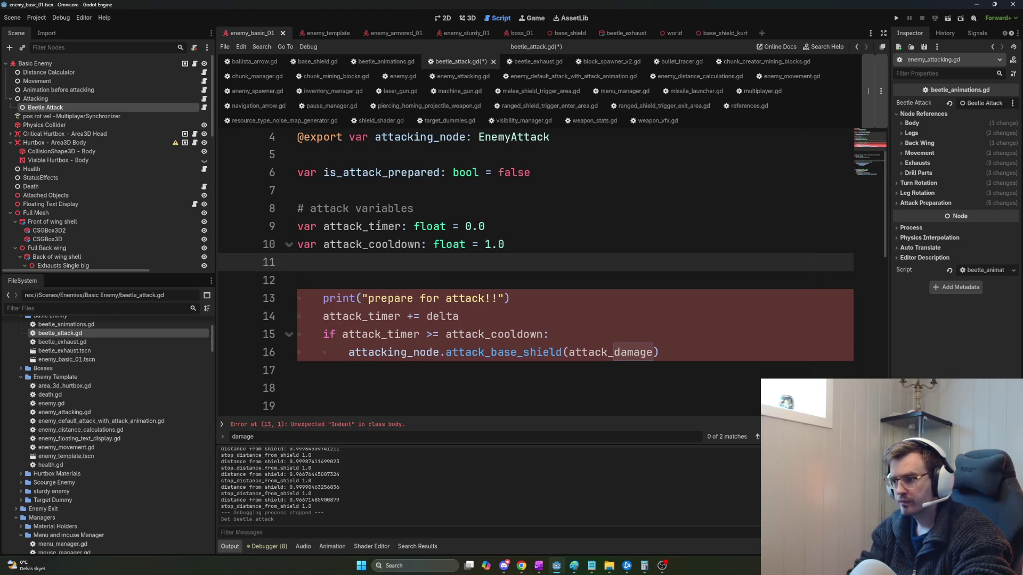
- Add 'attack_timer -= attack_cooldown' inside the cooldown check and save the script
click(581, 335)
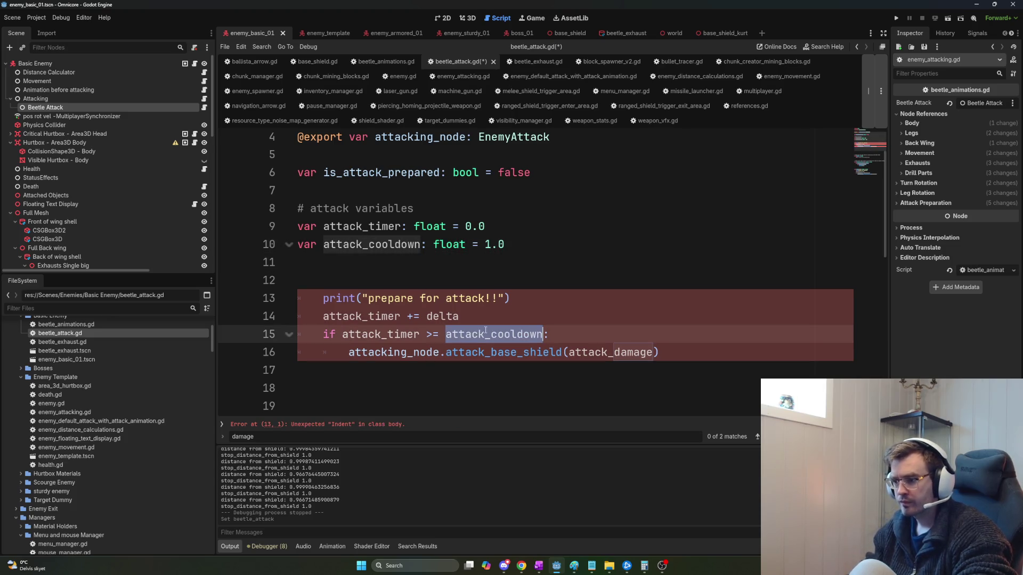
key(Return)
text(attack_)
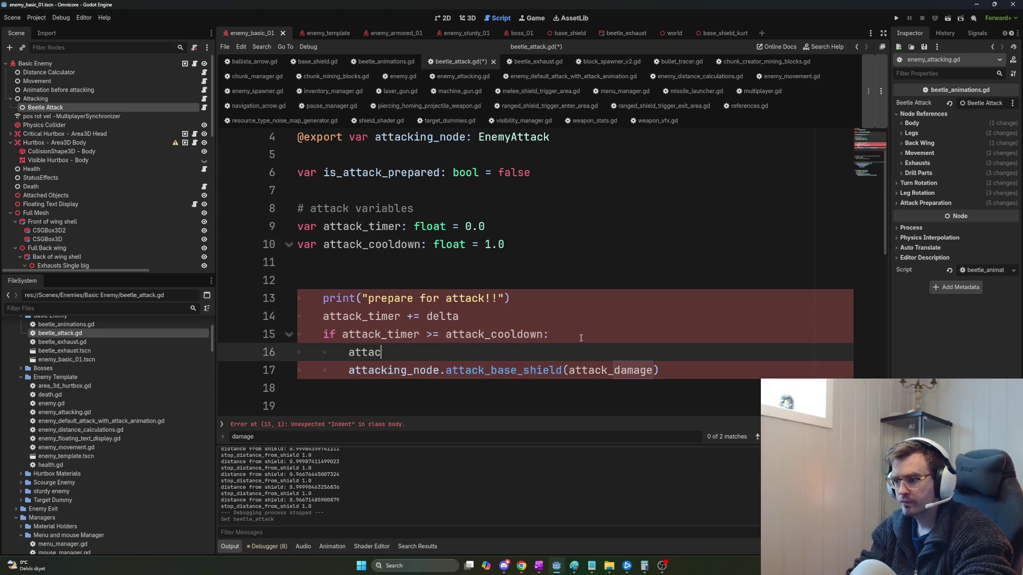
text(timer -= attack_cooldown)
key(ctrl+s)
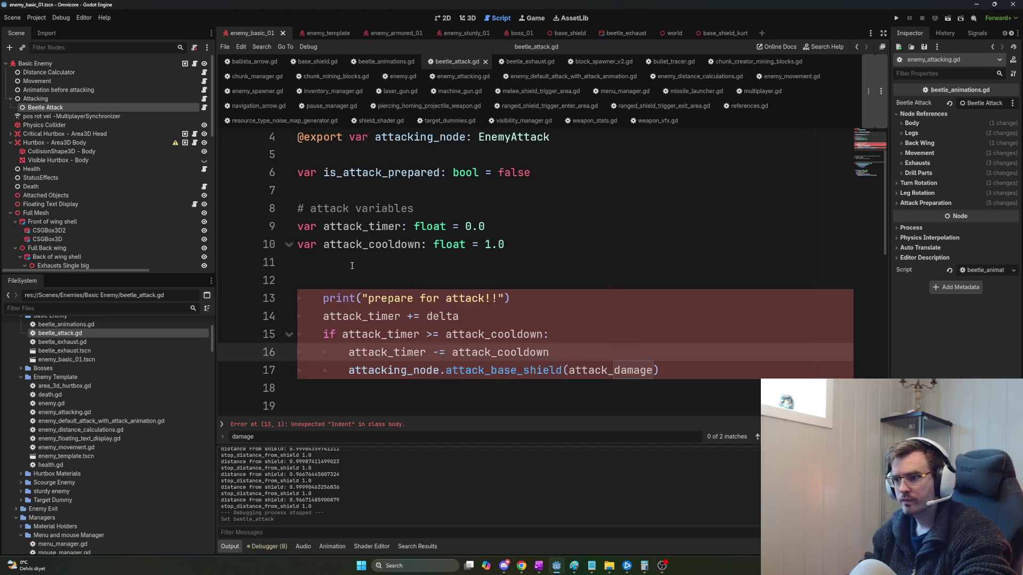
click(351, 264)
text(a)
key(BackSpace)
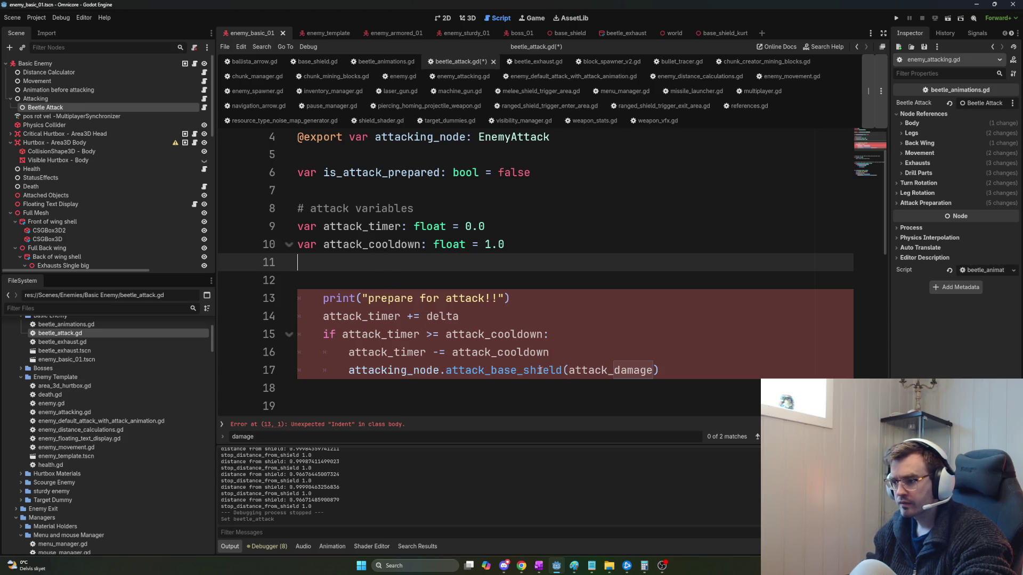
text(var at)
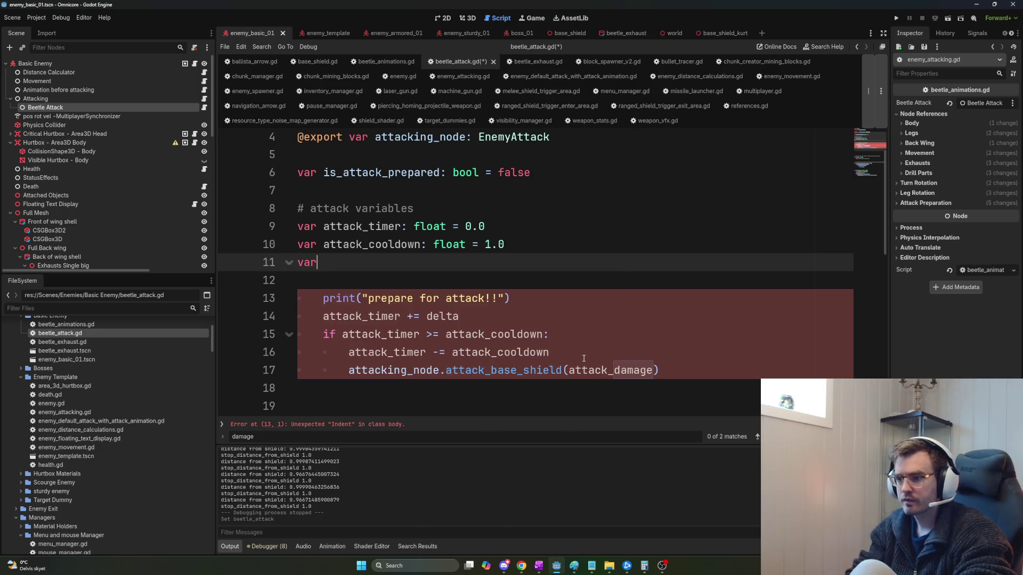
key(BackSpace)
key(BackSpace)
key(BackSpace)
text(@expo)
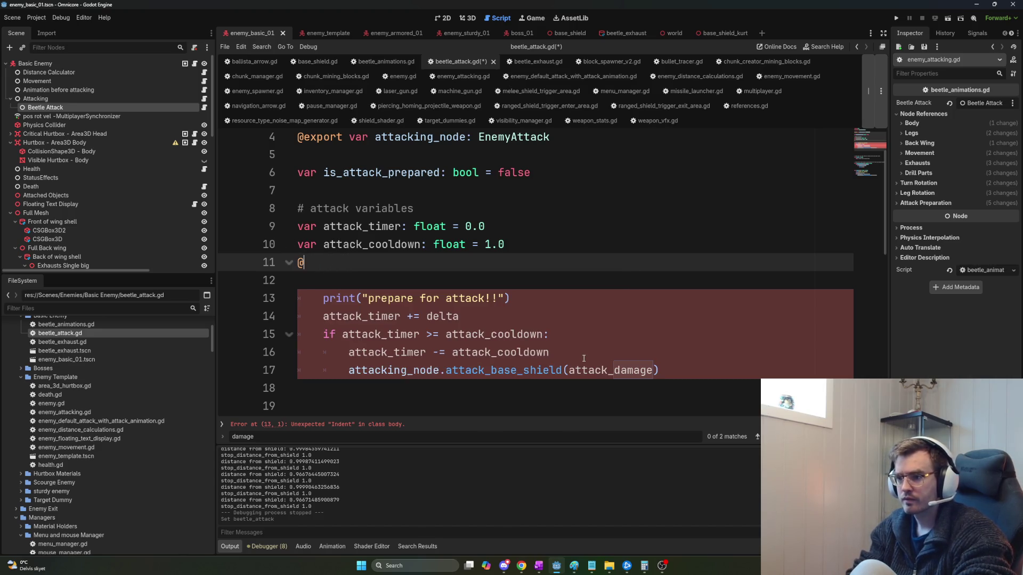
text(rt var attack_d)
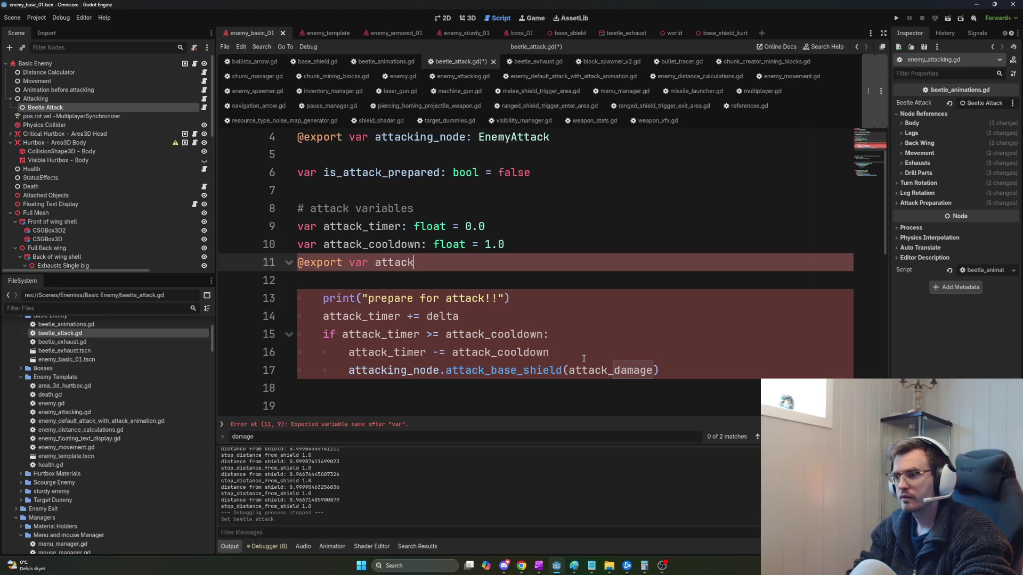
text(amage: float)
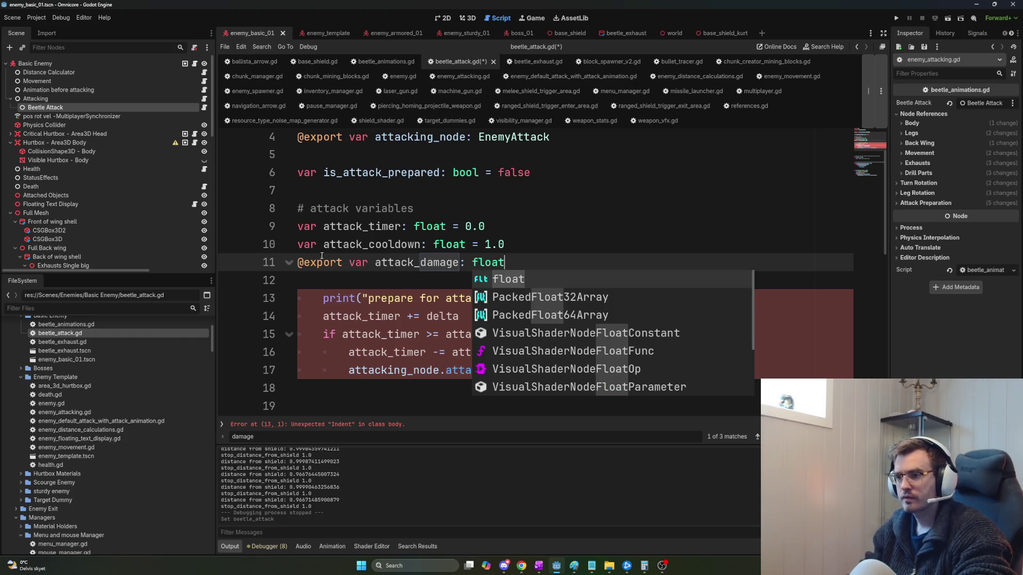
click(298, 244)
text(@export)
drag(557, 245, 520, 244)
key(BackSpace)
key(Down)
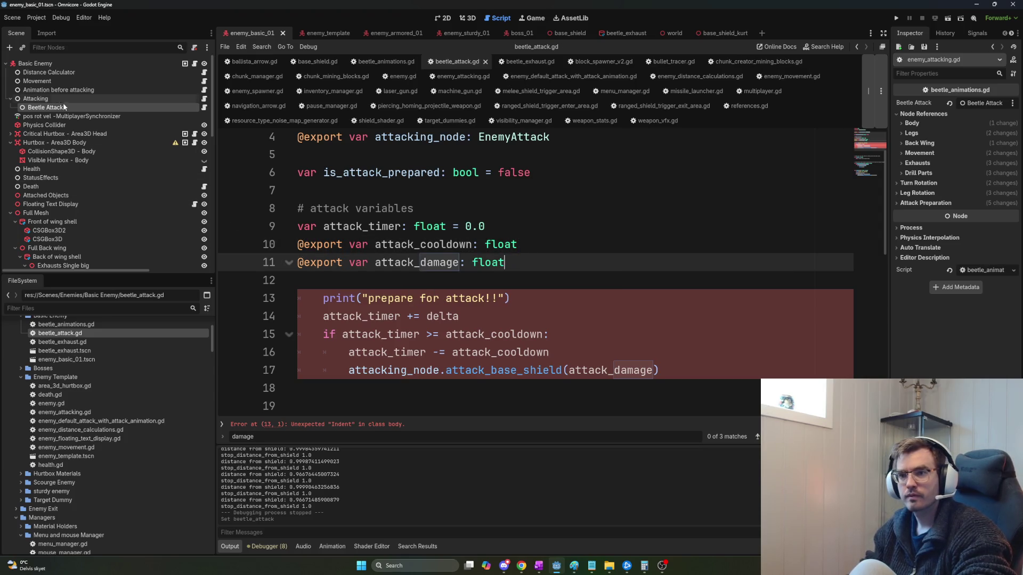
click(63, 106)
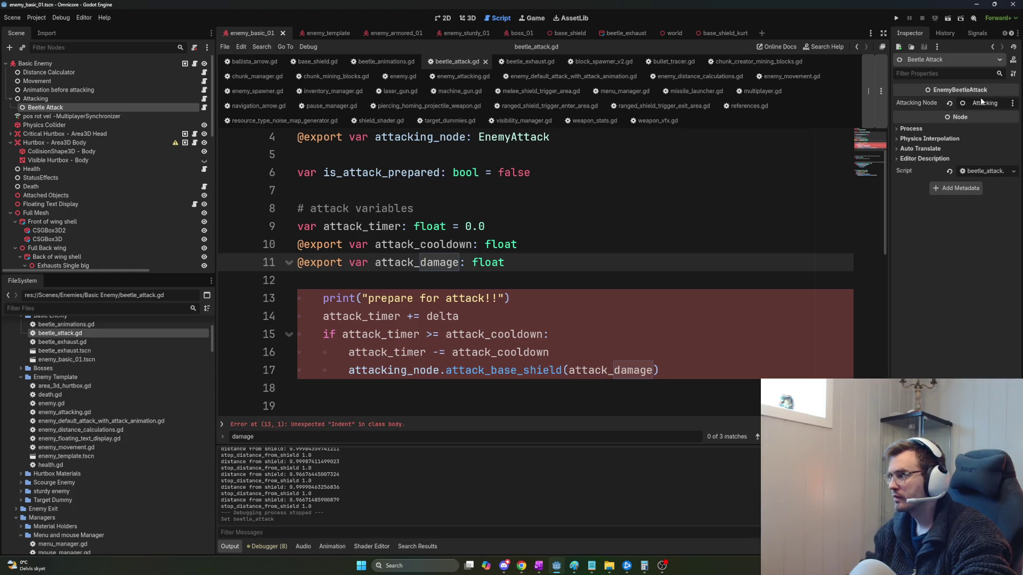
- Delete the misplaced duplicated attack code block and save the script
drag(661, 370, 298, 283)
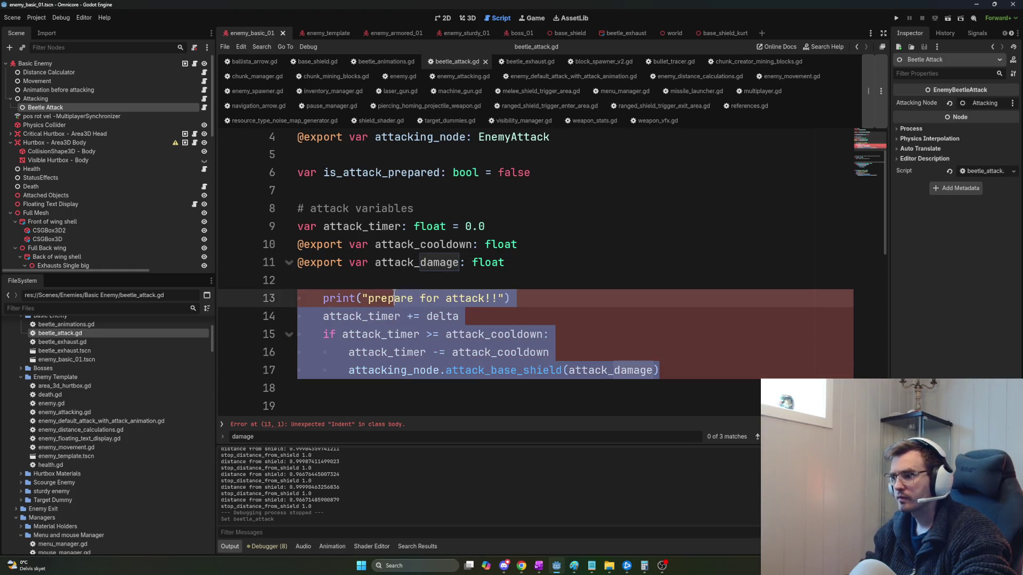
key(BackSpace)
key(Down)
key(Down)
key(Down)
key(BackSpace)
key(BackSpace)
key(BackSpace)
key(ctrl+s)
- Set Attack Cooldown to 1 and Attack Damage to 5 in the Inspector, save, and remove an extra blank line
click(986, 113)
text(1)
key(Return)
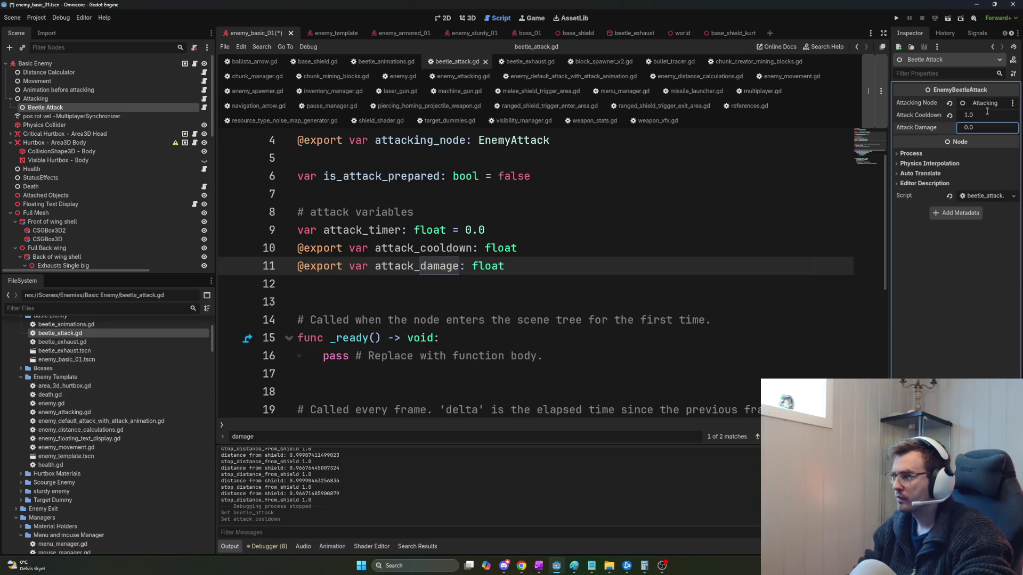
click(999, 124)
text(5)
key(Return)
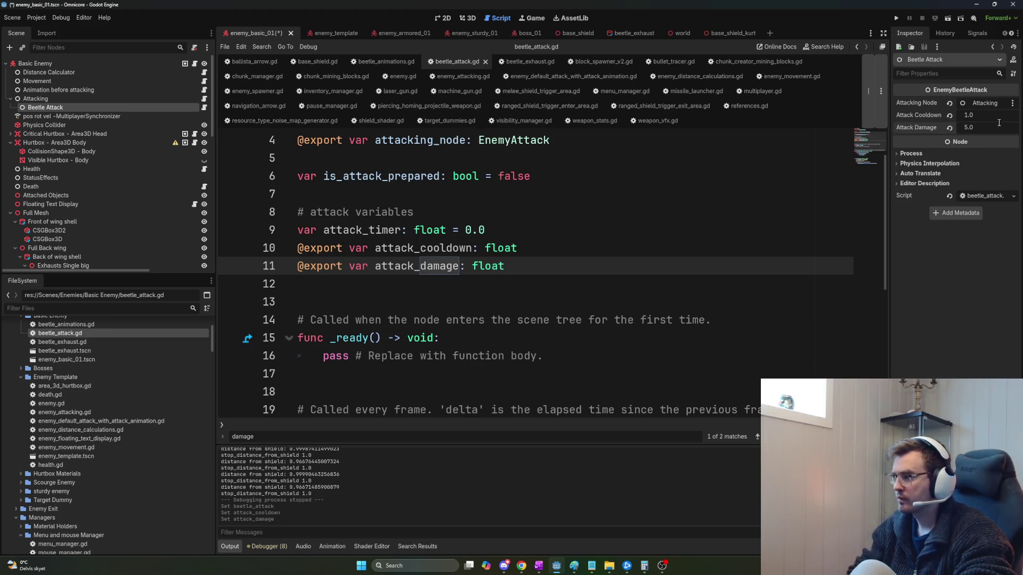
click(569, 247)
key(ctrl+s)
click(581, 303)
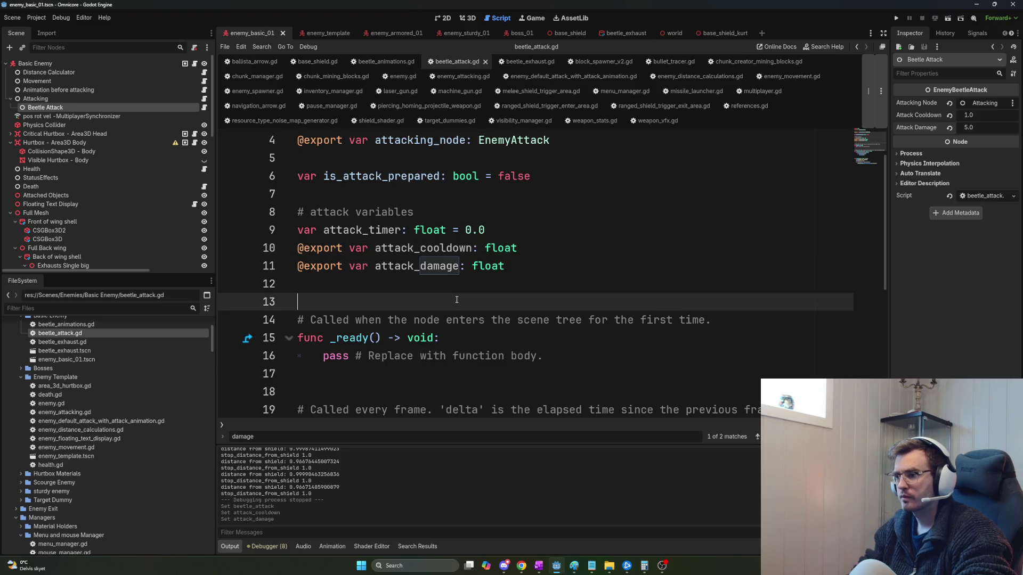
key(BackSpace)
scroll(885, 237, down, 5)
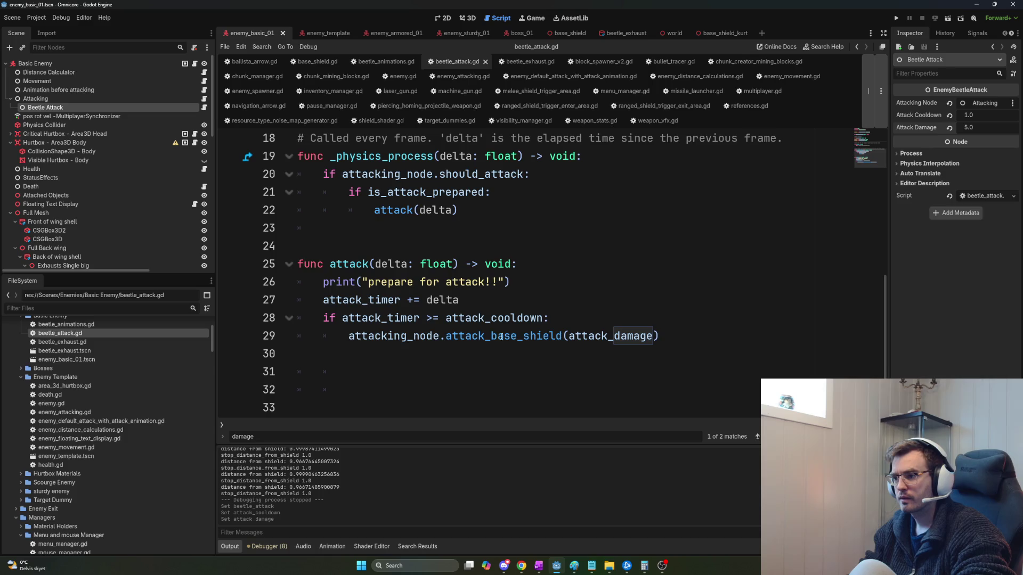
- Check the print line in attack(), then search all project files for 'distance from shield'
drag(530, 281, 323, 282)
click(408, 282)
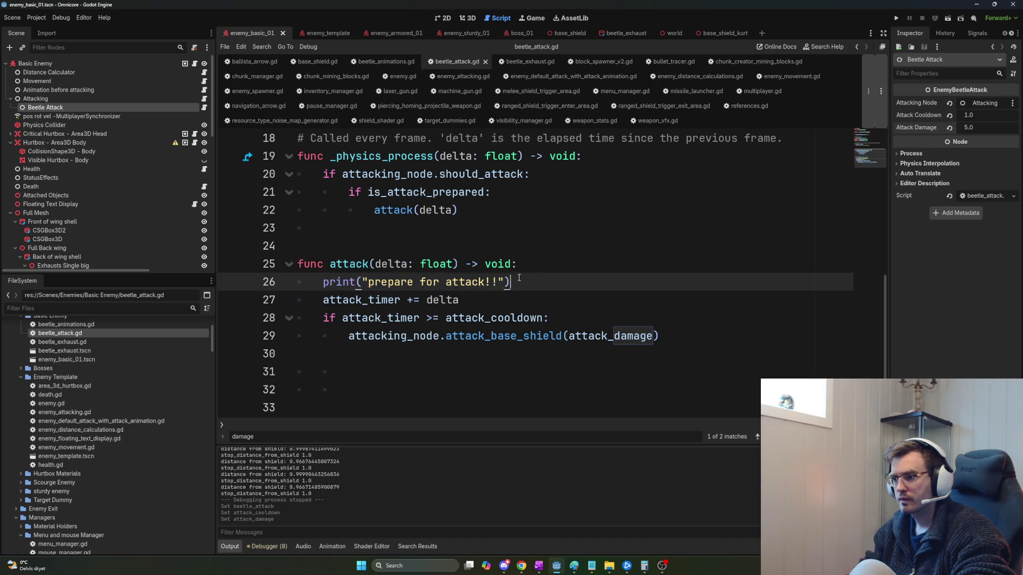
drag(527, 277, 321, 282)
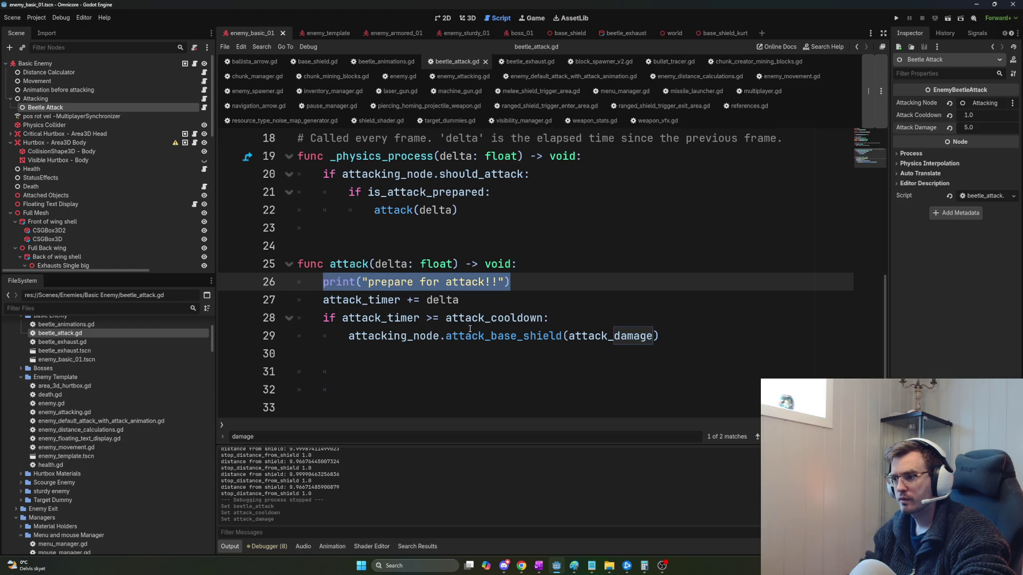
scroll(471, 331, up, 1)
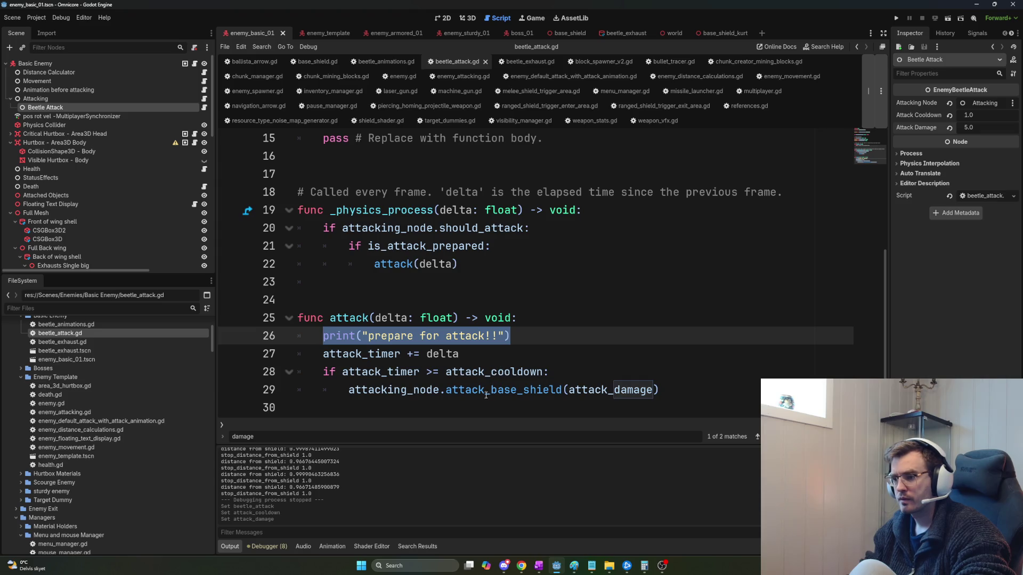
click(494, 292)
key(ctrl+shift+f)
text(distance)
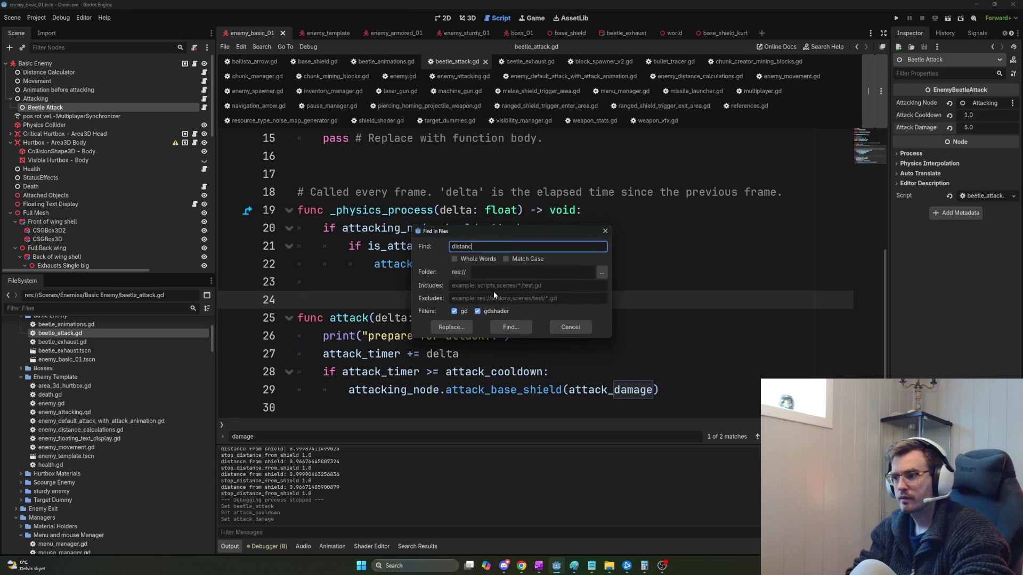
text( from shield)
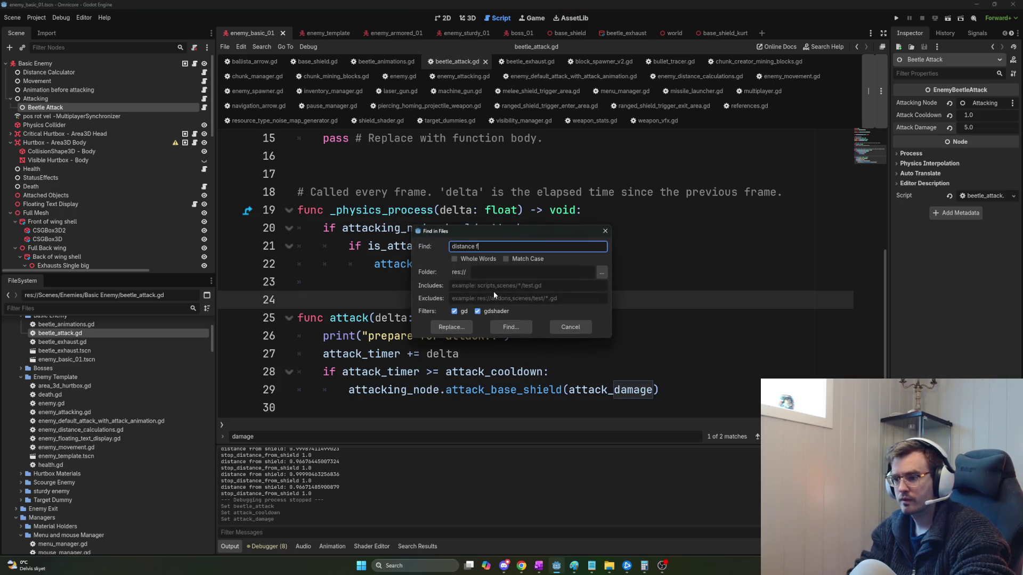